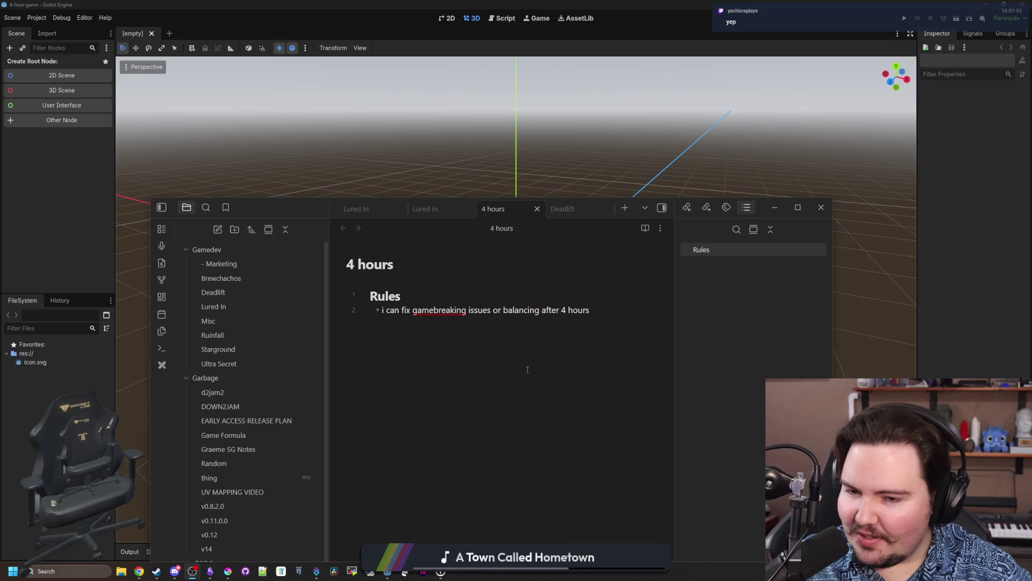
Select and deselect the 4-hours rule line, then switch to the Wheel of Names page.
left_click_drag(434, 310, 636, 311)
left_click(617, 314)
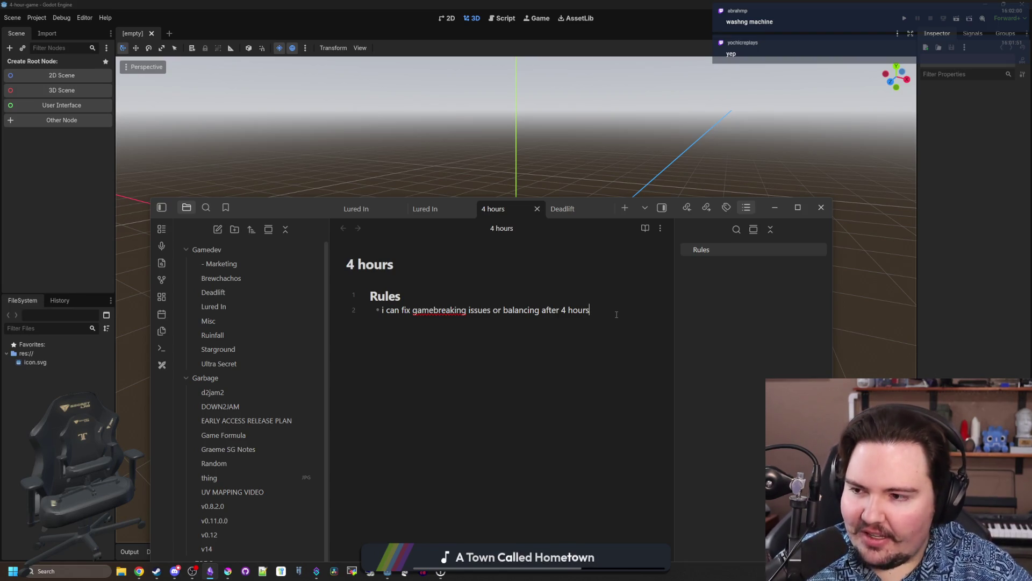
left_click_drag(617, 314, 382, 310)
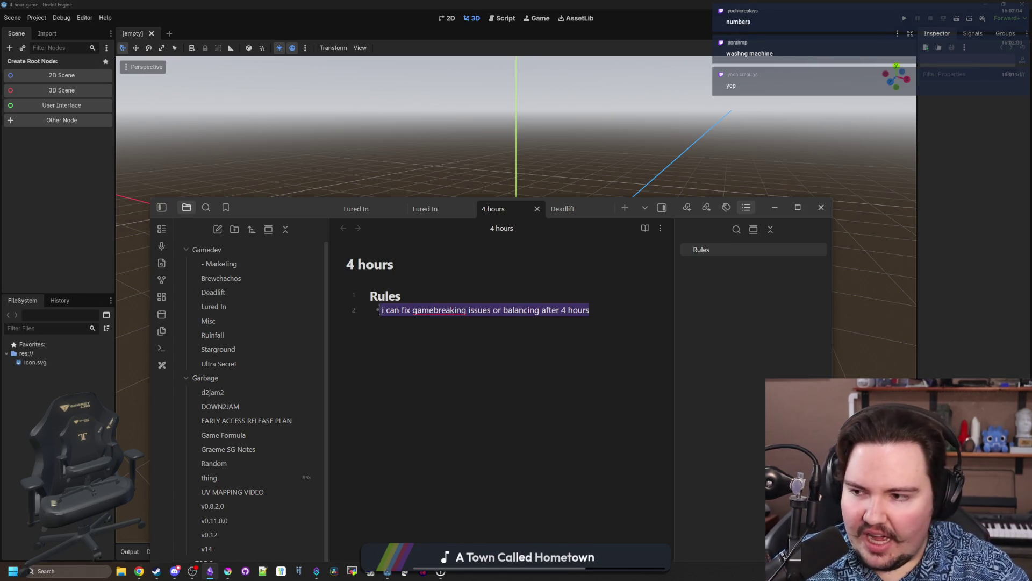
left_click(389, 322)
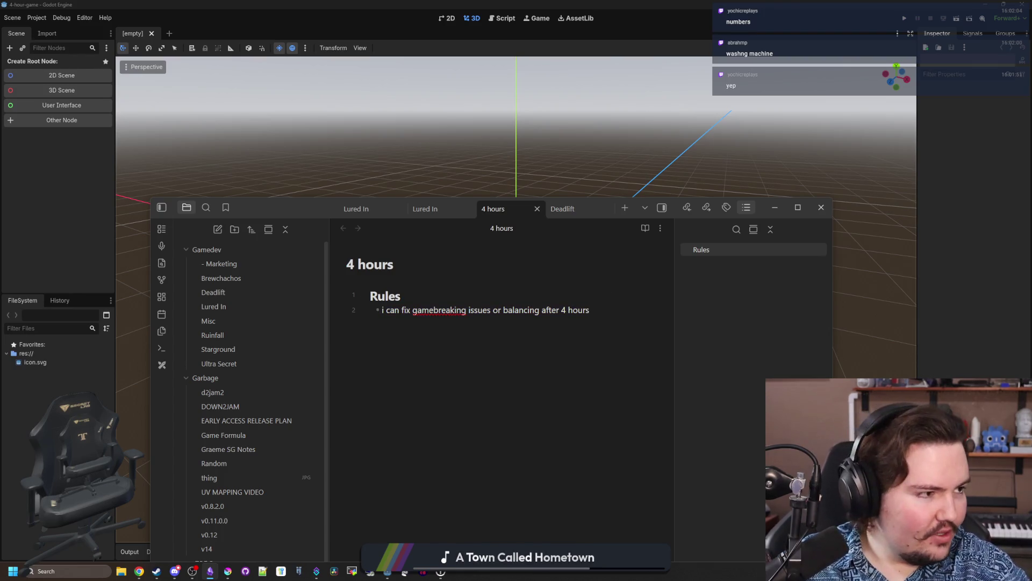
key("alt+Tab")
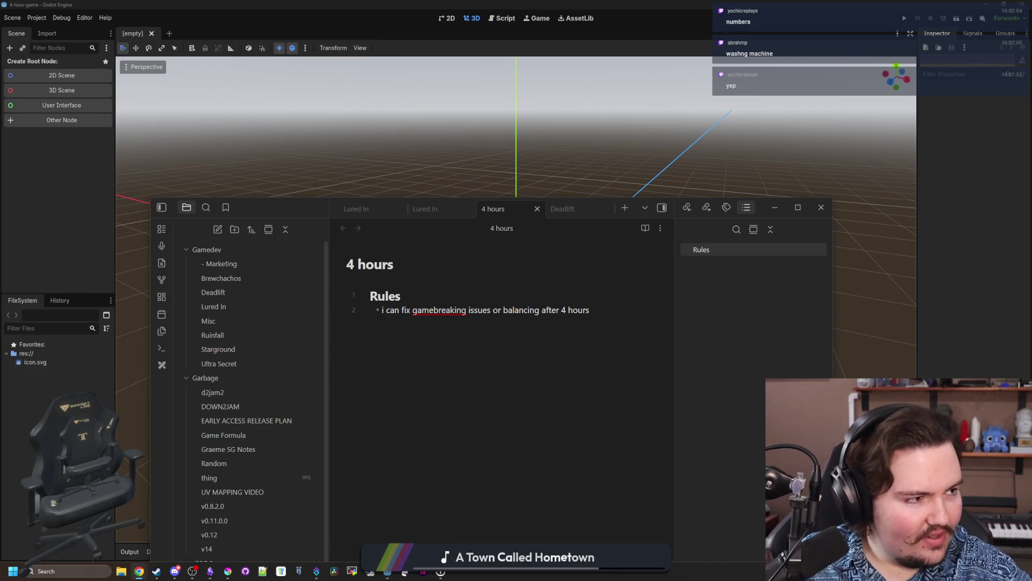
key("alt+Tab")
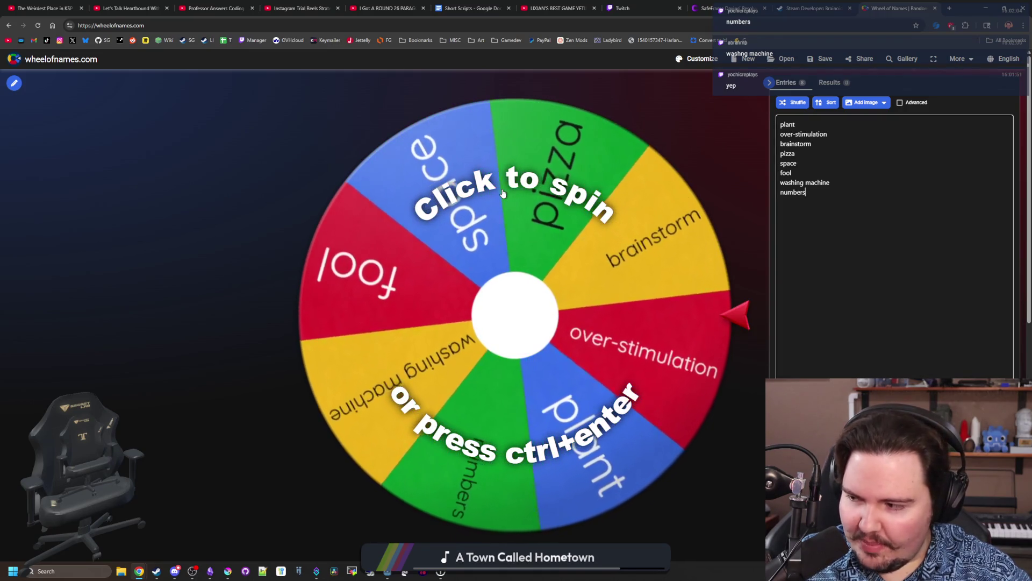
Spin the theme wheel so it lands on 'numbers', then minimize Chrome back to Obsidian.
left_click(503, 192)
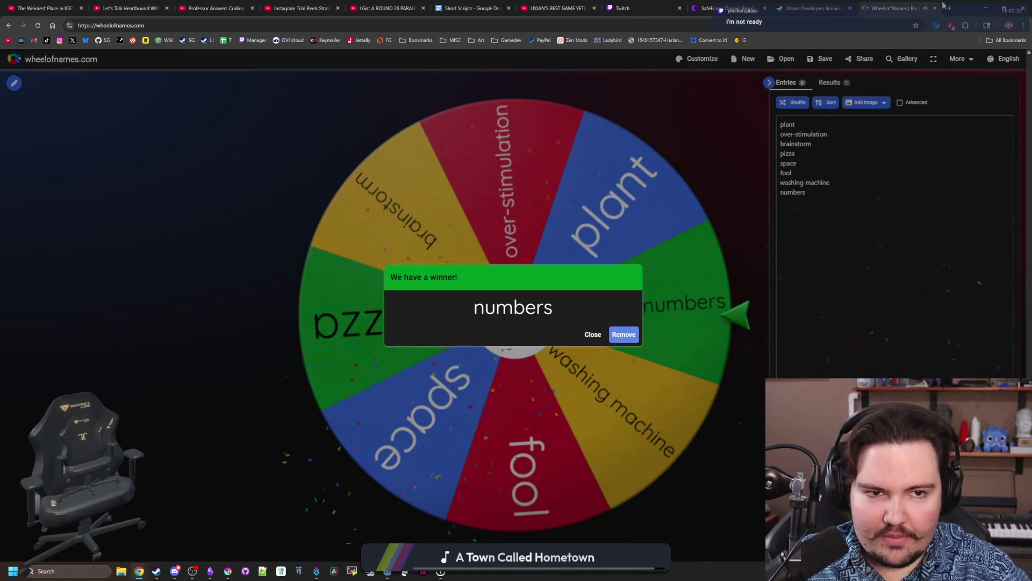
left_click_drag(956, 9, 956, 27)
left_click(974, 24)
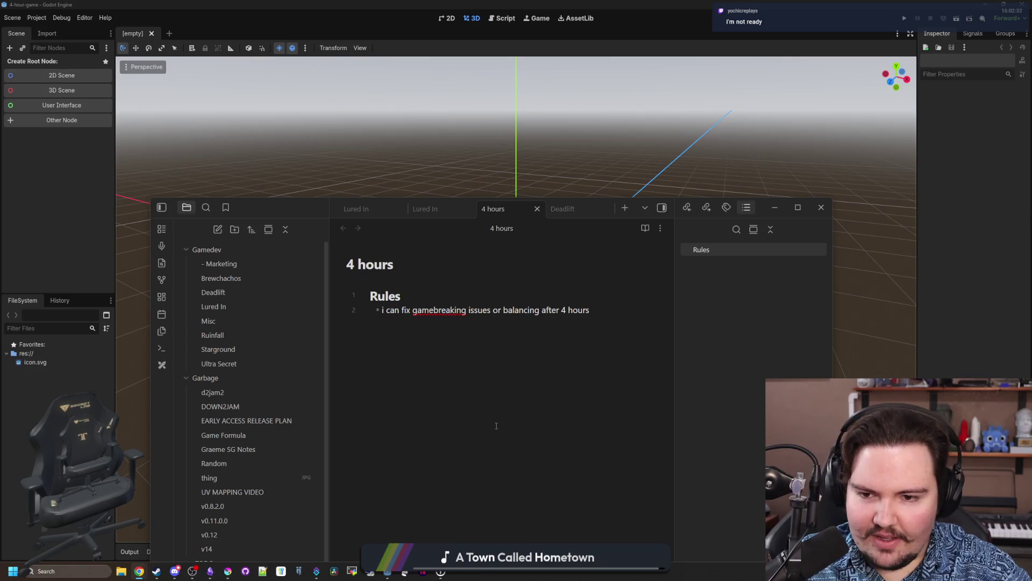
Maximize the Obsidian window and add blank lines below the Rules bullet.
left_click(496, 426)
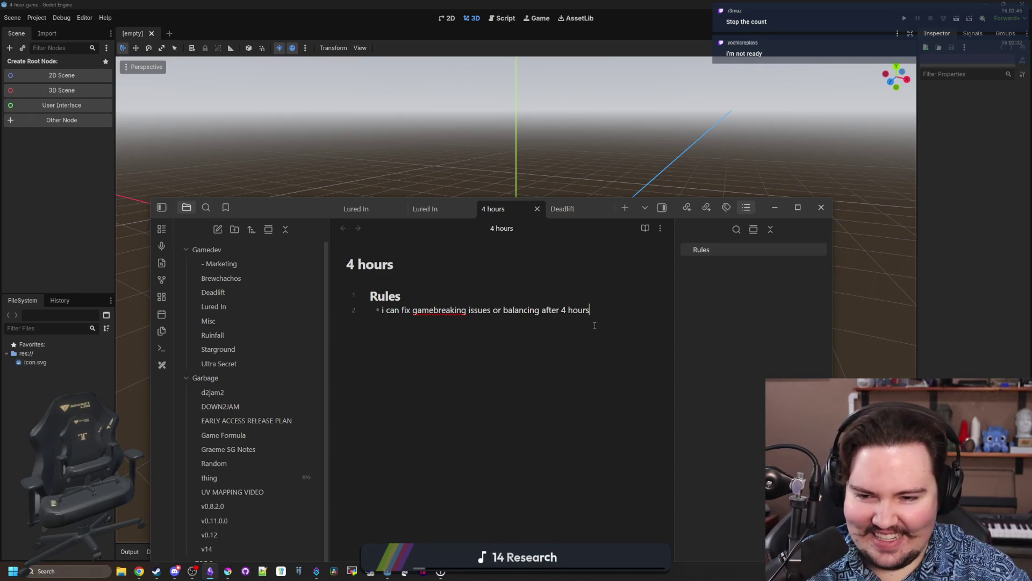
key("Return")
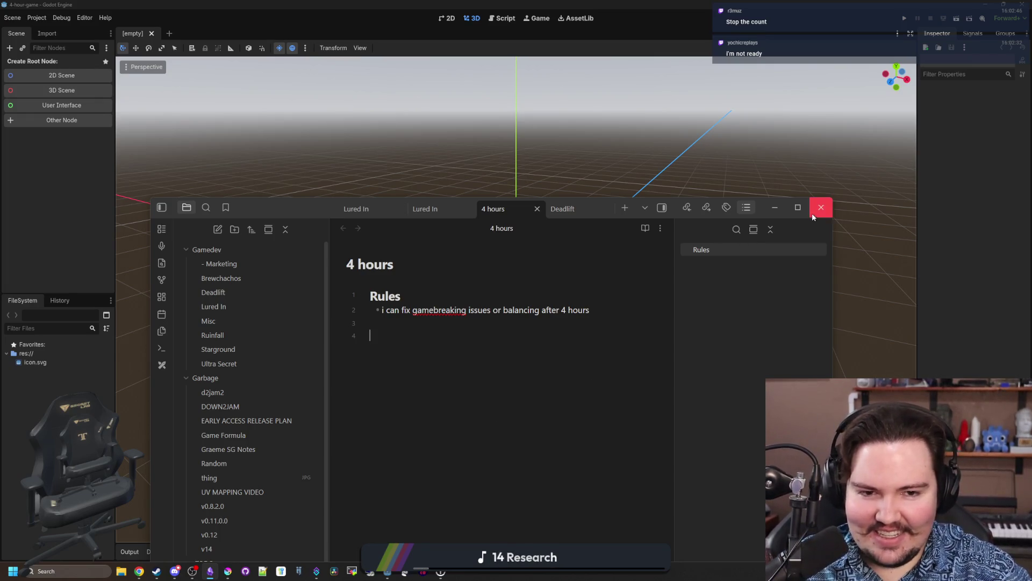
key("super+Up")
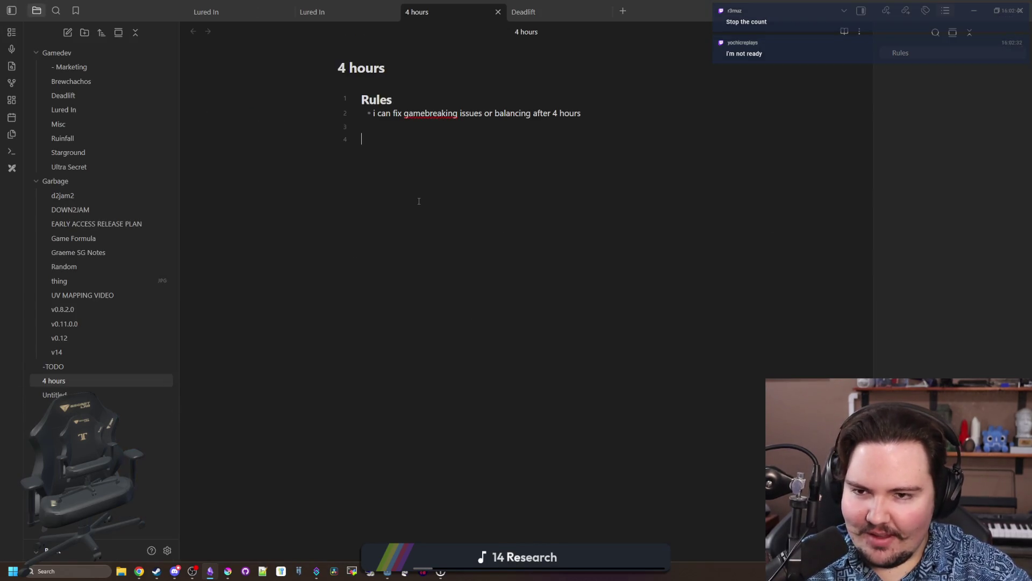
key("Return")
key("Return")
key("Return")
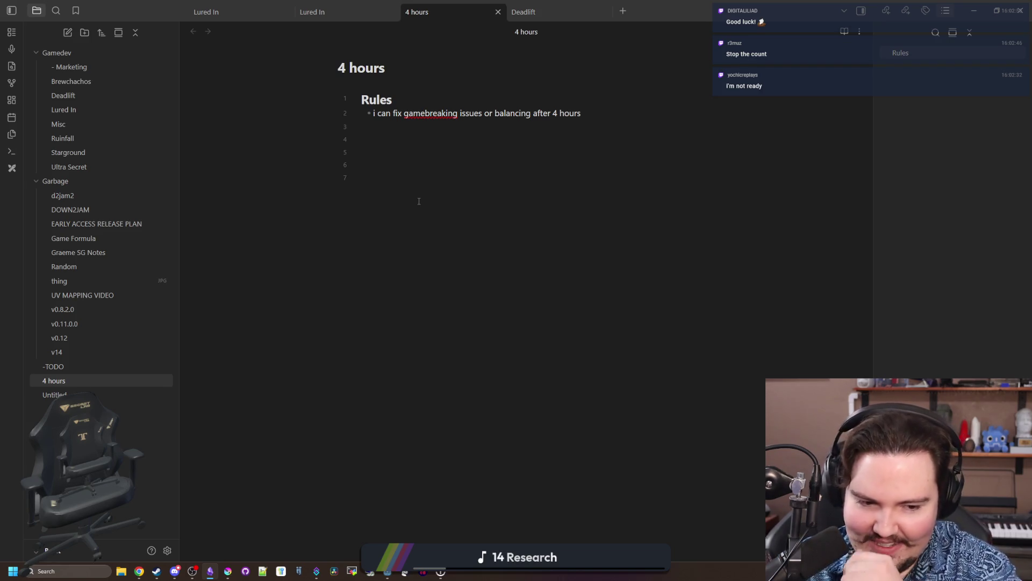
Type the '## THEME: NUMBERS' heading with an 'incremental game' line beneath it.
type("## ")
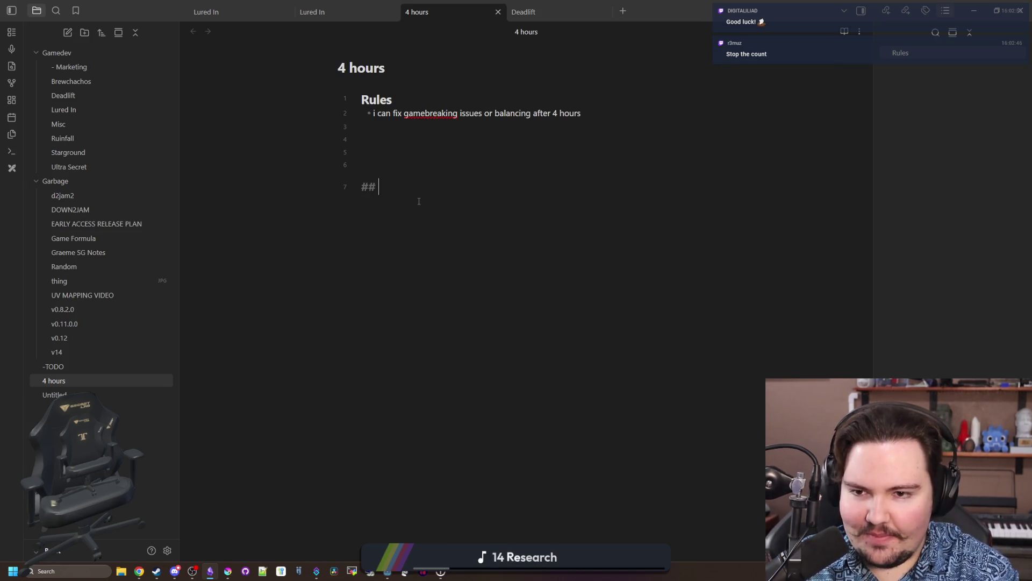
type("THEME: NUMBERS")
key("Return")
key("Return")
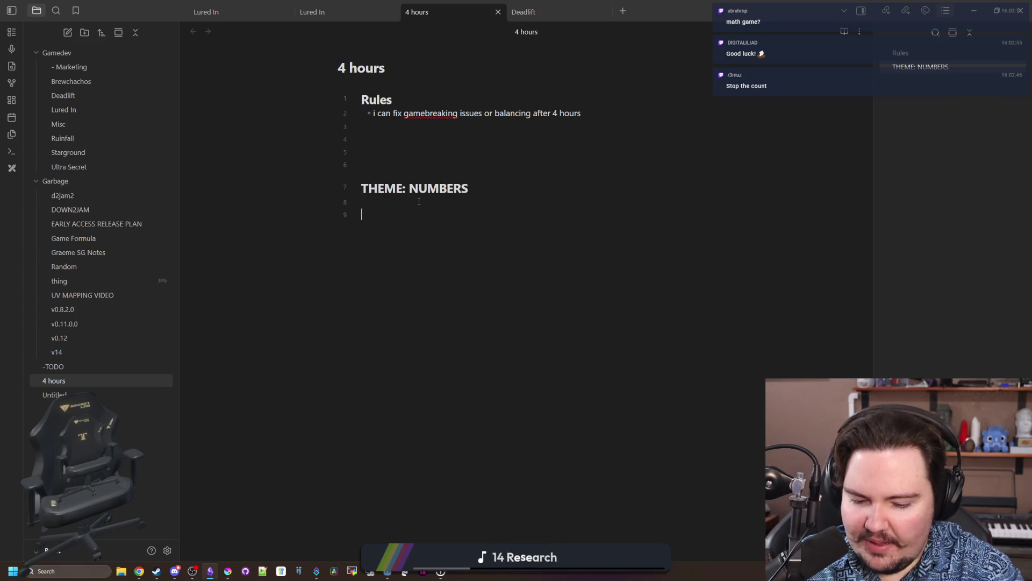
key("Return")
type("i")
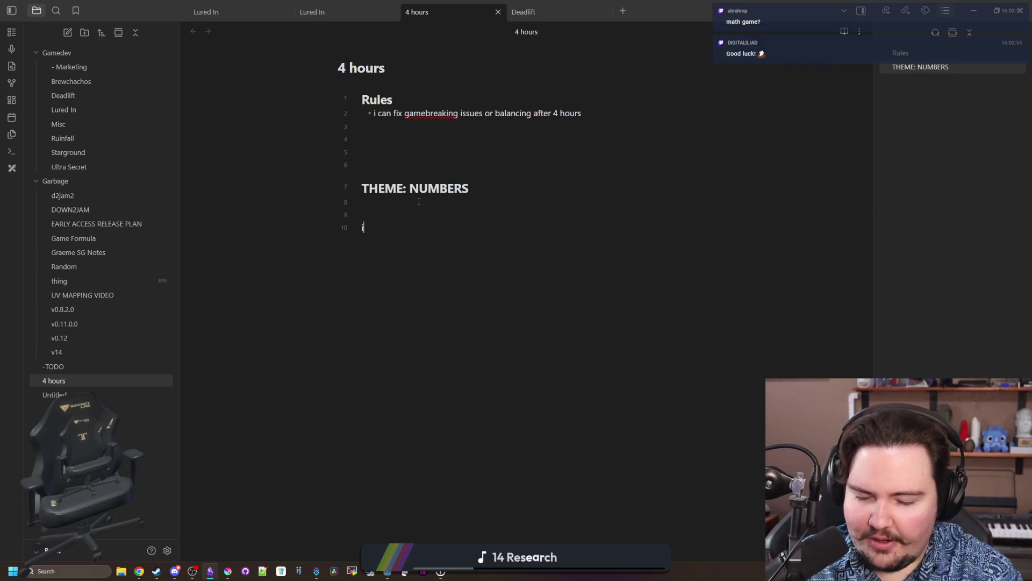
type("ncremental game")
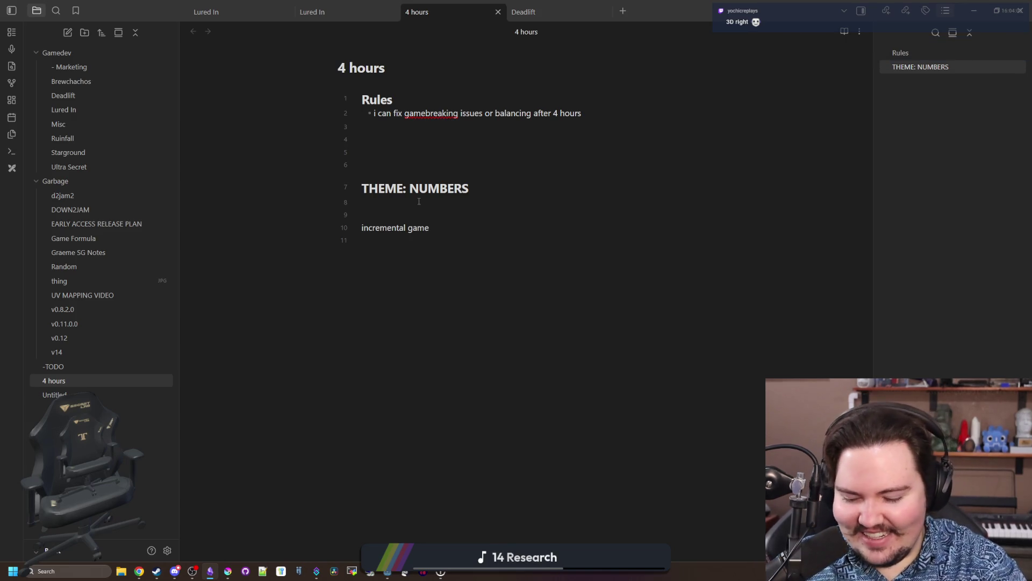
Add the lines '2d game' and 'collecting thing, make money, buy stuff' under the theme.
type("2d game")
key("Return")
key("Return")
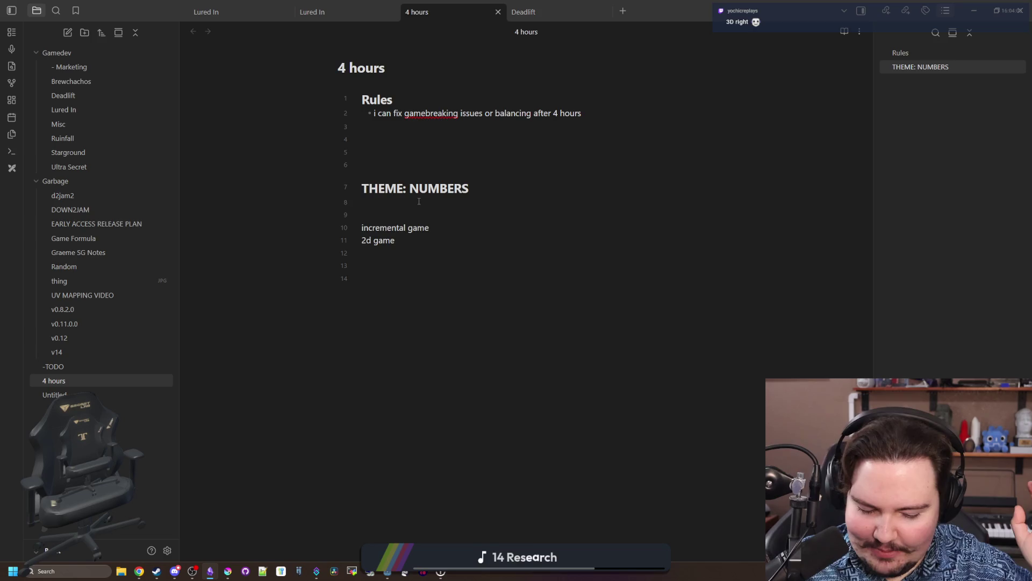
type("collecting thing, make money, buy ")
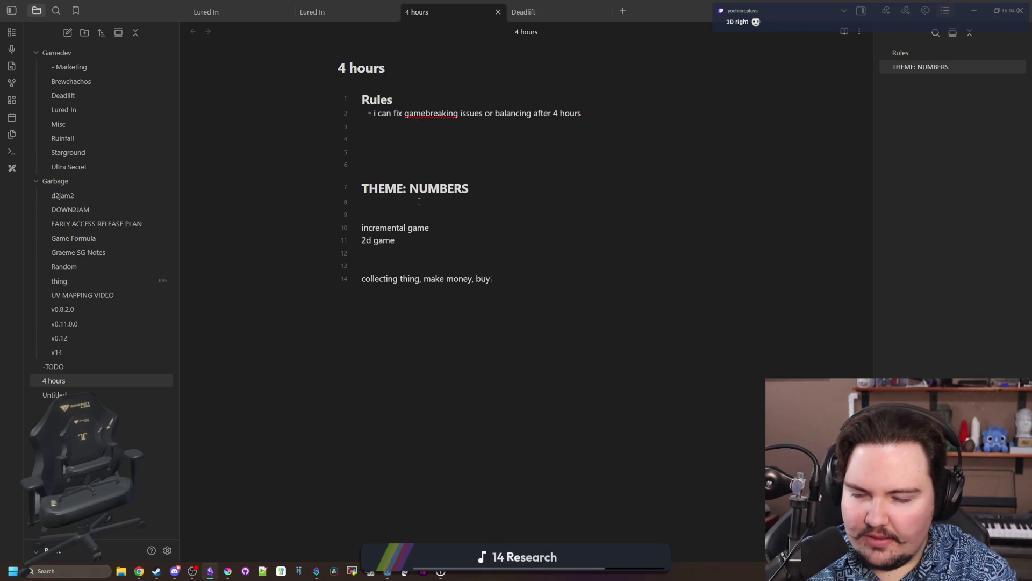
type("stuff")
key("Return")
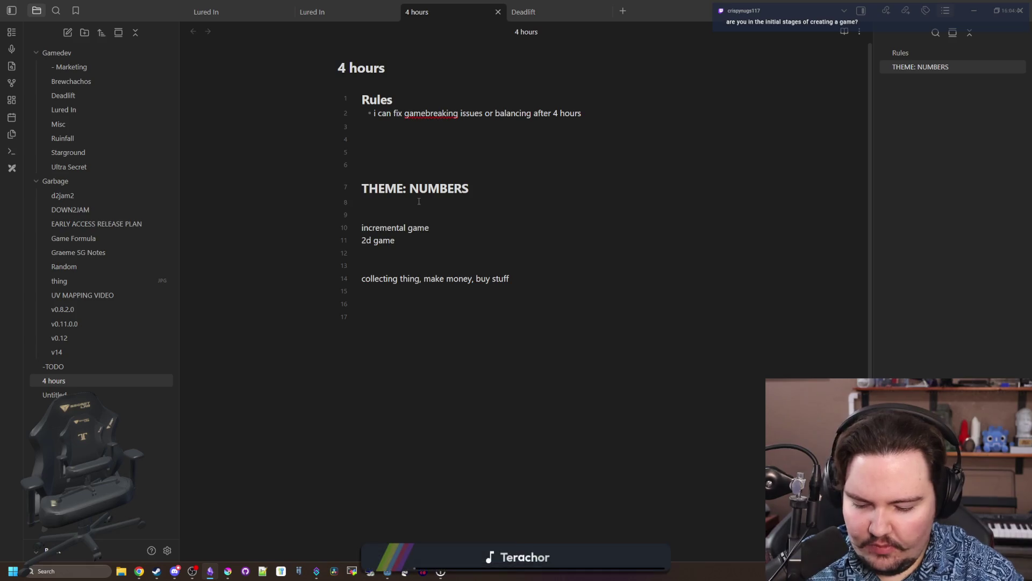
Add a line on numbers spawning around the environment, being collected and spent on better collection.
type("numbers spawn in around ")
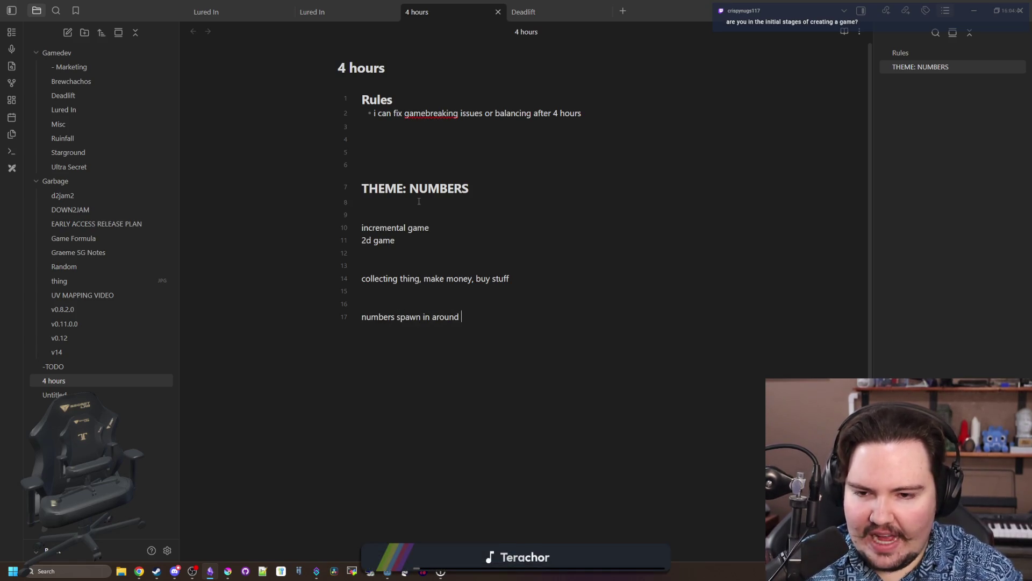
type("the environment, y")
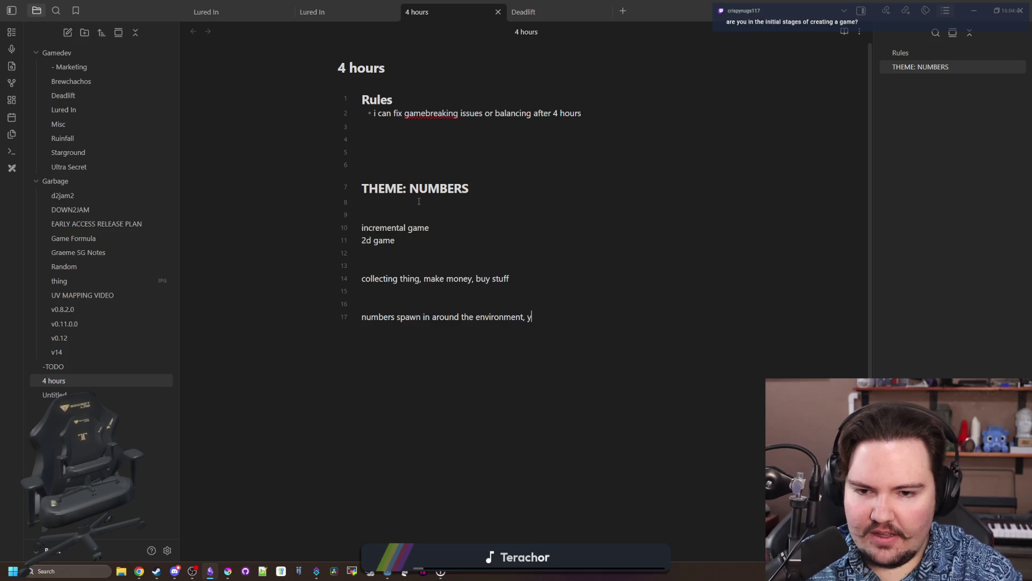
type("ou collect them, ")
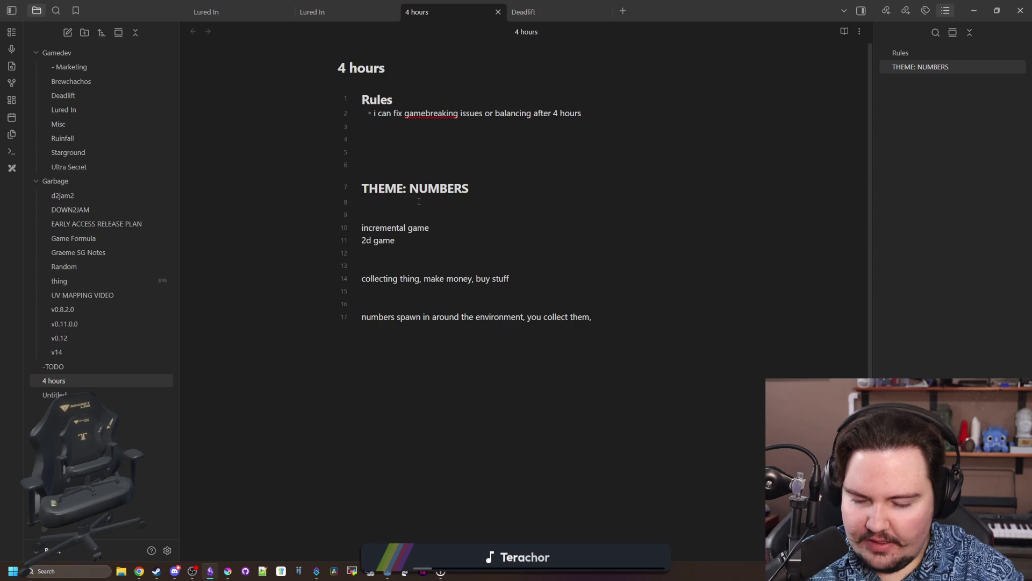
type("spend")
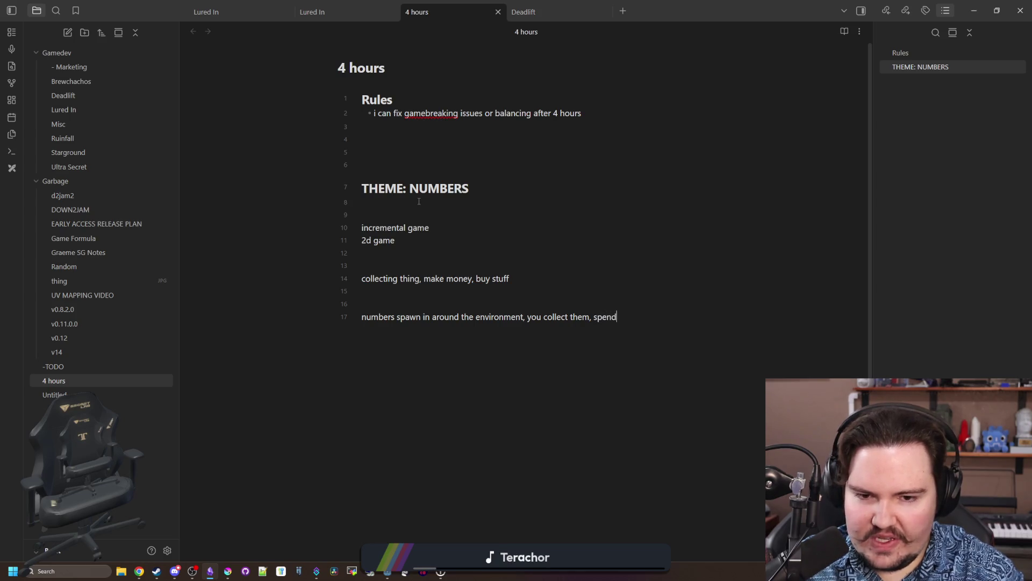
type(" numbers on better collection to collect more numbers")
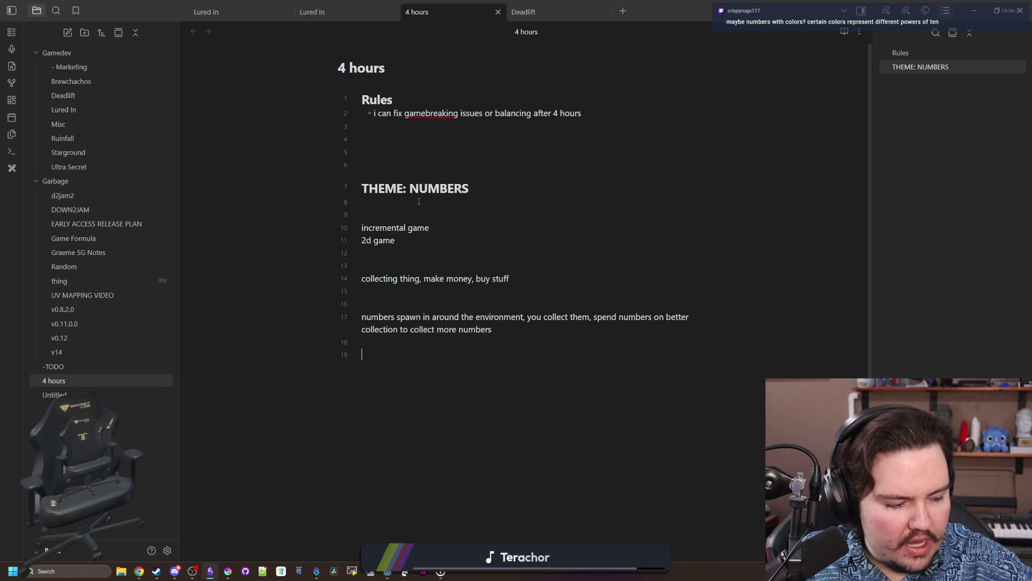
left_click(514, 275)
left_click(501, 350)
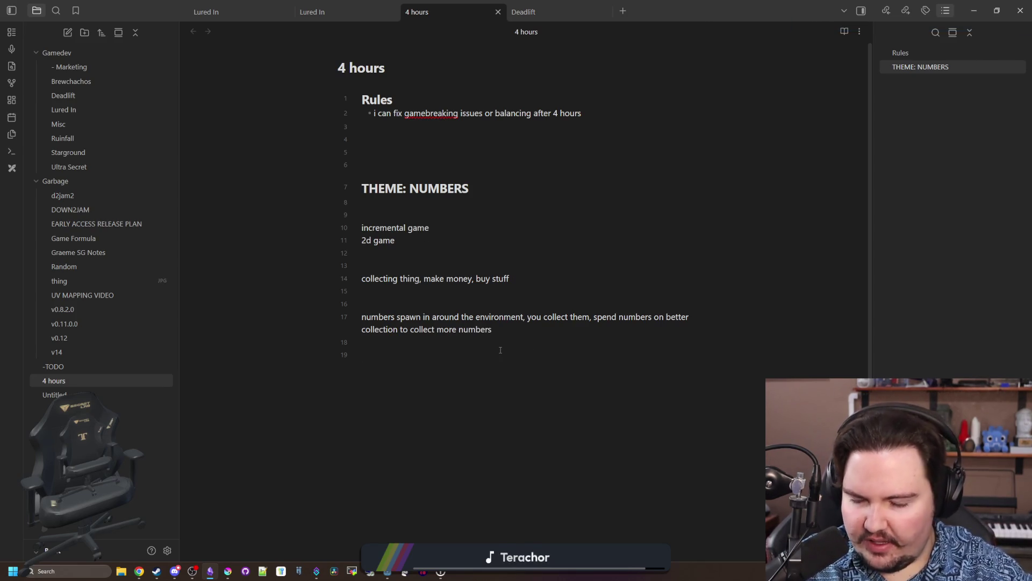
Add 'you collect dice scattered around' and '- raining dice', then minimize Obsidian to Godot.
type("you collect")
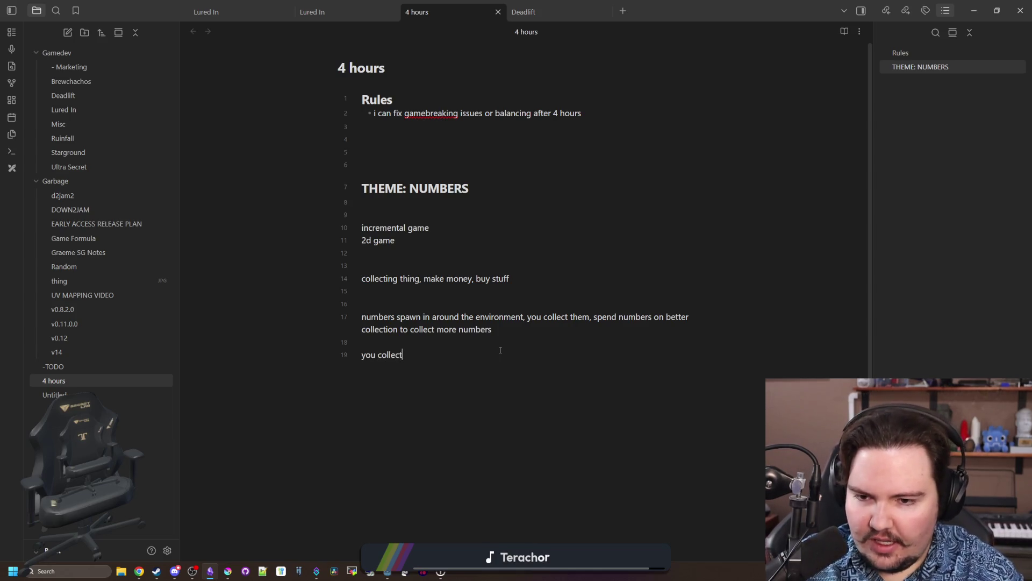
type(" dice scattered around")
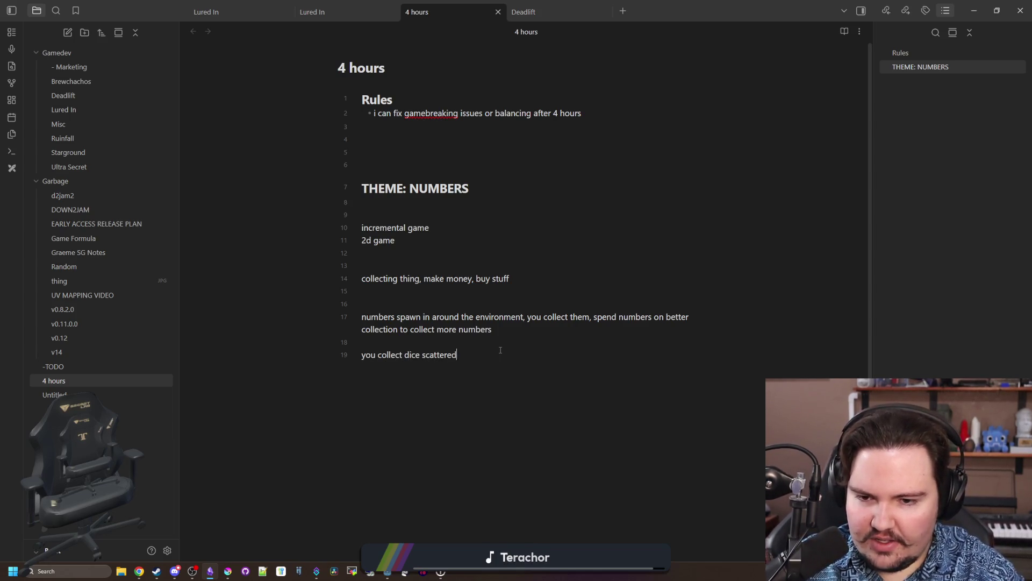
key("Return")
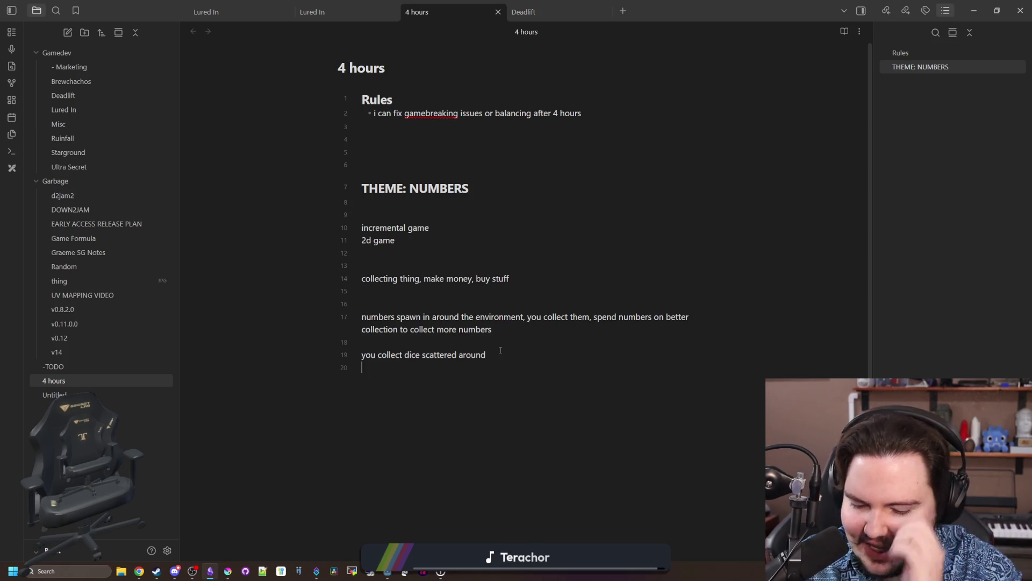
type("- raining dice")
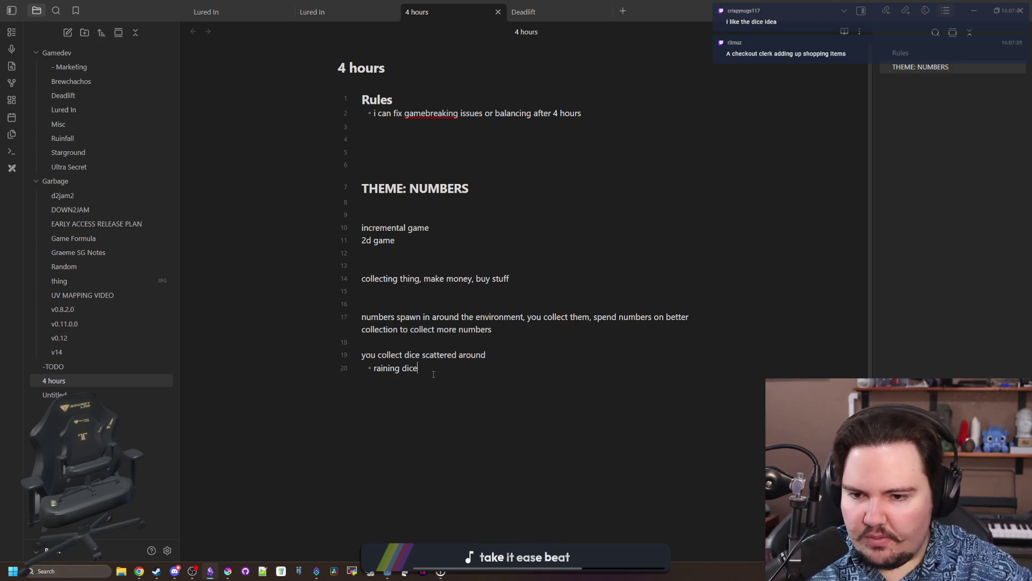
key("super+Down")
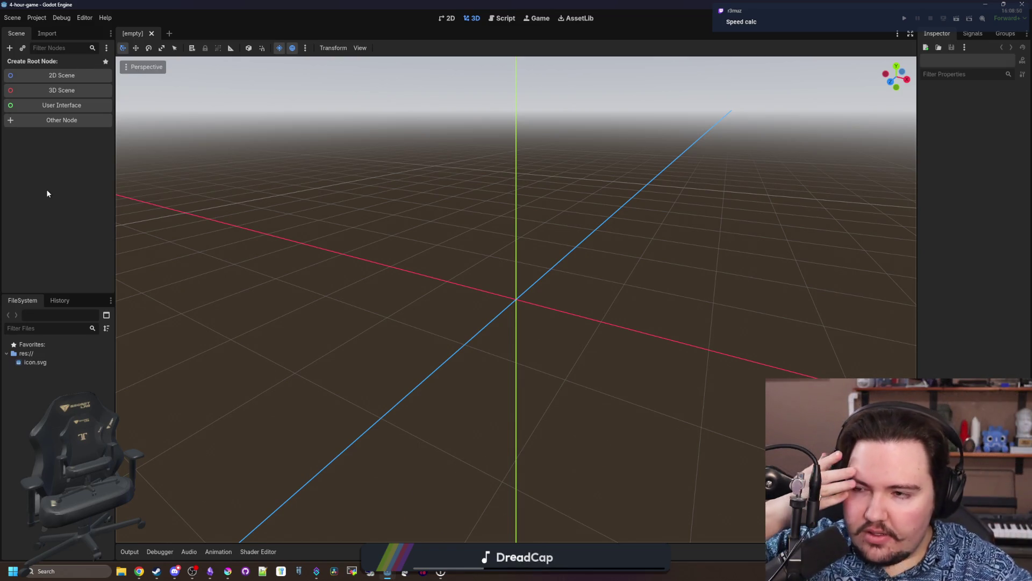
Create a 2D scene and rename its root Node2D to World.
left_click(74, 76)
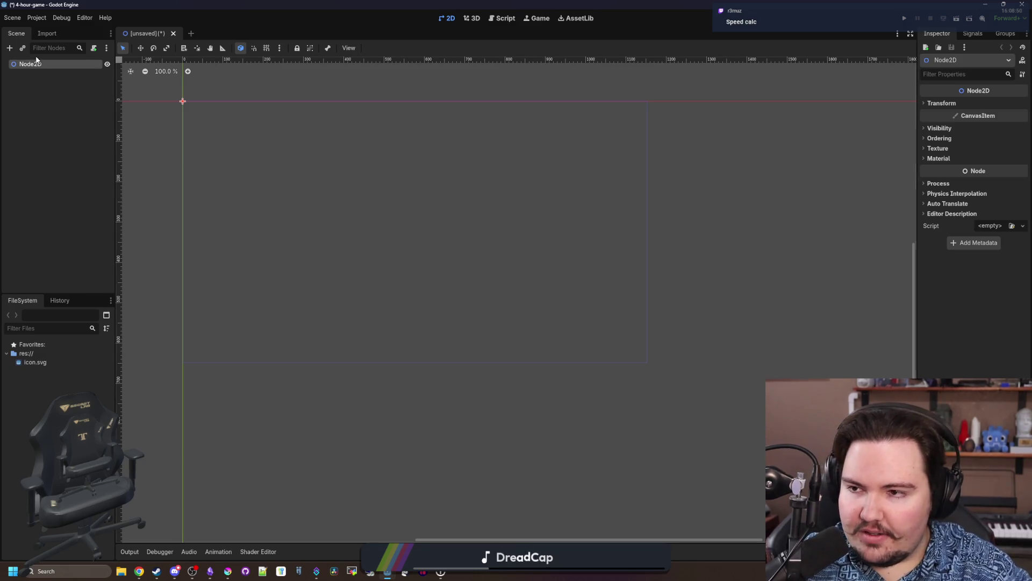
double_click(46, 62)
left_click(64, 64)
type("World")
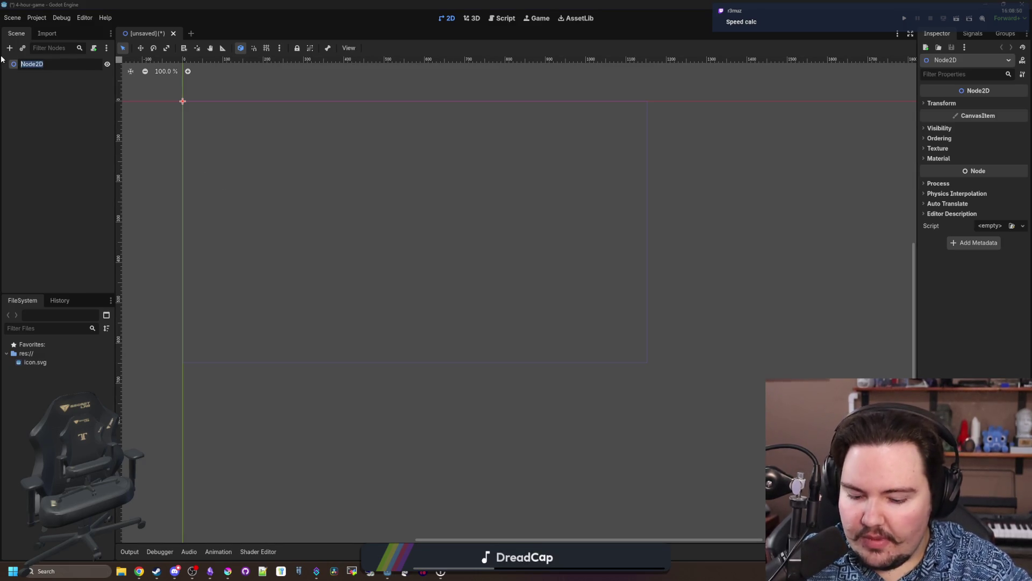
key("Return")
Add a CharacterBody2D child under the World node.
right_click(73, 62)
left_click(105, 71)
type("charact")
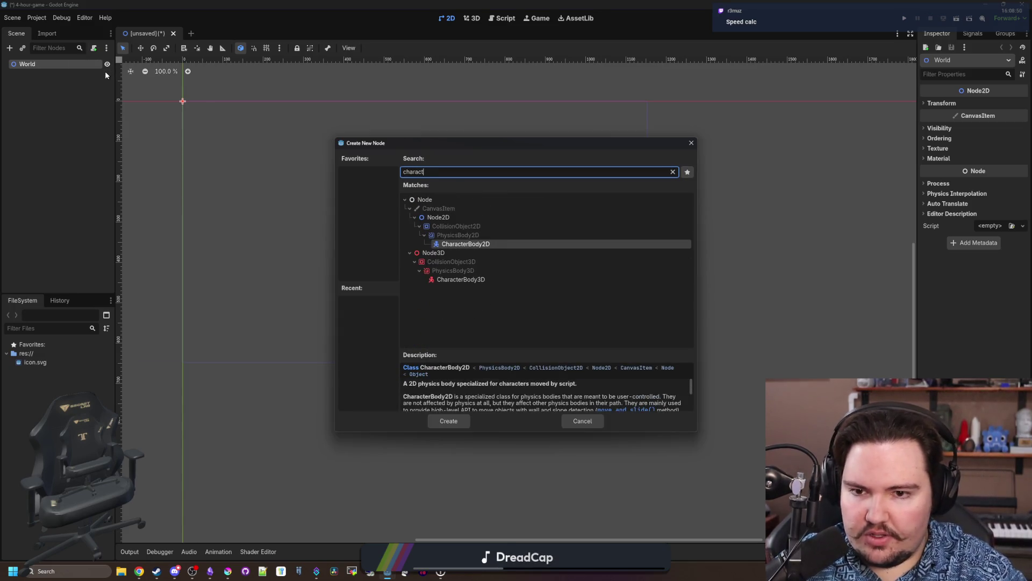
key("Return")
scroll(189, 98, "up", 10)
scroll(170, 128, "up", 3)
scroll(202, 176, "down", 2)
Add a Sprite2D child under the CharacterBody2D.
right_click(69, 73)
left_click(95, 81)
type("sprite")
key("Return")
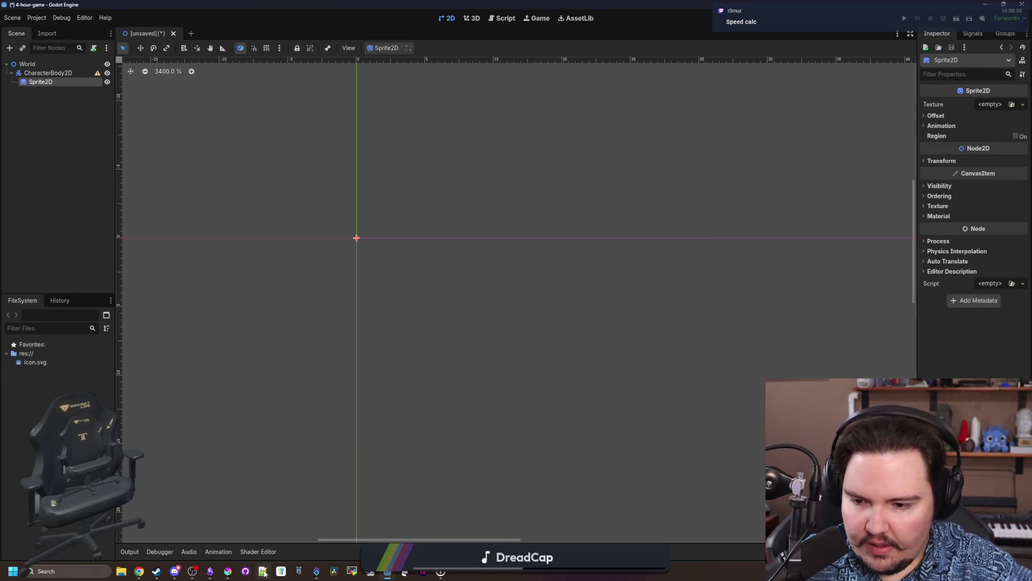
left_click(228, 571)
Create a new 16×16 px Krita document and clear it to a transparent canvas.
double_click(243, 159)
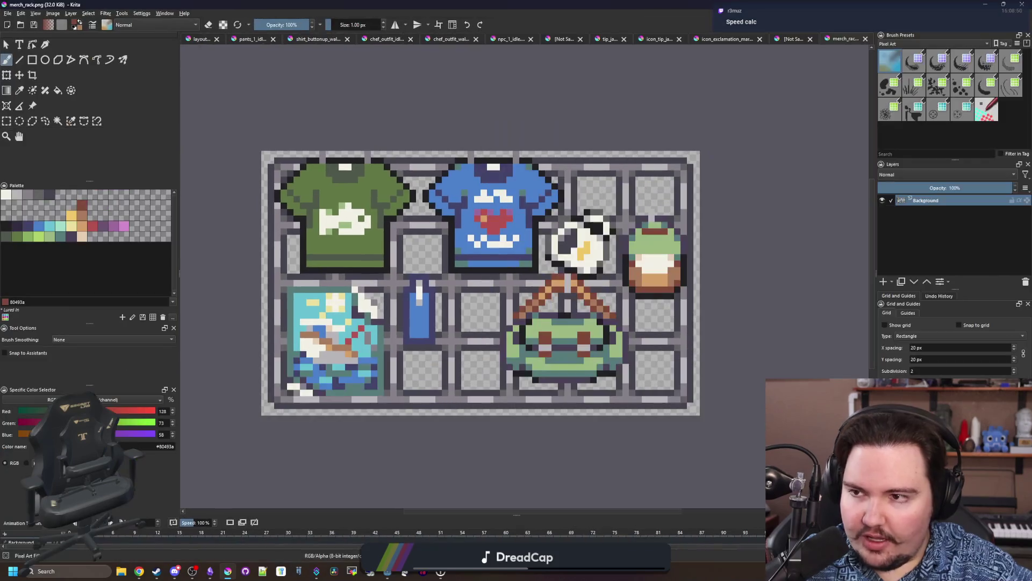
key("alt+f")
key("Escape")
key("ctrl+n")
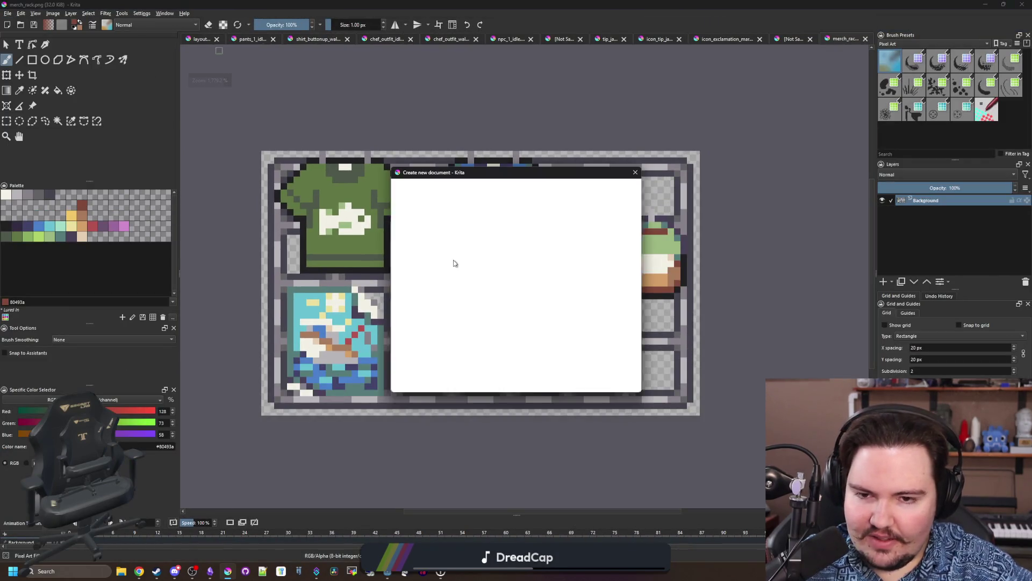
type("16")
key("Tab")
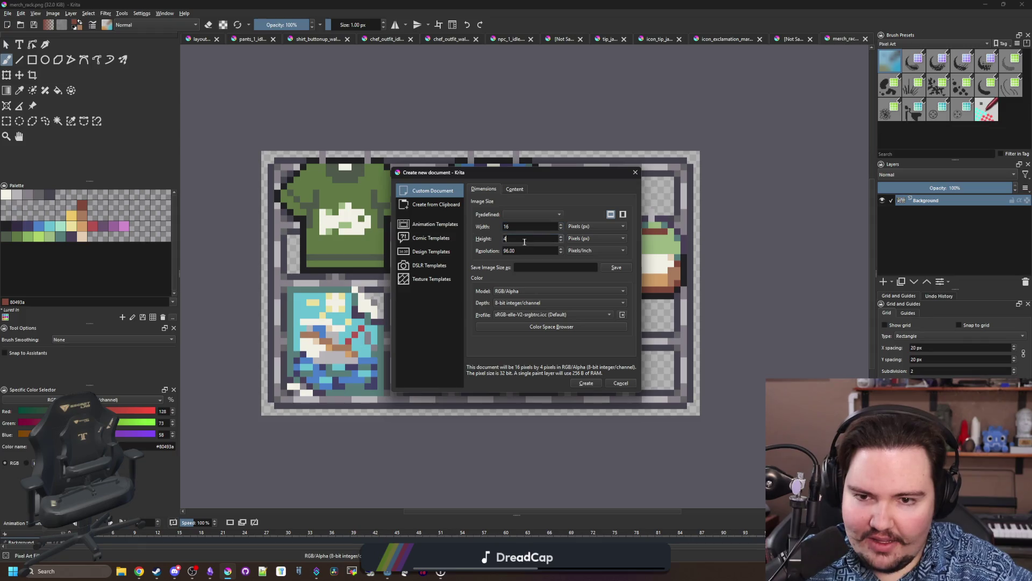
type("16")
left_click(586, 384)
scroll(376, 323, "down", 2)
key("ctrl+r")
left_click_drag(260, 103, 747, 506)
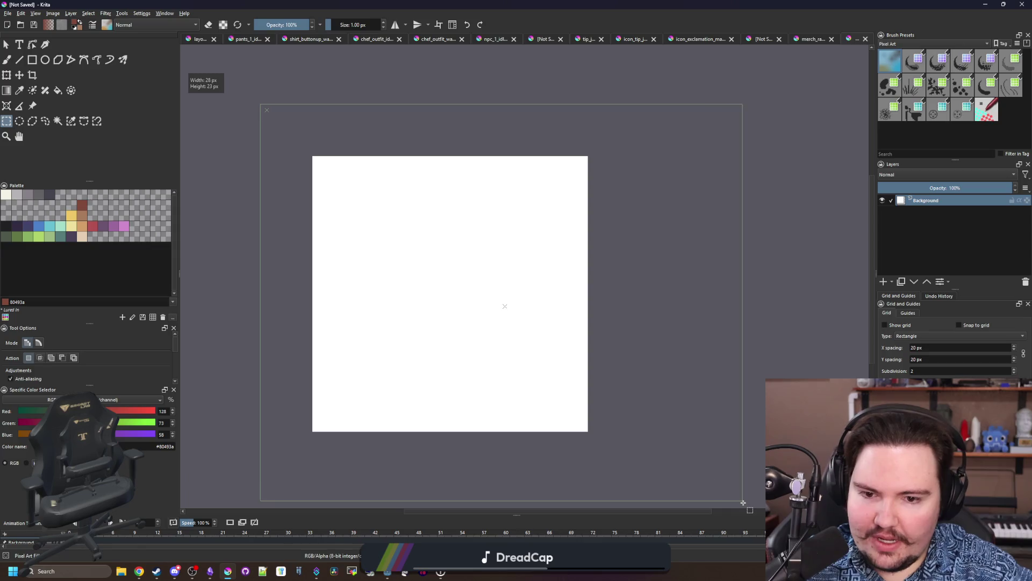
key("Delete")
key("plus")
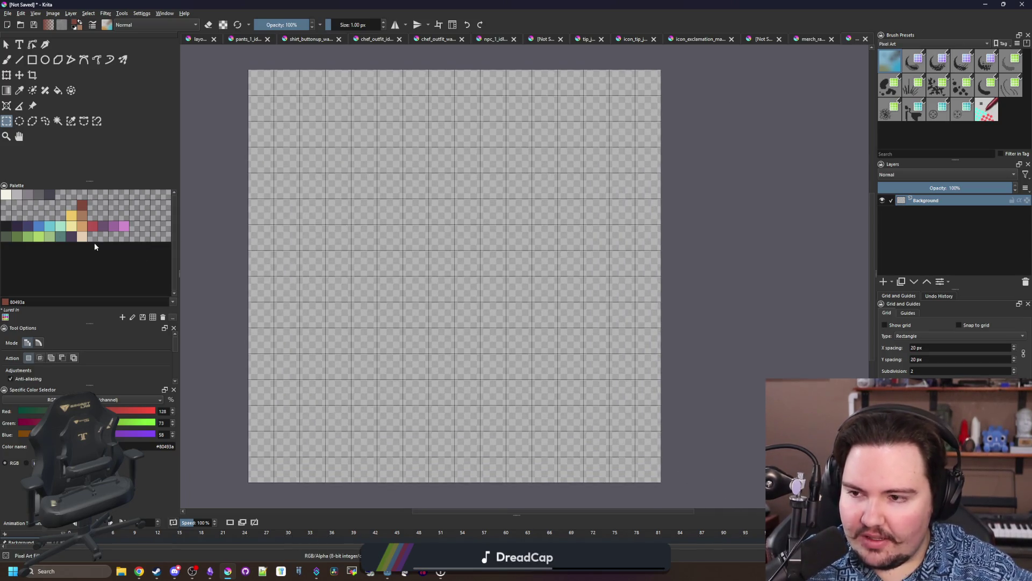
Draw the two dark blue leg blocks at the bottom and widen each by a column.
left_click(104, 230)
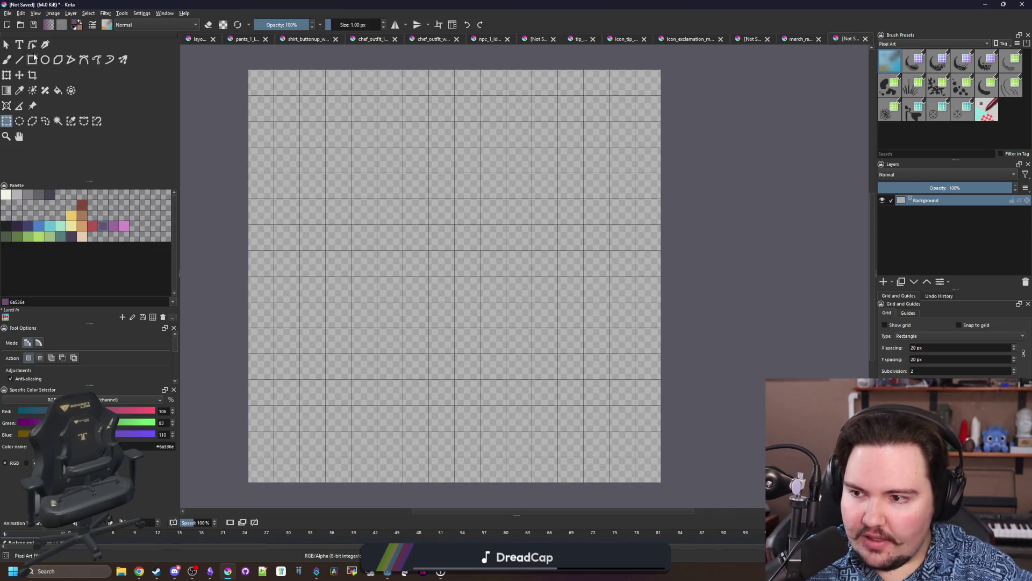
left_click(32, 59)
left_click(28, 228)
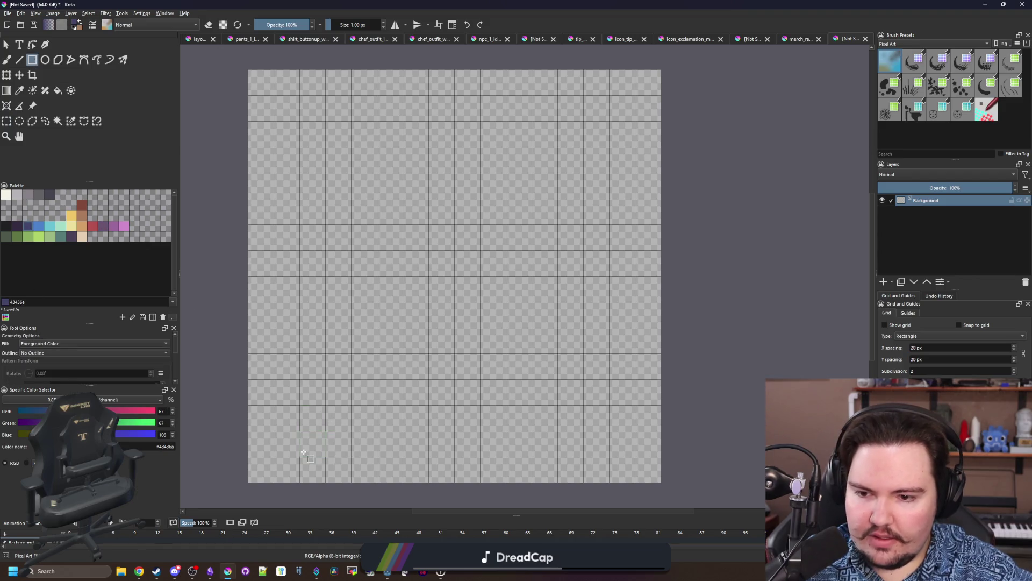
mouse_move(304, 452)
left_mouse_down()
mouse_move(378, 355)
mouse_move(401, 350)
left_mouse_up()
mouse_move(513, 356)
left_mouse_down()
mouse_move(637, 456)
mouse_move(610, 455)
left_mouse_up()
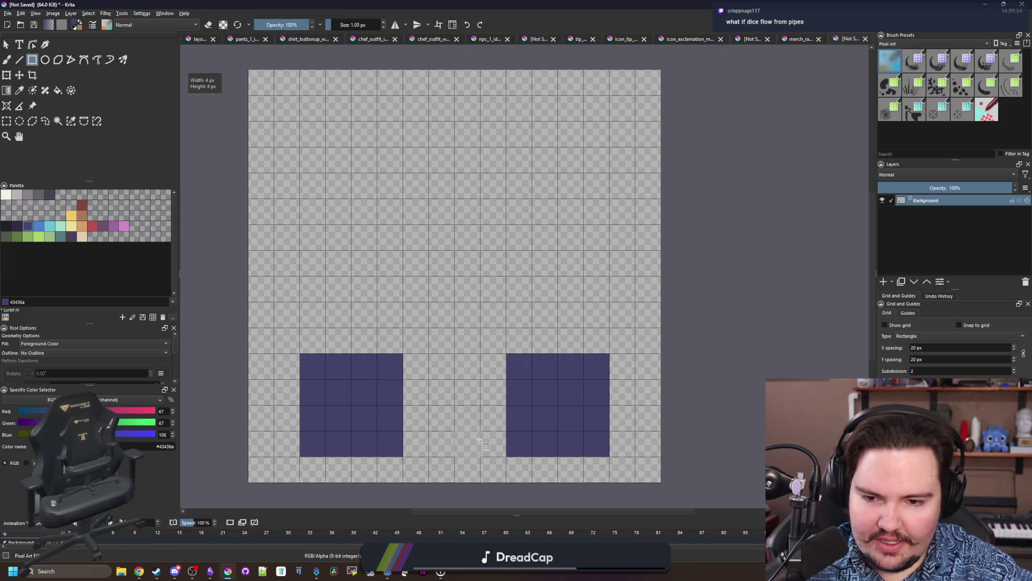
key("b")
left_click_drag(416, 445, 414, 365)
left_click_drag(493, 366, 491, 437)
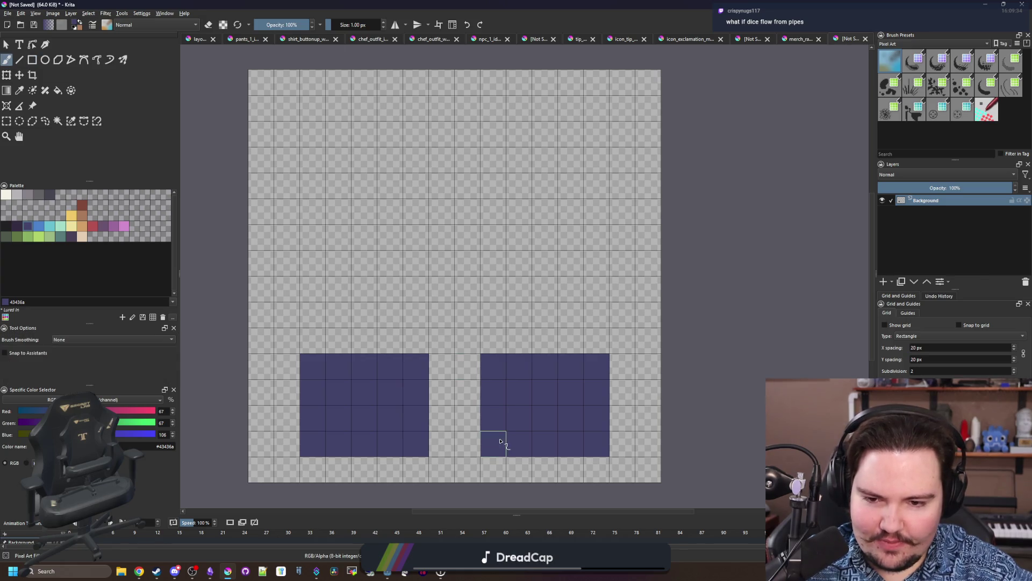
Paint and fill the light blue shirt above the legs, erasing its top row.
left_click(38, 226)
mouse_move(312, 342)
left_mouse_down()
mouse_move(312, 185)
mouse_move(406, 160)
mouse_move(594, 160)
mouse_move(596, 323)
mouse_move(572, 339)
mouse_move(336, 339)
left_mouse_up()
key("f")
left_click(396, 274)
key("ctrl+z")
left_click(434, 279)
key("b")
key("e")
left_click_drag(318, 162, 608, 162)
key("e")
Paint the skin-toned head and place two dark eyes on it.
left_click(82, 236)
mouse_move(341, 151)
left_mouse_down()
mouse_move(339, 80)
mouse_move(571, 108)
mouse_move(487, 160)
mouse_move(346, 162)
mouse_move(545, 135)
left_mouse_up()
key("ctrl+z")
left_click(8, 226)
left_click(373, 130)
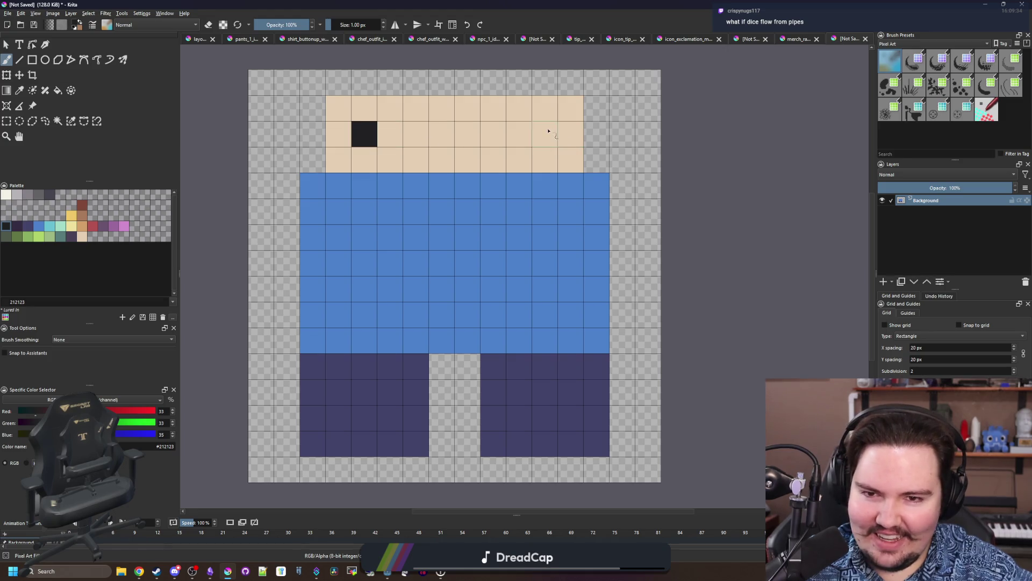
key("ctrl+z")
left_click(371, 162)
left_click(545, 160)
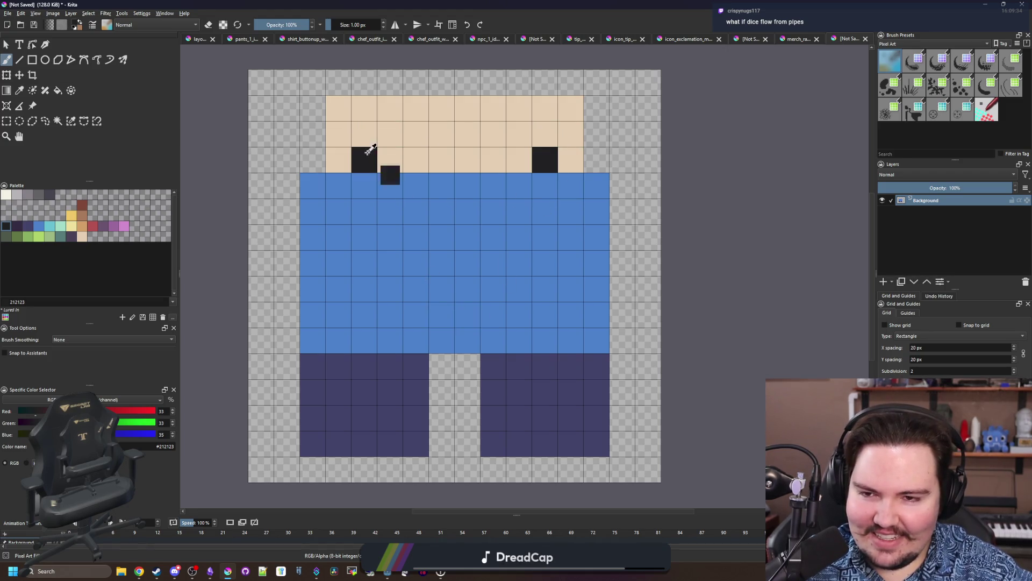
key("ctrl+z")
key("ctrl+z")
left_click(364, 134)
left_click(545, 134)
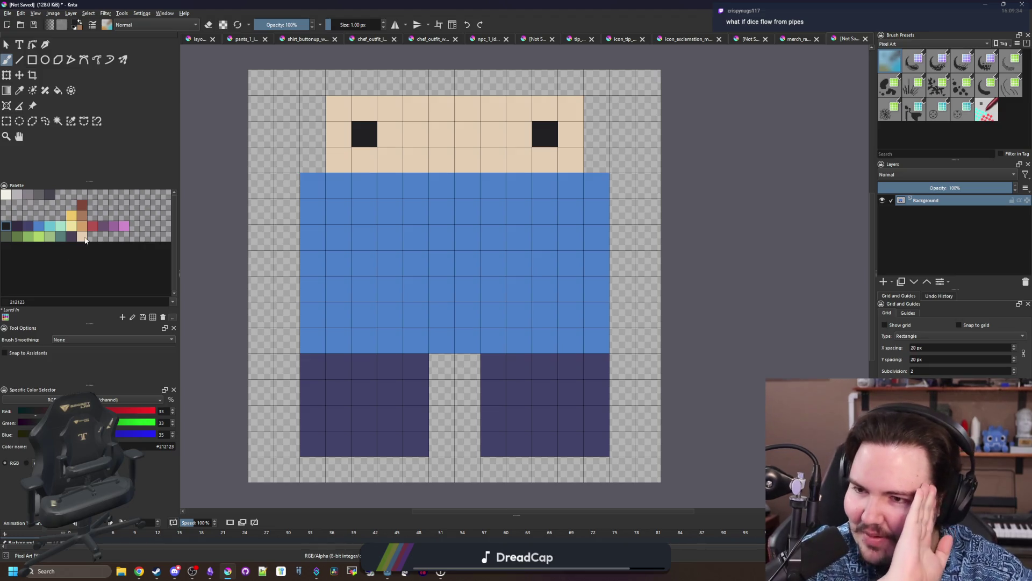
Shift the character down one pixel and outline the leg gap and right side in black.
left_click(19, 75)
left_click_drag(462, 204, 471, 230)
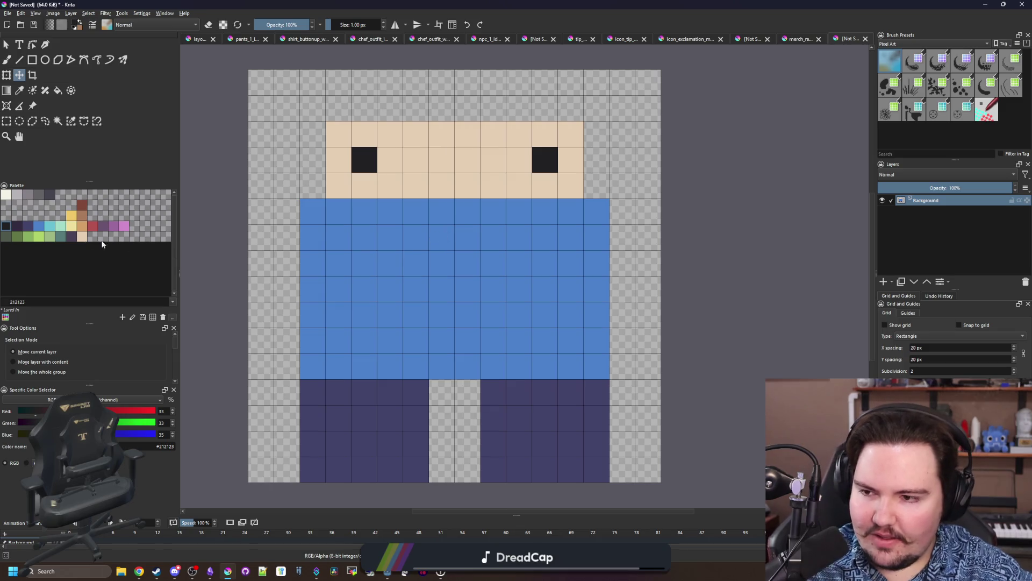
key("b")
mouse_move(416, 471)
left_mouse_down()
mouse_move(418, 387)
mouse_move(491, 364)
mouse_move(505, 465)
left_mouse_up()
mouse_move(622, 470)
left_mouse_down()
mouse_move(618, 188)
mouse_move(600, 135)
mouse_move(339, 108)
mouse_move(287, 280)
mouse_move(287, 471)
left_mouse_up()
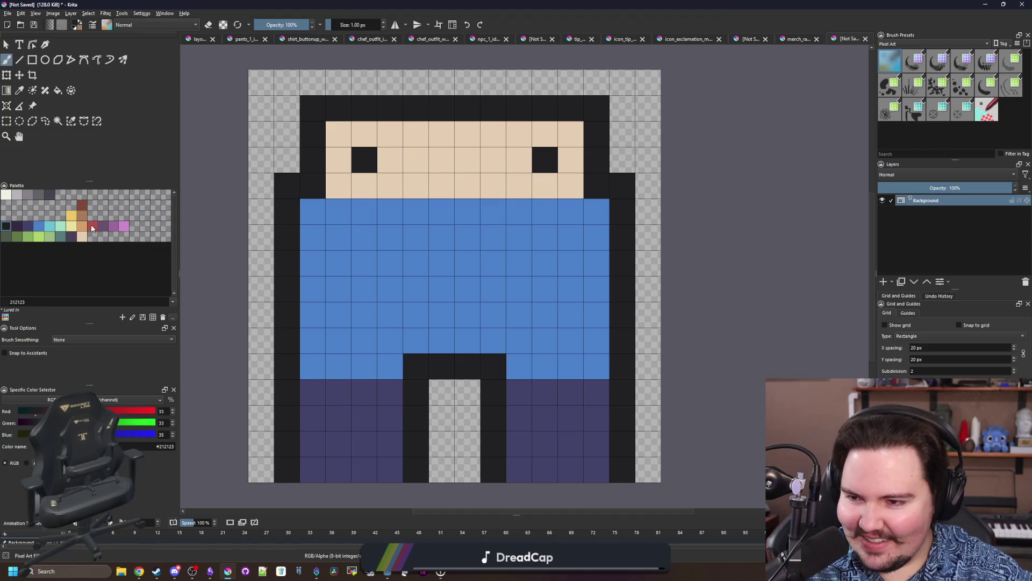
Paint brown hair across the head and a black outline row above it.
left_click(81, 216)
mouse_move(330, 108)
left_mouse_down()
mouse_move(572, 113)
mouse_move(331, 134)
left_mouse_up()
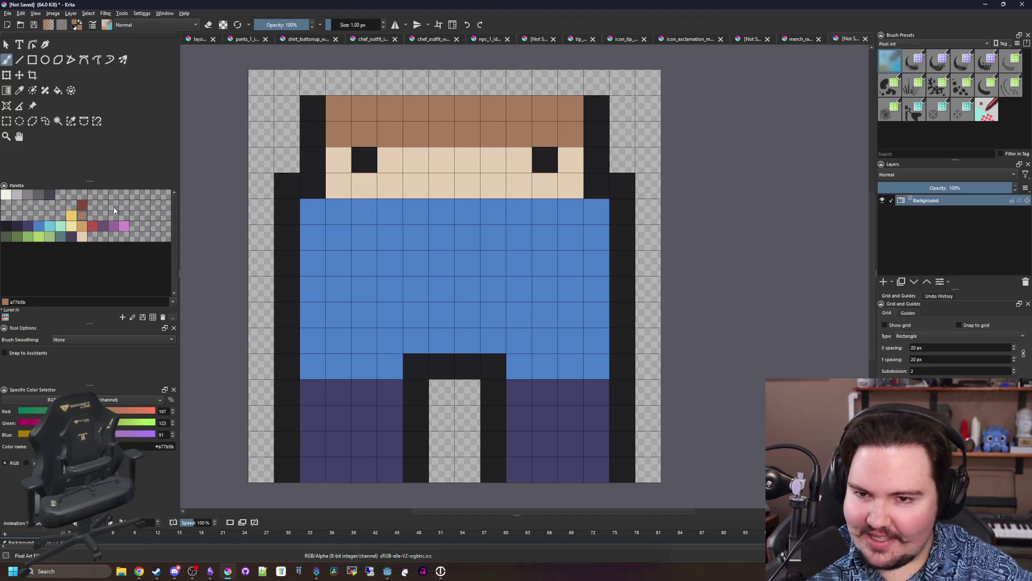
left_click(7, 226)
left_click_drag(313, 83, 596, 85)
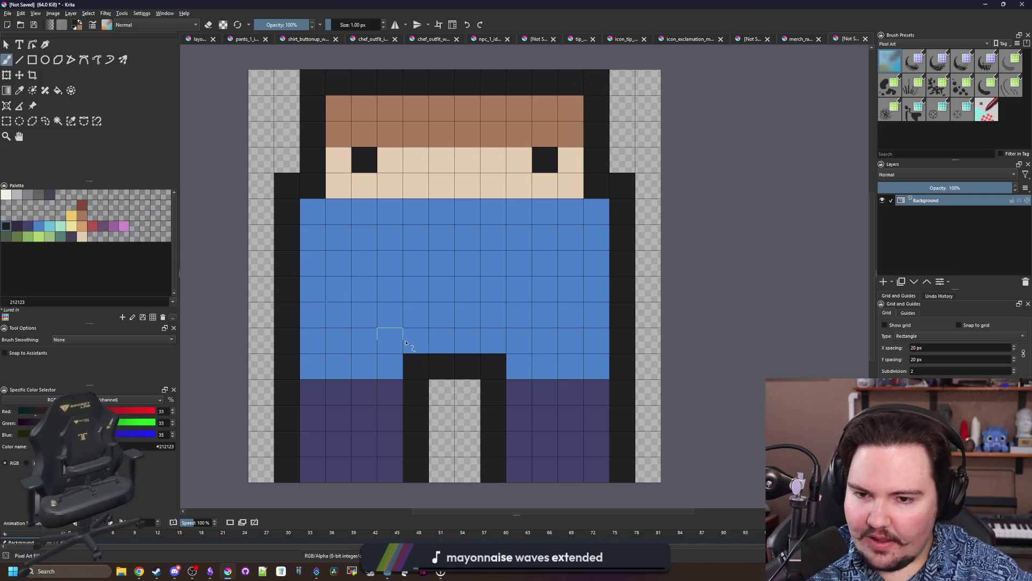
Recolour the row above the legs blue and blacken the two leg-gap cells.
key("p")
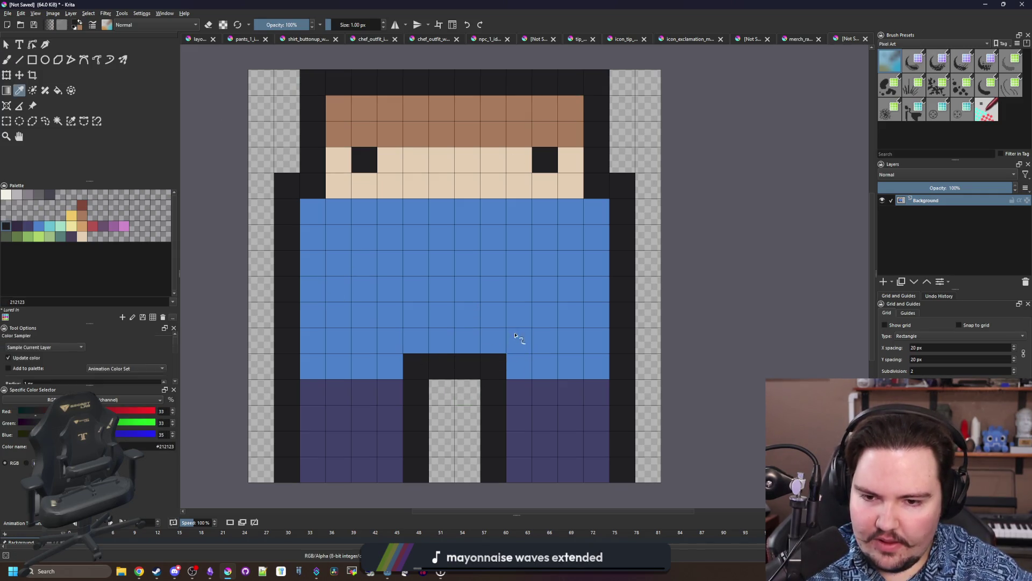
left_click(514, 336)
key("b")
left_click_drag(525, 361, 387, 362)
key("p")
left_click(434, 401)
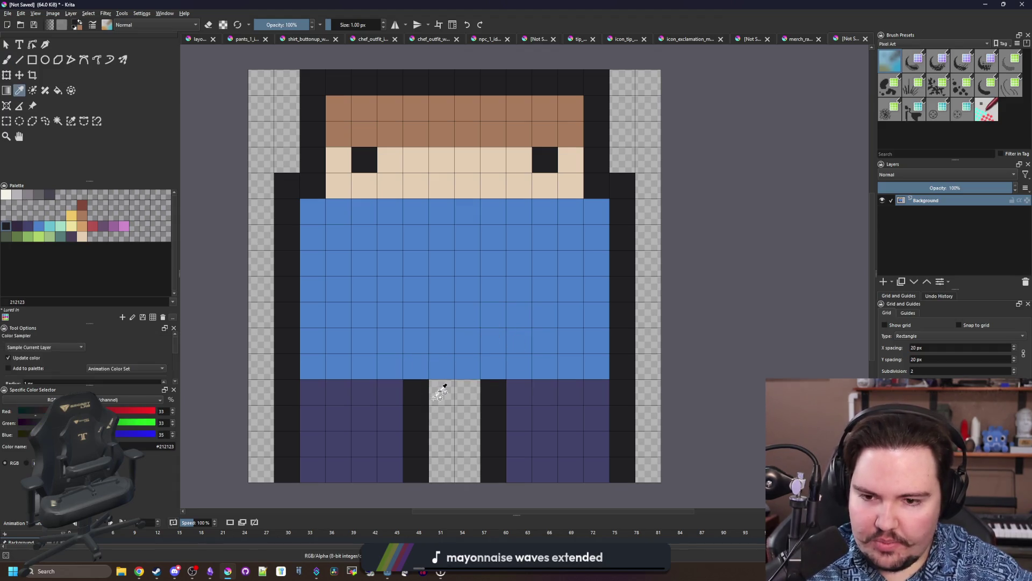
key("b")
left_click(442, 393)
left_click(468, 392)
scroll(446, 312, "down", 1)
scroll(446, 311, "up", 1)
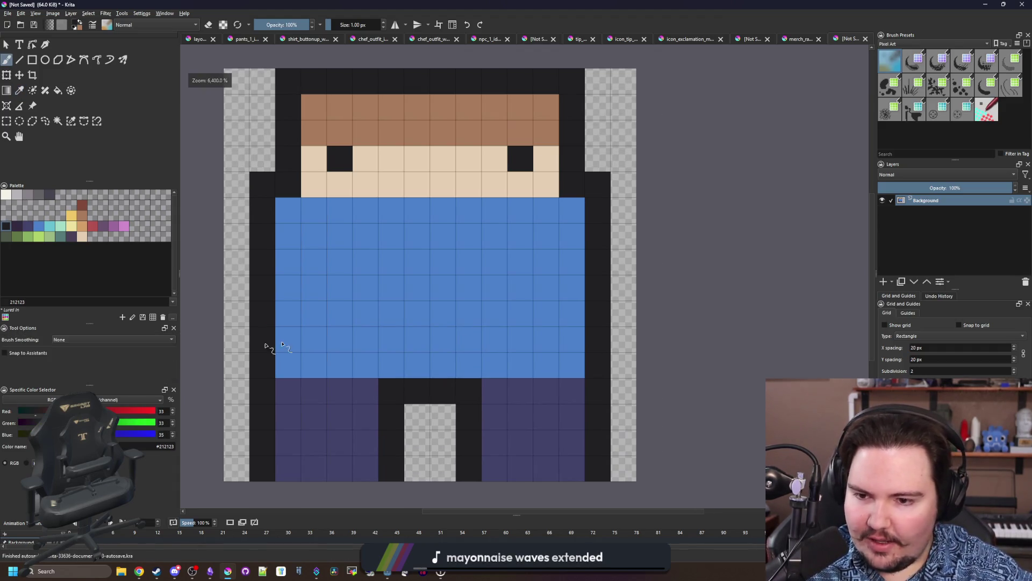
Paint a brown belt with a yellow buckle at the waist, restoring the pants row below.
left_click(83, 215)
left_click_drag(288, 366, 575, 366)
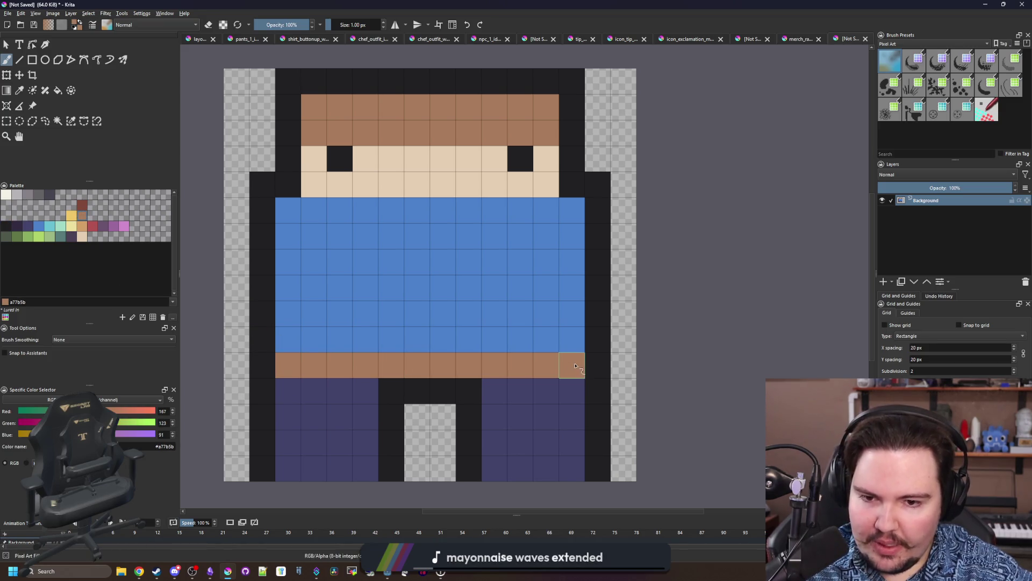
left_click(72, 215)
mouse_move(444, 365)
left_mouse_down()
mouse_move(424, 370)
mouse_move(440, 341)
mouse_move(546, 338)
left_mouse_up()
left_click(473, 362, "ctrl")
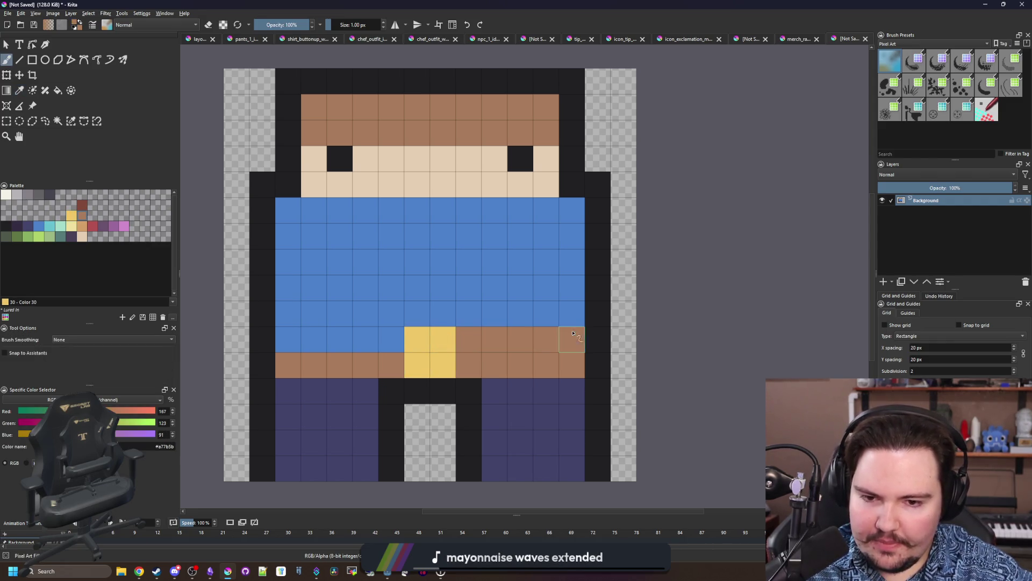
left_click_drag(385, 339, 285, 339)
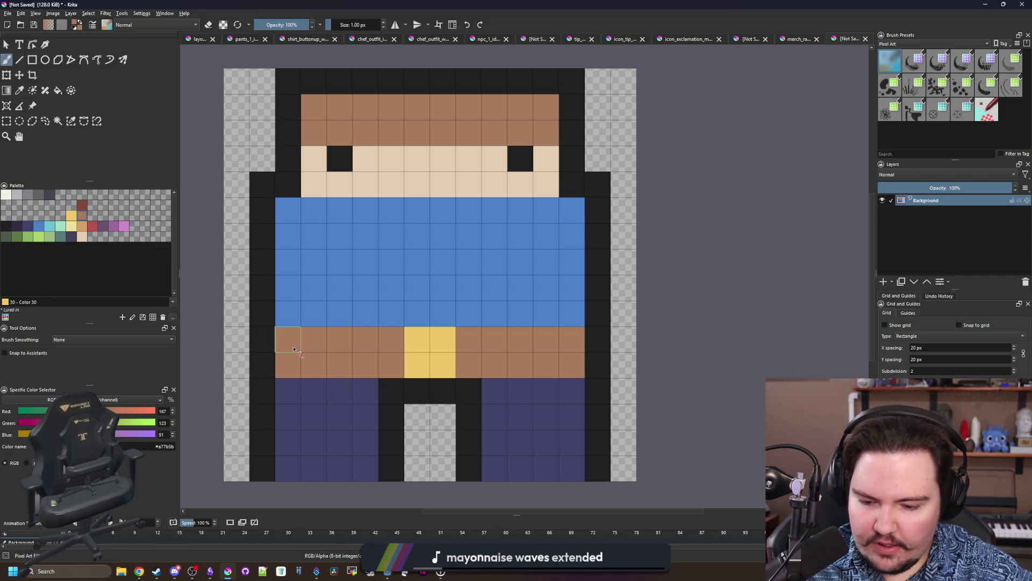
left_click(540, 392, "ctrl")
left_click_drag(543, 363, 296, 363)
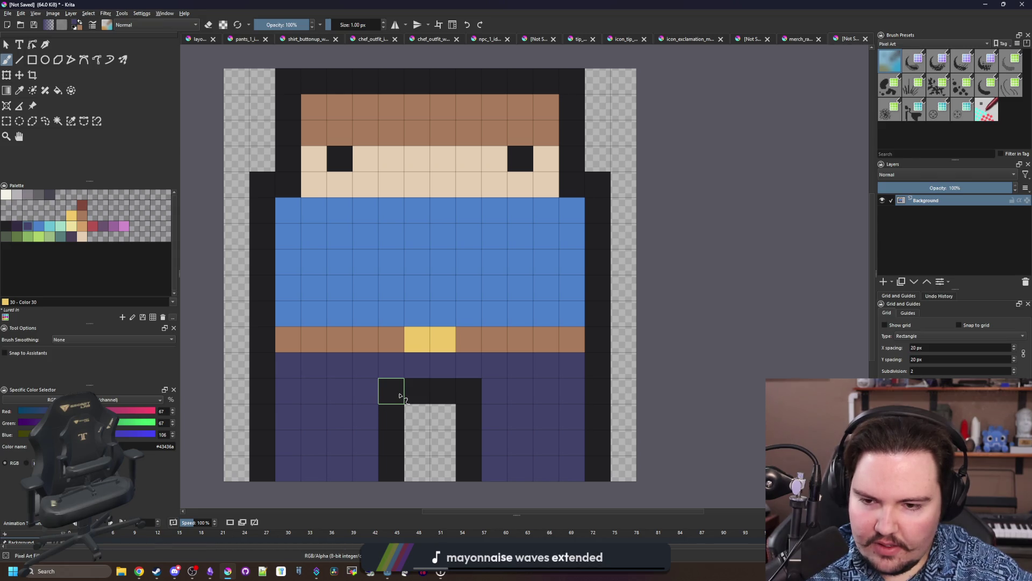
left_click(6, 121)
scroll(272, 467, "down", 1)
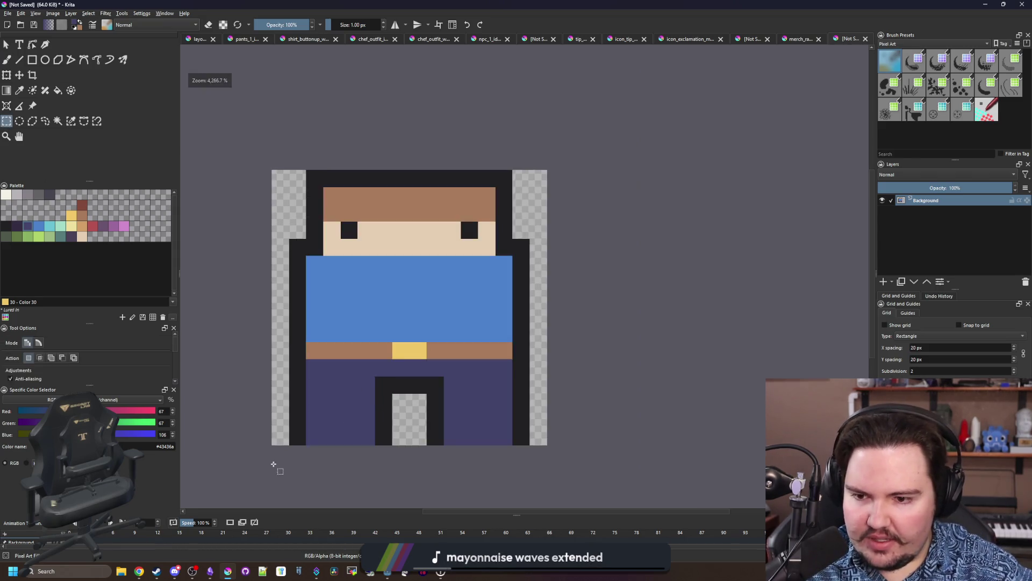
Delete the character's pants area to transparent and pick the dark outline colour.
scroll(299, 438, "up", 1)
mouse_move(297, 436)
left_mouse_down()
mouse_move(656, 318)
mouse_move(314, 340)
left_mouse_up()
key("Delete")
scroll(634, 327, "up", 1)
key("b")
left_click(627, 328, "ctrl")
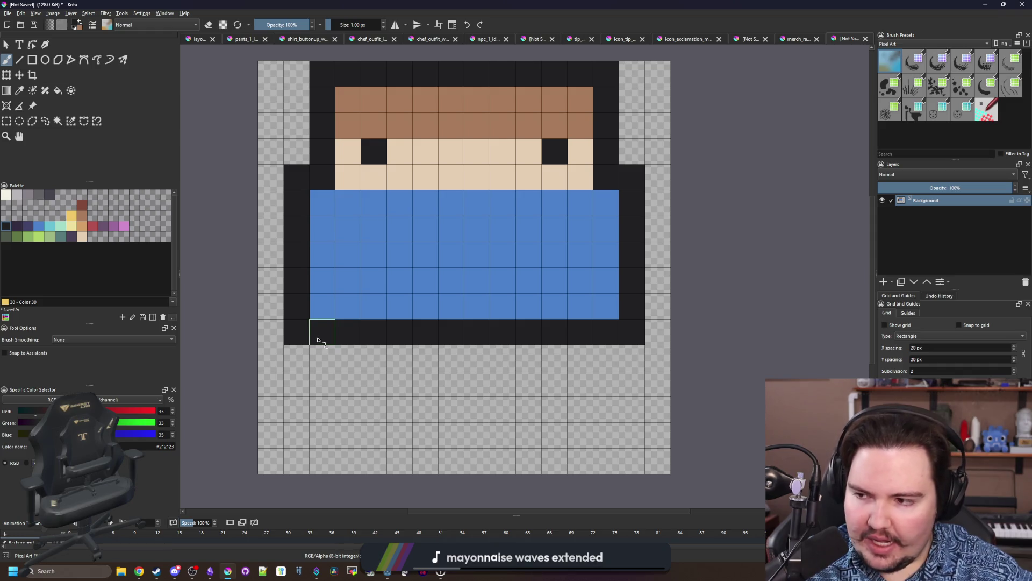
Select the whole sprite and crop the canvas to the 14×11 selection.
scroll(320, 337, "down", 1)
scroll(320, 337, "up", 1)
scroll(320, 337, "down", 1)
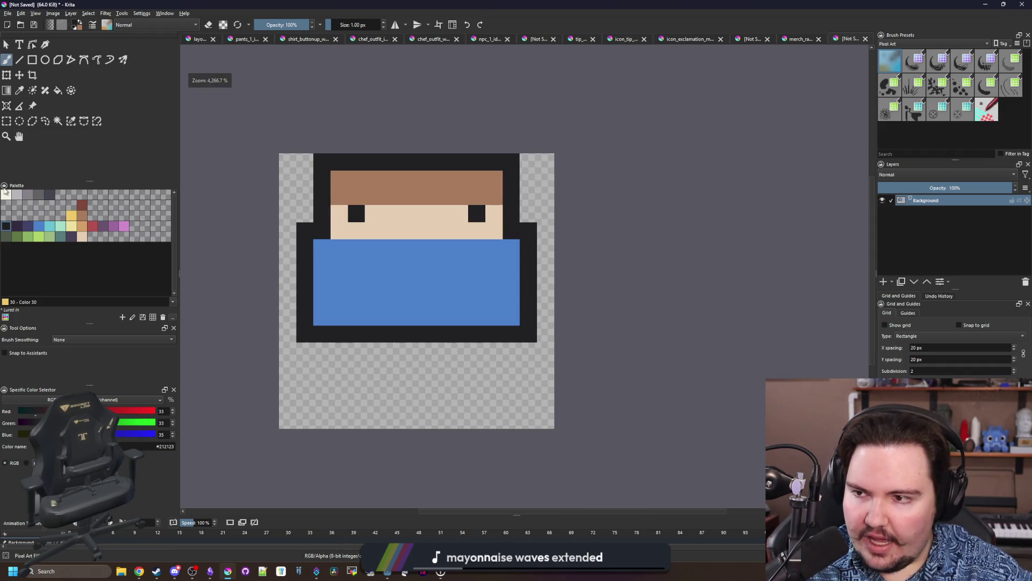
left_click(6, 121)
left_click_drag(297, 342, 537, 154)
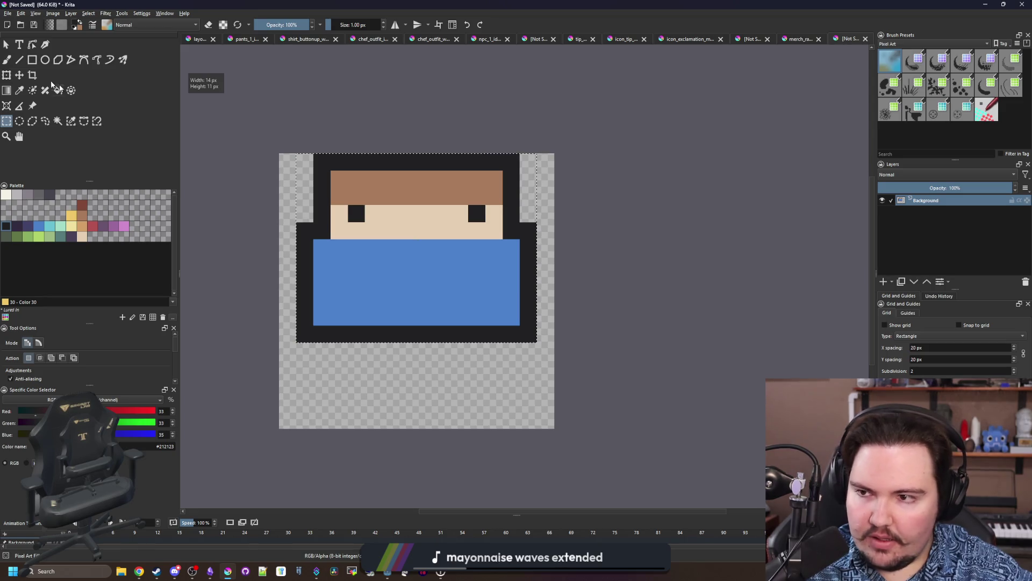
left_click(32, 75)
double_click(418, 294)
scroll(417, 294, "up", 1)
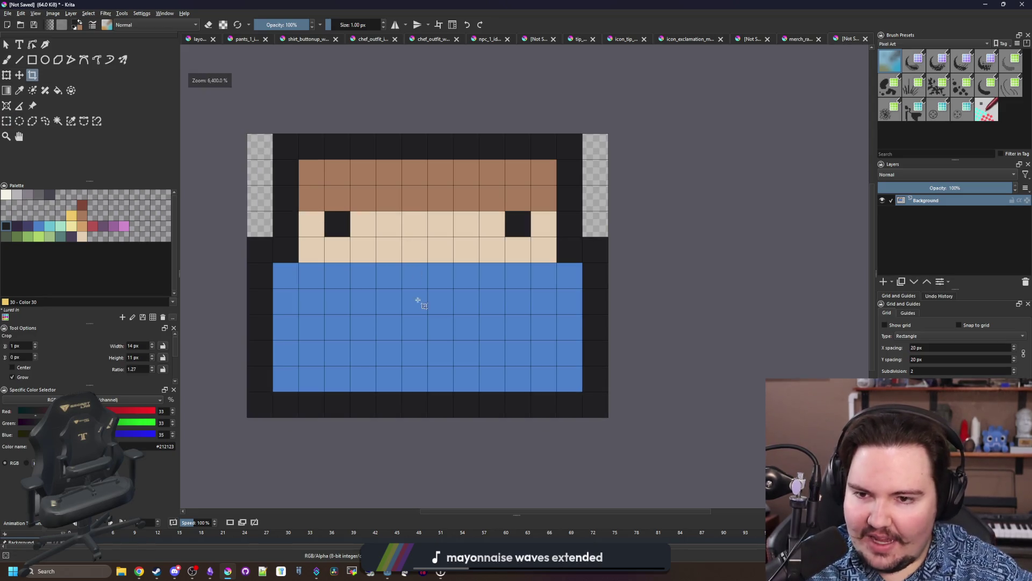
left_click(27, 227)
Paint the four shirt corner pixels dark blue #43436a.
key("b")
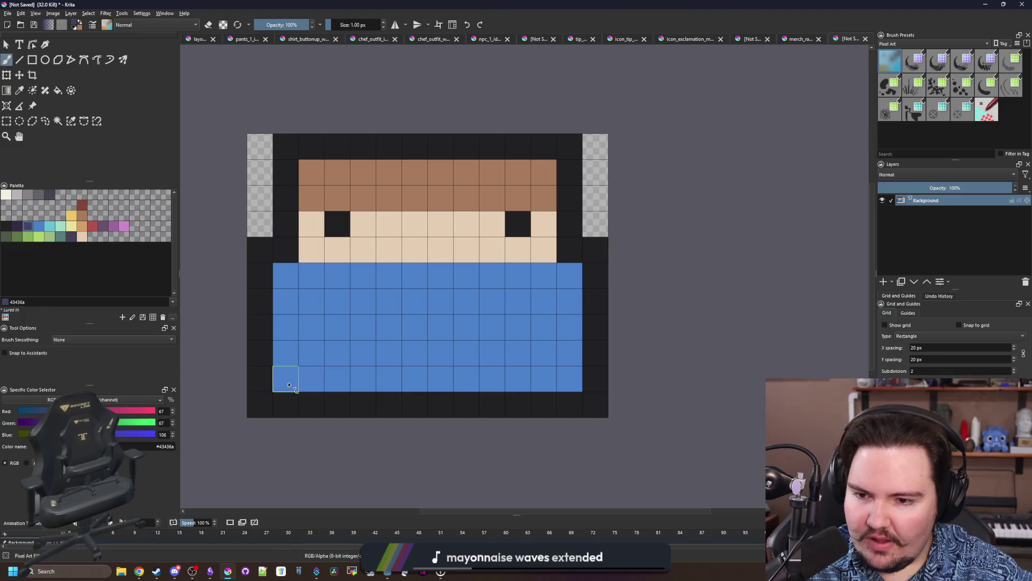
left_click(286, 379)
left_click(285, 275)
left_click(569, 276)
left_click(569, 378)
key("e")
left_click(595, 250)
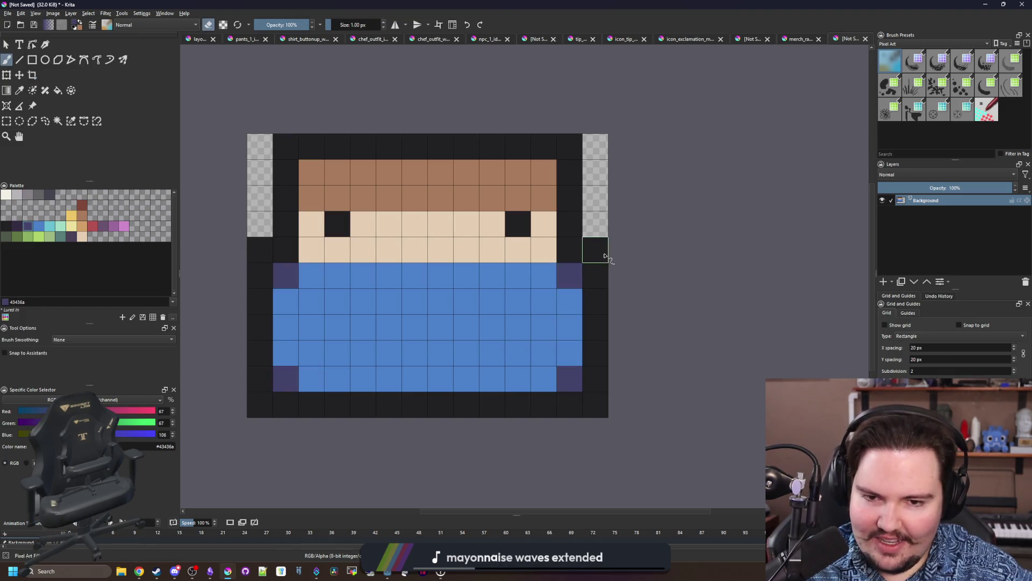
Erase the outline's corner pixels to transparent to round the sprite.
left_click(595, 404)
left_click(259, 404)
left_click(260, 250)
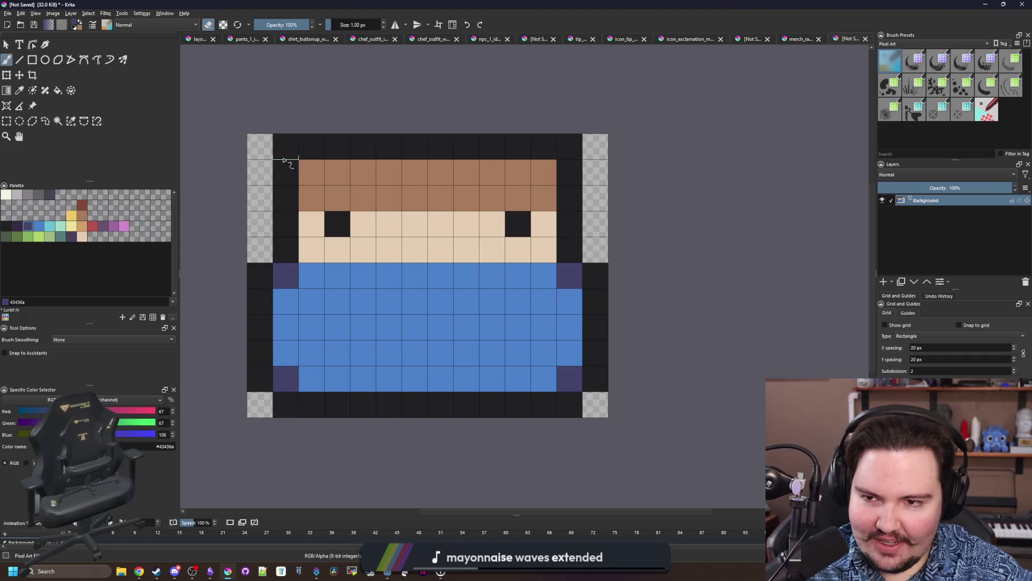
left_click(285, 147)
left_click(568, 146)
Paint the top hair corners dark red and the lower face pixels tan #d3a068.
left_click(81, 205)
key("e")
left_click(311, 172)
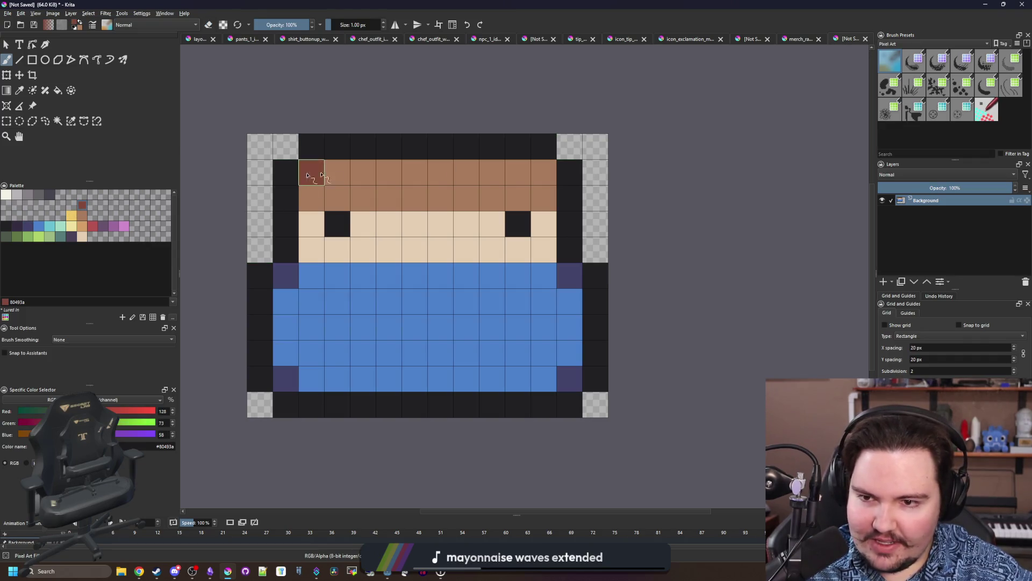
left_click(543, 172)
left_click(82, 225)
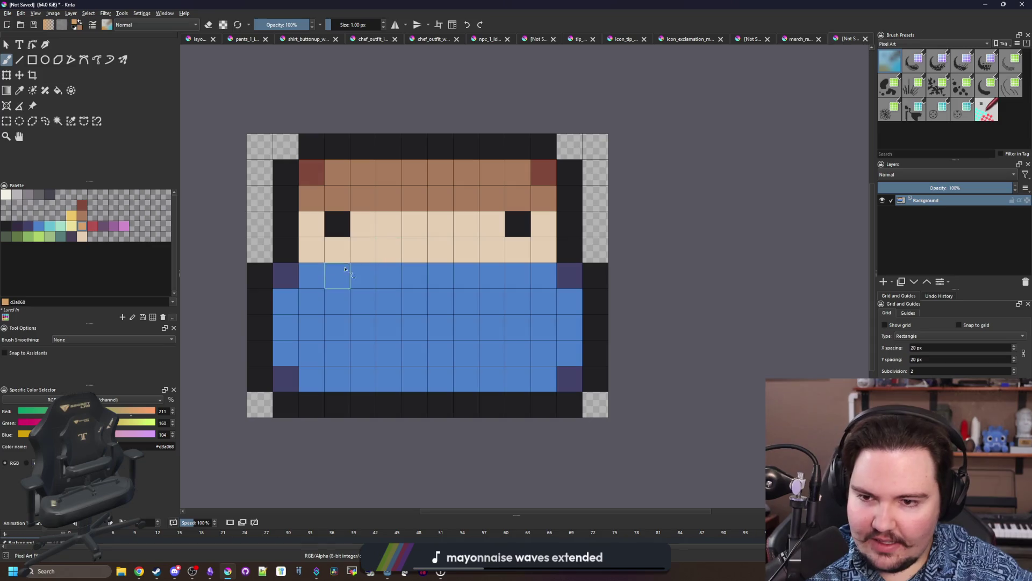
left_click(318, 259)
left_click(545, 255)
Begin saving the finished body sprite with Ctrl+S.
scroll(389, 227, "down", 5)
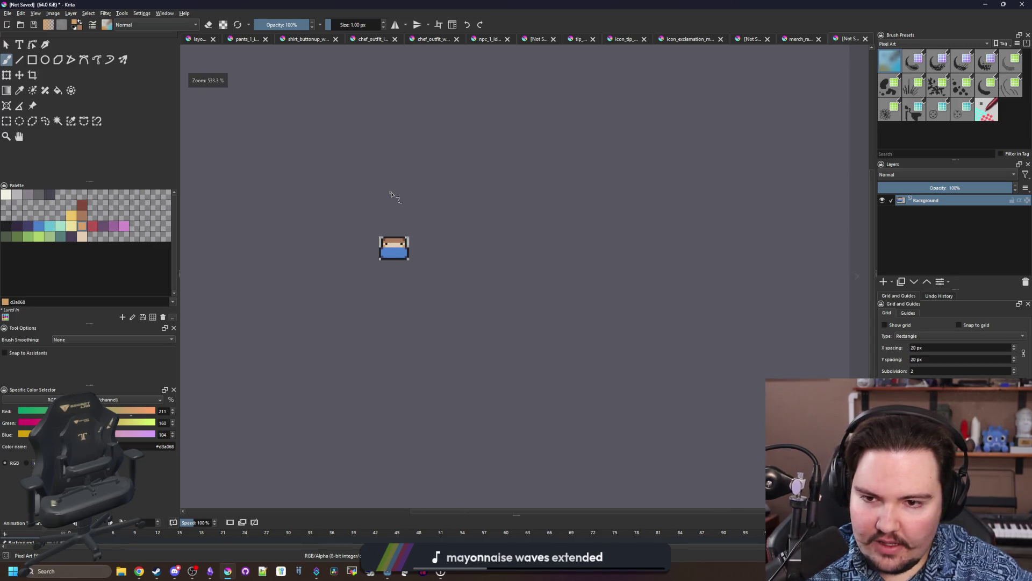
scroll(391, 194, "up", 5)
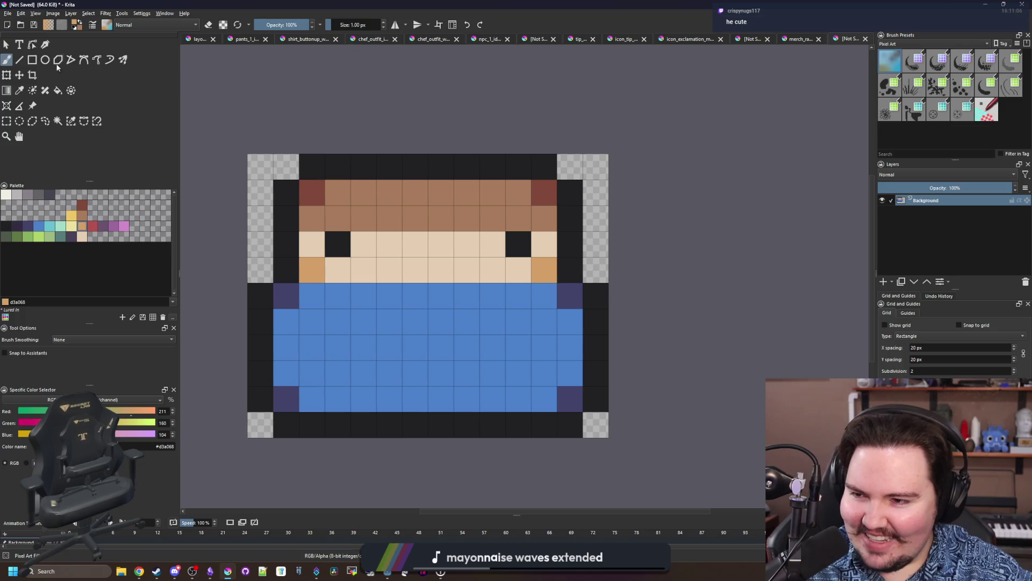
left_click(8, 13)
key("Escape")
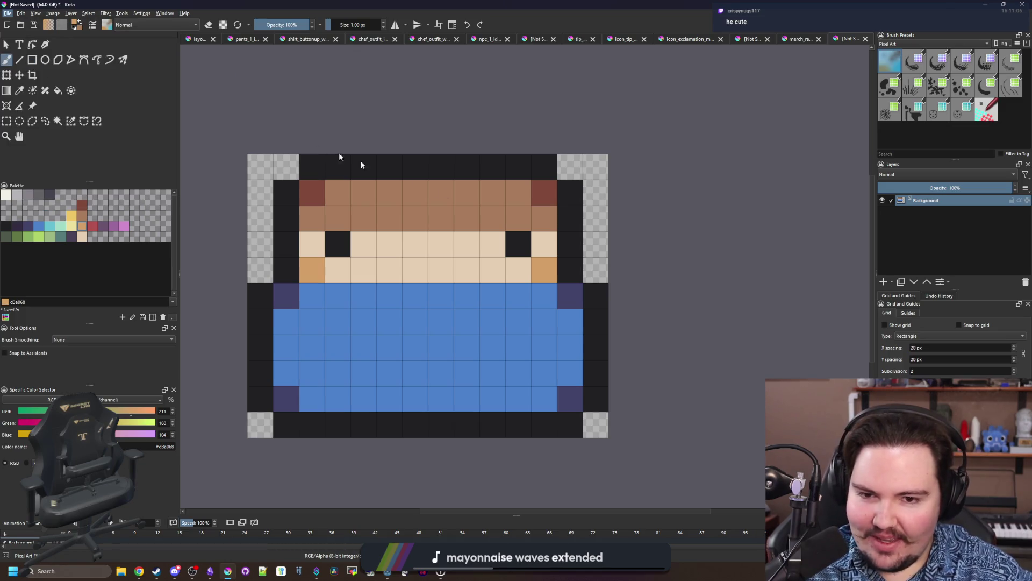
key("ctrl+s")
Create a Sprites folder inside Documents > 4-hour-game and open it.
mouse_move(387, 570)
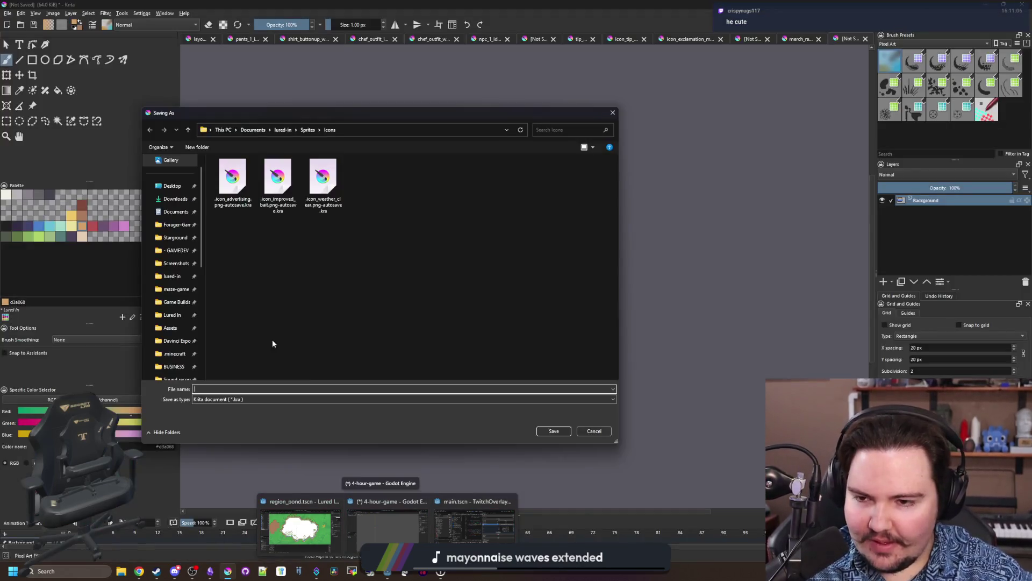
left_click(176, 212)
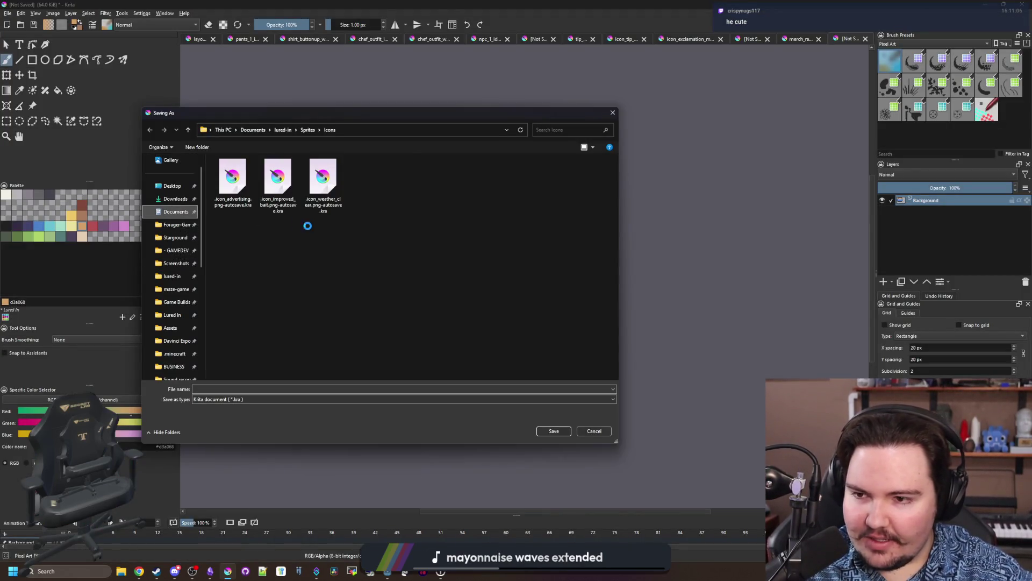
left_click(249, 172)
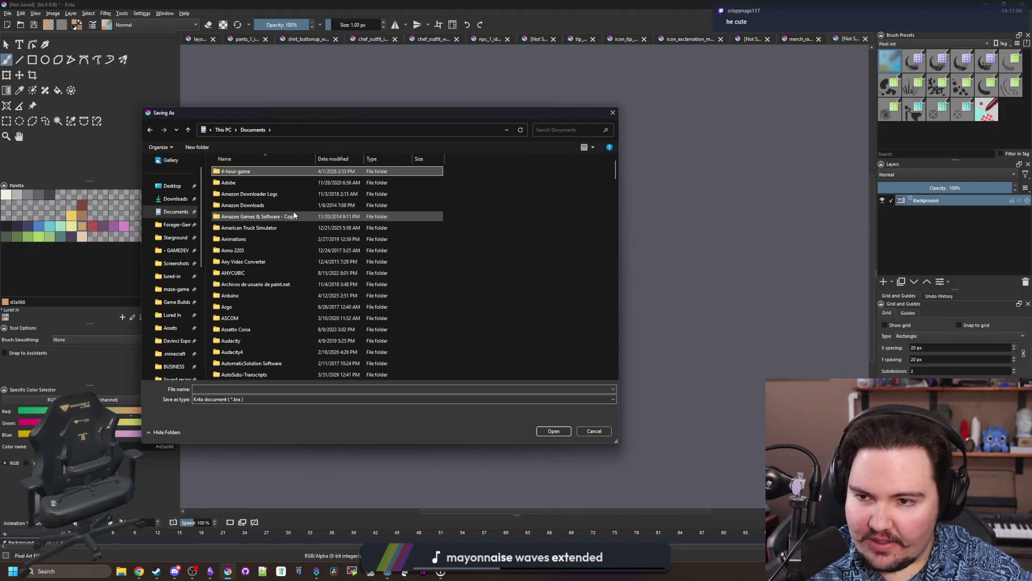
double_click(249, 171)
right_click(259, 267)
mouse_move(329, 361)
left_click(387, 359)
type("Sprites")
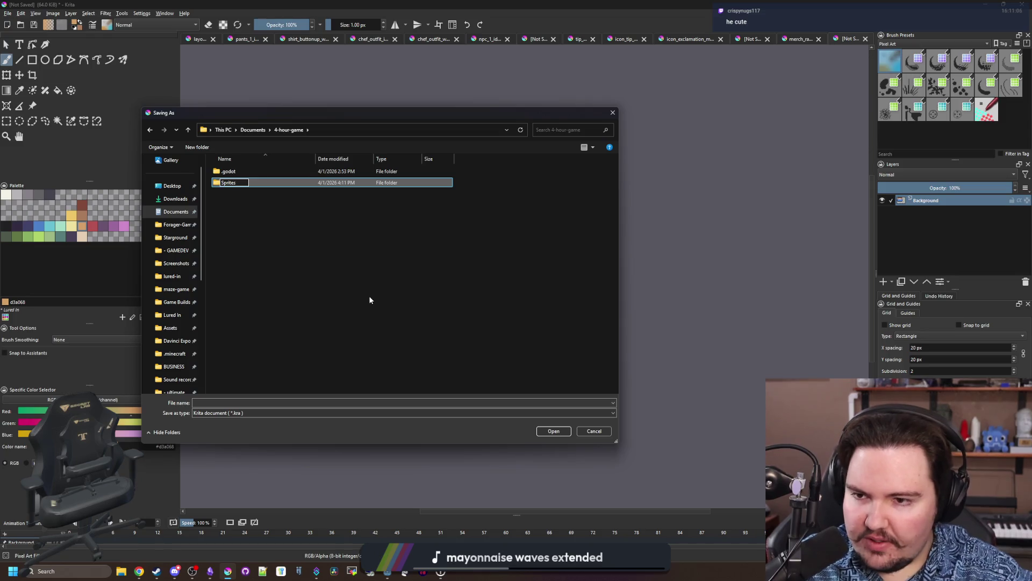
key("Return")
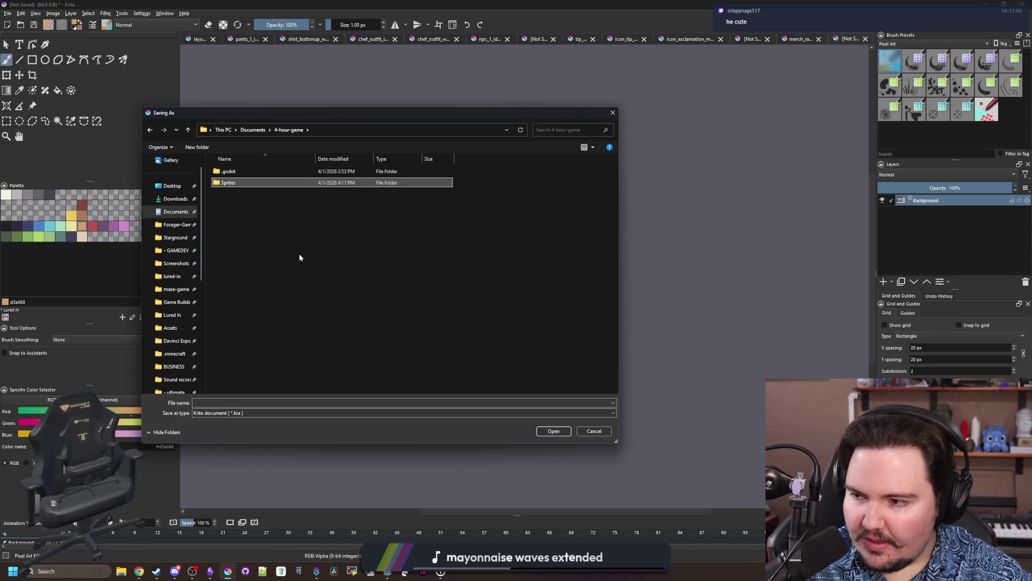
left_click(280, 238)
double_click(227, 182)
Save the sprite as player_body in PNG format, accepting the export options.
left_click(246, 415)
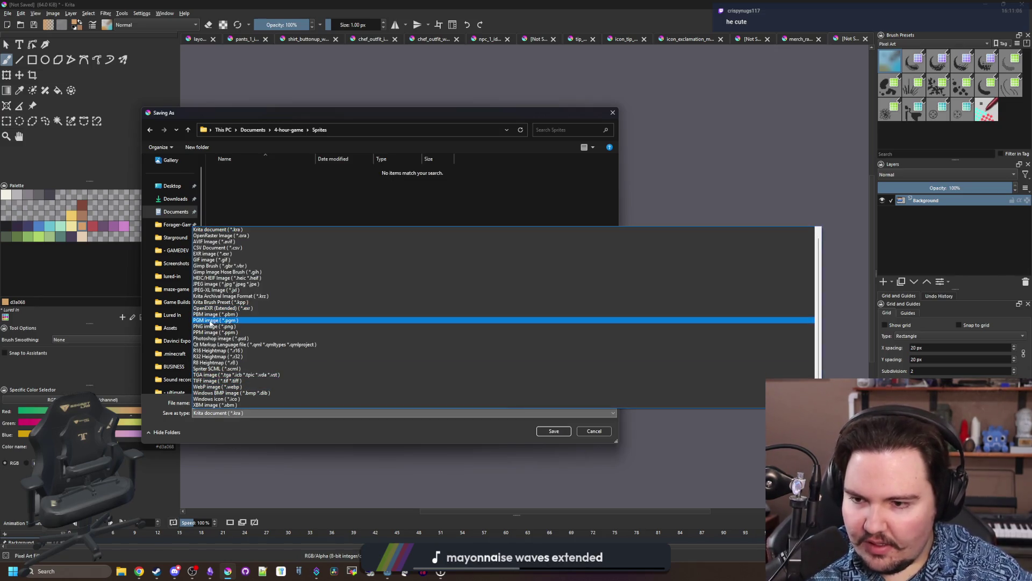
left_click(210, 325)
left_click(223, 402)
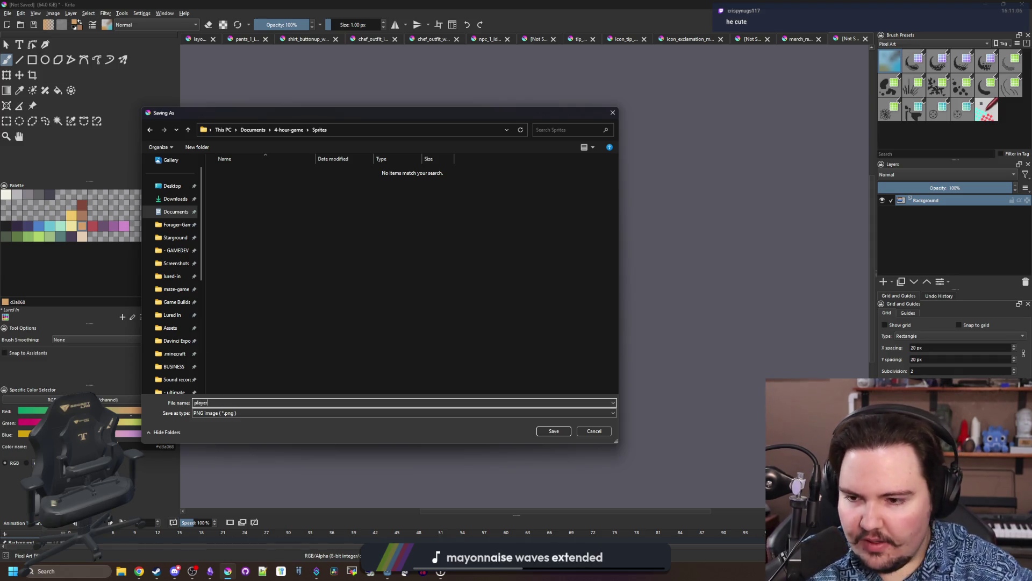
left_click(559, 433)
left_click(554, 357)
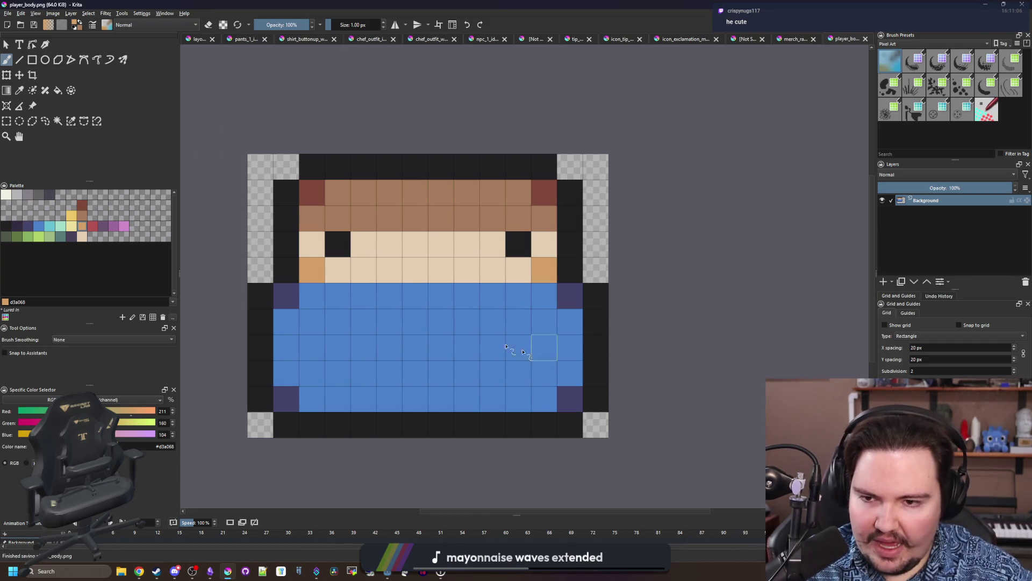
Sample the beige skin colour and create a new 6×6 pixel document.
left_click(407, 269, "ctrl")
left_click(8, 13)
left_click(19, 22)
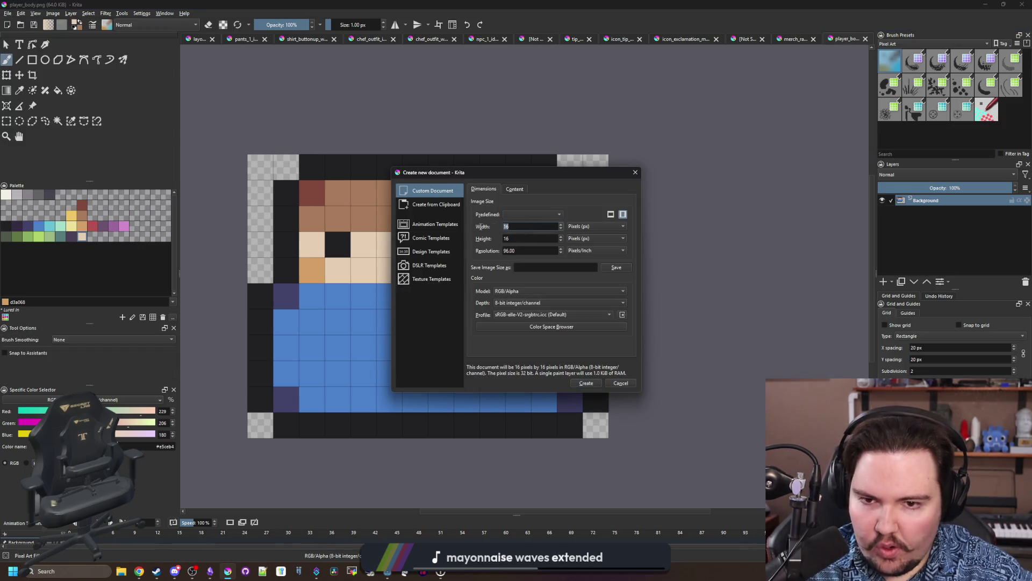
type("6")
key("Tab")
type("6")
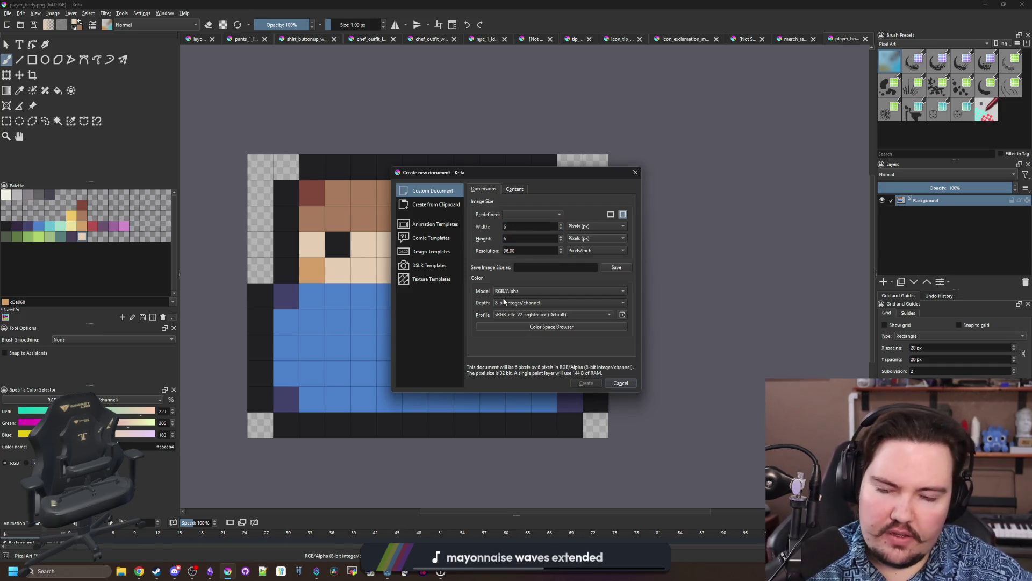
key("Return")
Fill a beige square and outline it in dark #212123.
scroll(507, 325, "down", 1)
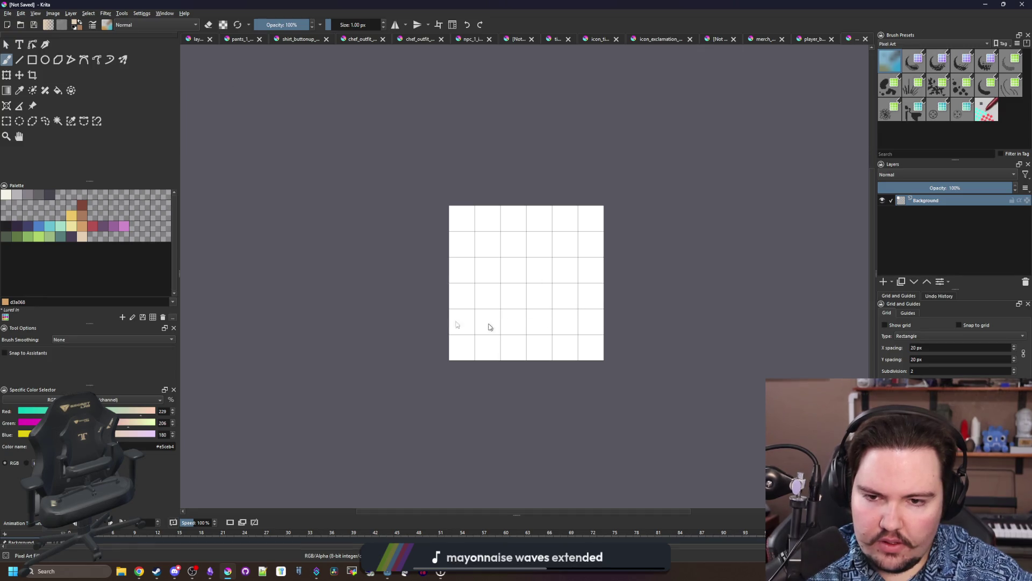
mouse_move(497, 331)
left_mouse_down()
mouse_move(489, 291)
mouse_move(549, 244)
mouse_move(511, 305)
mouse_move(541, 269)
left_mouse_up()
left_click(7, 228)
mouse_move(465, 325)
left_mouse_down()
mouse_move(486, 226)
mouse_move(565, 219)
mouse_move(600, 335)
mouse_move(492, 343)
left_mouse_up()
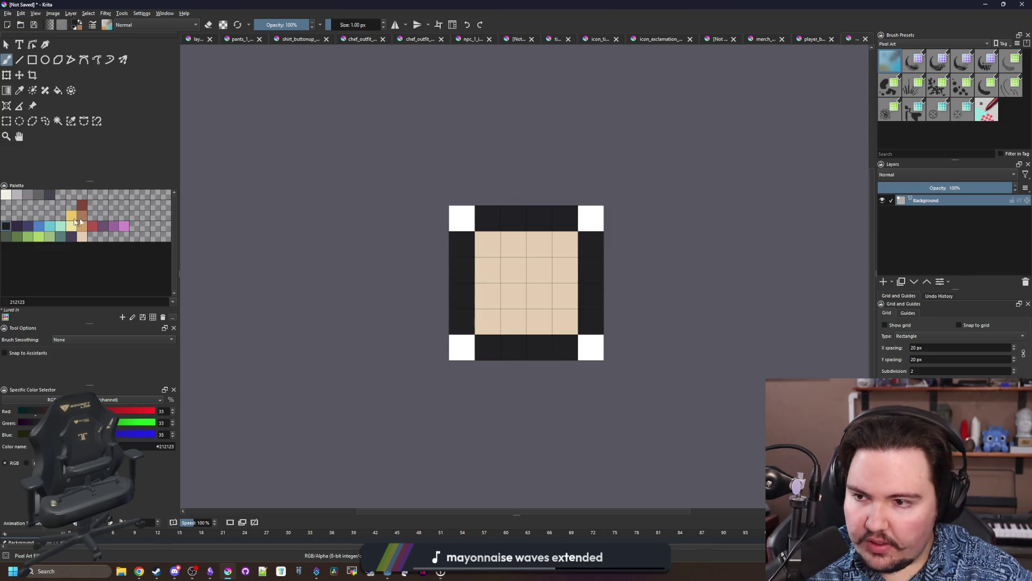
Paint the four inner corner pixels tan #d3a068.
left_click(83, 228)
left_click(487, 322)
left_click(485, 246)
left_click(565, 245)
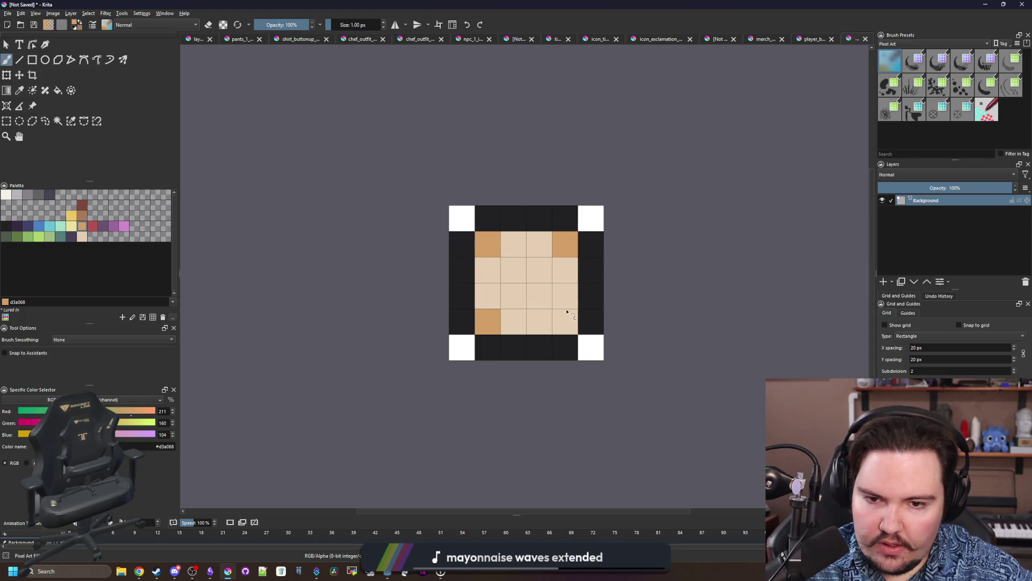
left_click(565, 322)
Erase the four outer corner pixels to transparent.
key("e")
left_click(592, 349)
left_click(591, 218)
left_click(461, 218)
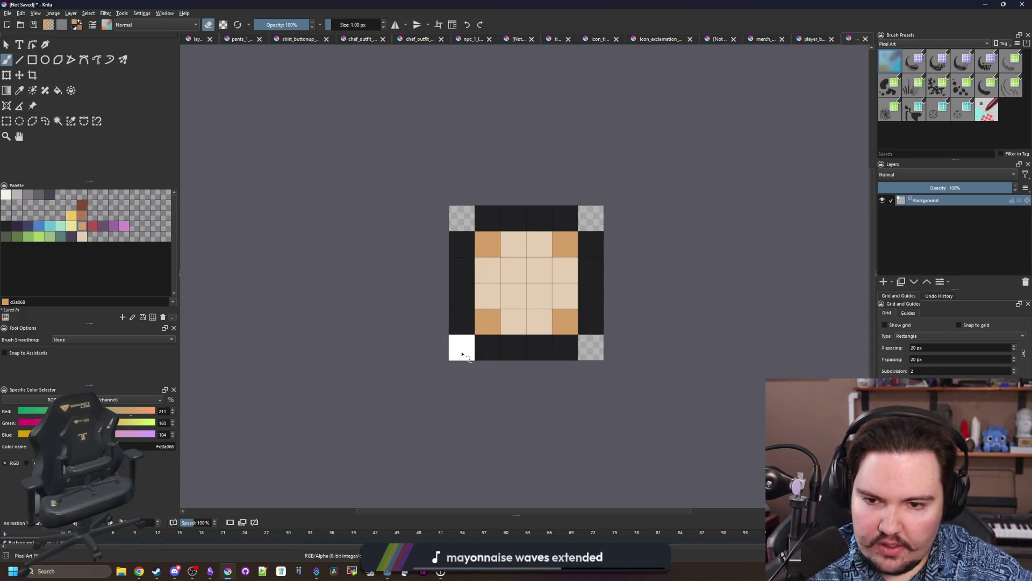
left_click(461, 348)
left_click(13, 13)
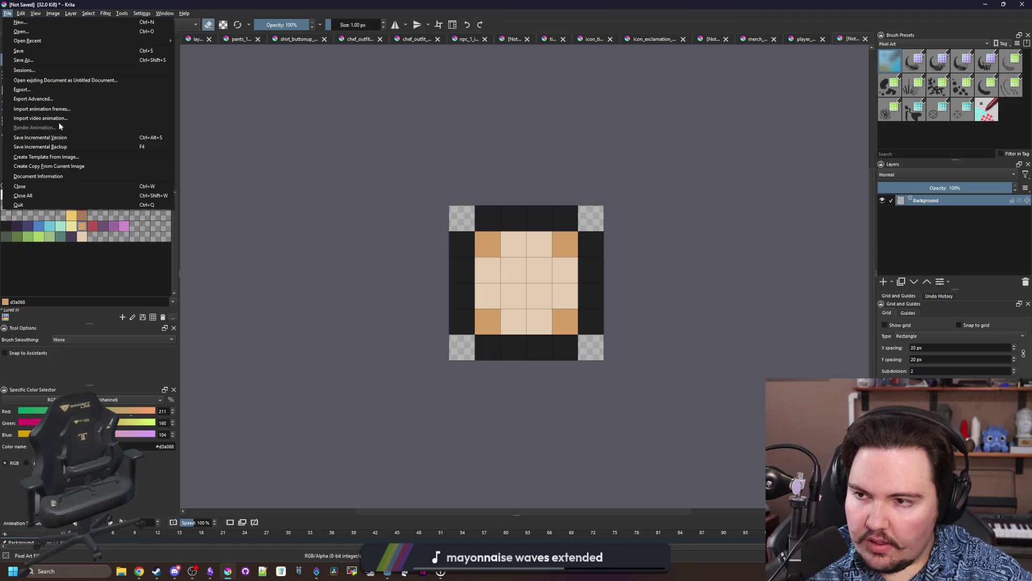
Save As player_hand with PNG format chosen, accepting the default PNG export options.
left_click(63, 65)
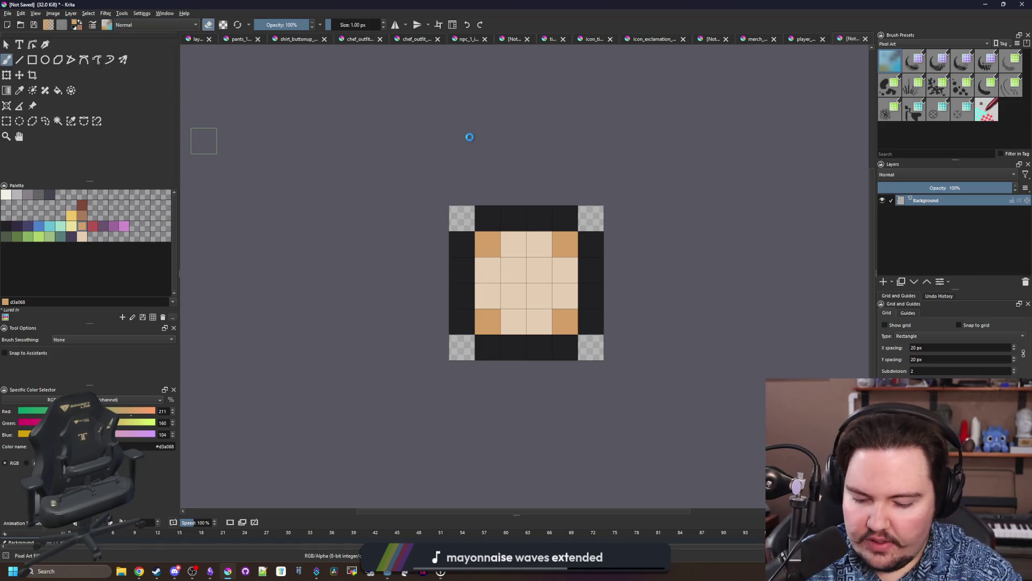
type("player_hand")
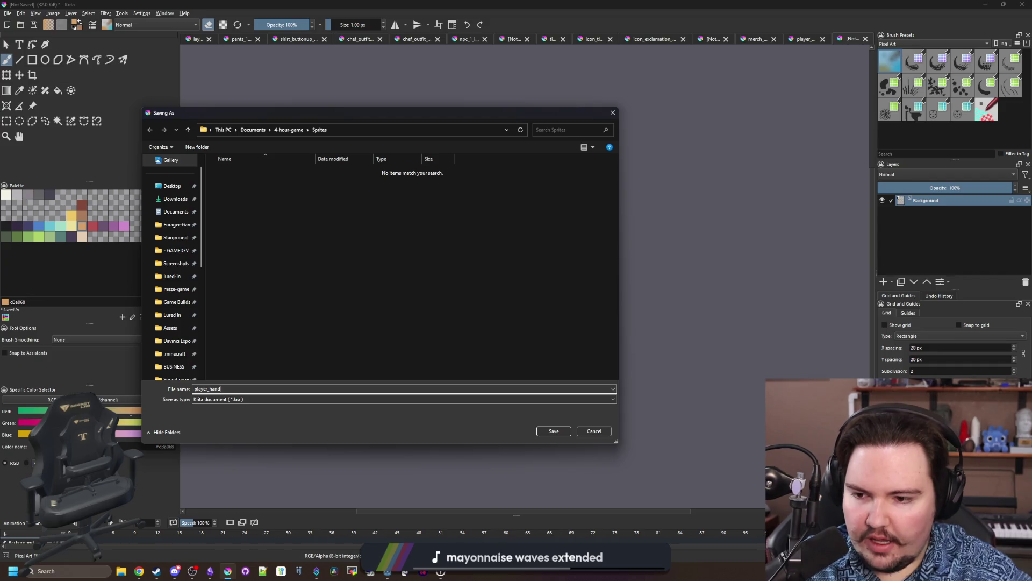
left_click(231, 398)
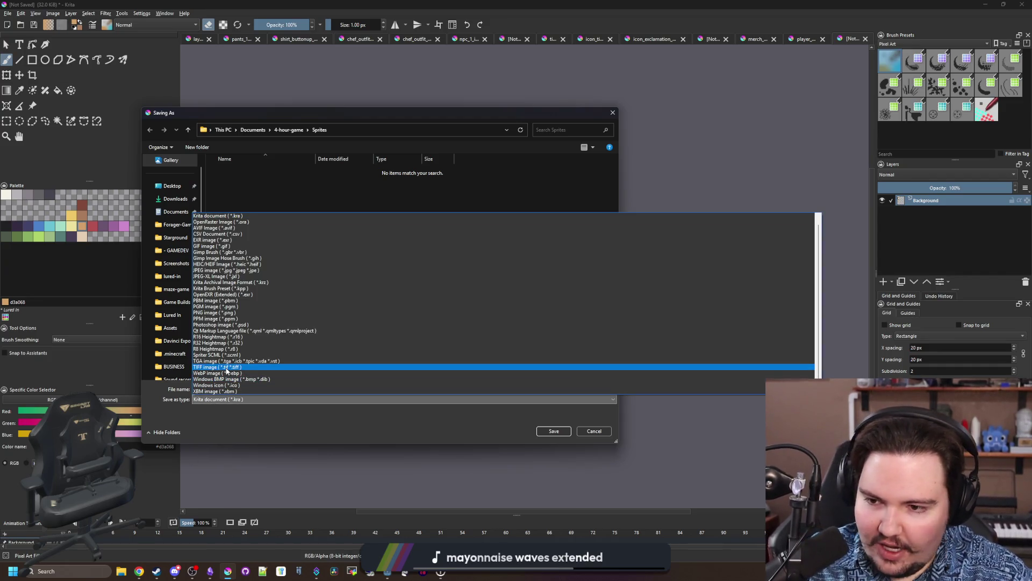
left_click(230, 312)
left_click(553, 431)
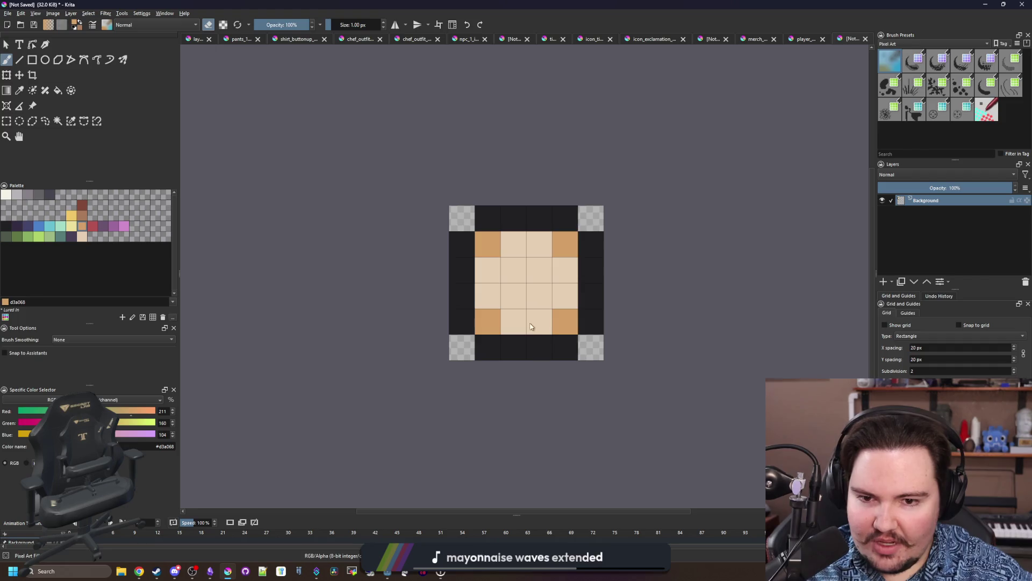
left_click(558, 357)
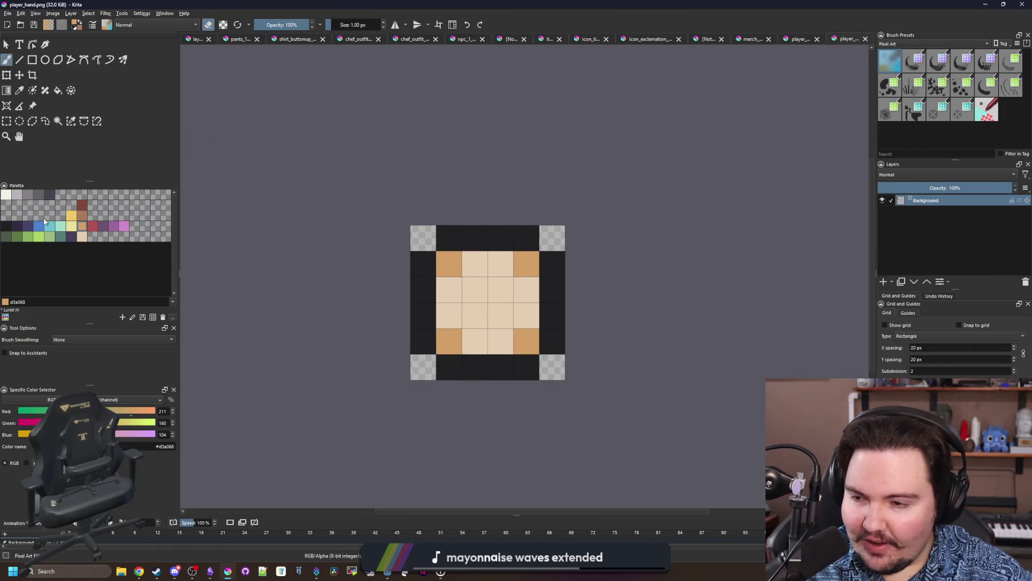
Bucket-fill the four corners dark purple and the skin area blue-purple.
left_click(9, 230)
key("f")
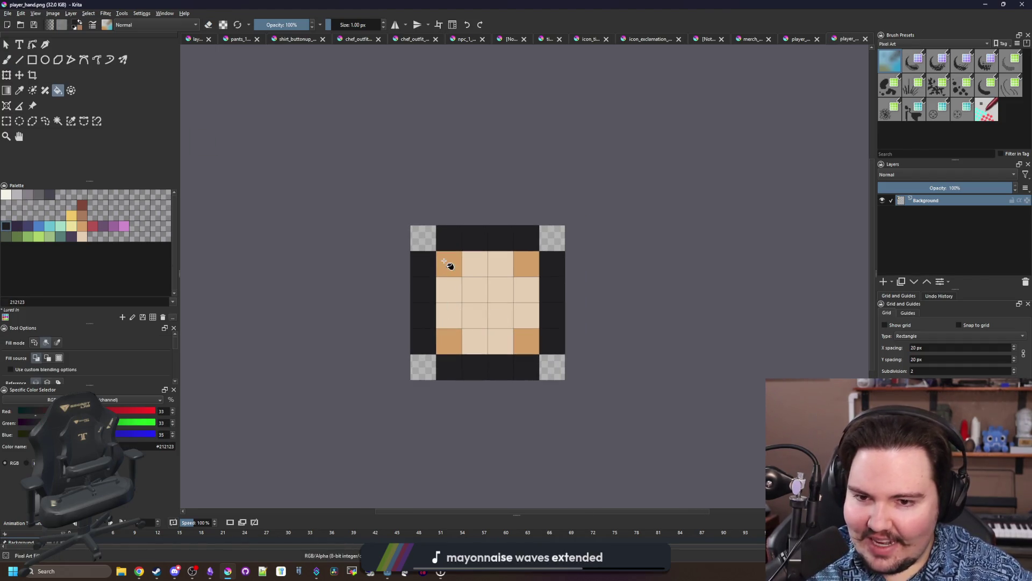
left_click(17, 227)
left_click(449, 263)
left_click(449, 342)
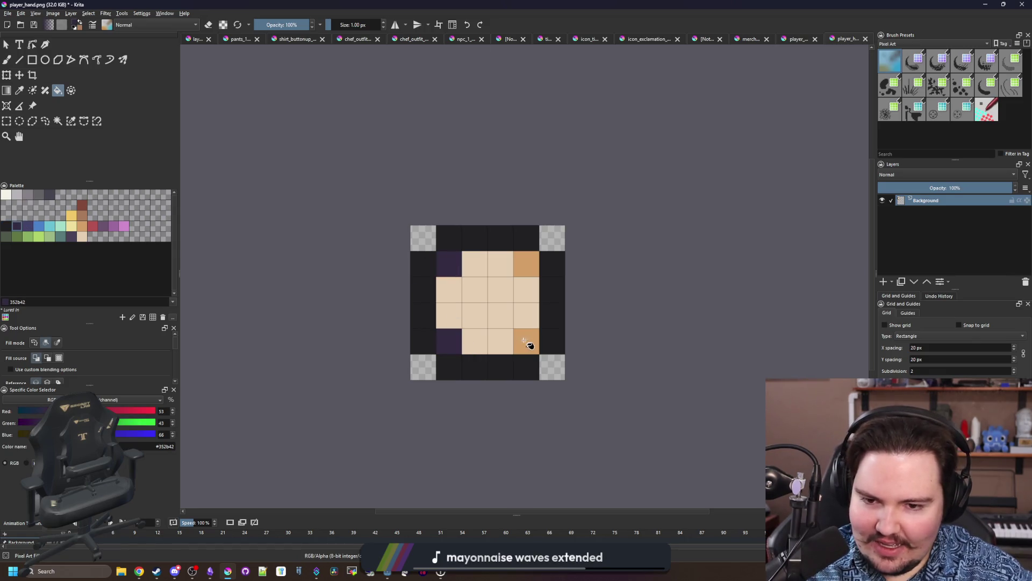
left_click(526, 341)
left_click(527, 264)
left_click(26, 229)
left_click(456, 290)
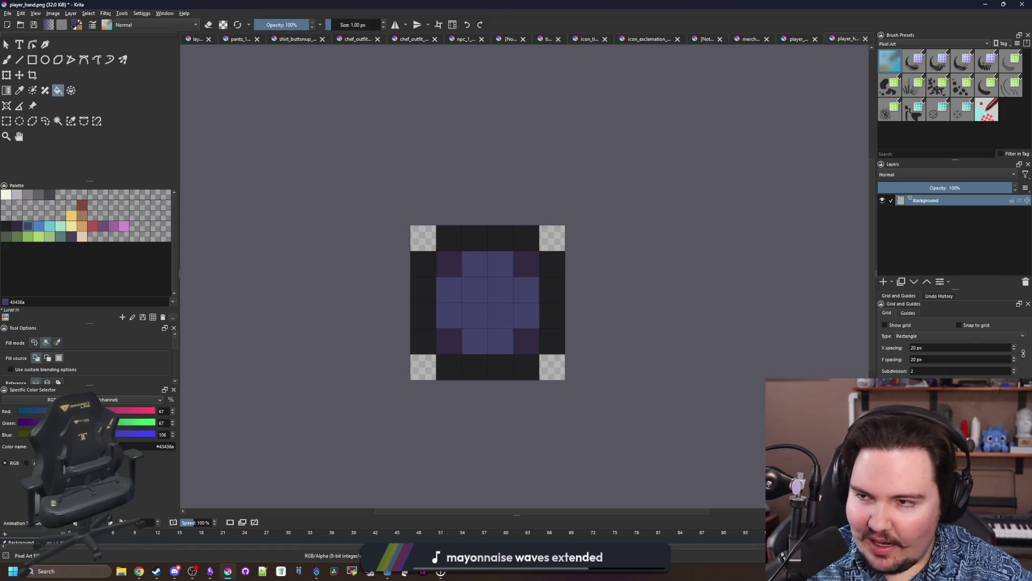
Save the recoloured sprite as player_leg PNG and switch back to Godot.
left_click(8, 13)
key("Escape")
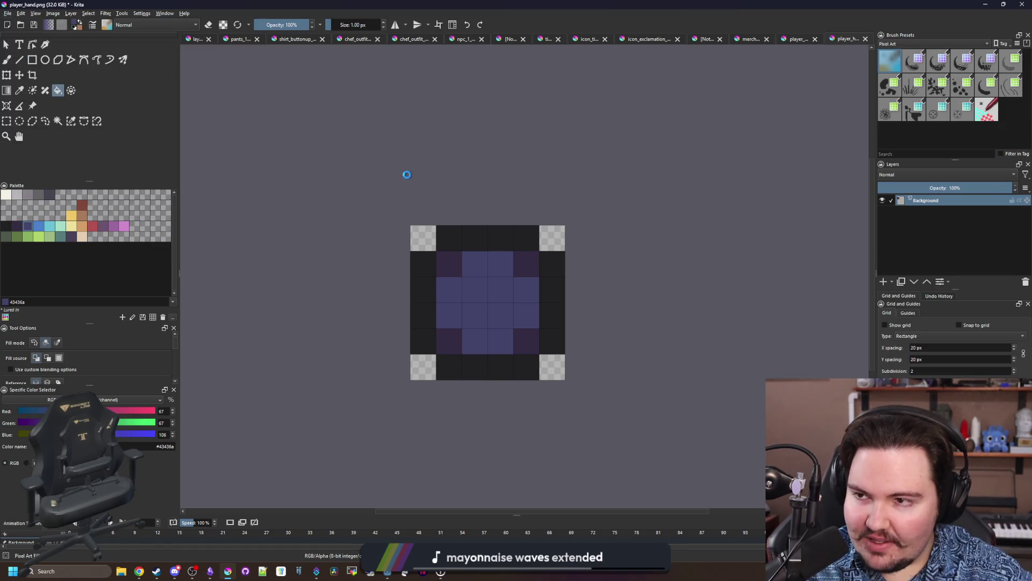
key("ctrl+shift+s")
type("player_leg")
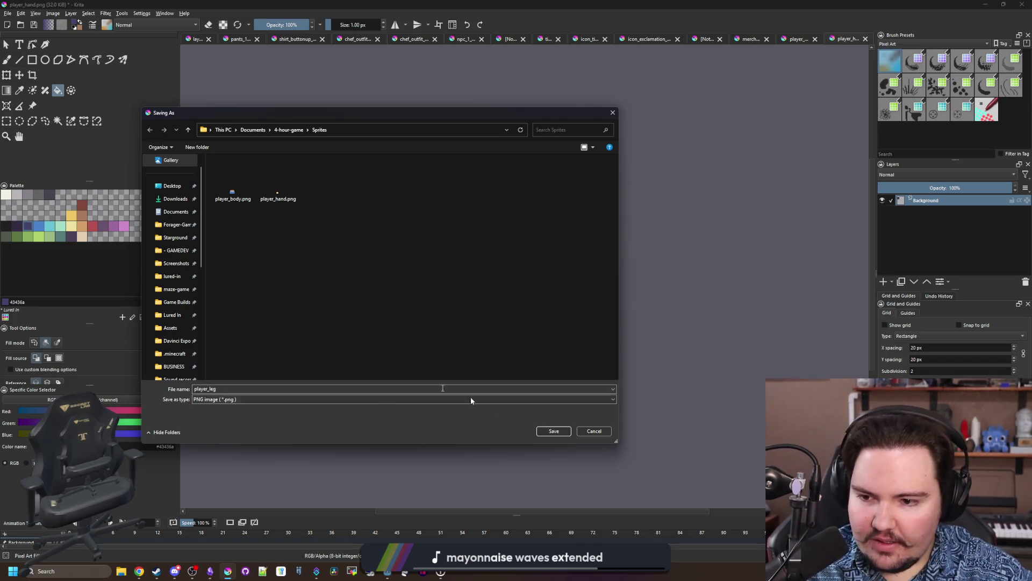
left_click(554, 431)
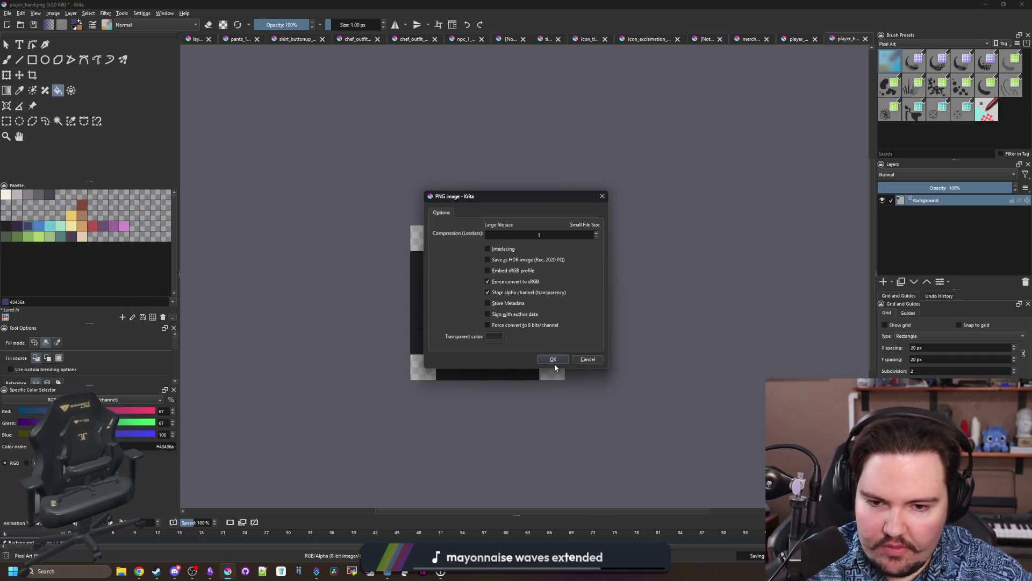
left_click(553, 359)
left_click(985, 4)
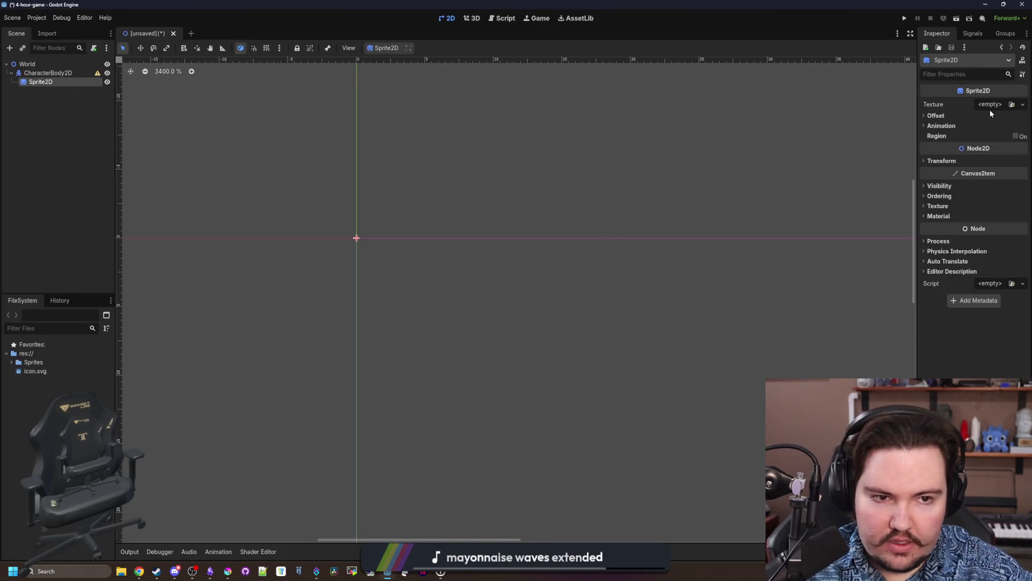
Rename the Sprite2D node to Body and CharacterBody2D to Player.
double_click(65, 81)
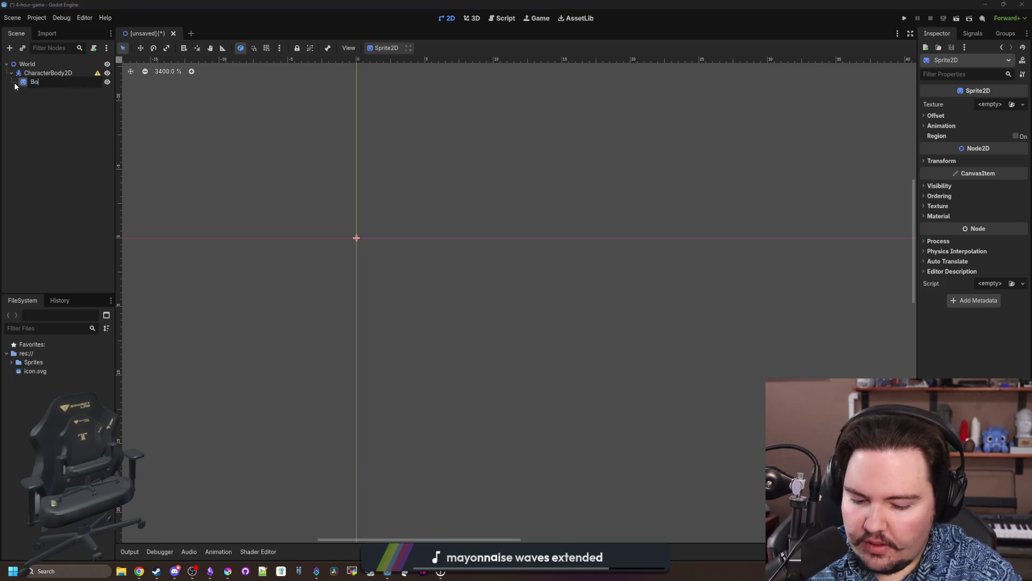
type("ody")
key("Return")
double_click(41, 72)
type("Pal")
type("er")
key("Return")
Quick Load player_body.png into the Body node's Texture.
scroll(260, 215, "up", 3)
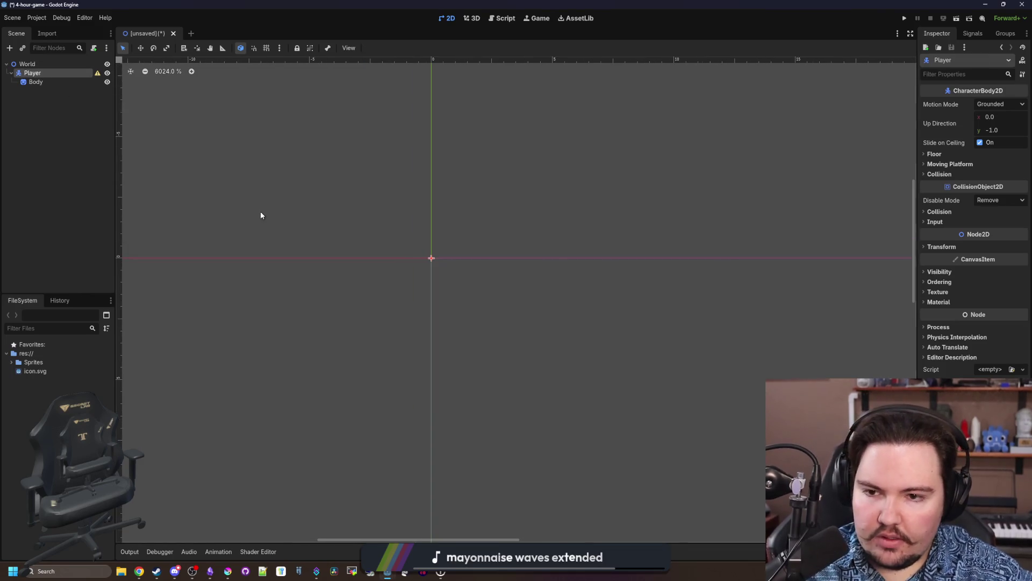
left_click(36, 83)
left_click(990, 104)
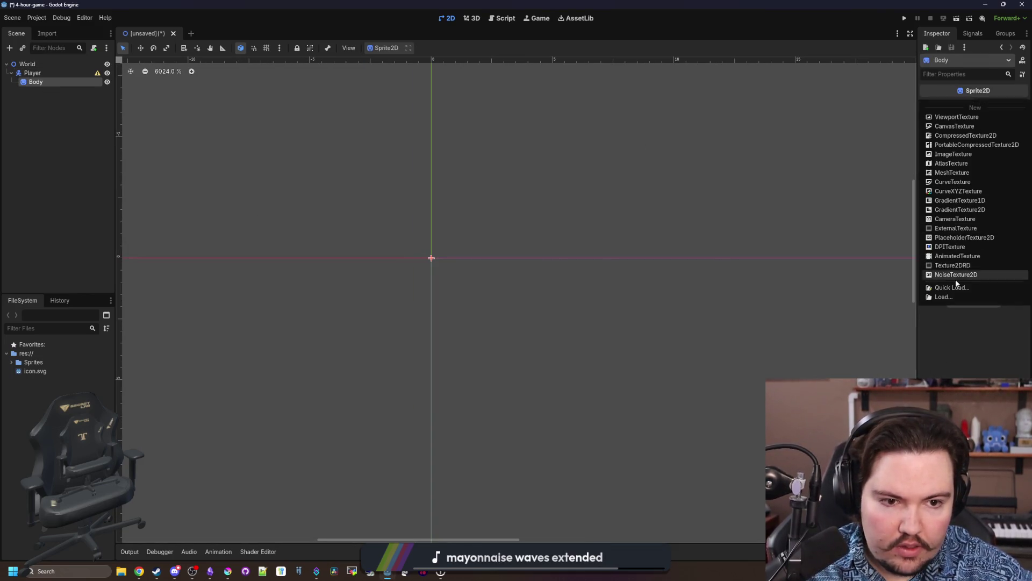
left_click(947, 290)
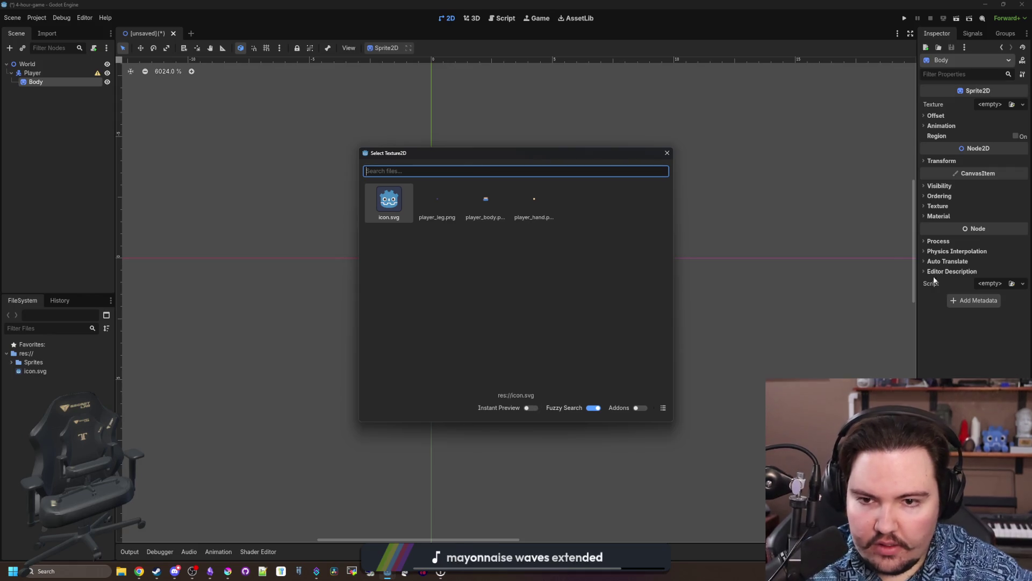
left_click(487, 208)
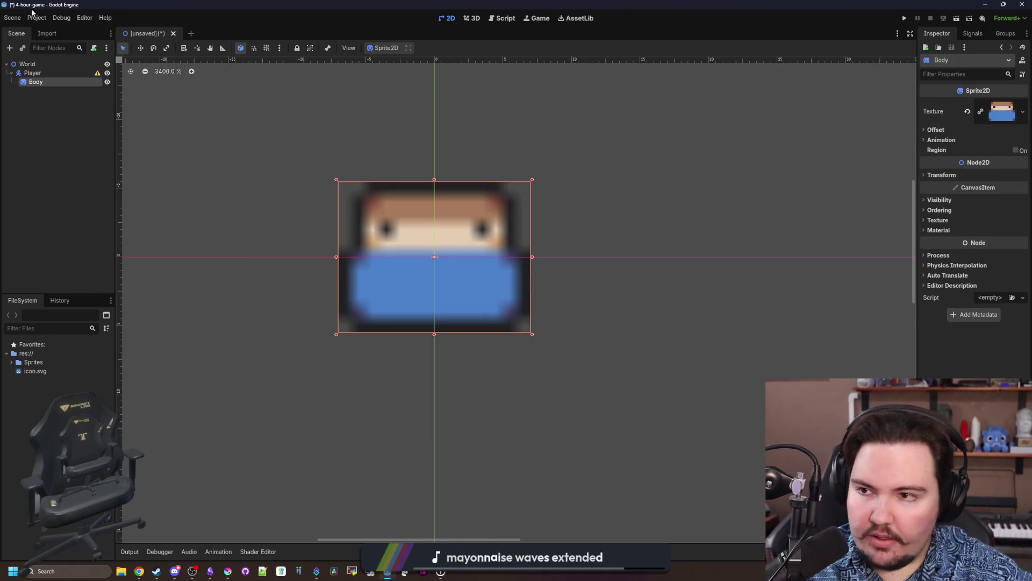
left_click(37, 18)
left_click(54, 27)
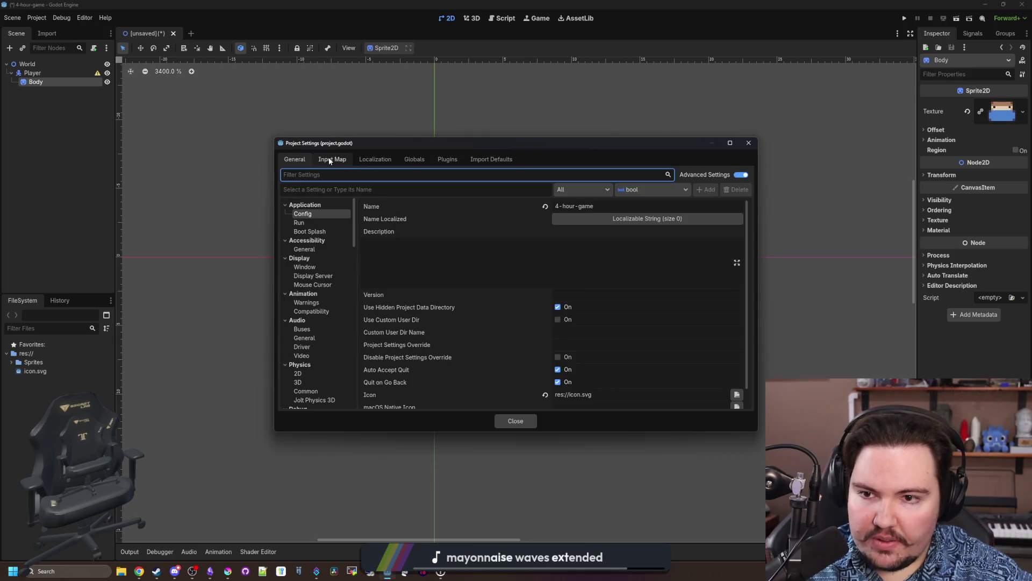
Browse the Localization, Plugins and Import Defaults tabs of Project Settings, then return to General.
left_click(365, 160)
left_click(451, 160)
left_click(478, 160)
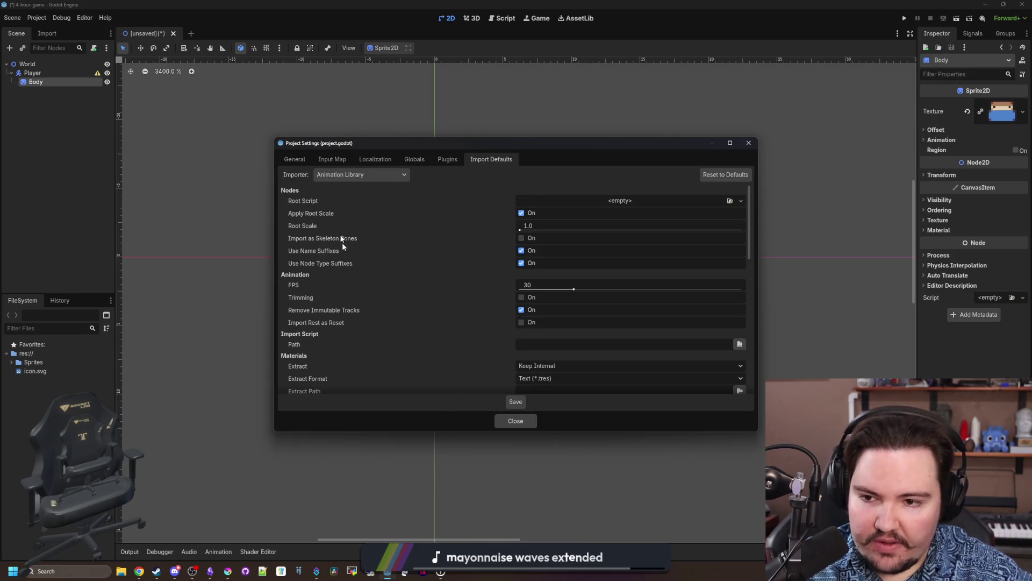
scroll(349, 262, "down", 5)
scroll(350, 262, "down", 10)
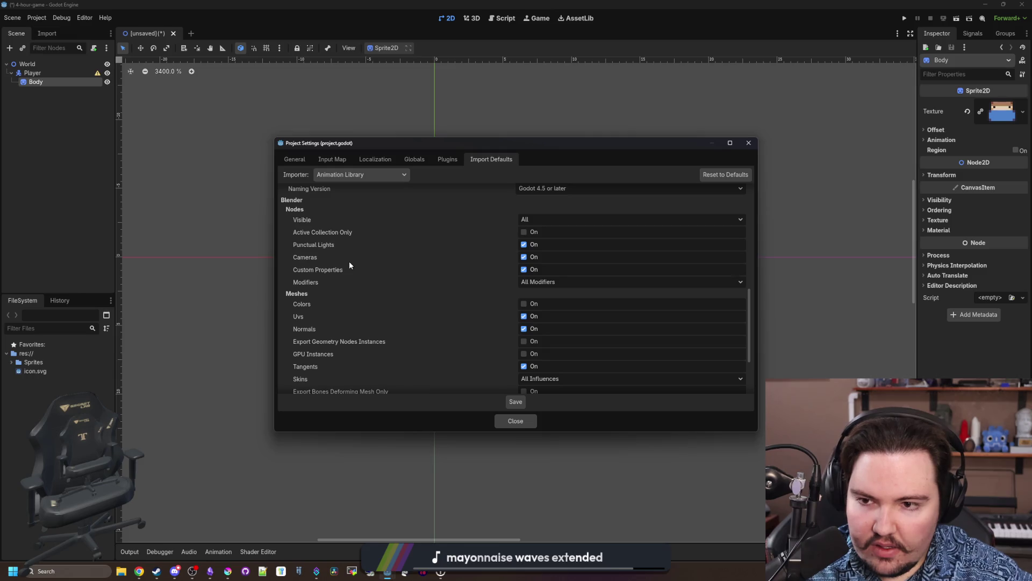
scroll(349, 260, "down", 3)
scroll(468, 351, "up", 3)
left_click(295, 159)
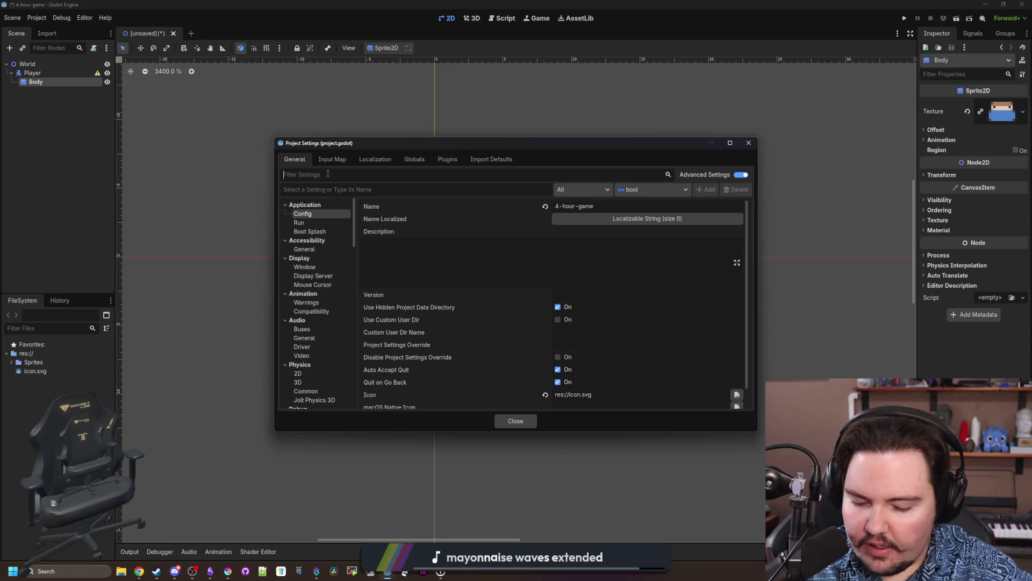
Search 'filter' and set Rendering > Textures Default Texture Filter to Nearest.
type("filter")
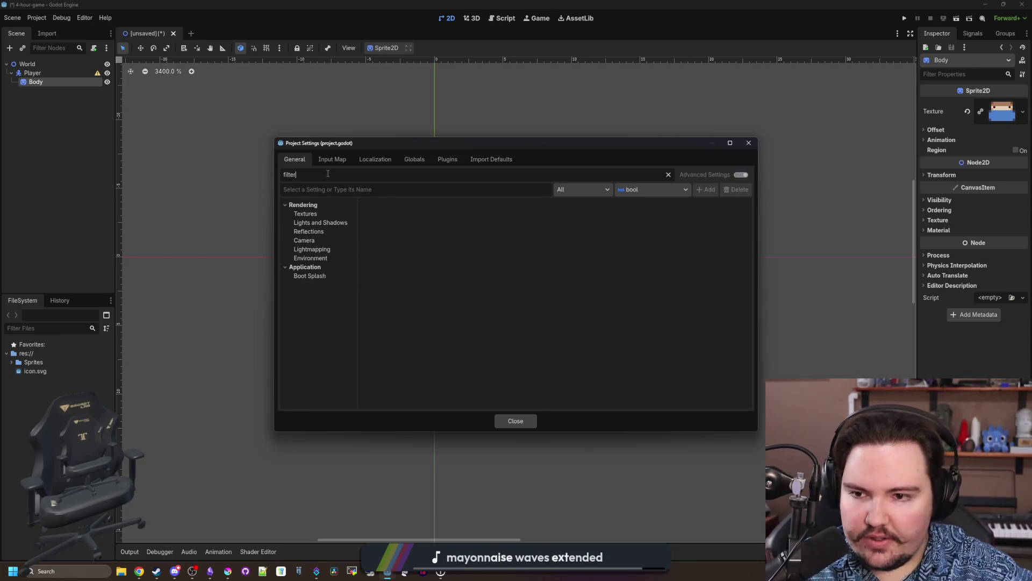
left_click(321, 205)
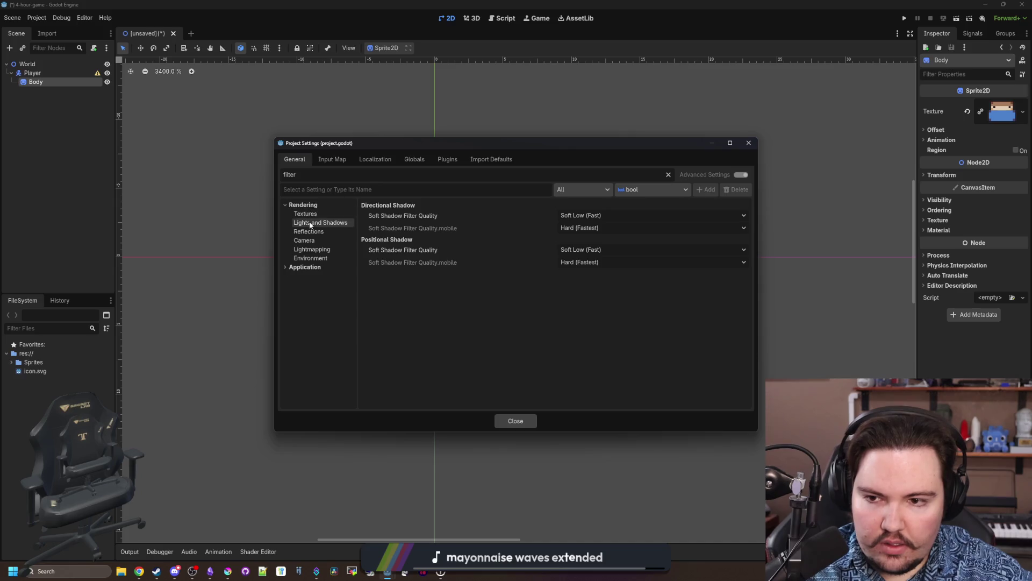
left_click(310, 215)
left_click(570, 216)
left_click(575, 226)
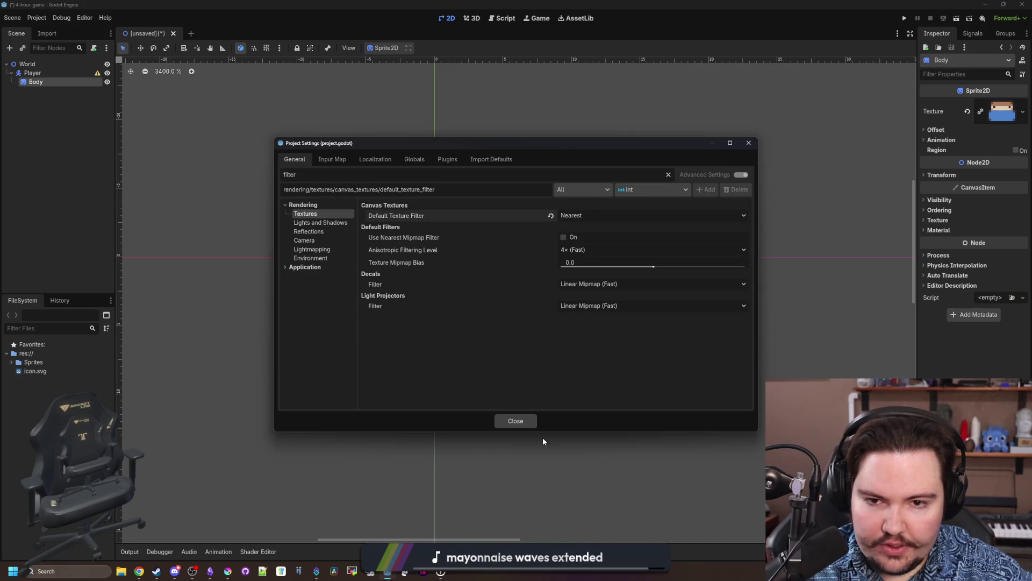
left_click(515, 421)
key("ctrl+s")
left_click(602, 424)
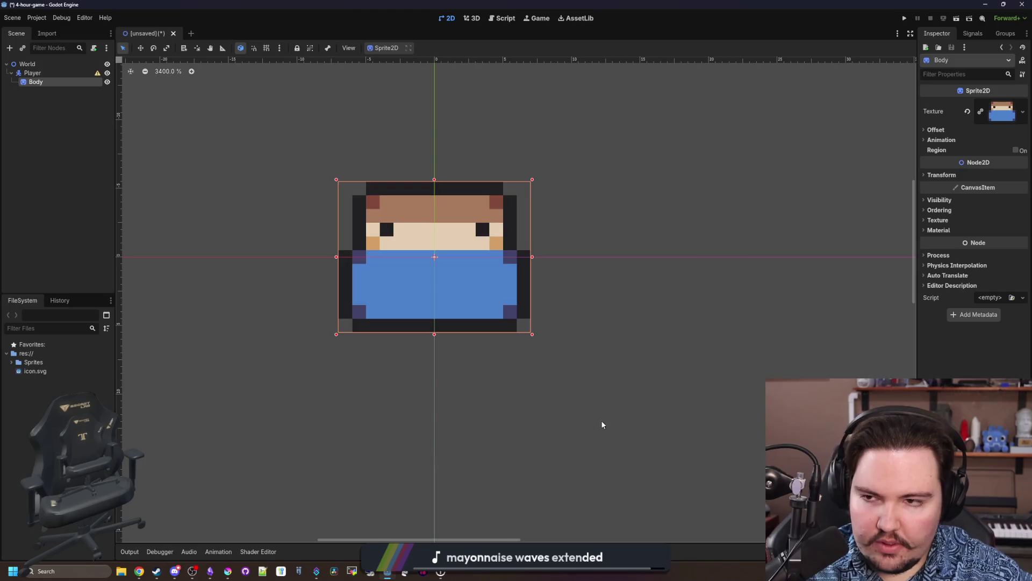
left_click(59, 74)
Save the current scene as world.tscn.
right_click(59, 75)
key("ctrl+s")
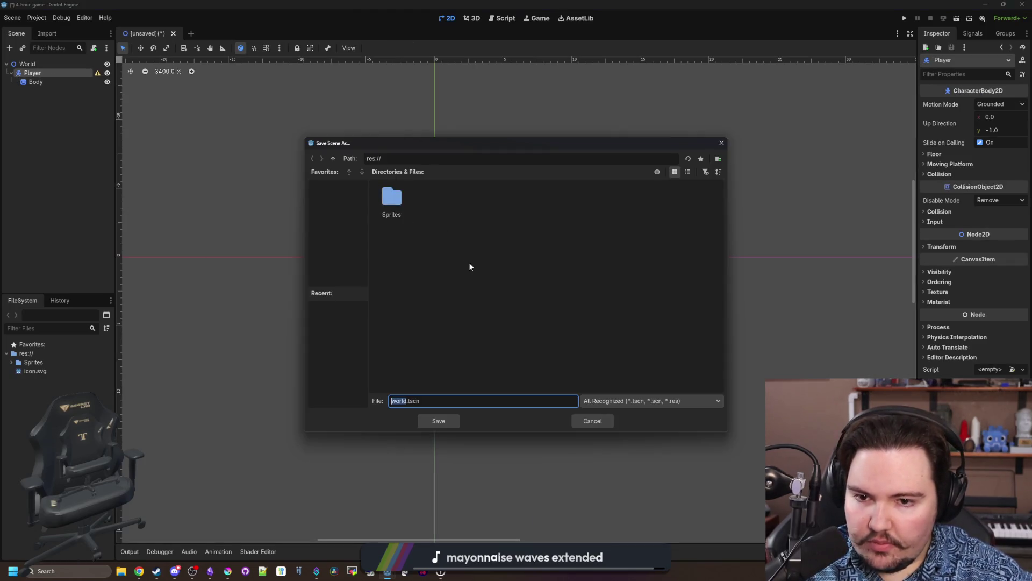
right_click(465, 329)
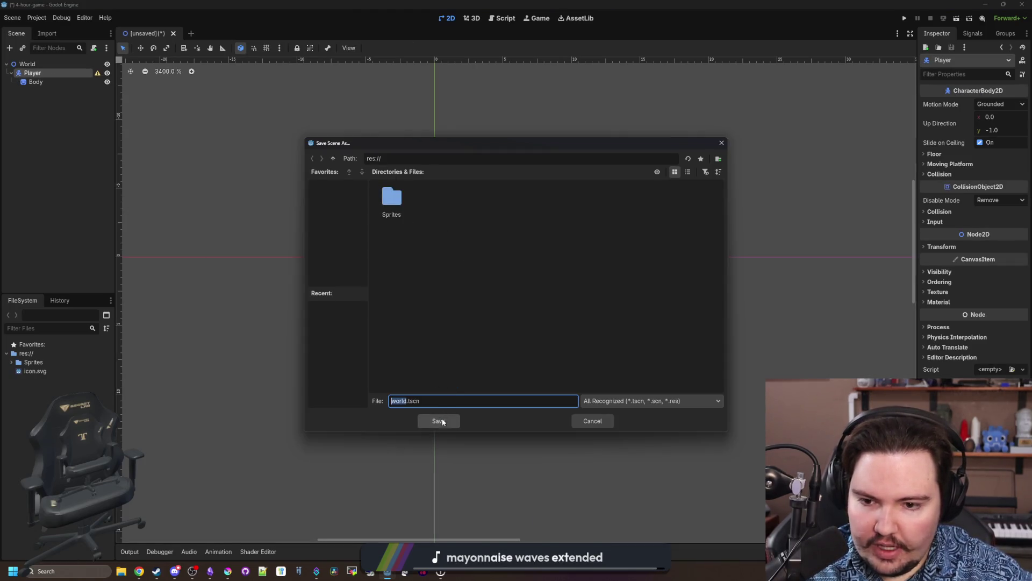
left_click(440, 422)
Save the Player branch as player.tscn and open that scene for editing.
right_click(45, 76)
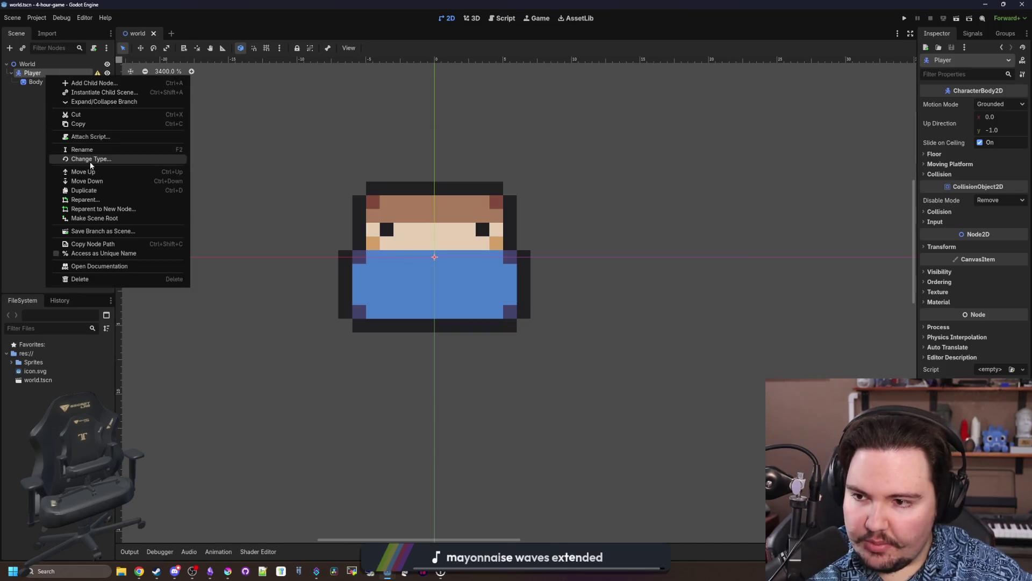
left_click(86, 233)
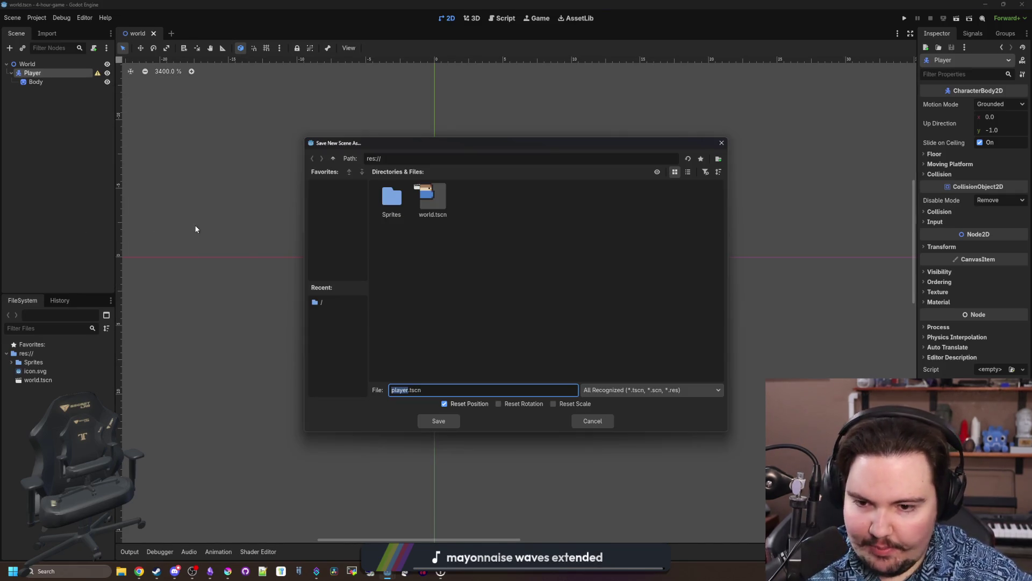
left_click(436, 423)
left_click(92, 73)
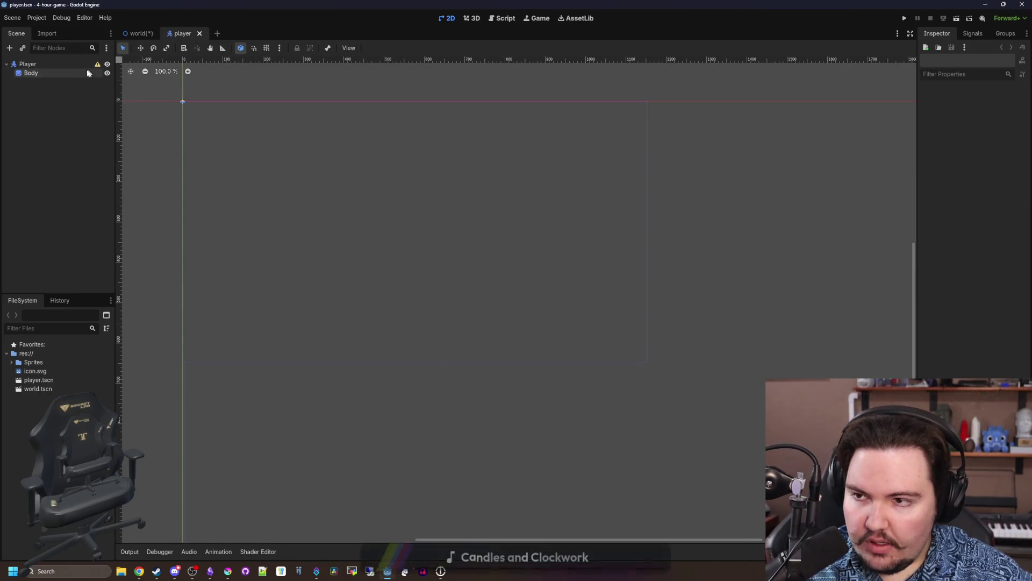
left_click(34, 74)
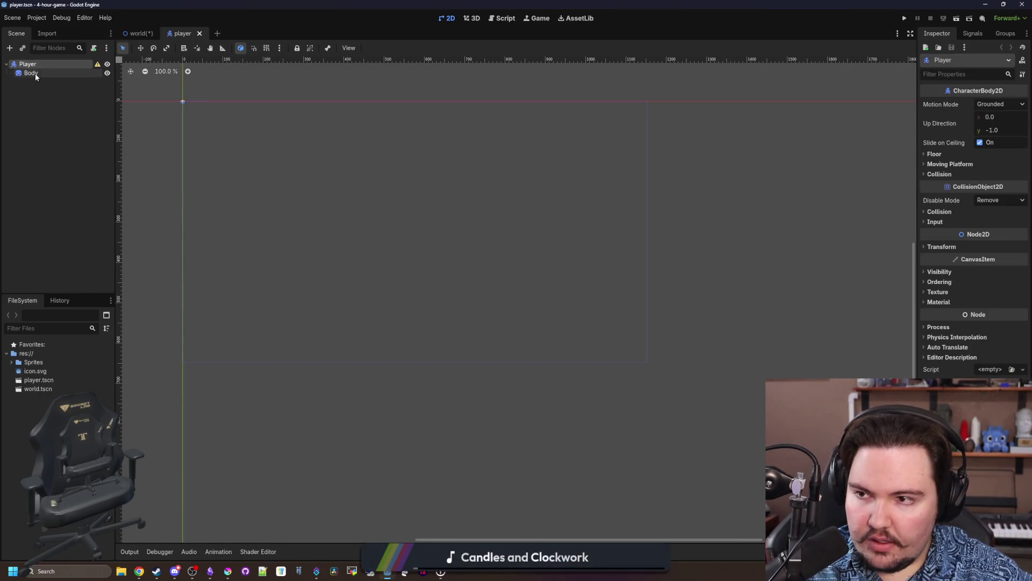
scroll(279, 179, "up", 15)
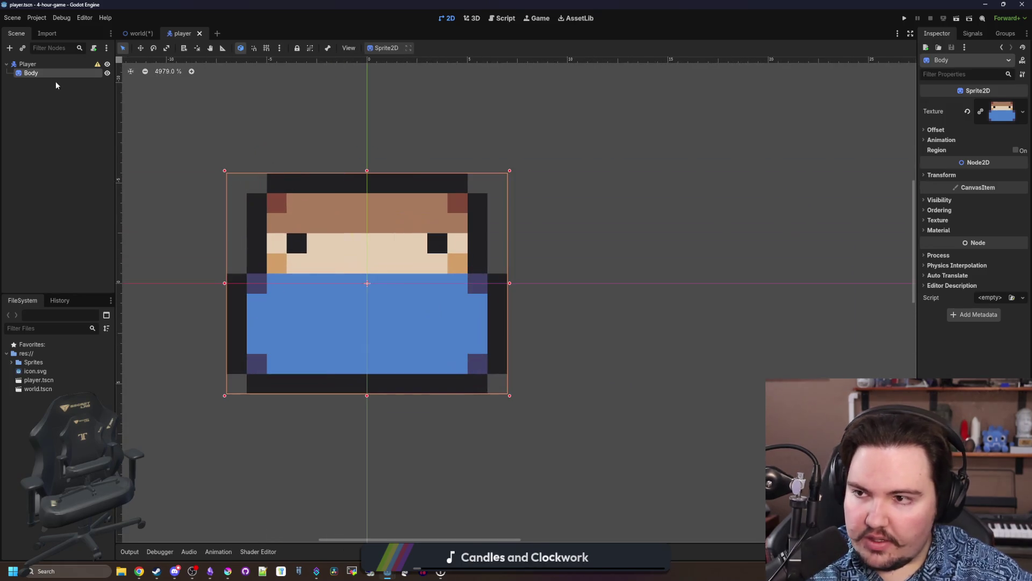
Add a Sprite2D child to Player with the purple leg texture and name it LegL.
left_click(44, 65)
right_click(43, 65)
left_click(78, 70)
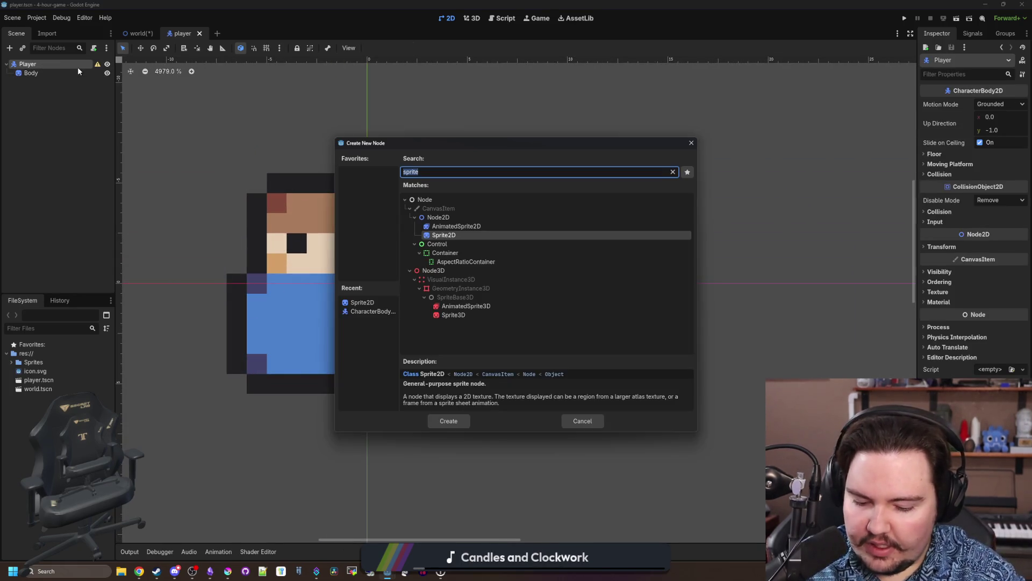
key("Return")
left_click(990, 104)
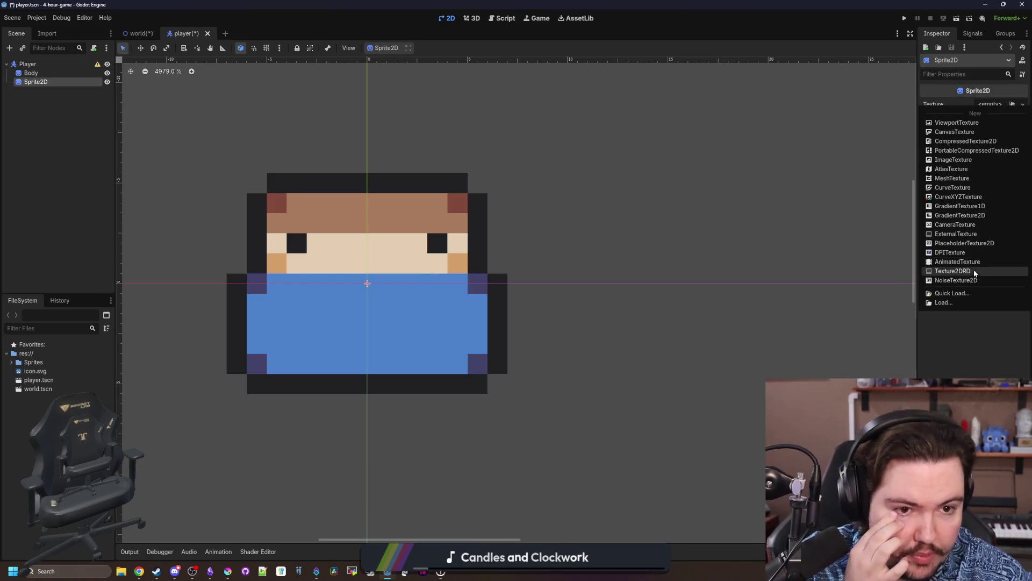
left_click(952, 293)
double_click(540, 234)
left_click(476, 200)
left_click(50, 83)
double_click(52, 83)
key("Return")
Duplicate LegL and rename the copy LegR.
right_click(29, 82)
left_click(84, 211)
double_click(45, 91)
key("BackSpace")
key("BackSpace")
type("r")
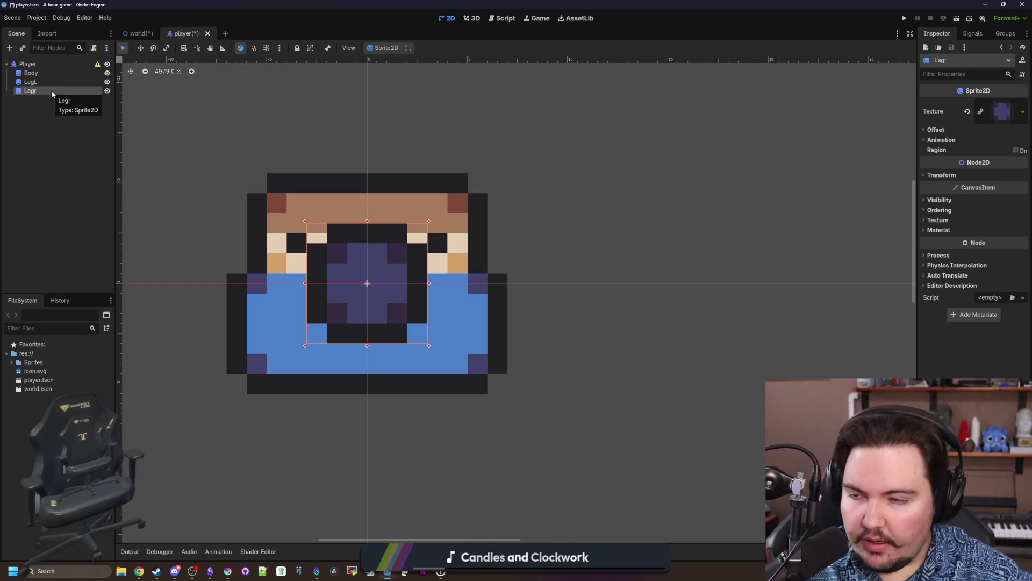
key("Return")
type("LegR")
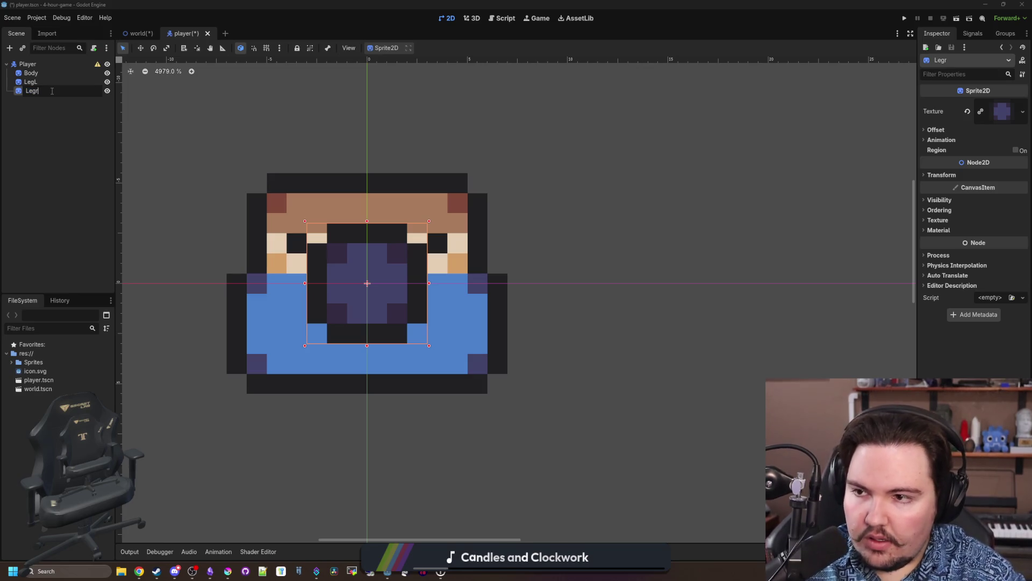
key("Return")
Drag LegL below the body with the Move tool and nudge it one pixel left beside LegR.
left_click(52, 82)
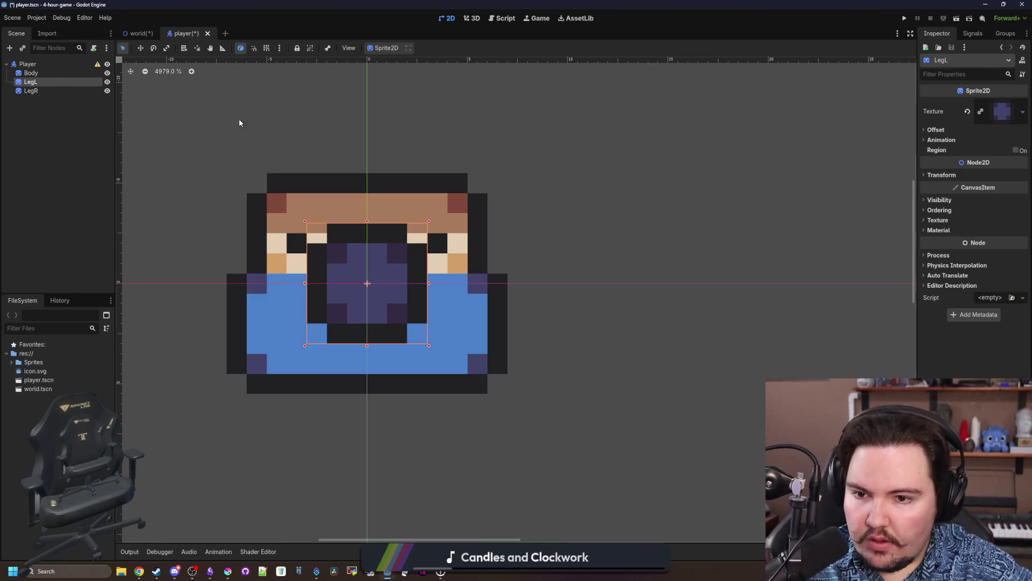
left_click(140, 49)
mouse_move(365, 306)
left_mouse_down()
mouse_move(305, 427)
mouse_move(507, 396)
mouse_move(453, 406)
mouse_move(455, 419)
left_mouse_up()
left_click(31, 91)
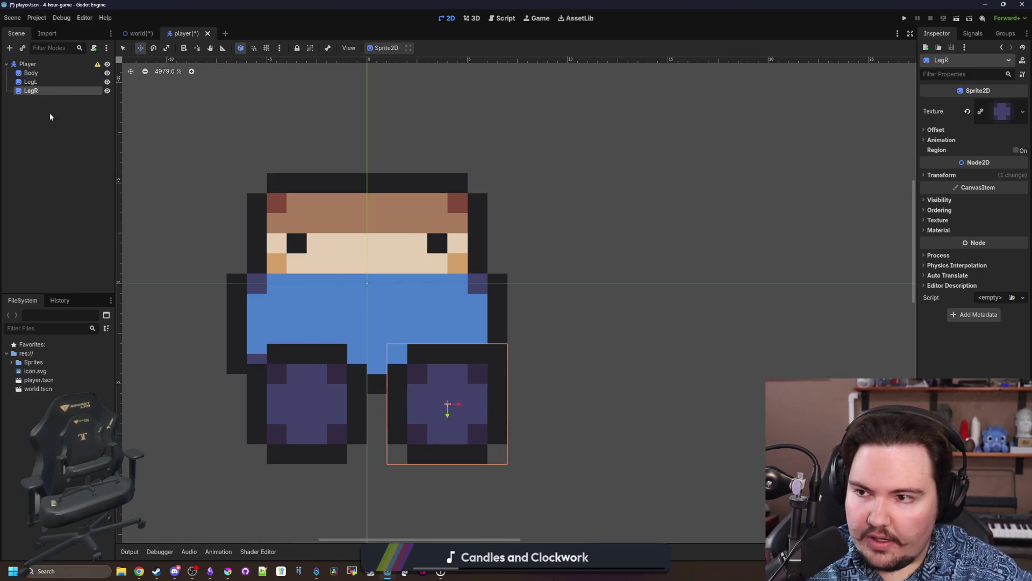
left_click(31, 82)
left_click_drag(344, 405, 322, 404)
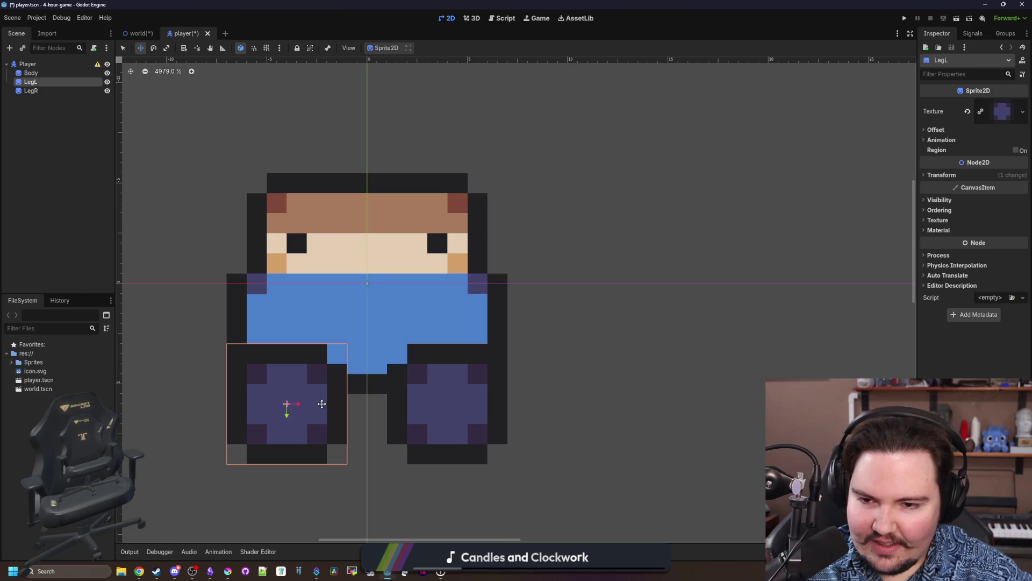
scroll(332, 424, "up", 3)
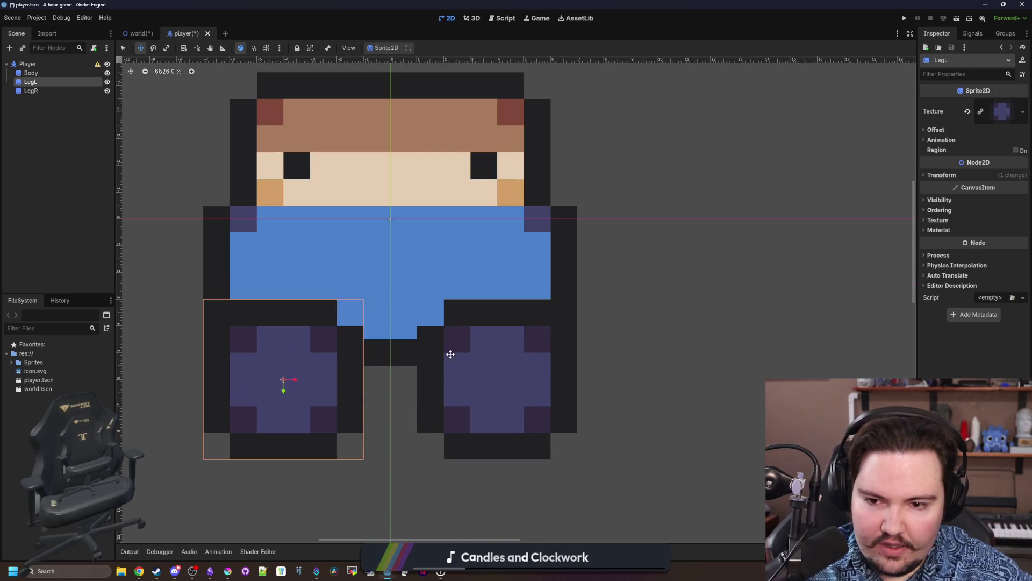
left_click(40, 72)
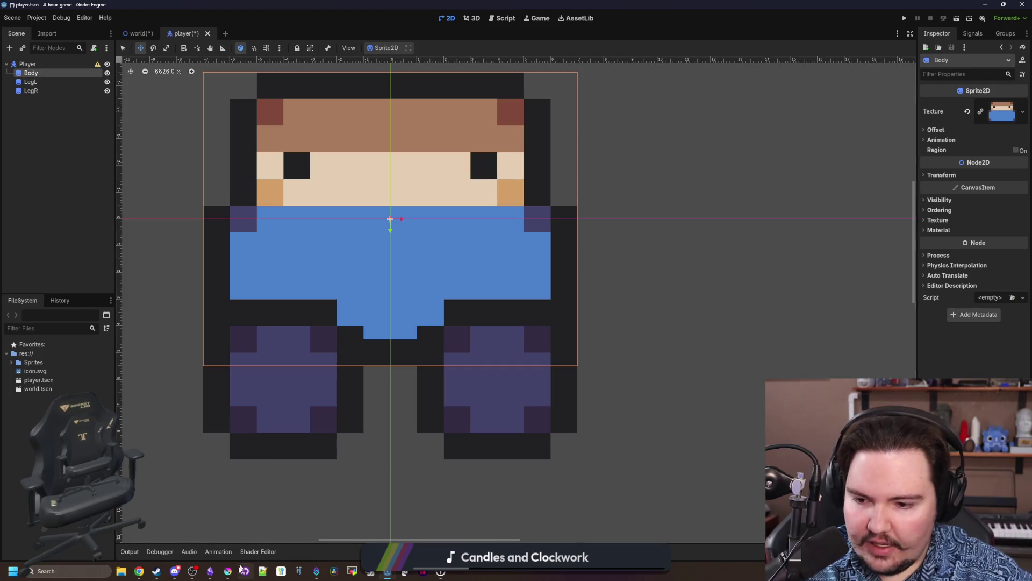
left_click(228, 572)
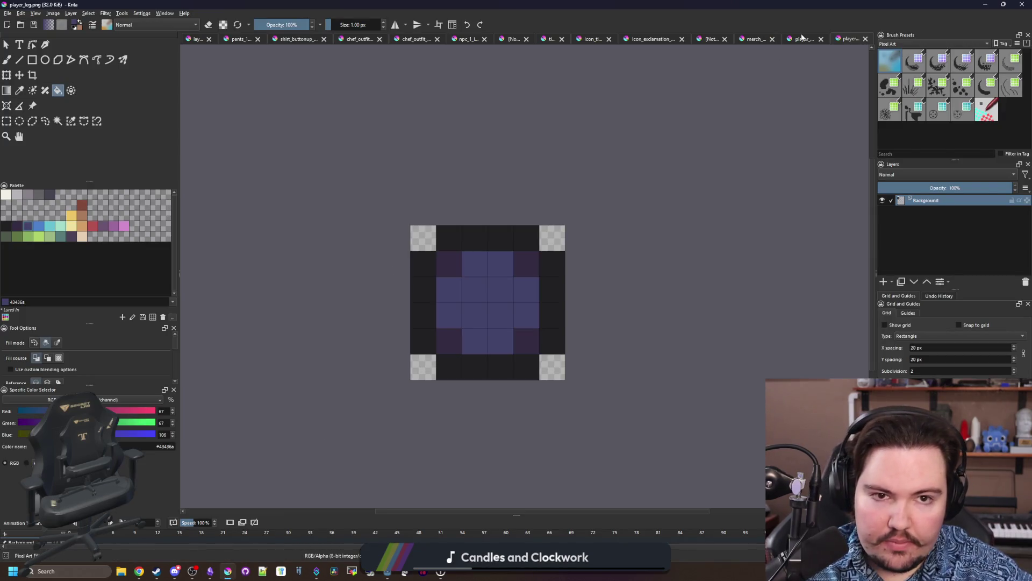
Open player_body.png and increase its canvas height to add a row on top.
left_click(802, 39)
left_click(51, 14)
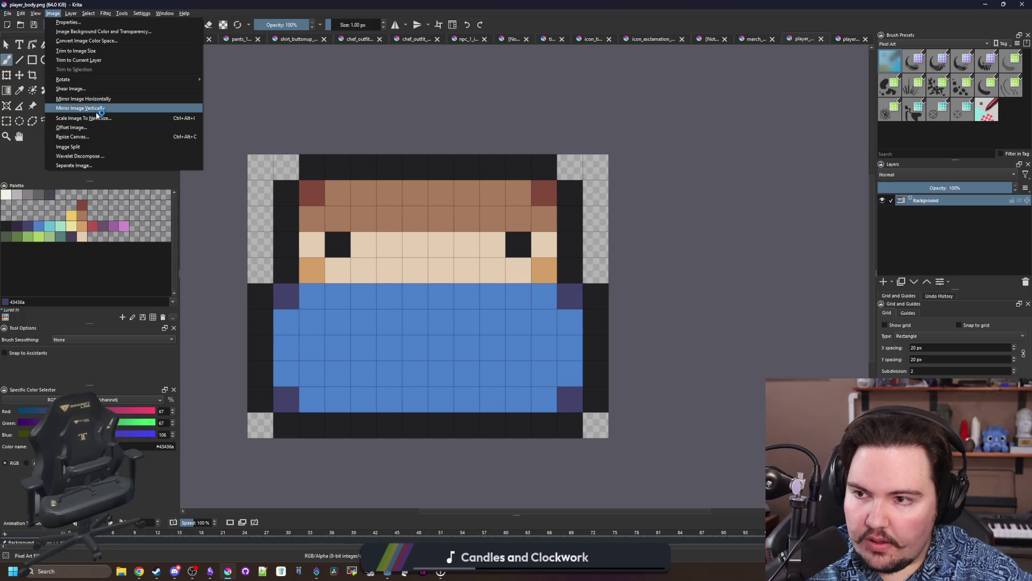
left_click(85, 136)
left_click(507, 239)
left_click(531, 356)
key("ctrl+s")
left_click(589, 361)
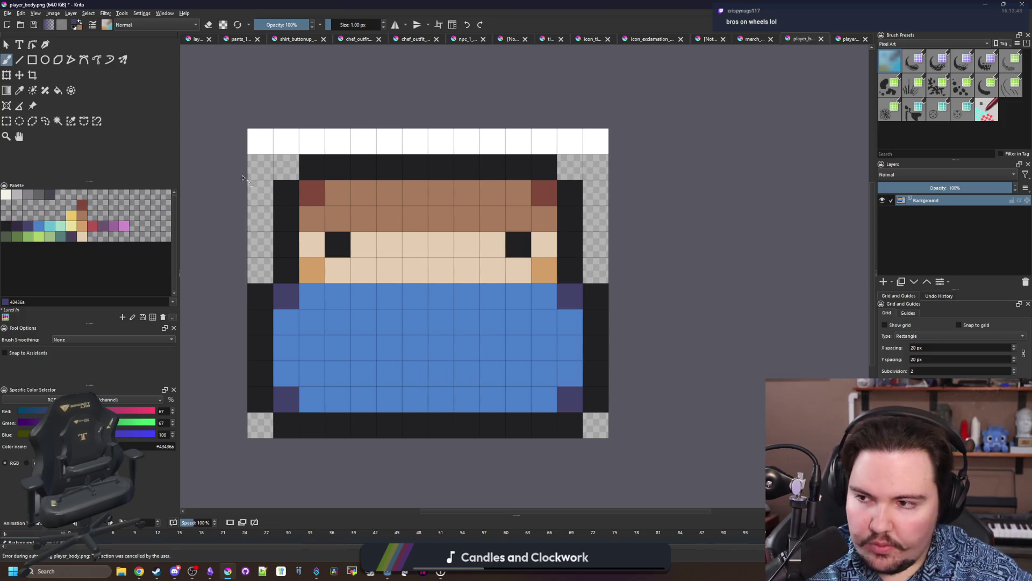
Select and delete the white top row by colour, then export player_body.png.
left_click(57, 120)
left_click(356, 139)
key("Delete")
key("ctrl+s")
left_click(552, 359)
left_click(988, 5)
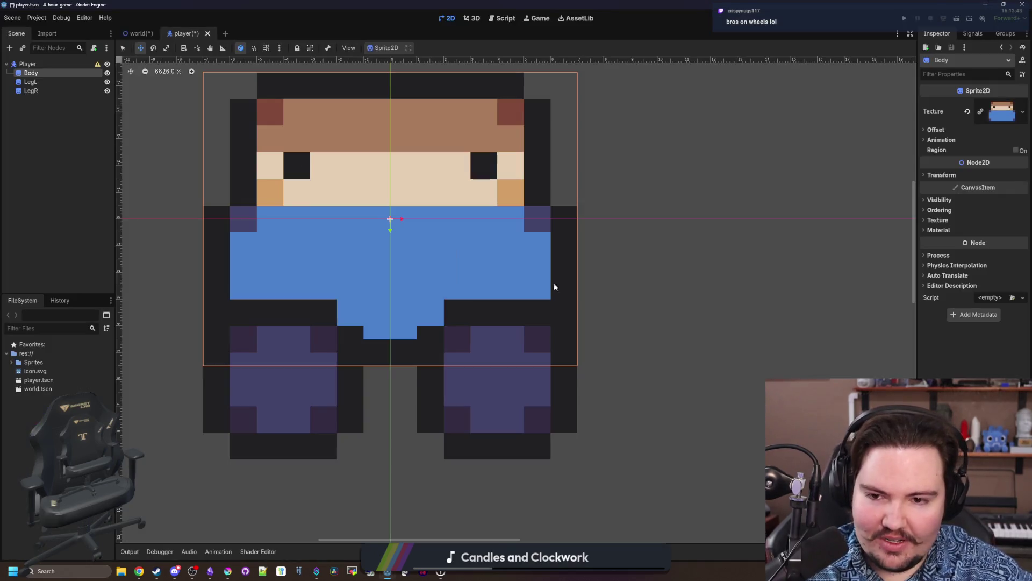
Move both LegL and LegR down one pixel.
scroll(601, 263, "down", 3)
left_click(45, 91)
left_click(31, 81, "ctrl")
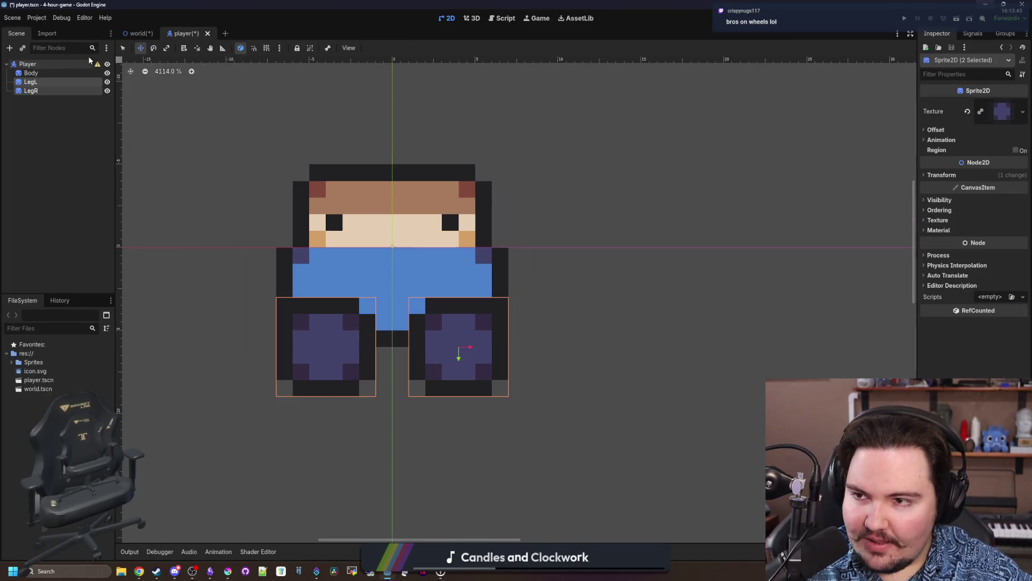
left_click_drag(452, 331, 447, 355)
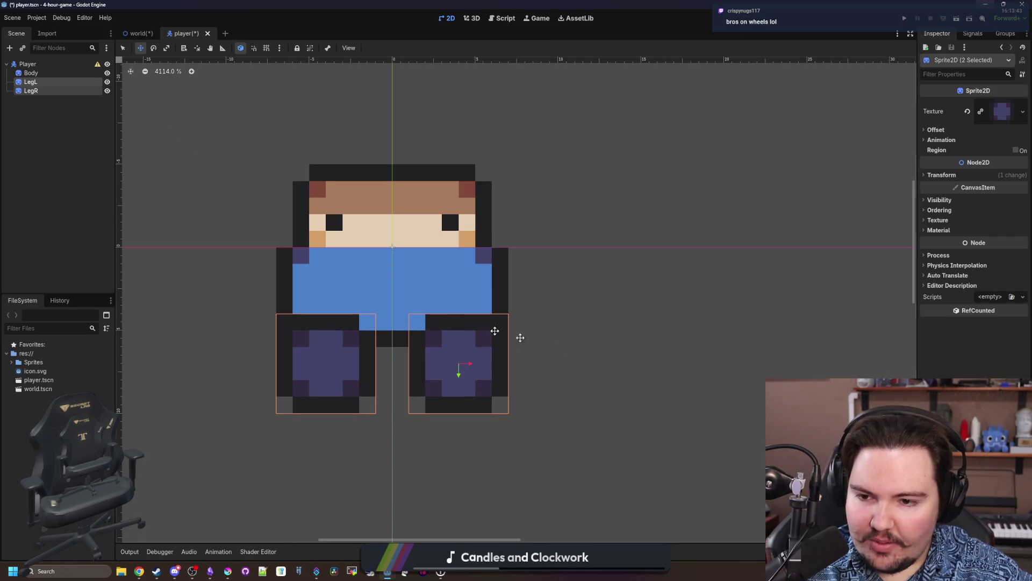
Add a Sprite2D with the hand texture on the character's left and name it HandL.
left_click(557, 346)
left_click(39, 66)
right_click(39, 66)
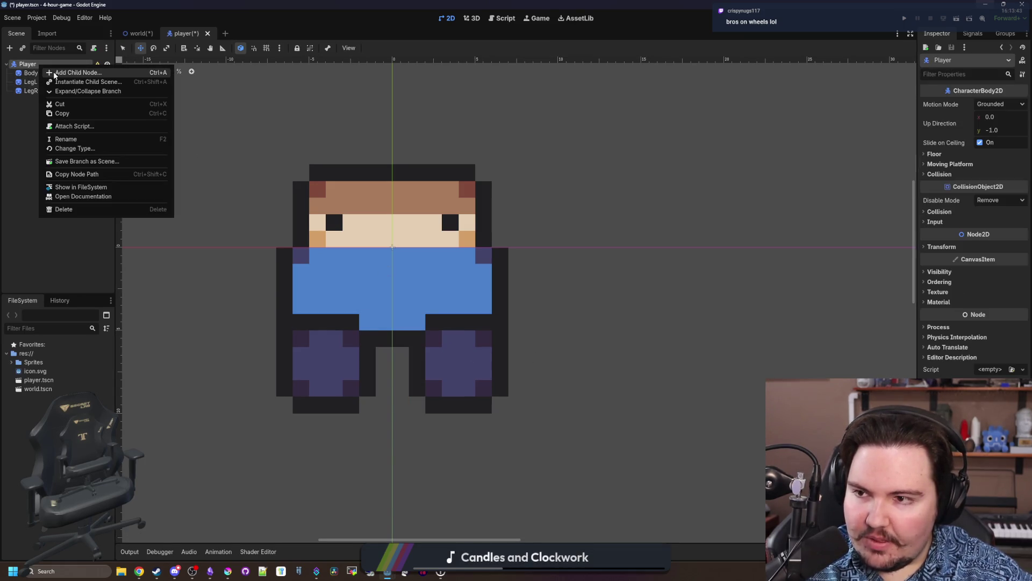
left_click(54, 72)
type("sprite")
key("Return")
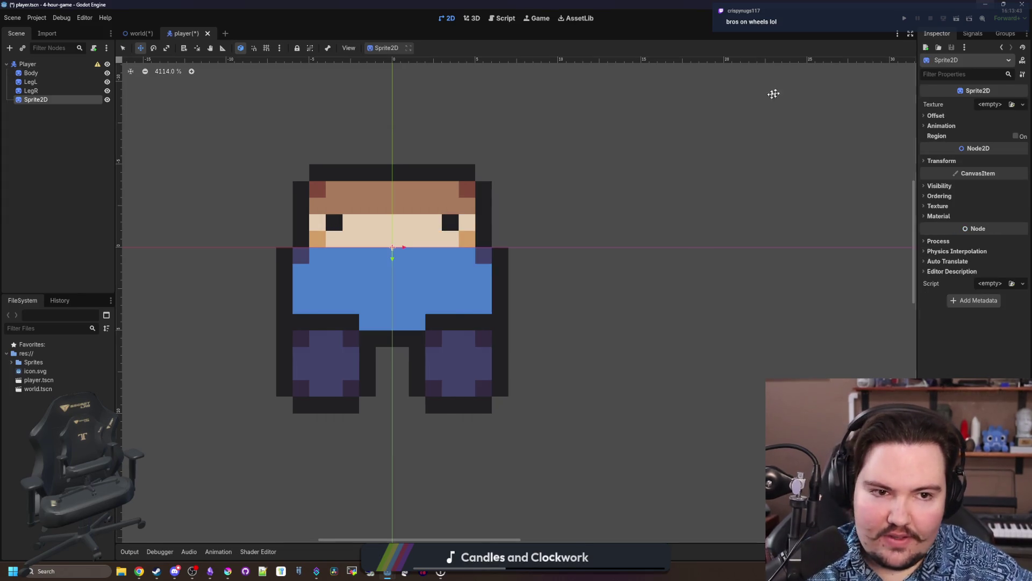
left_click(979, 101)
left_click(962, 287)
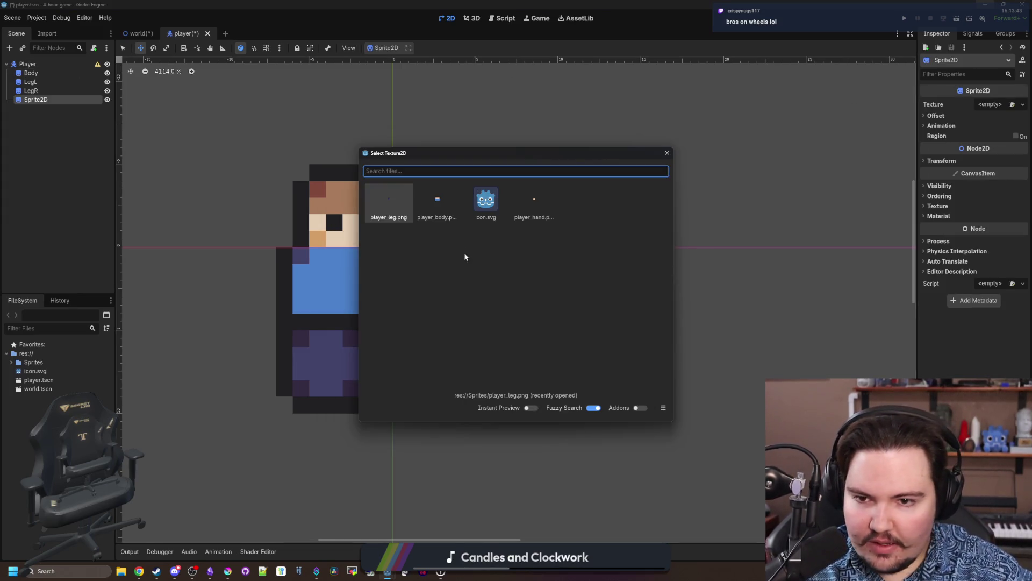
double_click(531, 206)
left_click_drag(370, 224, 253, 257)
double_click(43, 101)
type("HandL")
key("Return")
Duplicate HandL, rename it HandR and move it to the body's right side.
right_click(22, 102)
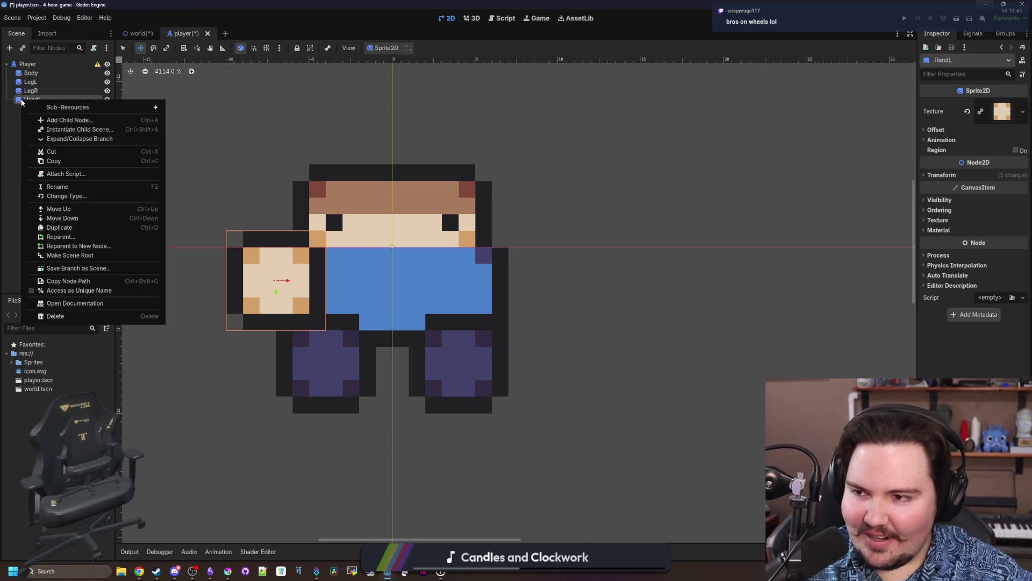
left_click(59, 227)
double_click(52, 107)
key("BackSpace")
key("BackSpace")
key("BackSpace")
type("RdR")
key("Return")
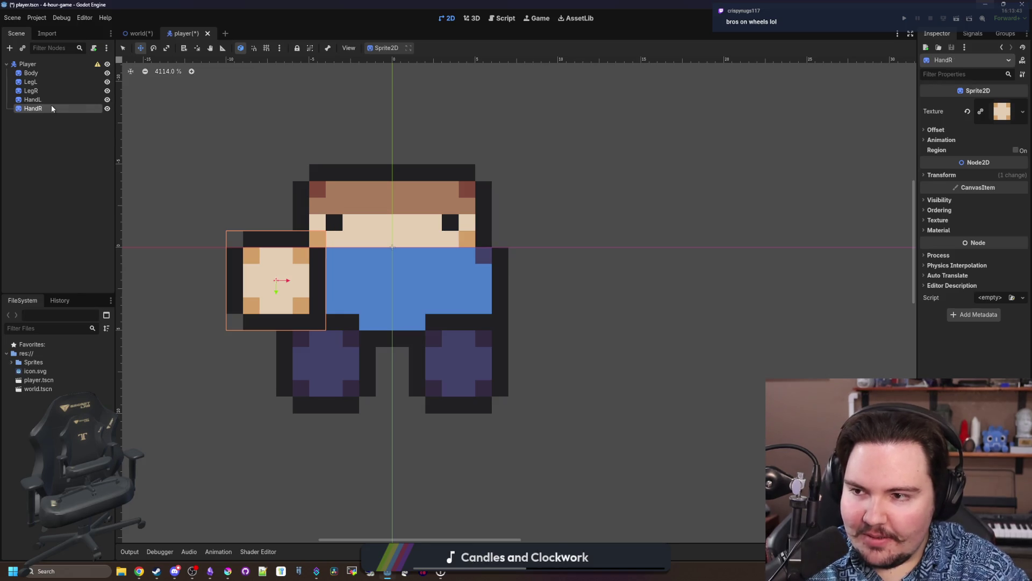
mouse_move(328, 293)
left_mouse_down()
mouse_move(494, 310)
mouse_move(554, 293)
mouse_move(559, 280)
left_mouse_up()
Save the player scene and begin attaching a script to the Player node.
key("ctrl+s")
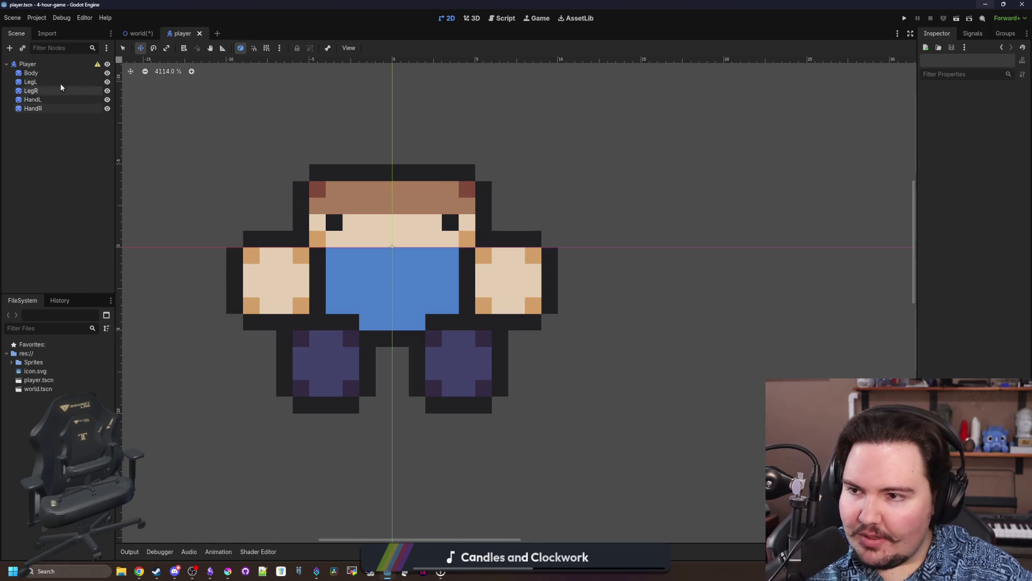
left_click(28, 63)
left_click(94, 47)
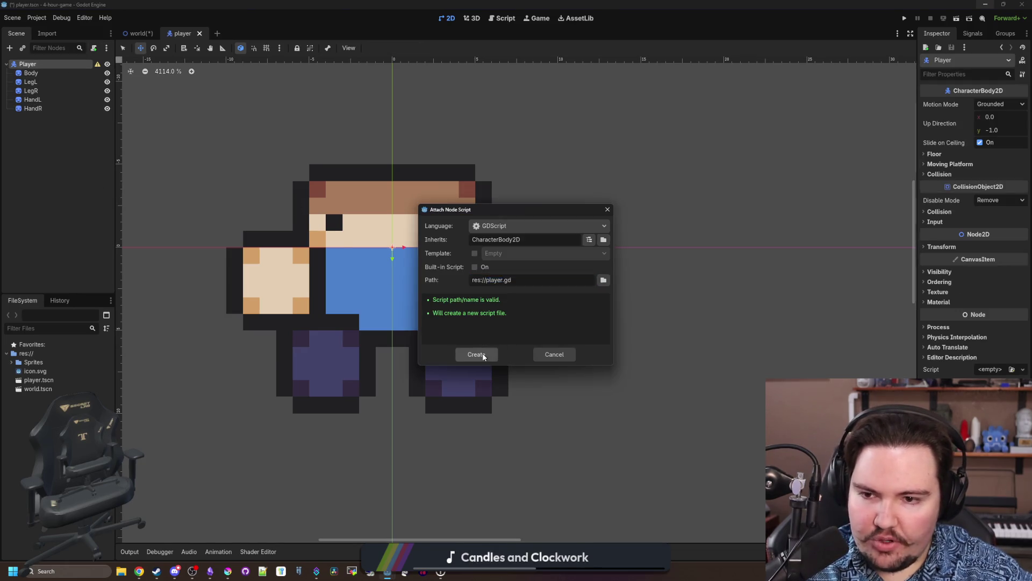
Create player.gd and add a func _process(delta) function.
left_click(473, 353)
key("Return")
key("Return")
type("func _pro")
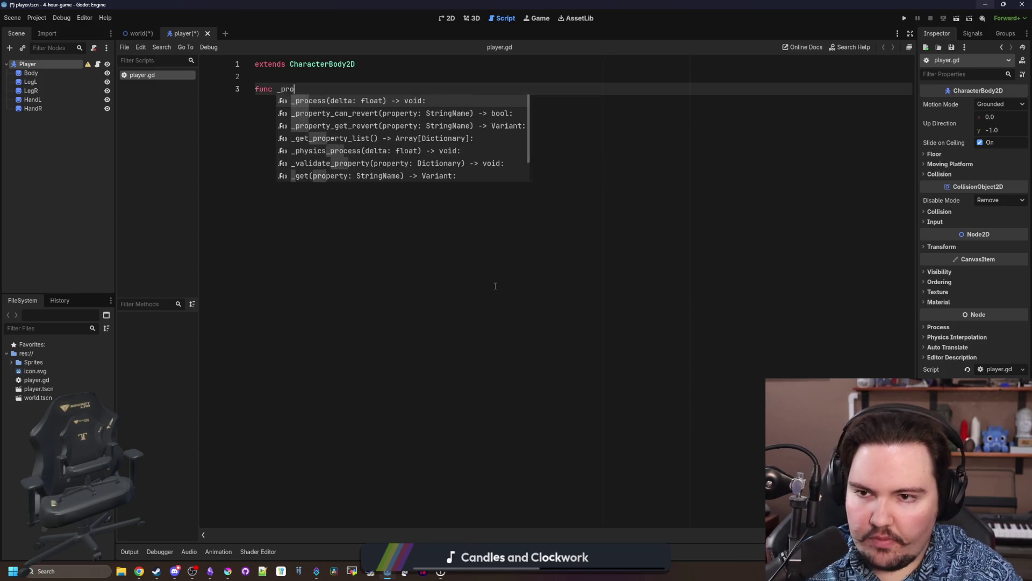
key("Return")
Write var input = Input.get_vector("move_left", "move_right", "move_up", "move_down") in _process.
type("va")
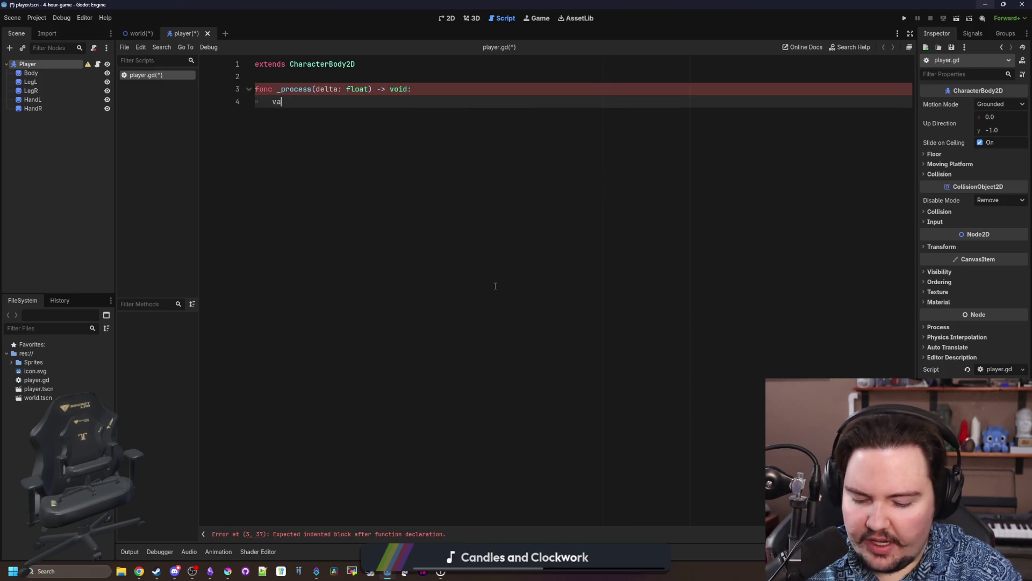
type("r input = Vecto")
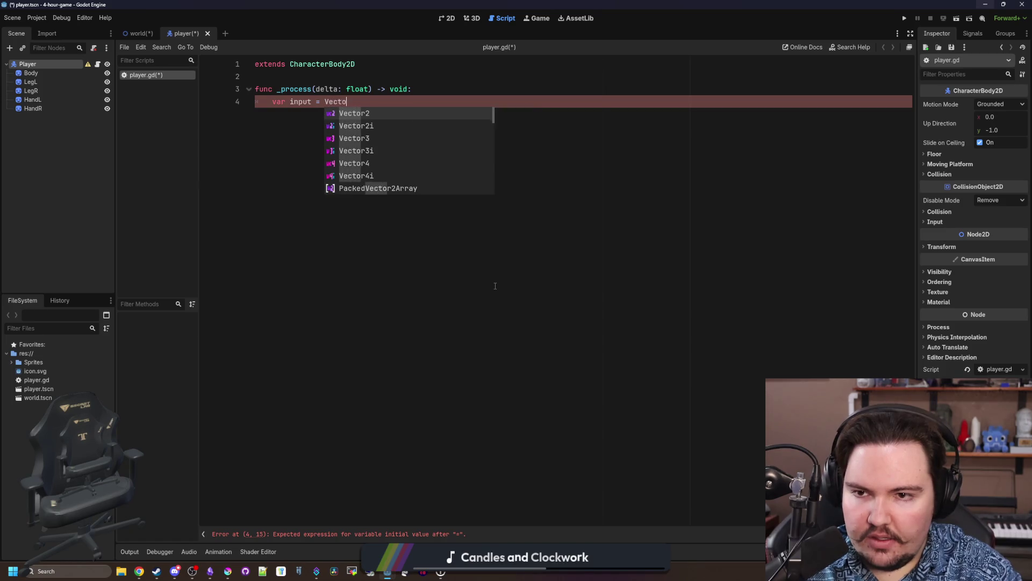
type("r2.get+")
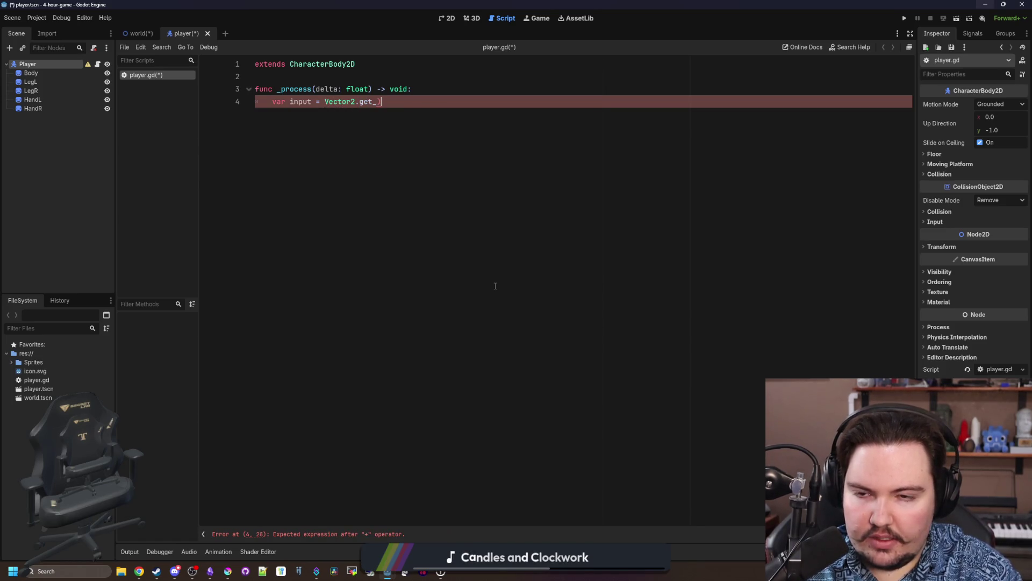
key("BackSpace")
key("BackSpace")
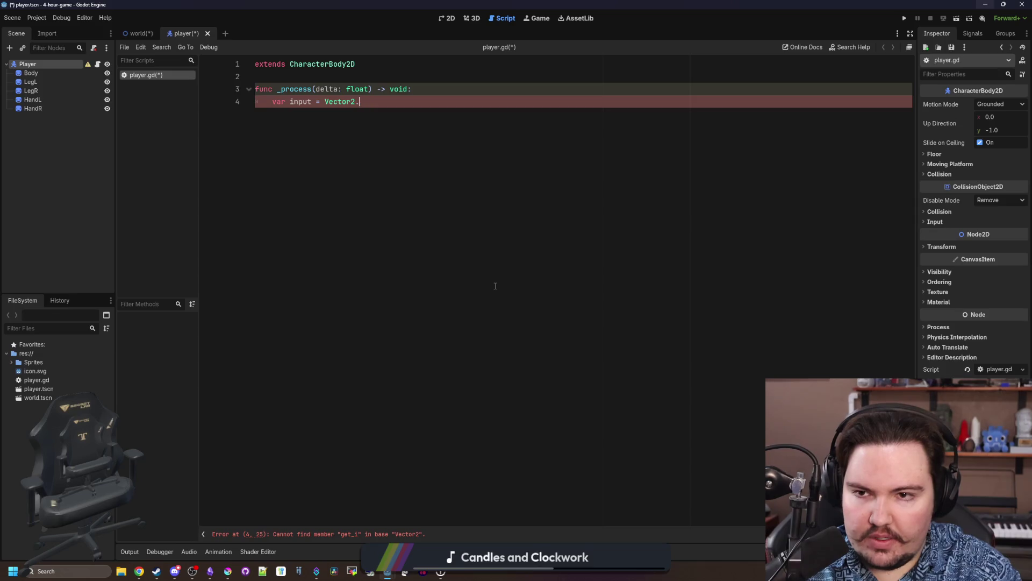
type("i")
key("BackSpace")
key("BackSpace")
key("BackSpace")
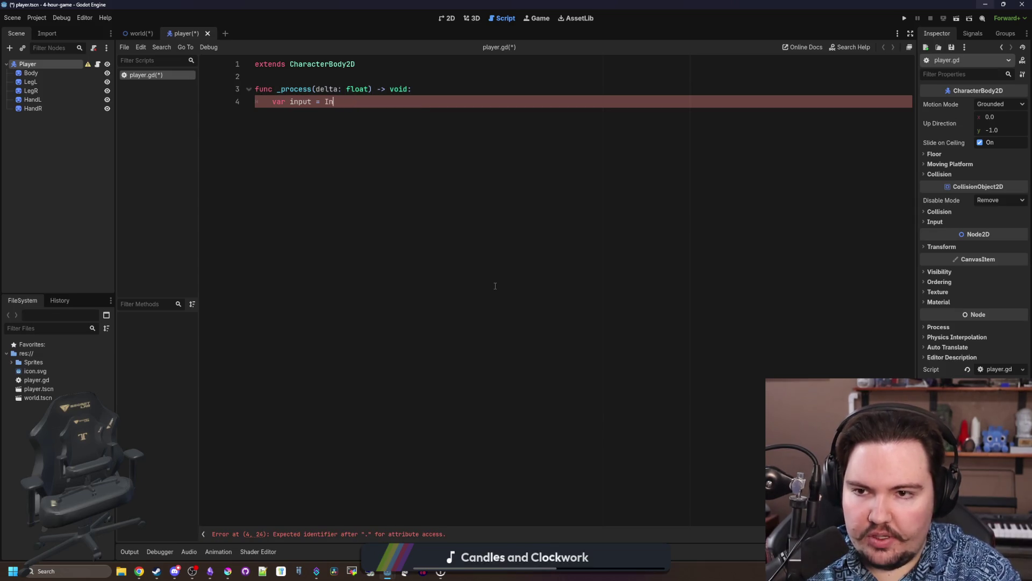
type("put.get_ve")
key("Return")
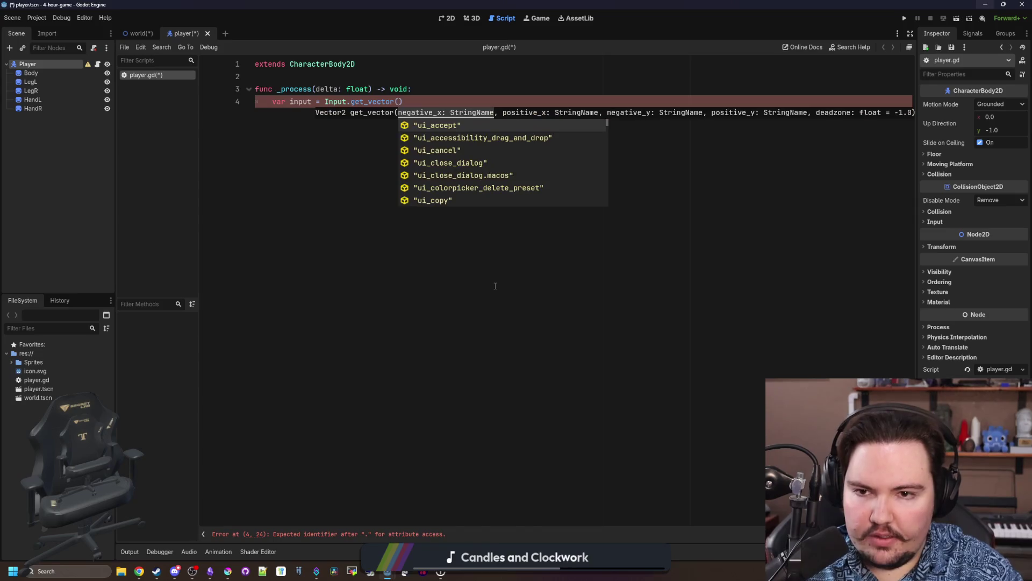
type("\"move_left")
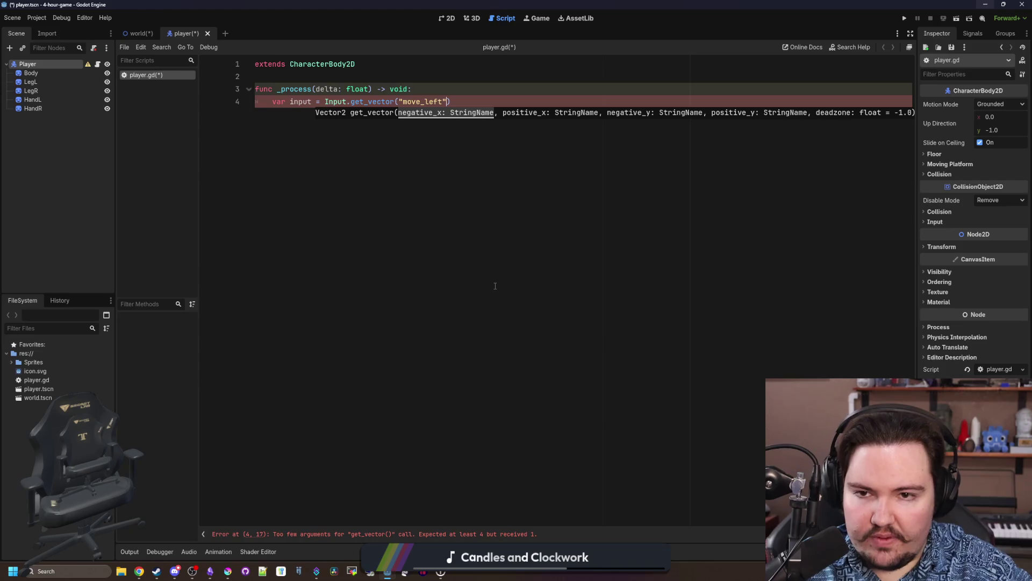
type("\", \"move_right\", \"")
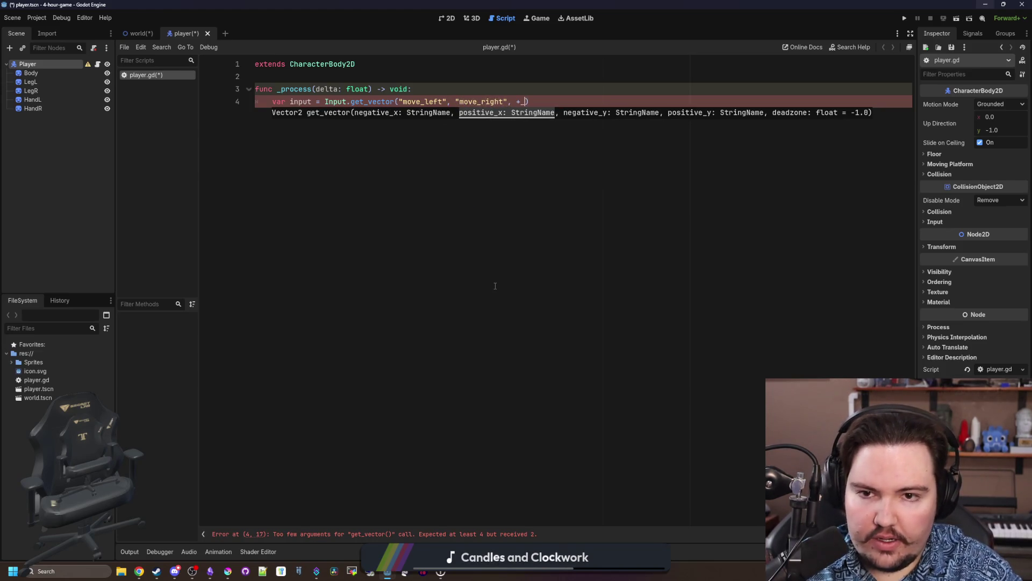
type("mopv")
key("BackSpace")
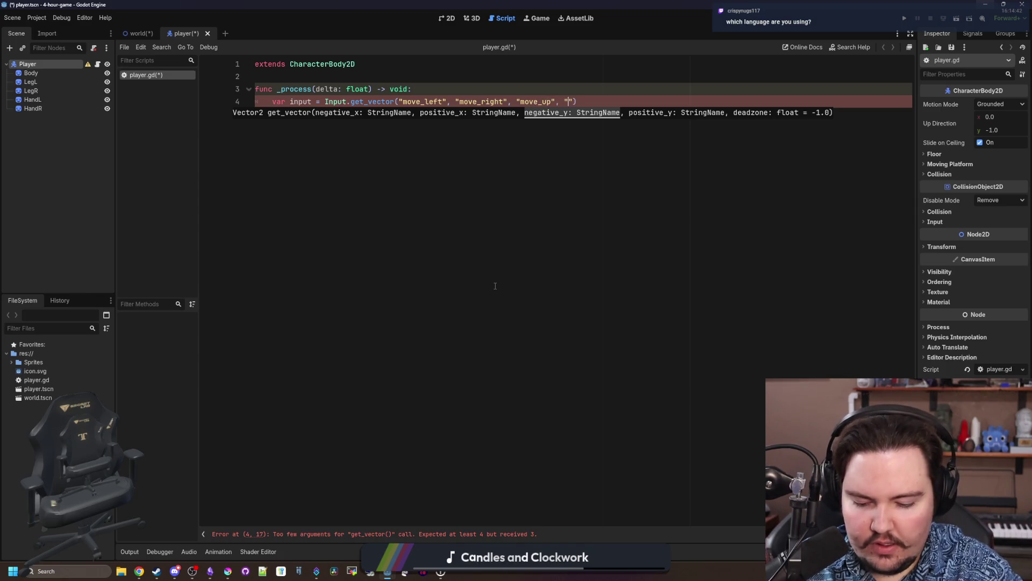
type("move_down")
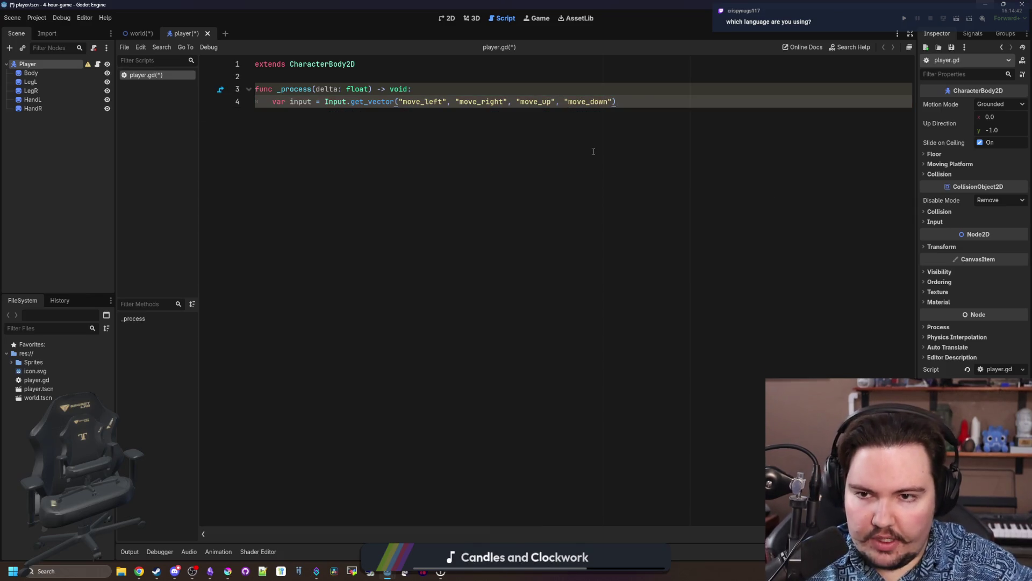
key("Up")
key("Up")
left_click(36, 18)
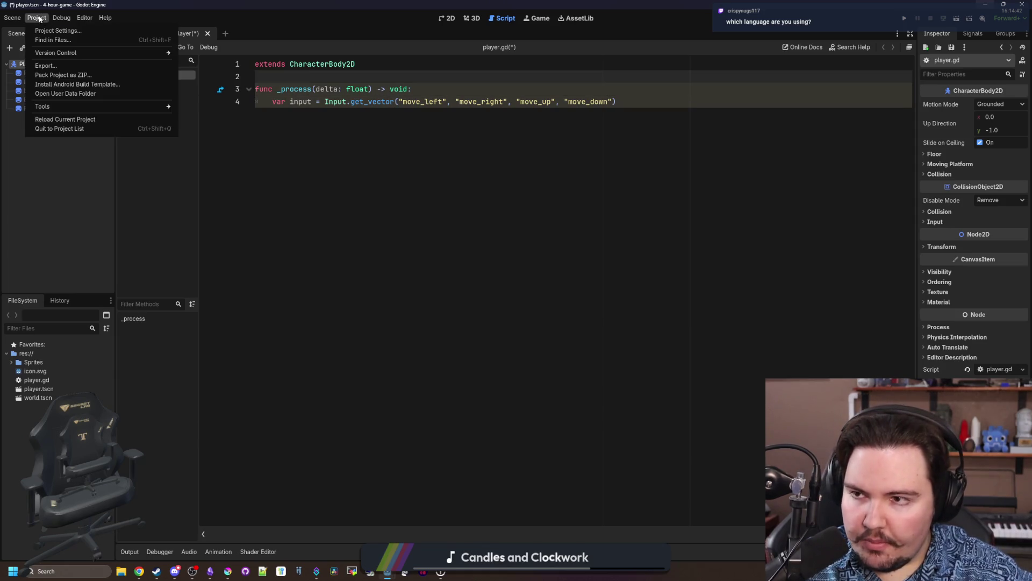
Add move_left, move_right, move_up and move_down actions in the Input Map.
left_click(54, 31)
left_click(333, 161)
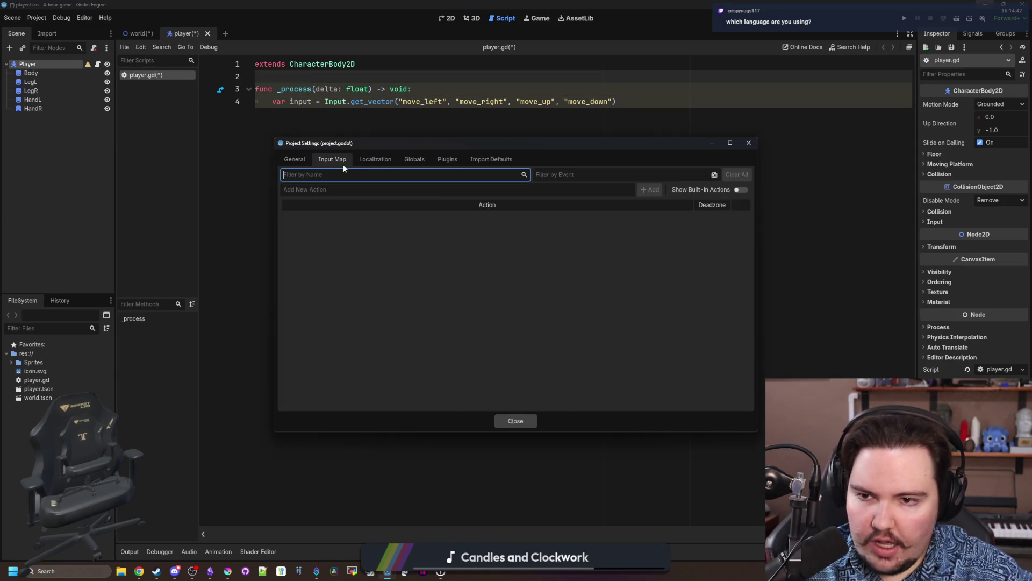
left_click(552, 189)
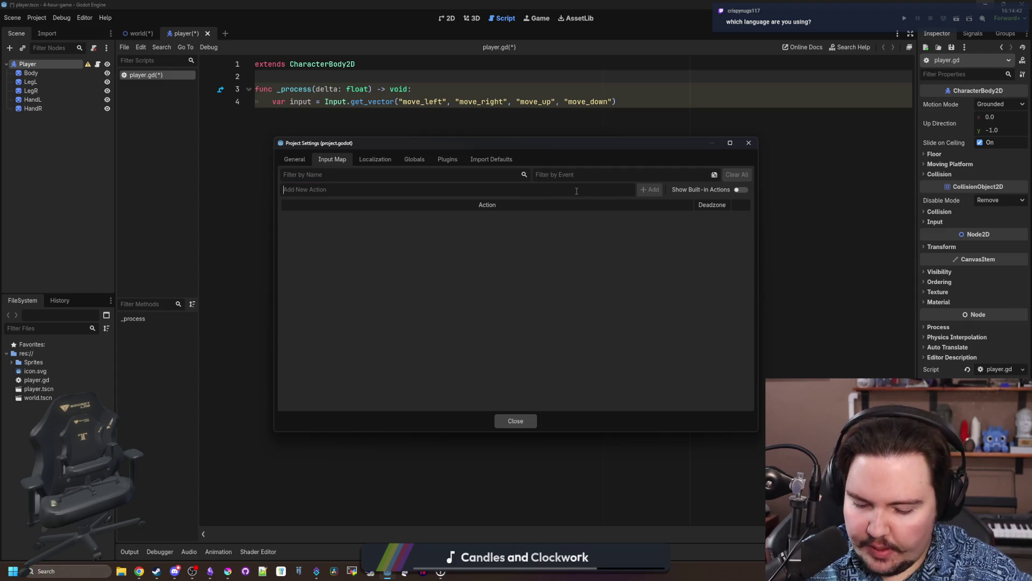
type("move_left")
key("Return")
type("move_ri")
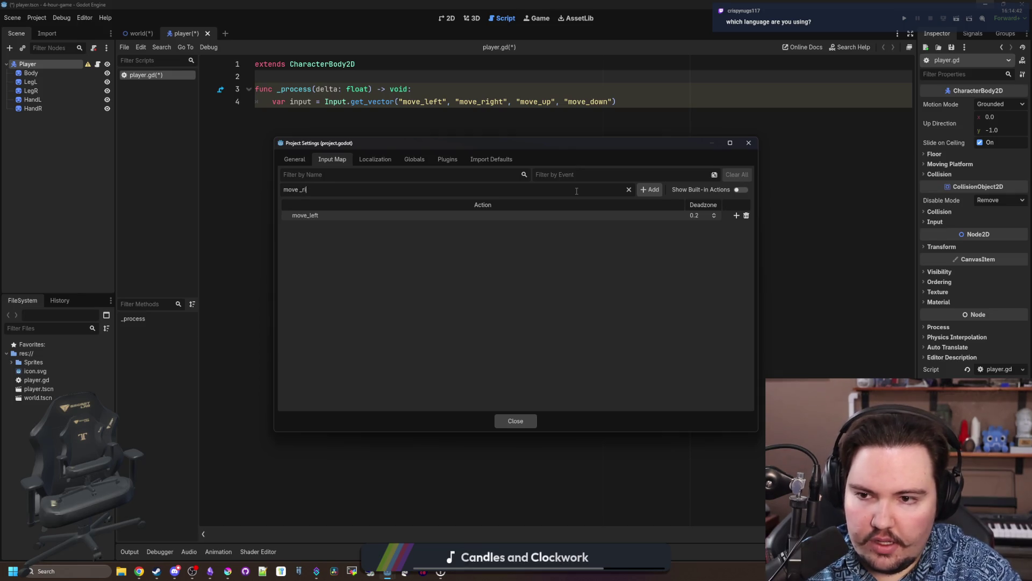
type("ght")
key("Return")
type("move_")
key("Return")
type("move_down")
key("Return")
Bind S, W, D and A keys to move_down, move_up, move_right and move_left.
left_click(737, 244)
key("s")
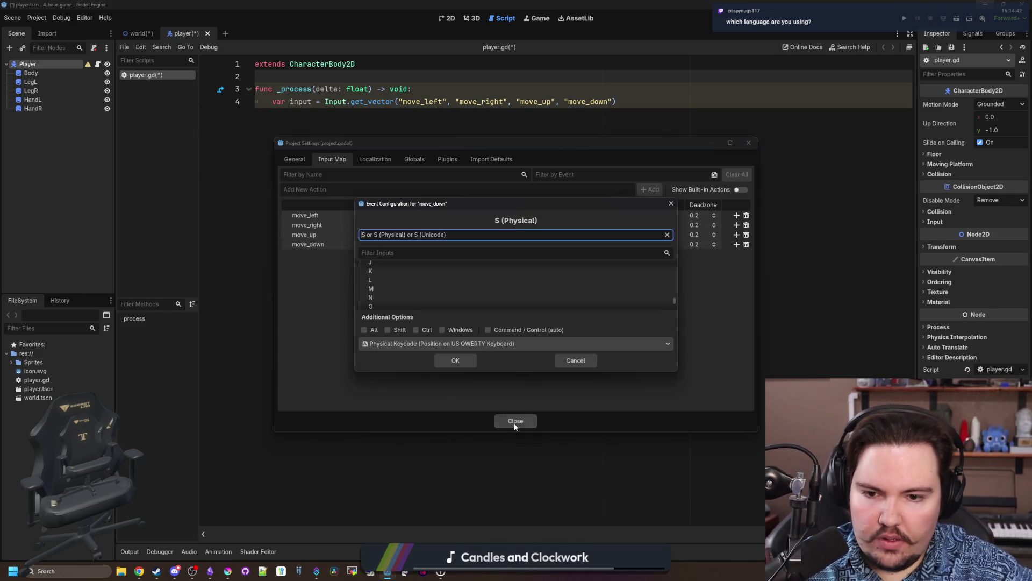
left_click(457, 361)
left_click(737, 235)
key("w")
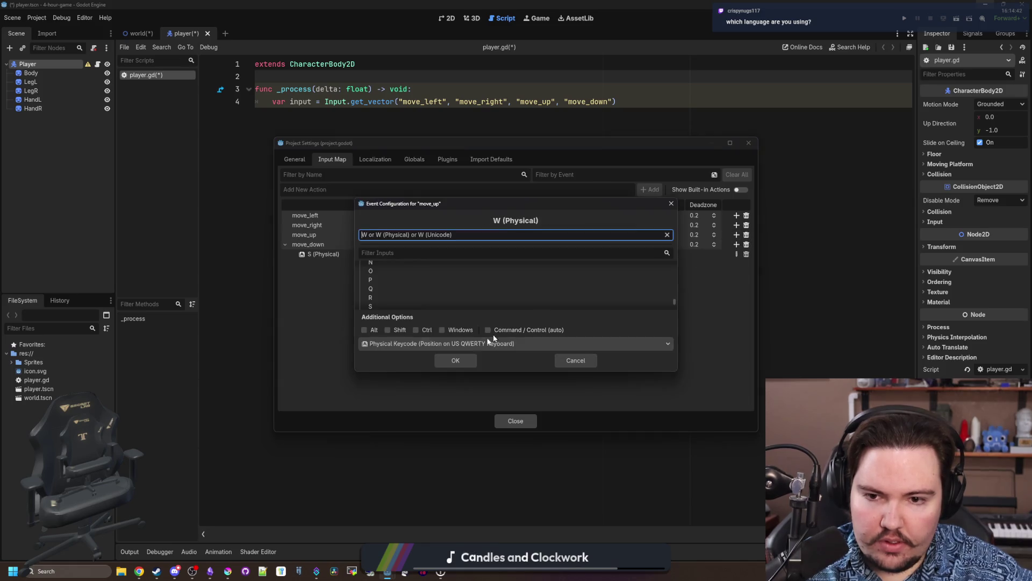
left_click(456, 360)
left_click(736, 225)
key("d")
left_click(455, 360)
left_click(737, 215)
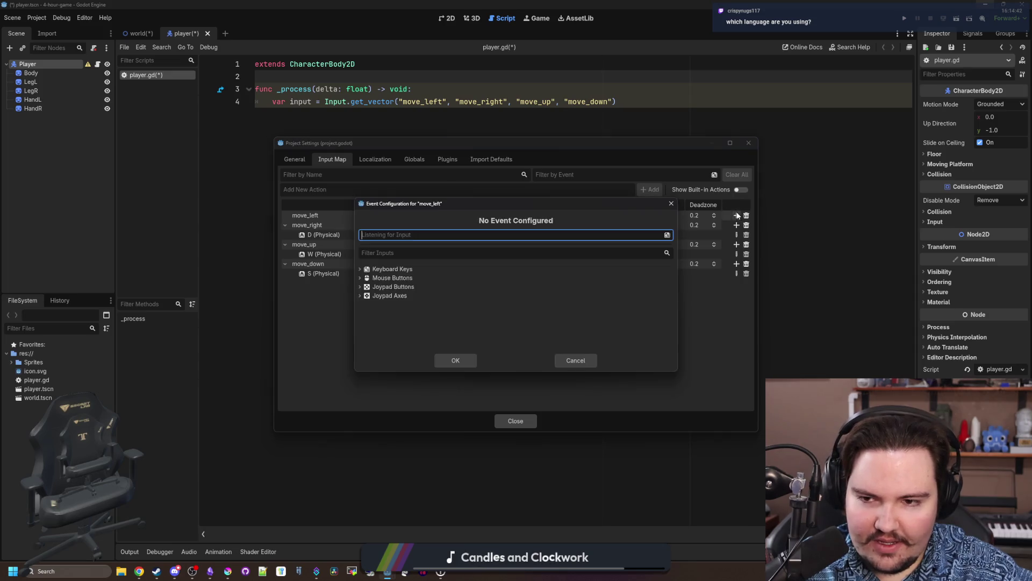
key("a")
left_click(455, 360)
left_click(510, 417)
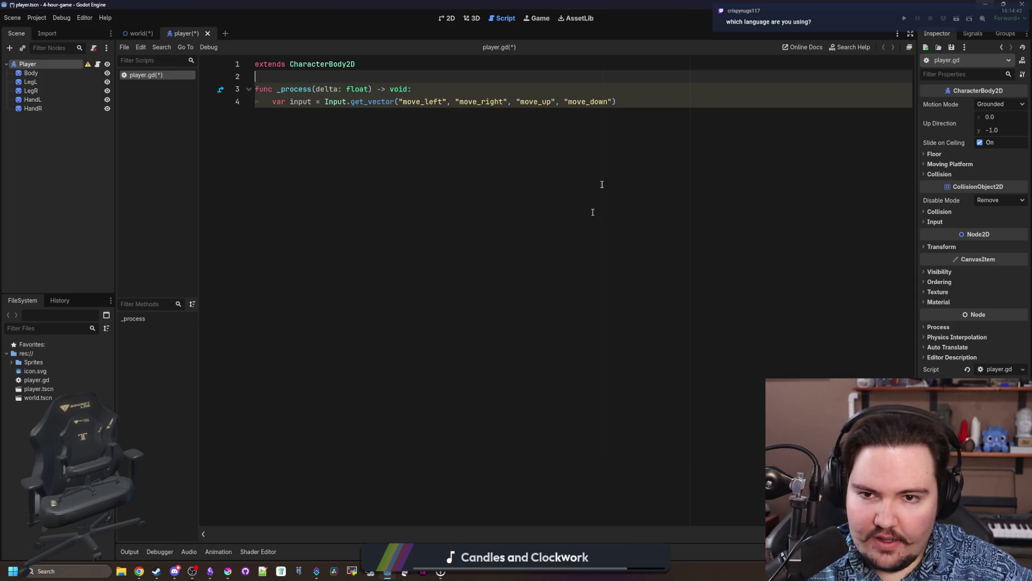
Add velocity = input * speed in _process and declare var speed : float = 10.0.
left_click(630, 102)
key("Return")
key("Return")
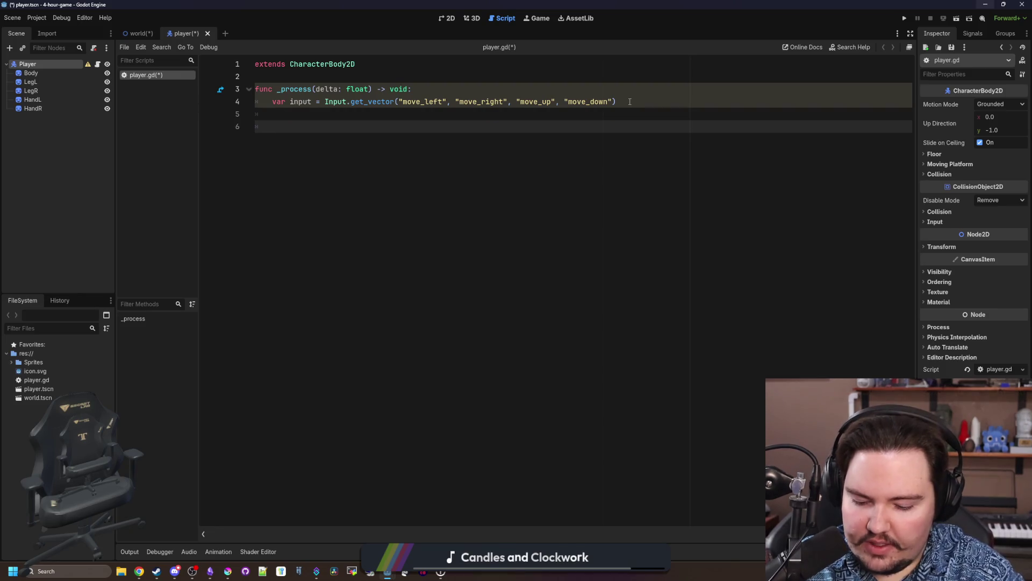
type("glo")
key("ctrl+BackSpace")
type("v")
type("input")
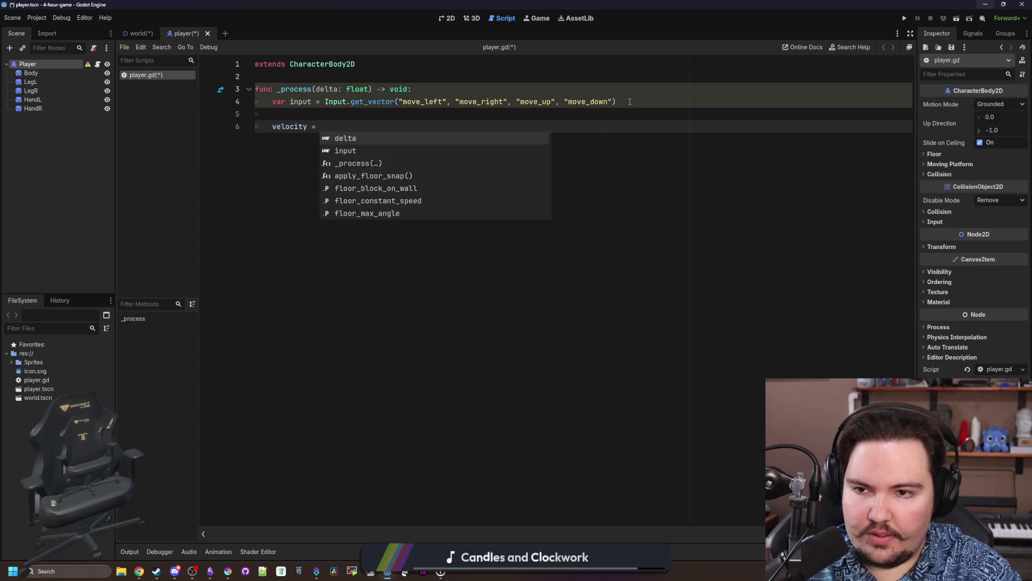
type(" * ")
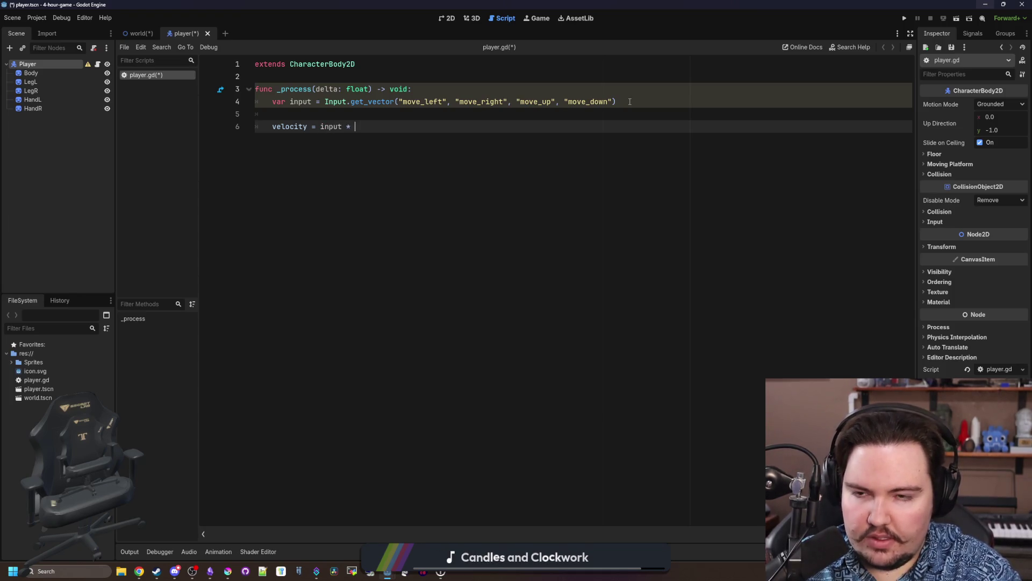
type("d")
left_click(347, 69)
key("Return")
key("Return")
type("v")
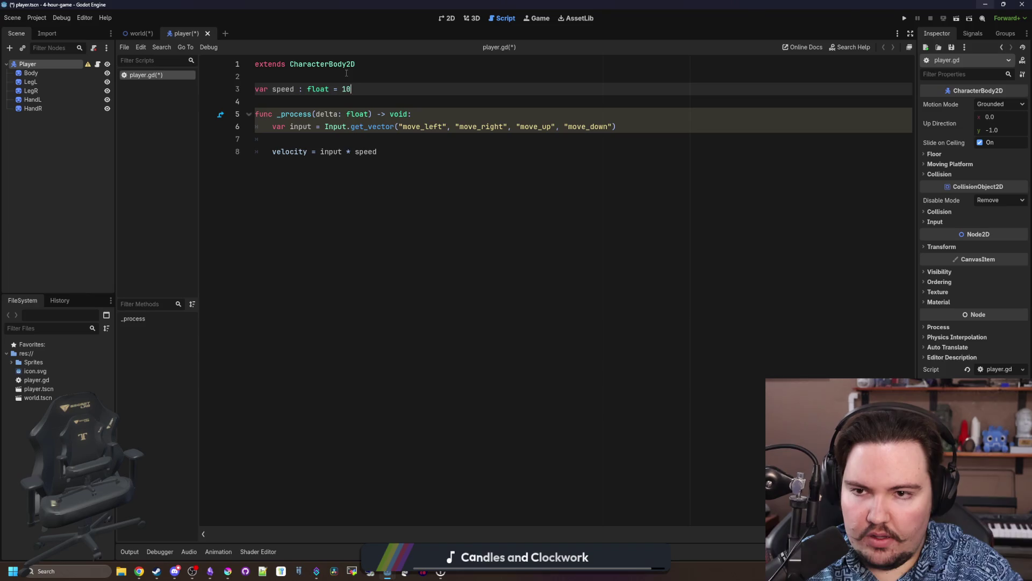
left_click(316, 116)
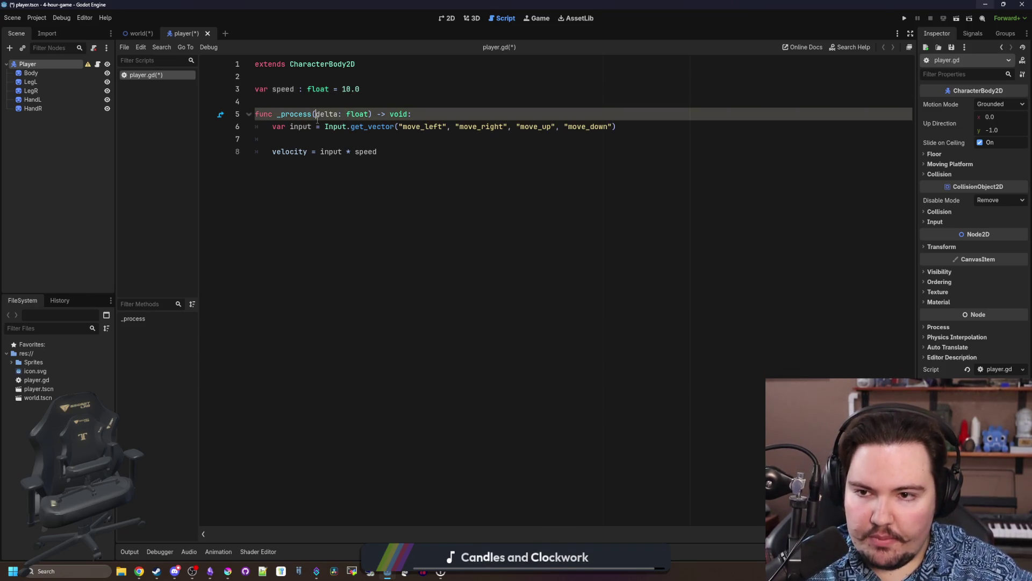
Remove the blank line above the velocity line and save player.gd.
left_click(395, 105)
key("Down")
key("Down")
key("Down")
key("BackSpace")
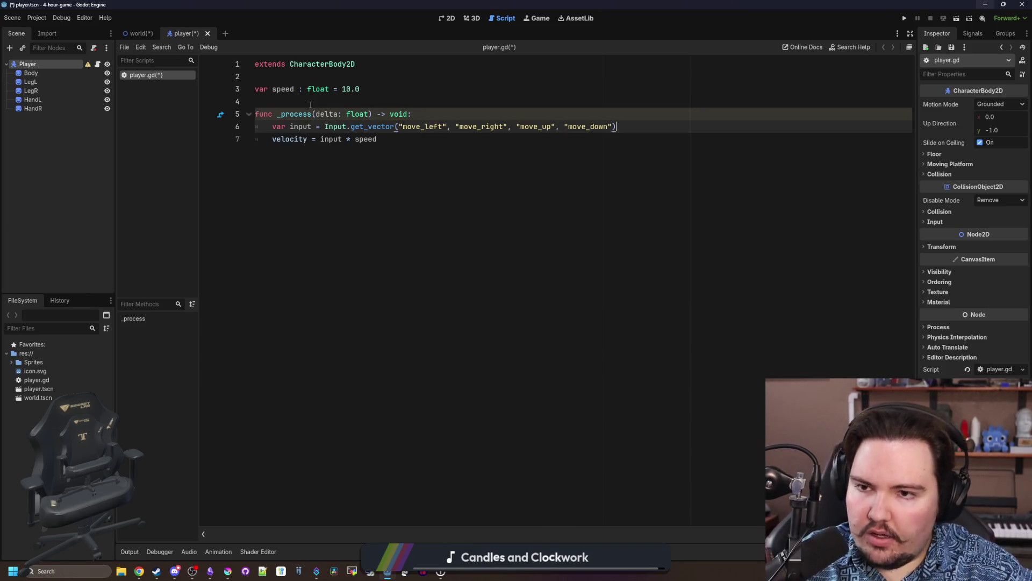
left_click(310, 105)
key("ctrl+s")
right_click(30, 64)
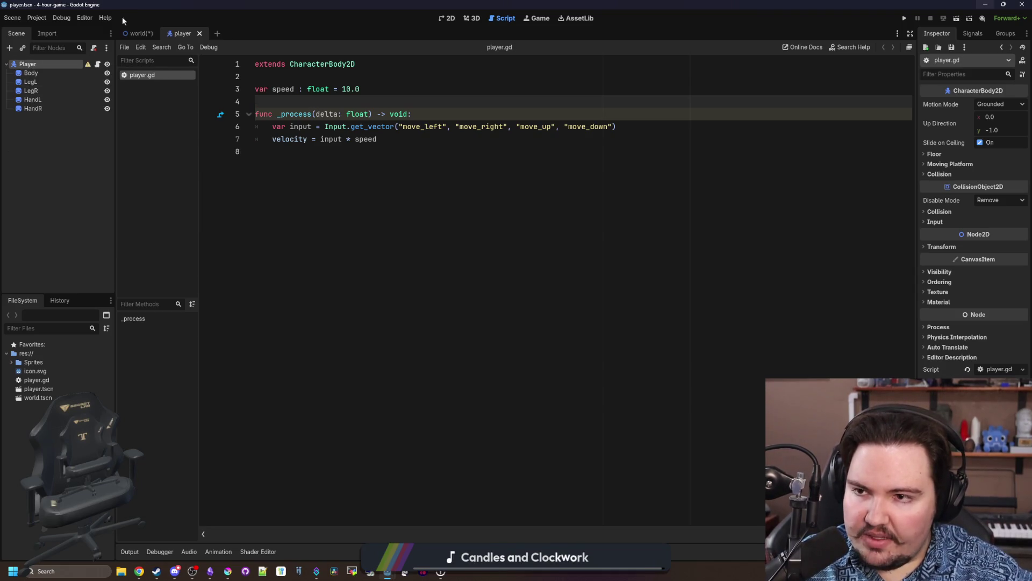
left_click(142, 32)
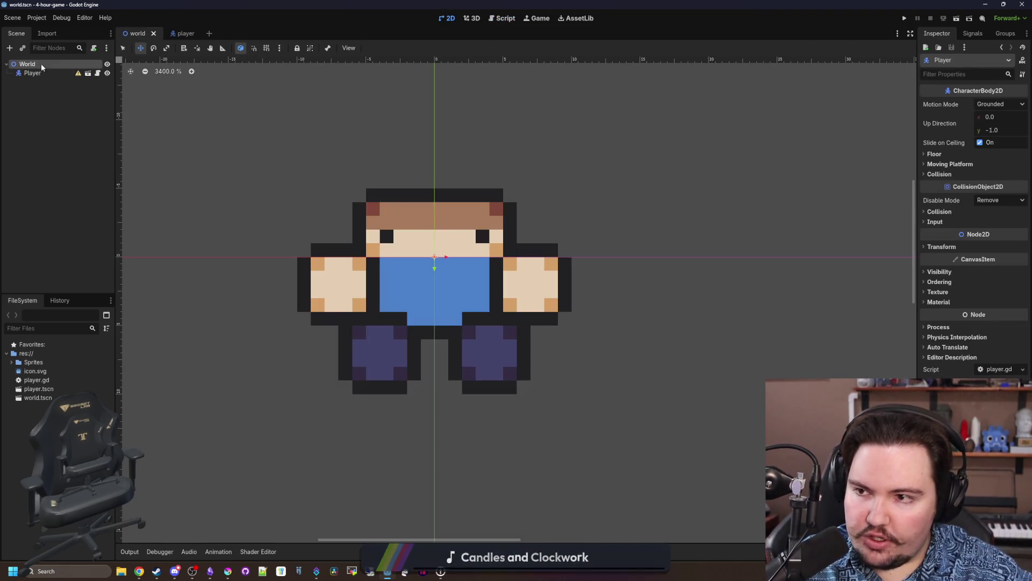
Add a TileMap node under World, then delete it again.
right_click(41, 63)
left_click(73, 72)
type("tilemap")
key("Return")
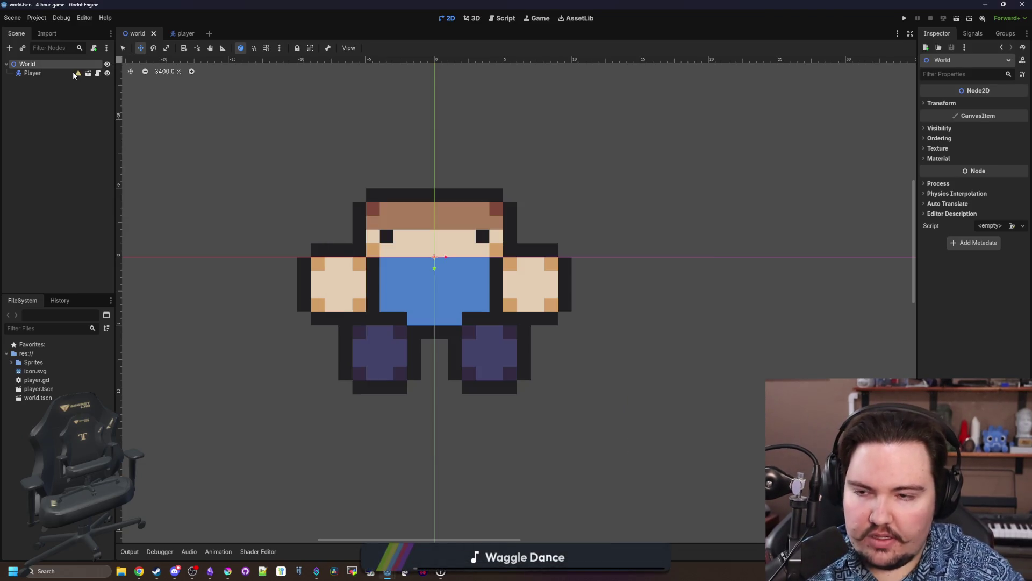
right_click(50, 81)
left_click(70, 289)
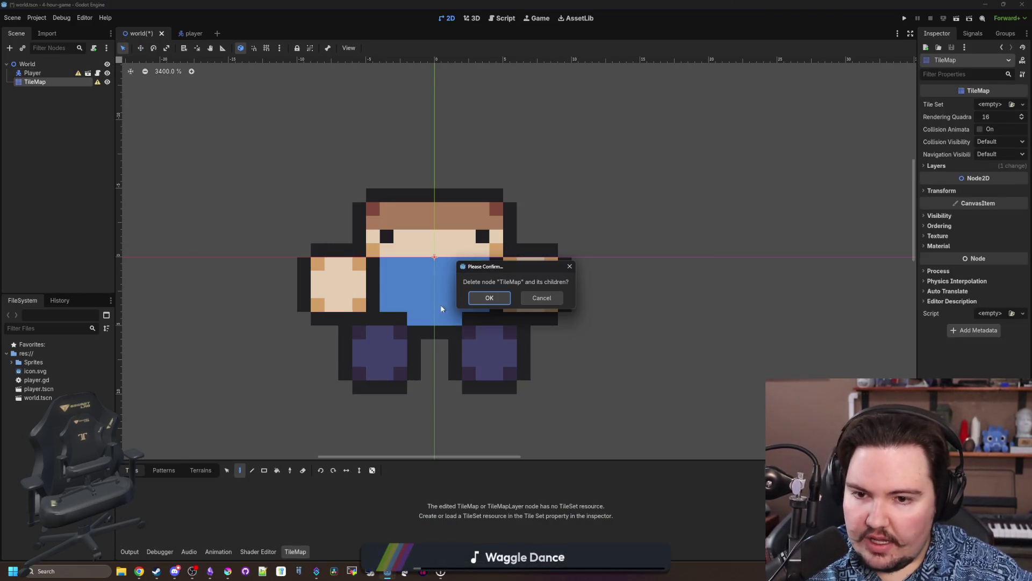
key("Return")
Add a TileMapLayer child to World and rename it Floor.
left_click(51, 60)
right_click(50, 60)
left_click(63, 69)
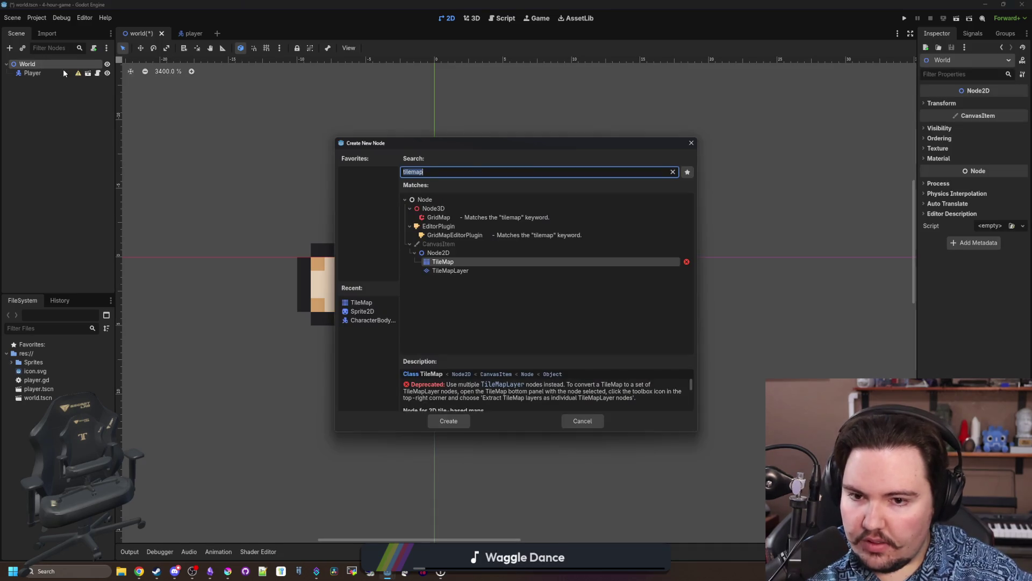
double_click(452, 272)
double_click(83, 81)
left_click(43, 81)
double_click(52, 81)
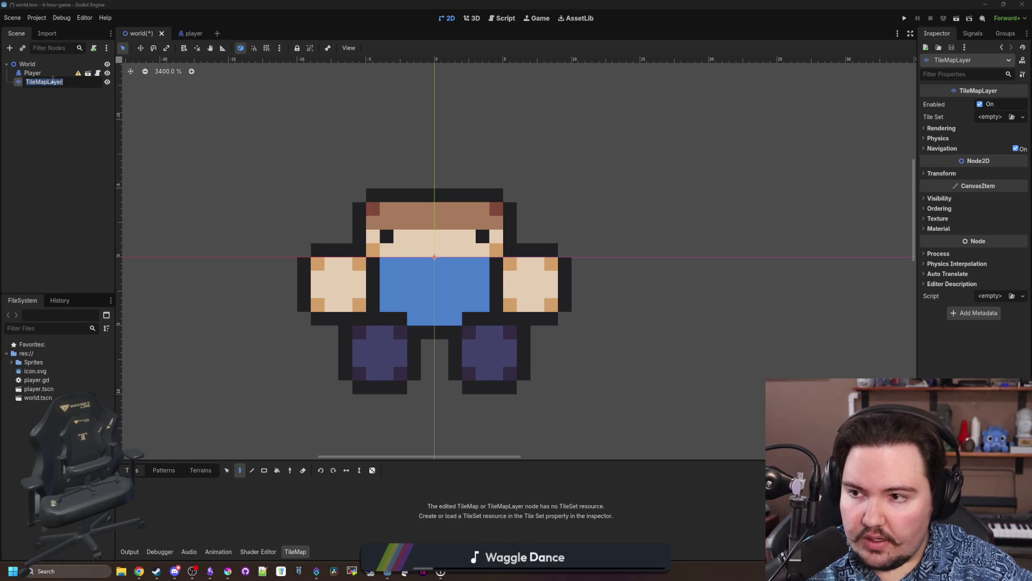
type("Floor")
key("Return")
Check World's Ordering properties and save the world scene.
left_click(27, 63)
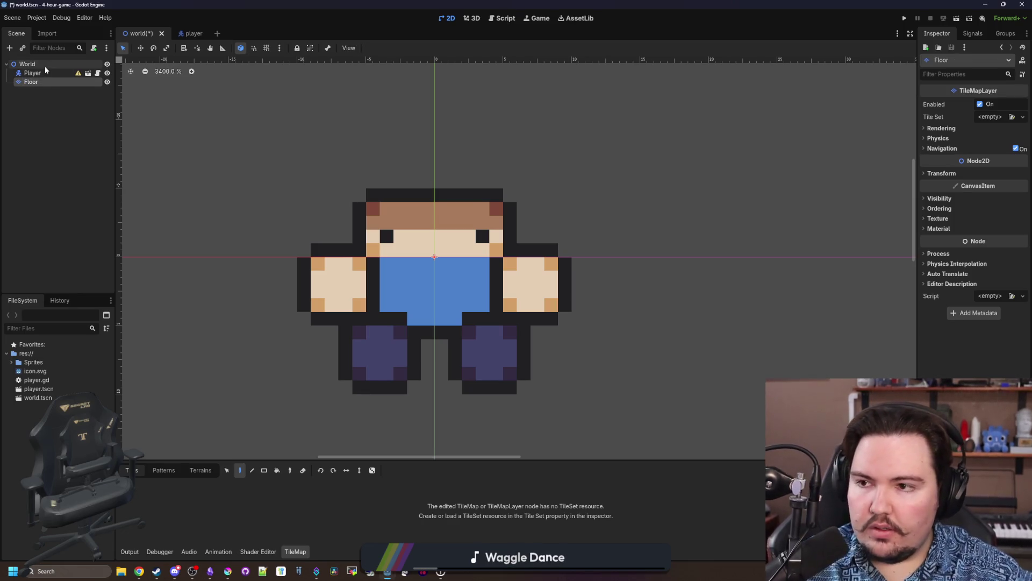
scroll(665, 200, "down", 3)
left_click(940, 139)
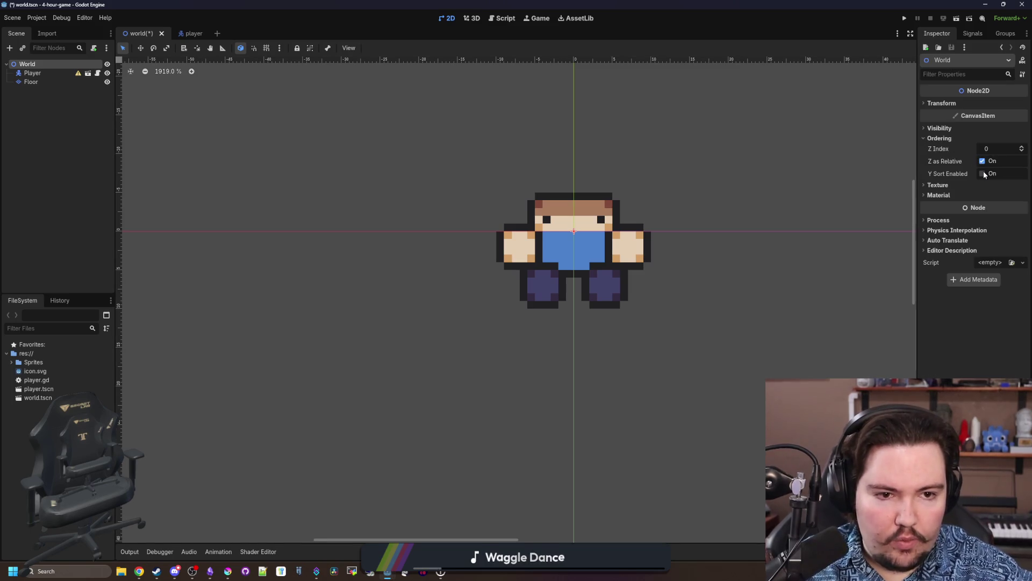
scroll(385, 247, "down", 4)
key("ctrl+s")
Set the Floor node's Ordering Z Index to -50.
left_click(37, 82)
scroll(475, 312, "down", 4)
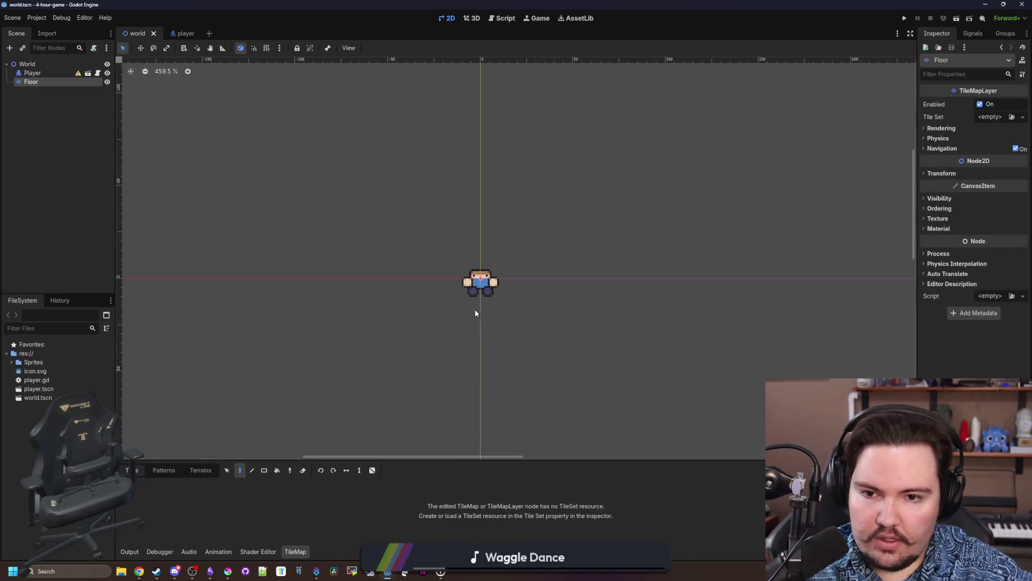
left_click(954, 208)
left_click(994, 215)
type("-50")
key("Return")
scroll(409, 254, "down", 4)
left_click(227, 571)
Create a new 128×128 document in Krita.
left_click(8, 13)
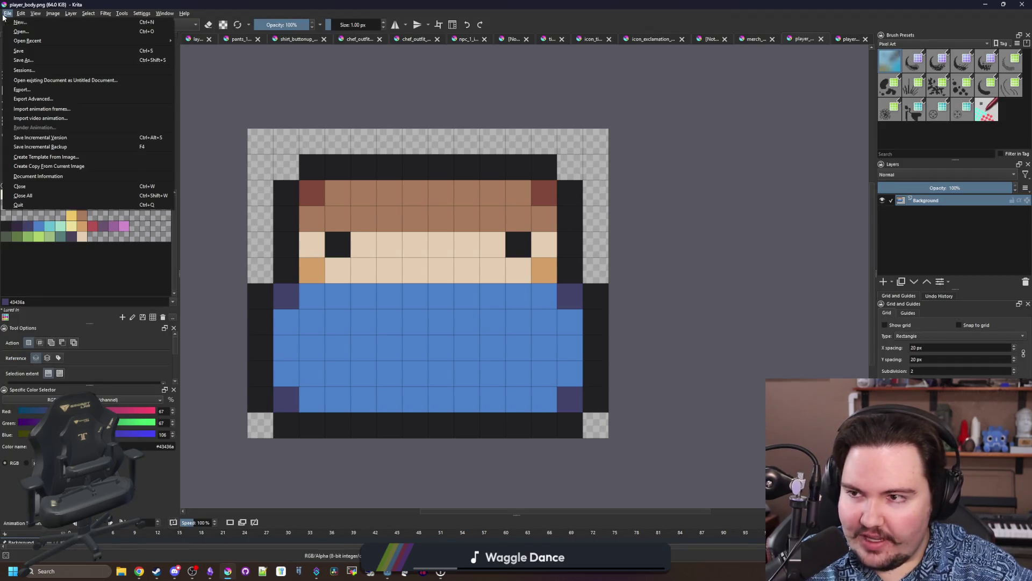
left_click(22, 22)
double_click(510, 227)
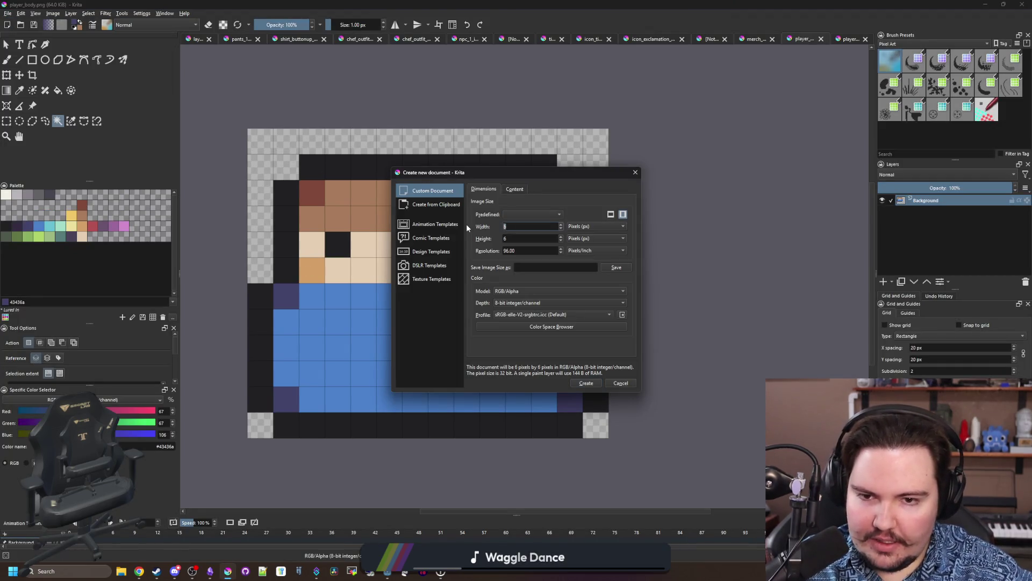
type("128")
key("Tab")
type("128")
left_click(586, 382)
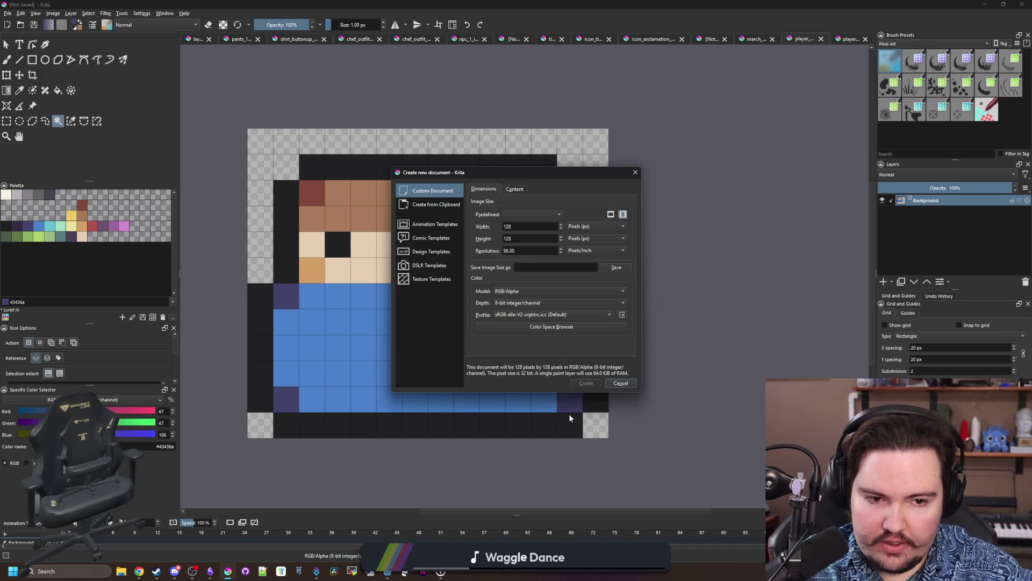
Fit the new canvas in view and switch to the freehand brush.
key("ctrl+r")
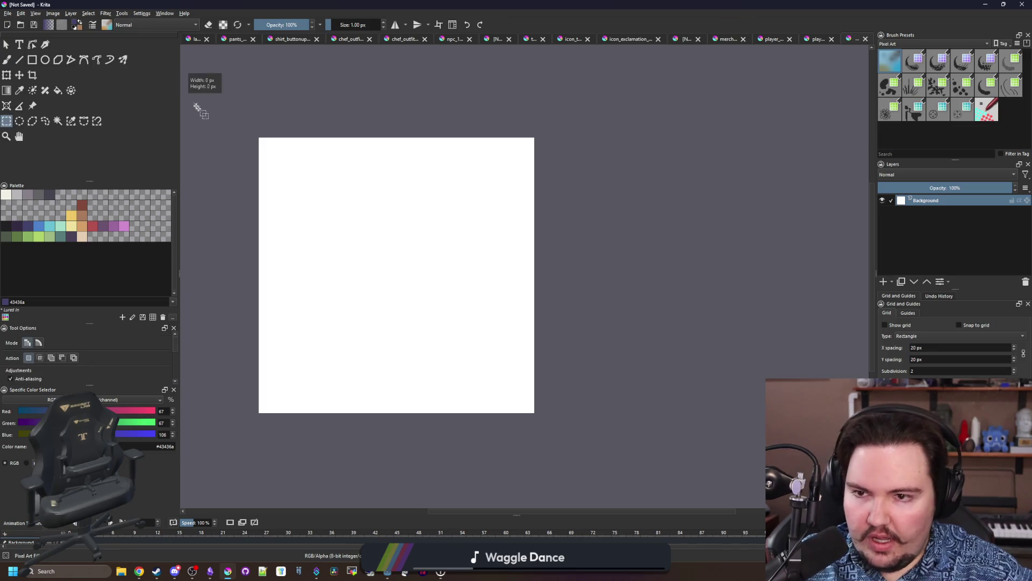
left_click_drag(197, 105, 573, 431)
left_click(405, 306)
scroll(327, 244, "up", 1)
key("b")
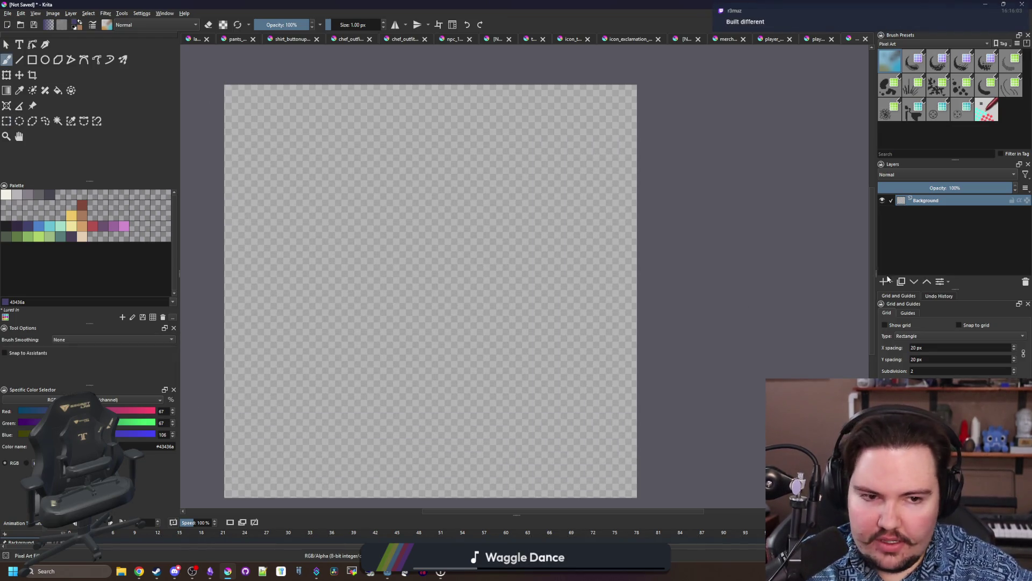
Show a 16 px grid with subdivision 1 and pick green from the palette.
double_click(926, 346)
type("16")
left_click(885, 325)
scroll(946, 370, "down", 1)
left_click(948, 359)
scroll(328, 151, "up", 2)
scroll(257, 155, "down", 2)
scroll(278, 126, "up", 2)
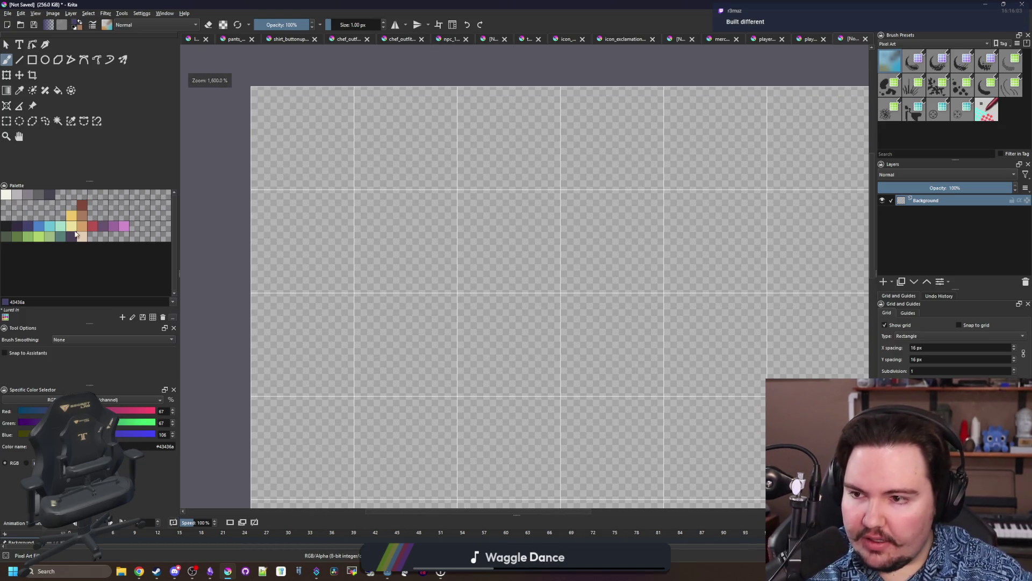
left_click(27, 236)
left_click_drag(336, 150, 347, 186)
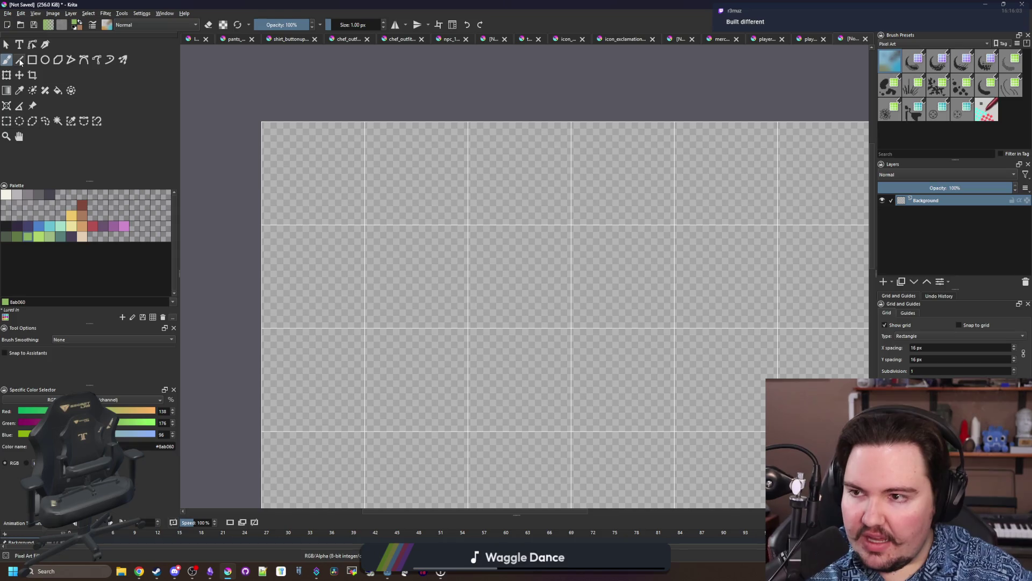
Draw a green rectangle covering the top-left tiles of the canvas.
left_click(32, 60)
scroll(257, 124, "up", 1)
mouse_move(254, 125)
left_mouse_down()
mouse_move(454, 253)
mouse_move(529, 388)
mouse_move(249, 117)
mouse_move(493, 383)
mouse_move(525, 389)
left_mouse_up()
scroll(339, 270, "up", 1)
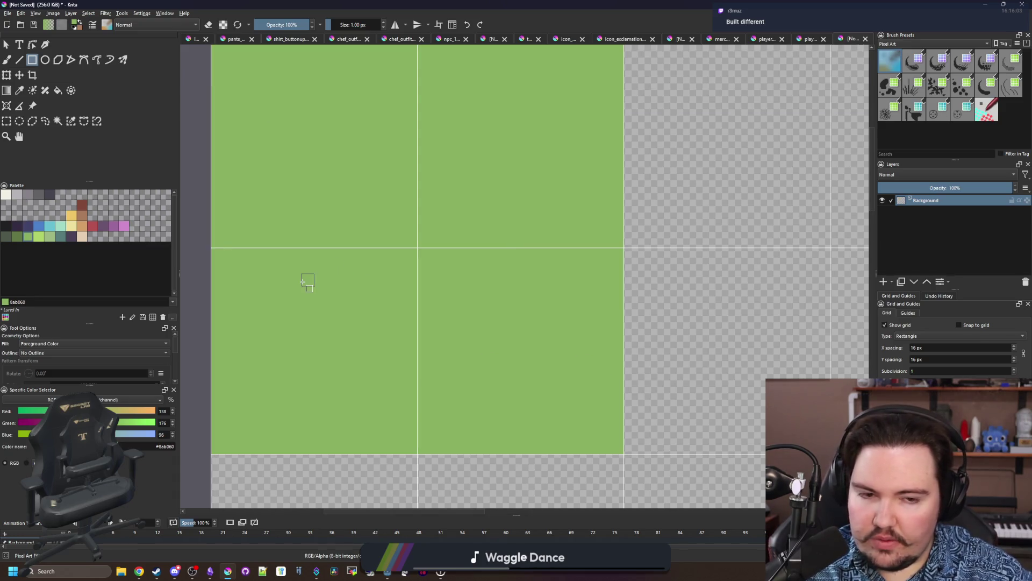
scroll(304, 282, "down", 1)
Pick the lighter grass green and paint the first stepped grass clumps.
key("b")
scroll(231, 191, "up", 1)
scroll(242, 202, "down", 1)
scroll(249, 209, "up", 1)
left_click(51, 235)
left_click_drag(483, 200, 482, 189)
mouse_move(539, 163)
left_mouse_down()
mouse_move(551, 138)
mouse_move(562, 150)
mouse_move(582, 139)
left_mouse_up()
left_click_drag(471, 191, 472, 180)
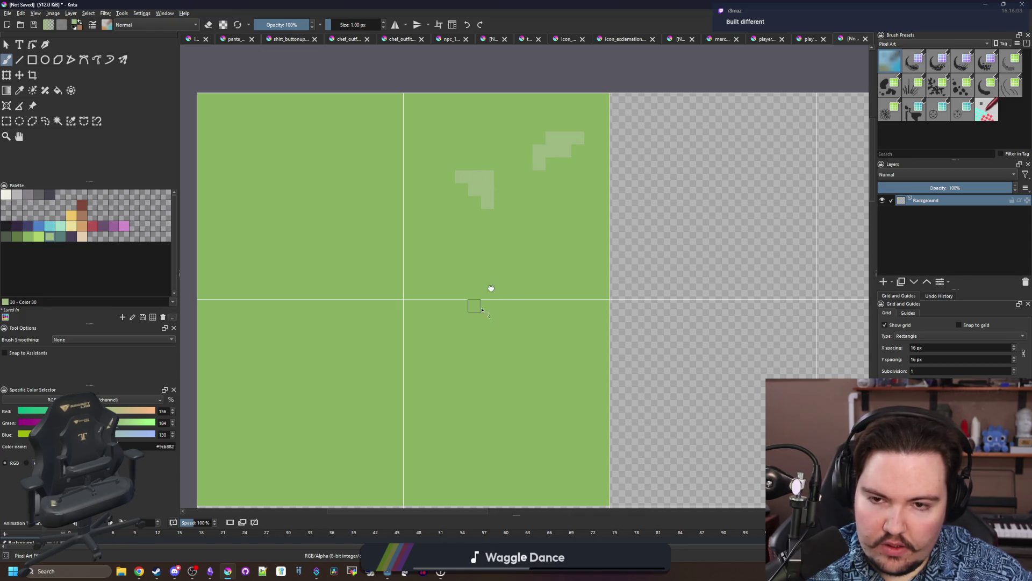
left_click_drag(482, 309, 534, 235)
Paint more lighter-green grass clumps on the left and lower-middle.
mouse_move(295, 310)
left_mouse_down()
mouse_move(307, 310)
mouse_move(282, 271)
mouse_move(308, 310)
left_mouse_up()
left_click(269, 270)
left_click(307, 284)
left_click(295, 271)
mouse_move(355, 350)
left_mouse_down()
mouse_move(346, 336)
mouse_move(369, 315)
mouse_move(385, 311)
mouse_move(383, 327)
mouse_move(396, 316)
mouse_move(352, 338)
mouse_move(401, 333)
left_mouse_up()
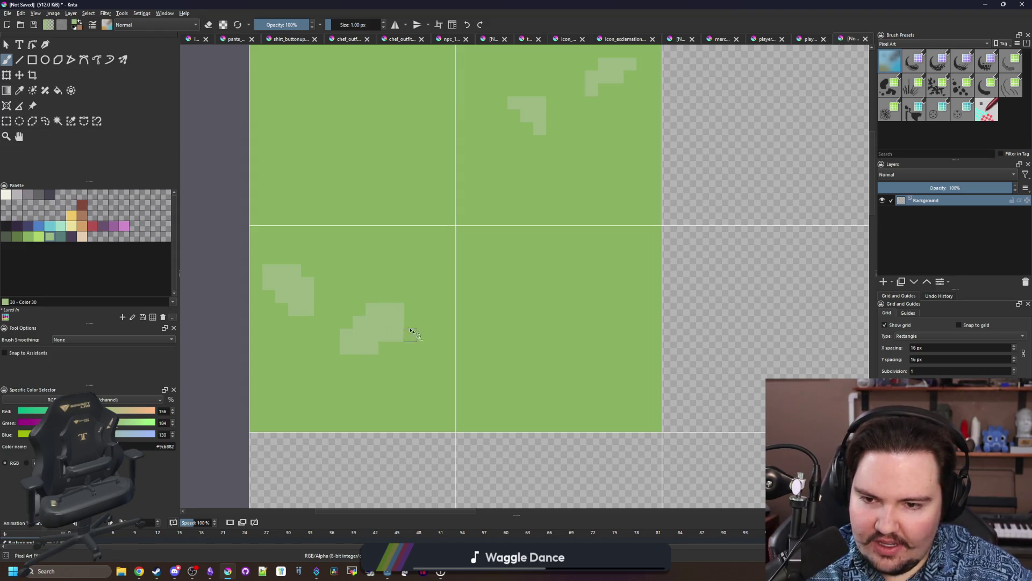
Resample the lighter grass green and paint further clumps toward the lower right.
left_click(401, 312, "ctrl")
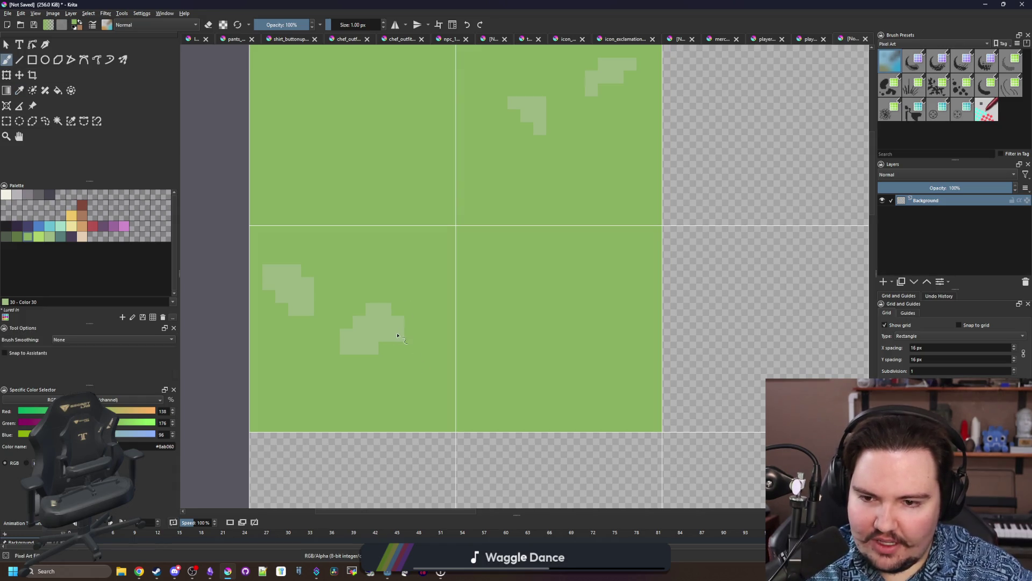
key("p")
left_click(524, 132)
key("b")
scroll(540, 377, "up", 1)
mouse_move(485, 291)
left_mouse_down()
mouse_move(484, 272)
mouse_move(466, 264)
mouse_move(485, 249)
left_mouse_up()
left_click(499, 273)
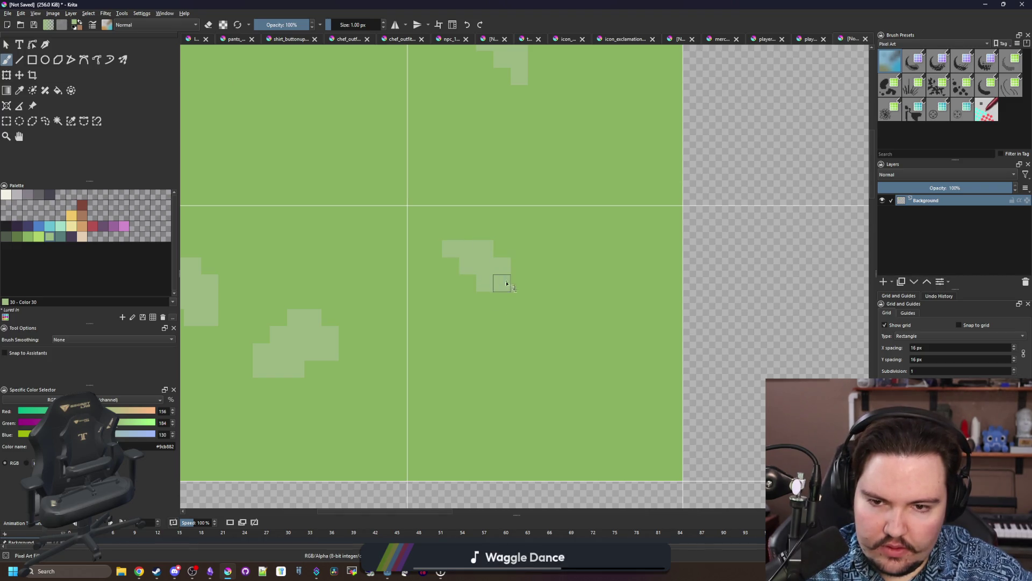
mouse_move(545, 323)
left_mouse_down()
mouse_move(553, 302)
mouse_move(571, 317)
left_mouse_up()
left_click(553, 334)
scroll(742, 361, "down", 2)
mouse_move(627, 404)
left_mouse_down()
mouse_move(604, 374)
mouse_move(618, 388)
mouse_move(638, 370)
left_mouse_up()
scroll(469, 373, "up", 2)
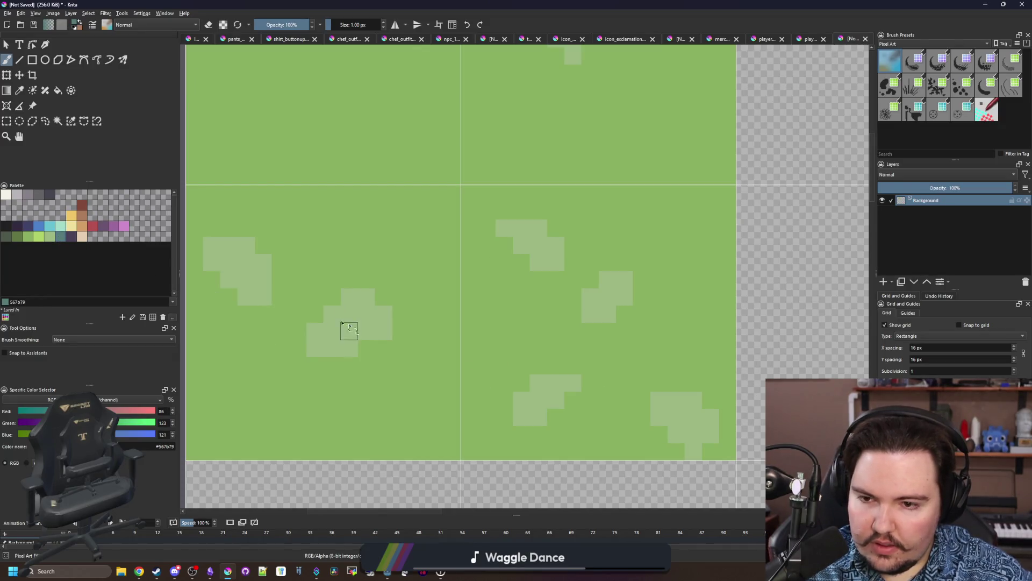
Outline the tops of the left, right and bottom clumps in dark teal.
mouse_move(326, 295)
left_mouse_down()
mouse_move(369, 280)
mouse_move(401, 332)
left_mouse_up()
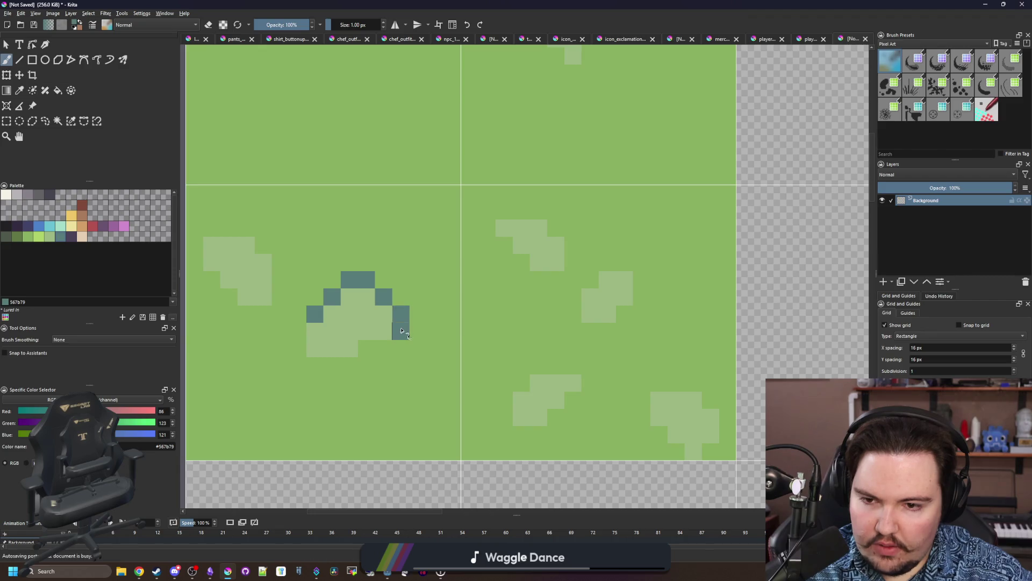
mouse_move(194, 264)
left_mouse_down()
mouse_move(195, 252)
mouse_move(246, 228)
mouse_move(280, 263)
left_mouse_up()
mouse_move(487, 228)
left_mouse_down()
mouse_move(487, 211)
mouse_move(553, 224)
mouse_move(573, 246)
left_mouse_up()
mouse_move(642, 296)
left_mouse_down()
mouse_move(642, 262)
mouse_move(590, 279)
mouse_move(573, 297)
left_mouse_up()
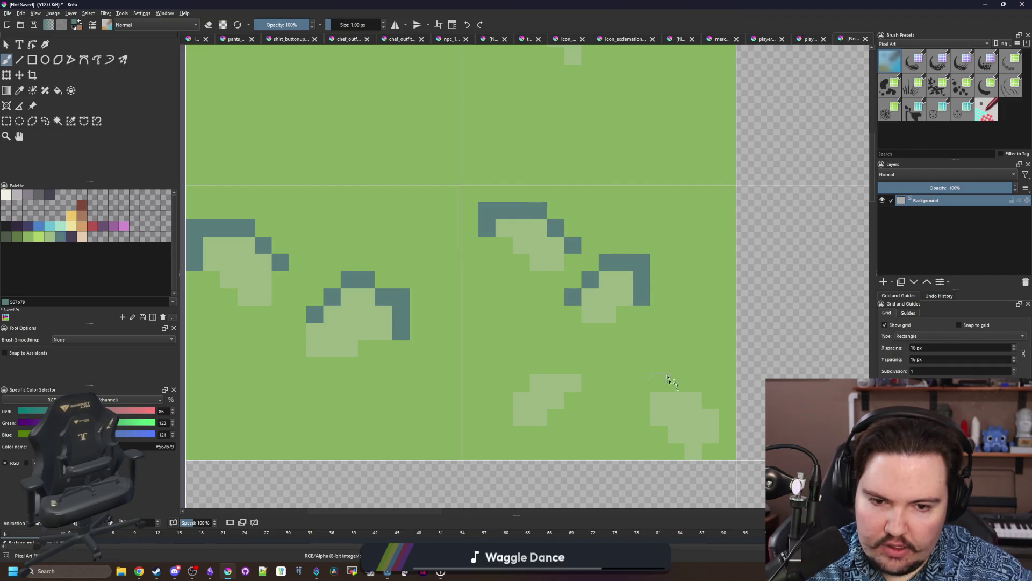
mouse_move(642, 419)
left_mouse_down()
mouse_move(693, 383)
mouse_move(727, 418)
left_mouse_up()
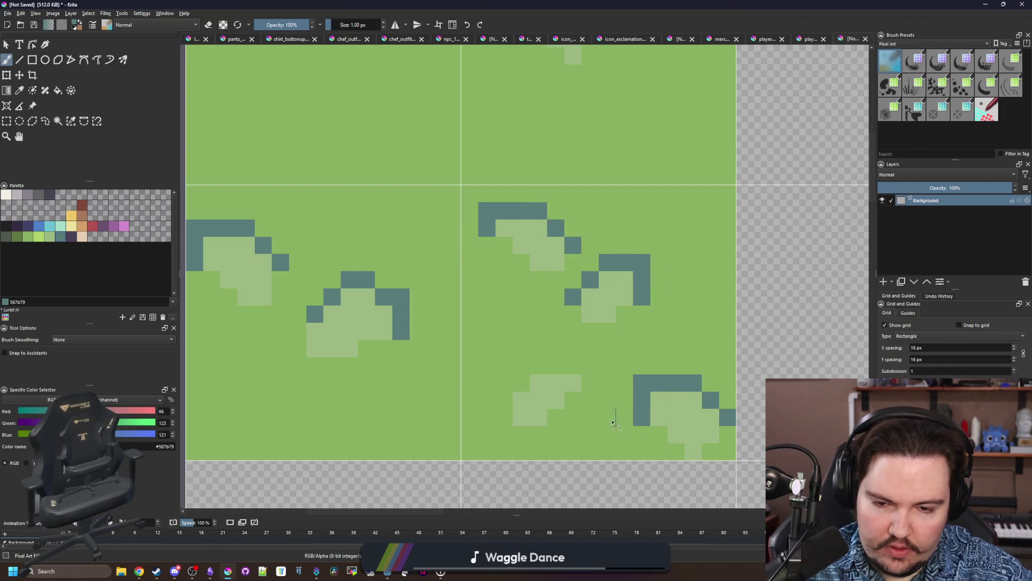
mouse_move(573, 406)
left_mouse_down()
mouse_move(590, 369)
mouse_move(521, 383)
mouse_move(504, 400)
mouse_move(503, 382)
left_mouse_up()
scroll(458, 295, "down", 5)
scroll(458, 285, "up", 7)
Add dark teal outlines to the upper clumps.
mouse_move(402, 260)
left_mouse_down()
mouse_move(478, 237)
mouse_move(504, 264)
mouse_move(506, 287)
left_mouse_up()
mouse_move(685, 185)
left_mouse_down()
mouse_move(685, 164)
mouse_move(600, 183)
mouse_move(572, 203)
mouse_move(553, 242)
left_mouse_up()
scroll(519, 290, "down", 7)
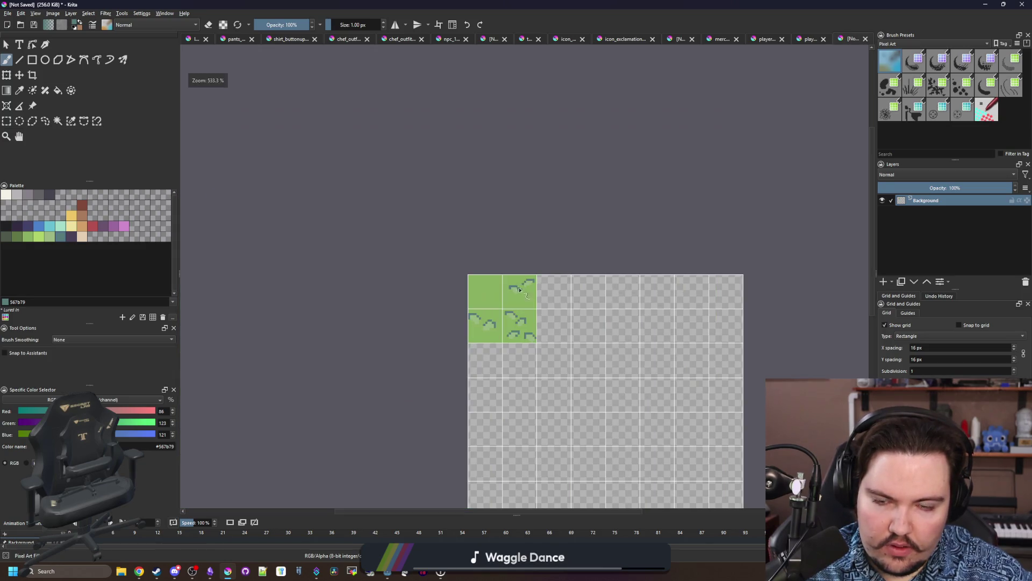
scroll(455, 228, "down", 2)
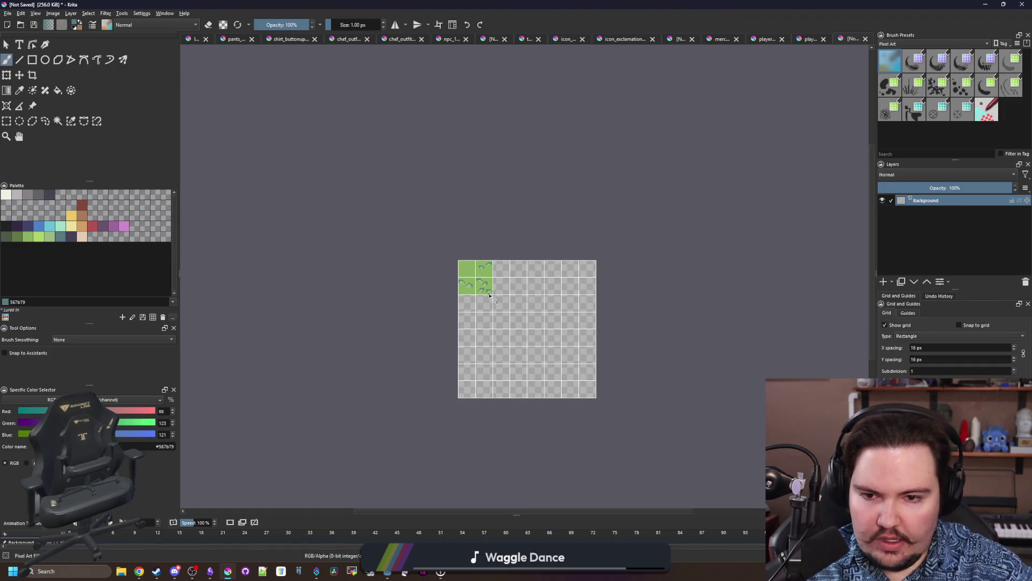
scroll(468, 247, "up", 7)
scroll(488, 292, "down", 3)
scroll(473, 251, "up", 2)
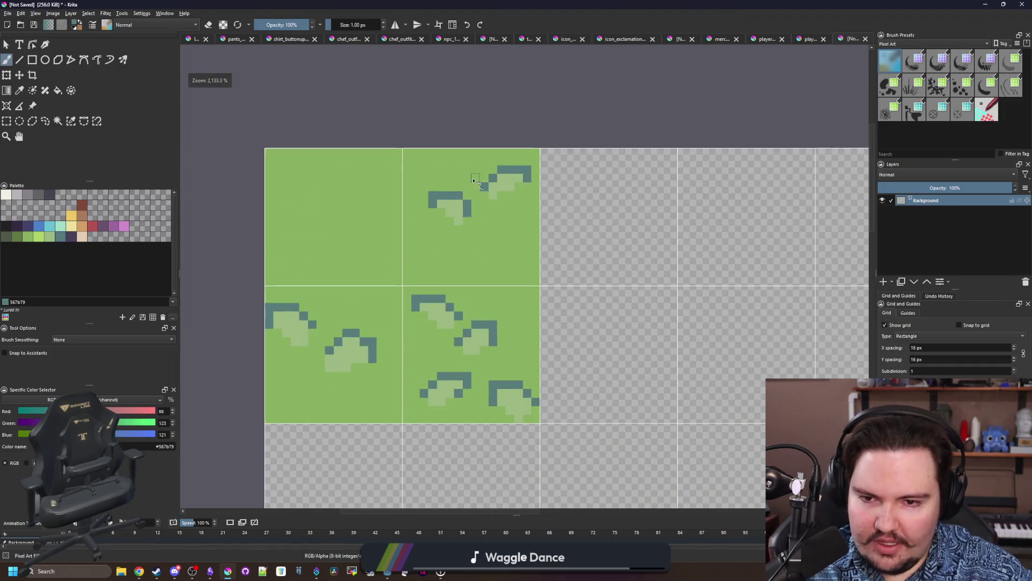
Flood-fill the grass clumps with the brighter green.
left_click(39, 236)
scroll(330, 341, "up", 2)
key("f")
left_click(371, 364)
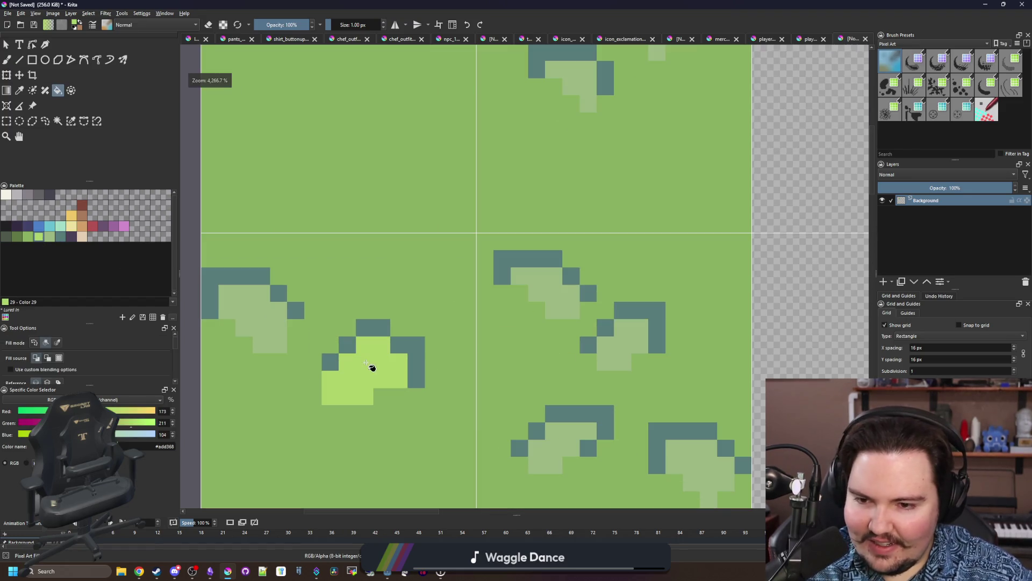
key("ctrl+z")
left_click(57, 342)
left_click(254, 332)
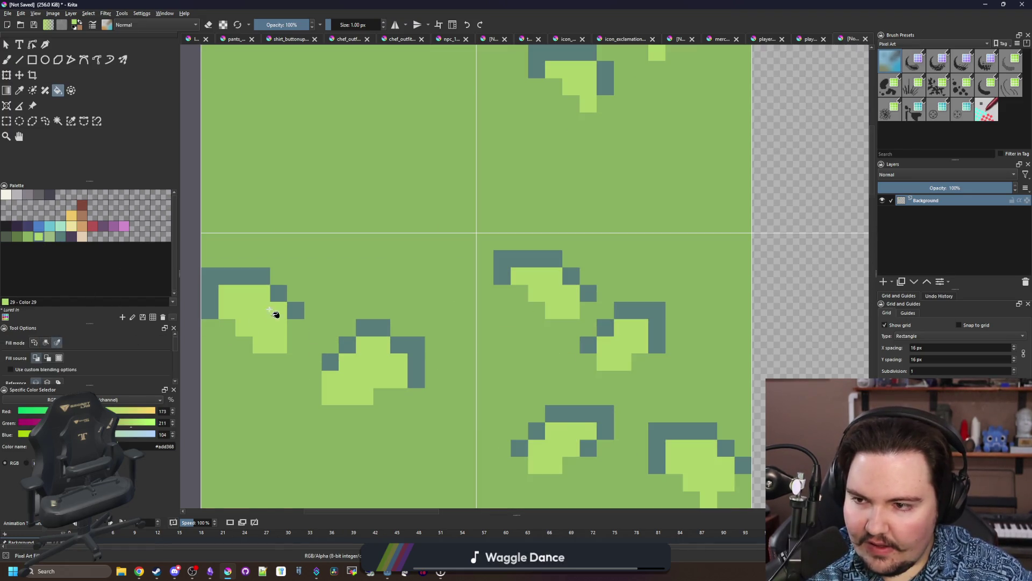
scroll(274, 313, "down", 3)
scroll(320, 303, "up", 2)
Select the darker green Color 29 with the Fill tool.
key("b")
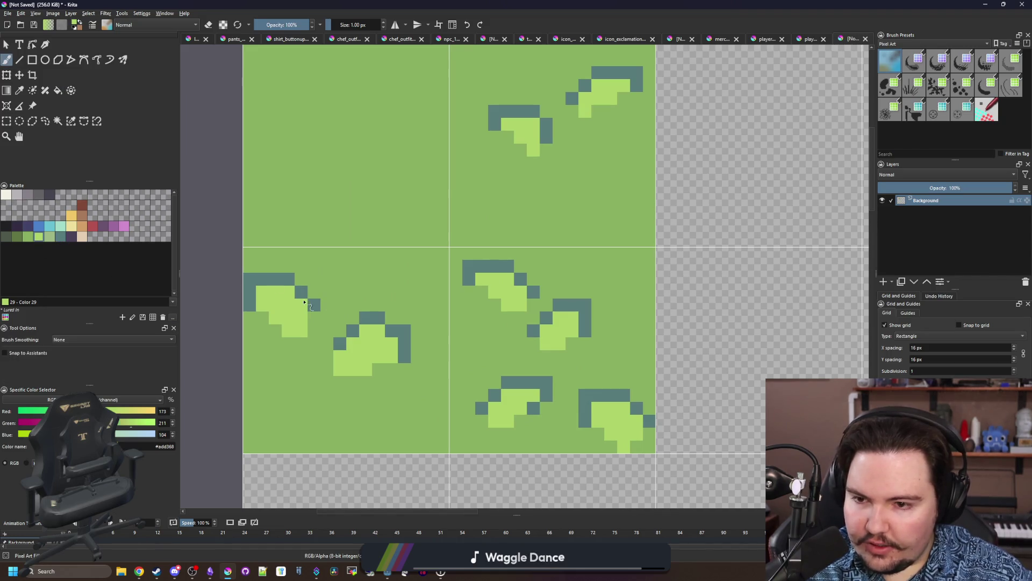
left_click(35, 222)
left_click(25, 237)
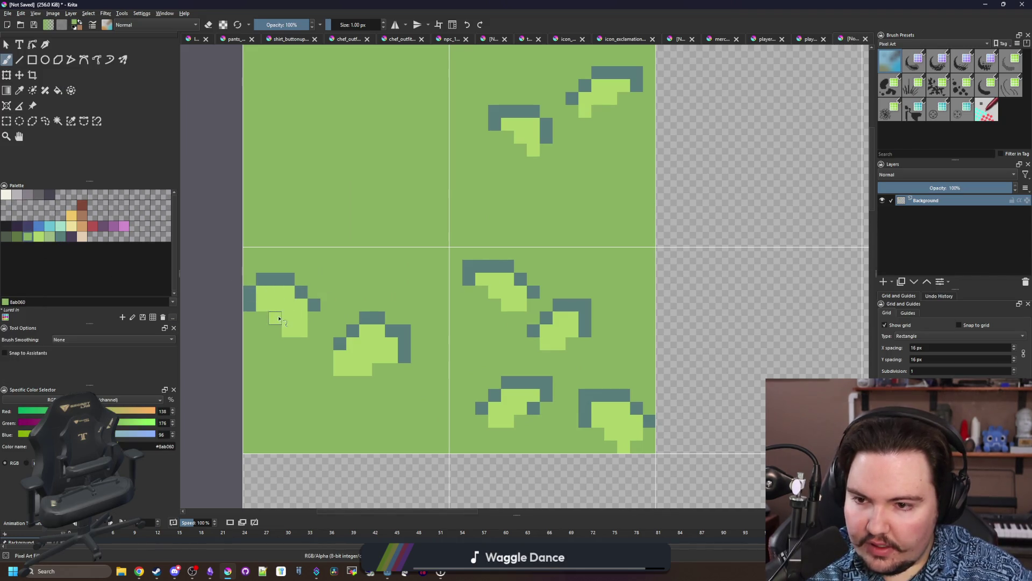
left_click(18, 237)
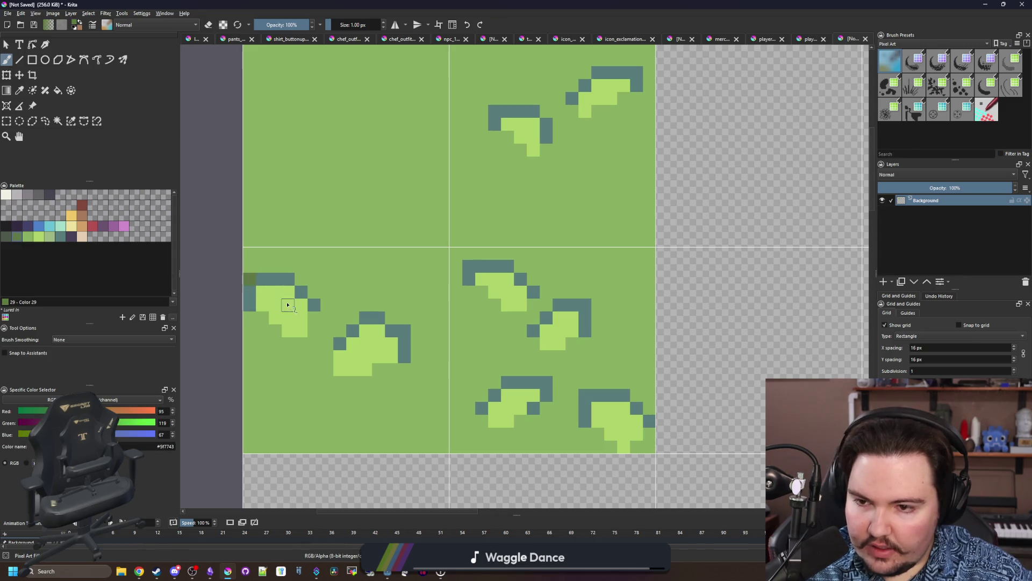
key("f")
scroll(271, 285, "down", 4)
scroll(277, 282, "up", 2)
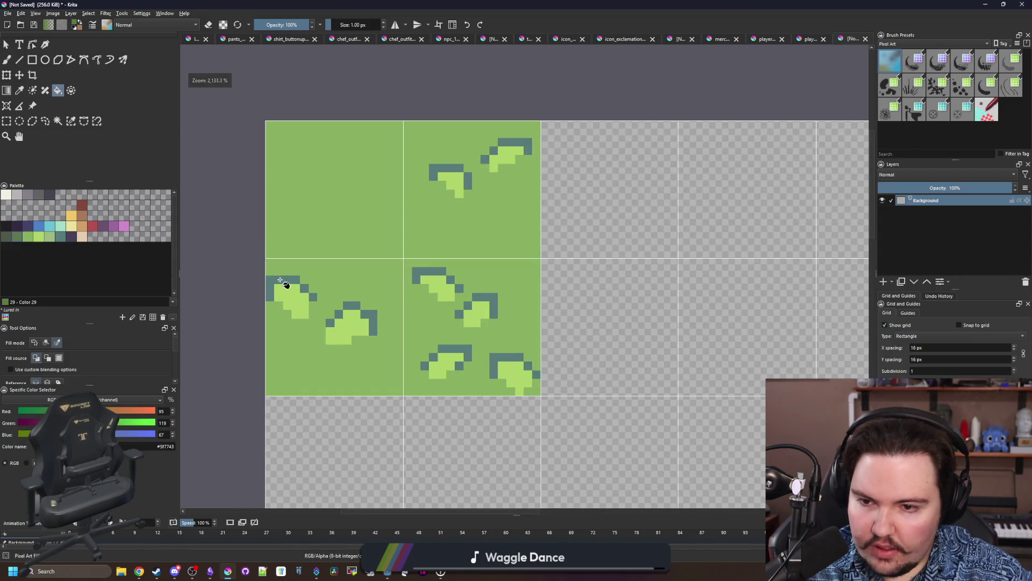
scroll(271, 237, "down", 4)
scroll(271, 239, "up", 3)
left_click(8, 13)
Save the image as PNG file tileset.png in Sprites, accepting the PNG export settings.
left_click(120, 50)
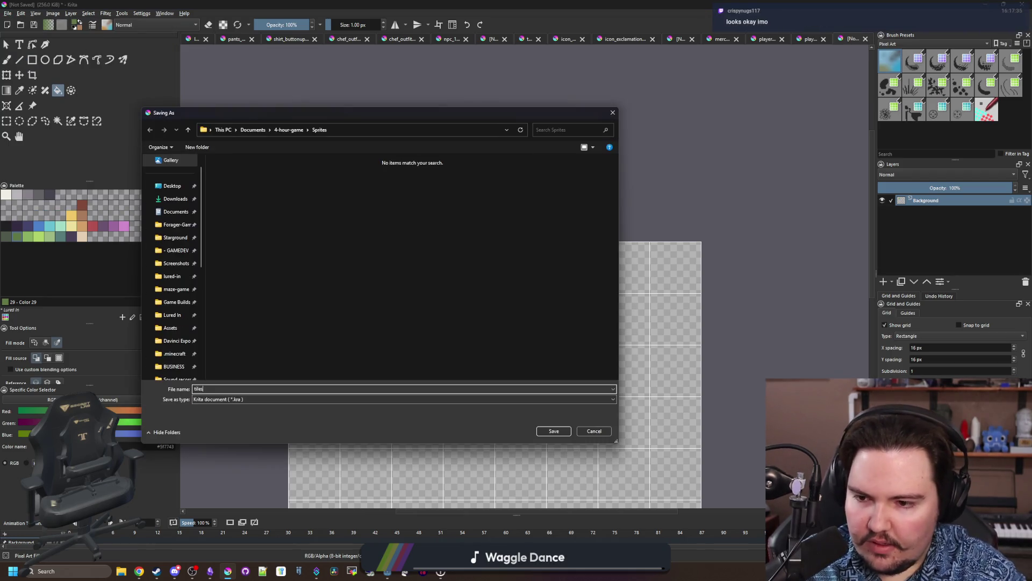
left_click(216, 400)
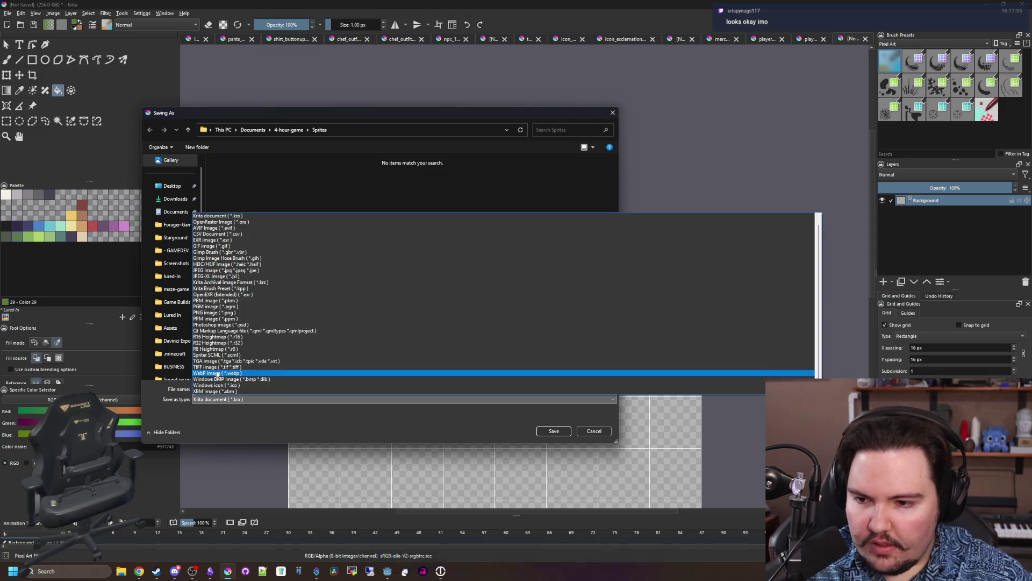
left_click(226, 313)
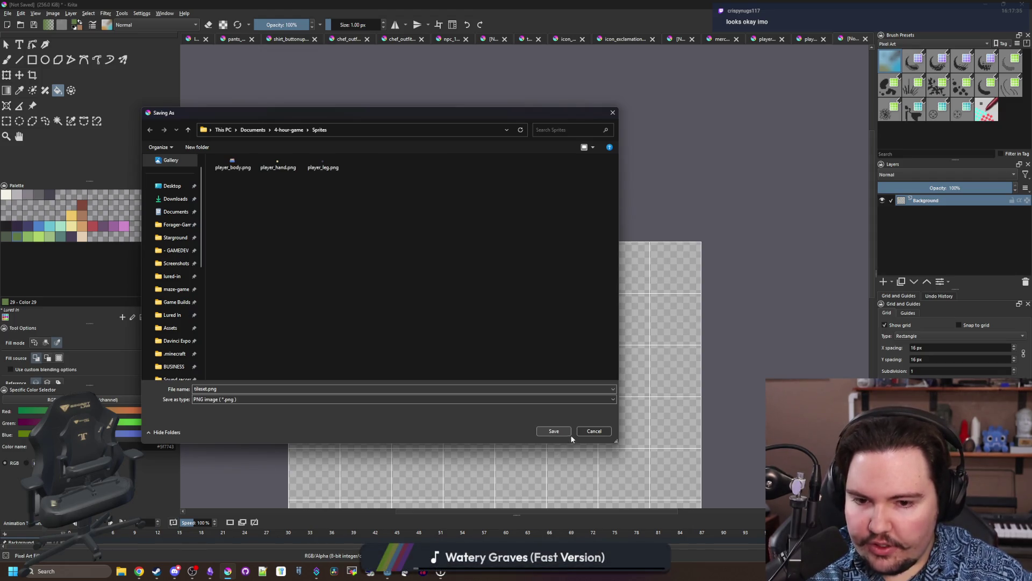
left_click(554, 431)
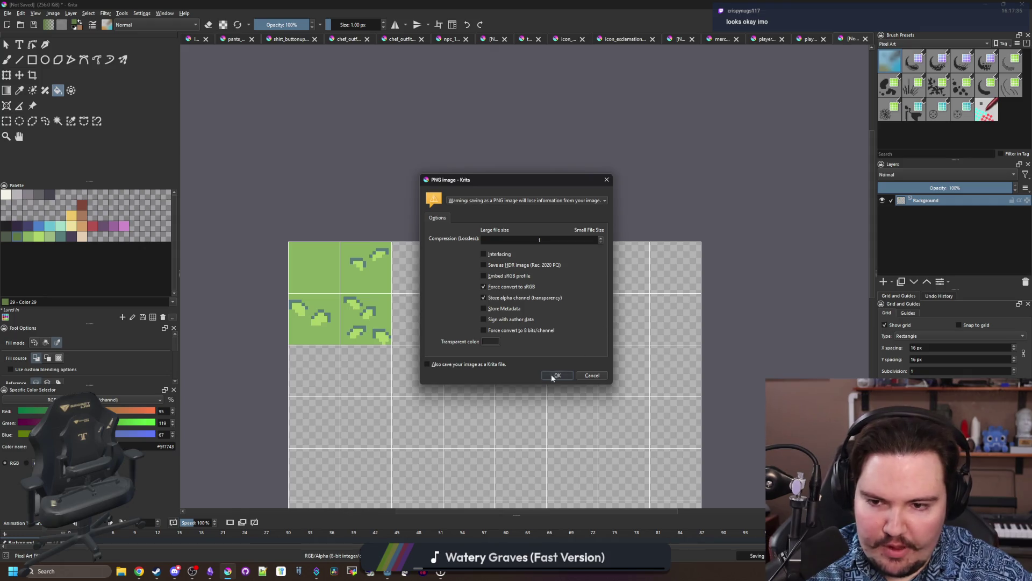
left_click(552, 375)
left_click(1002, 4)
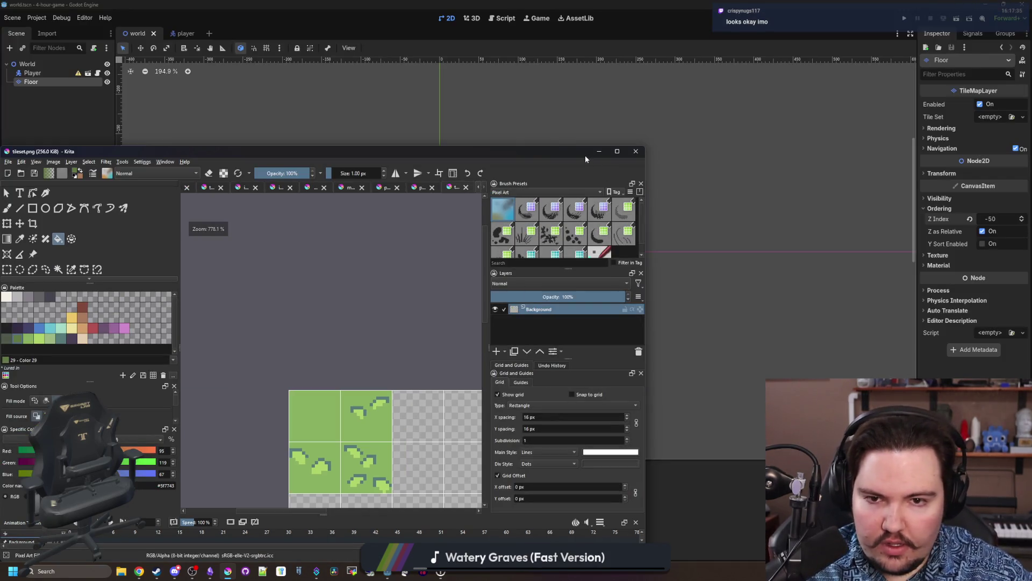
Return from Krita to Godot and make the TileMap editing panel taller.
left_click(599, 151)
scroll(459, 276, "up", 3)
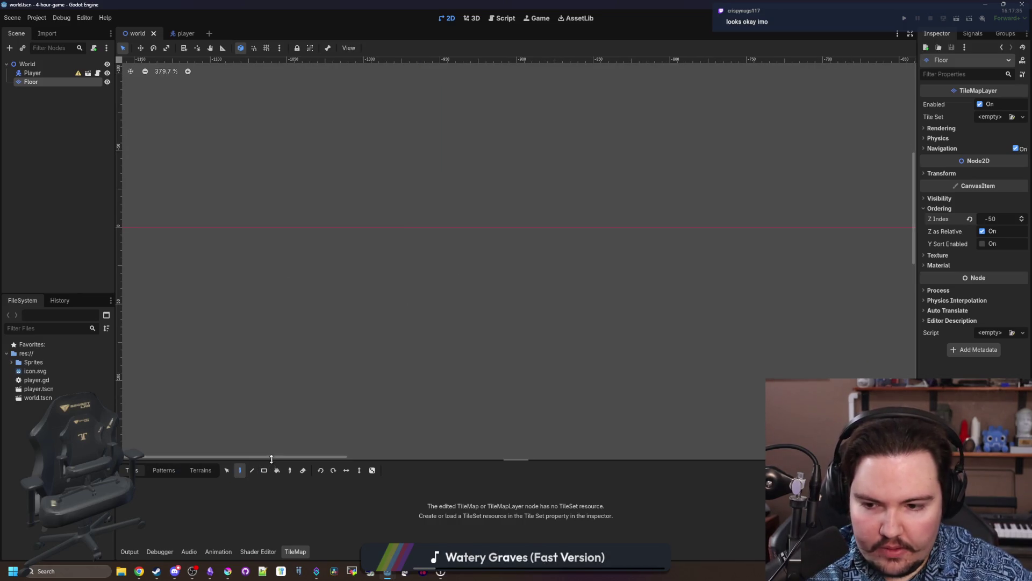
left_click_drag(272, 461, 272, 372)
scroll(516, 240, "down", 10)
scroll(757, 237, "up", 15)
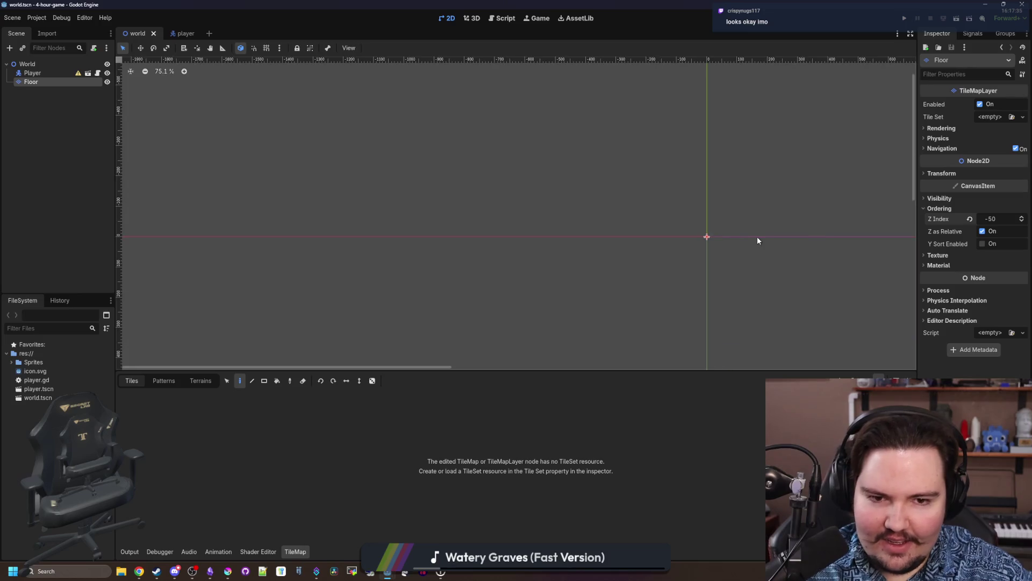
Give the Floor layer a new TileSet with Sprites/tileset.png as an auto-tiled atlas source.
left_click(993, 117)
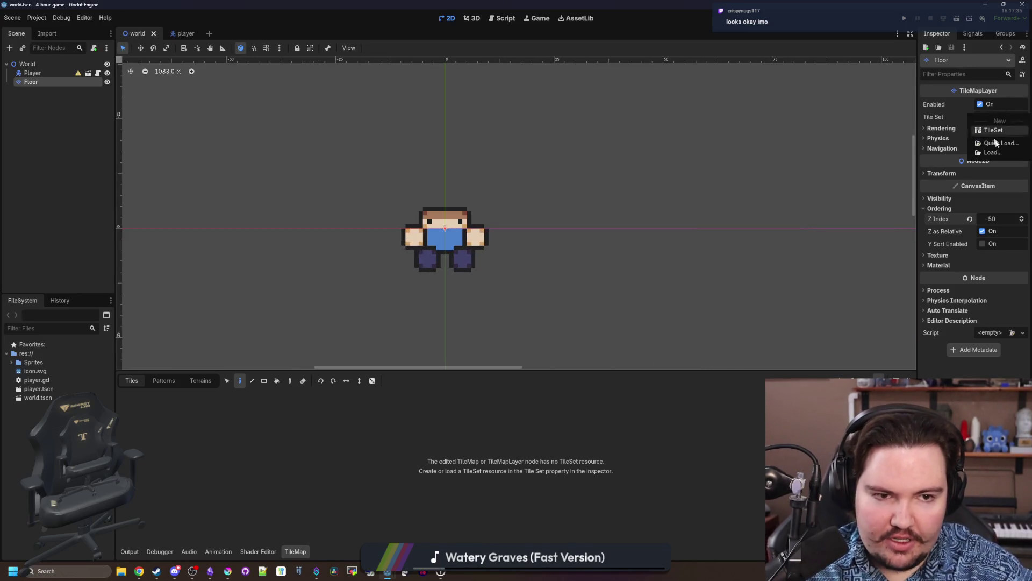
left_click(999, 130)
left_click(999, 117)
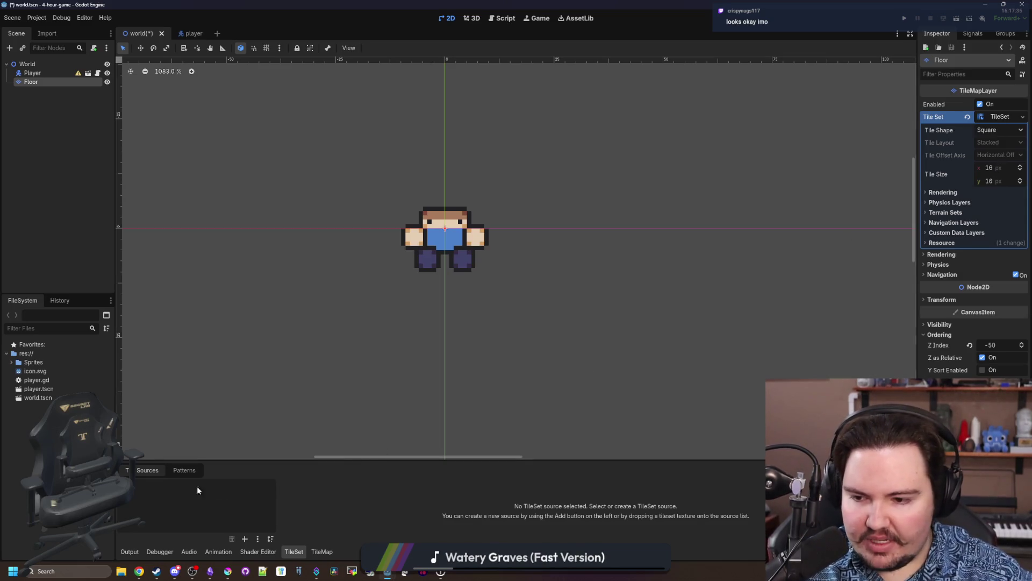
left_click(245, 539)
left_click(293, 544)
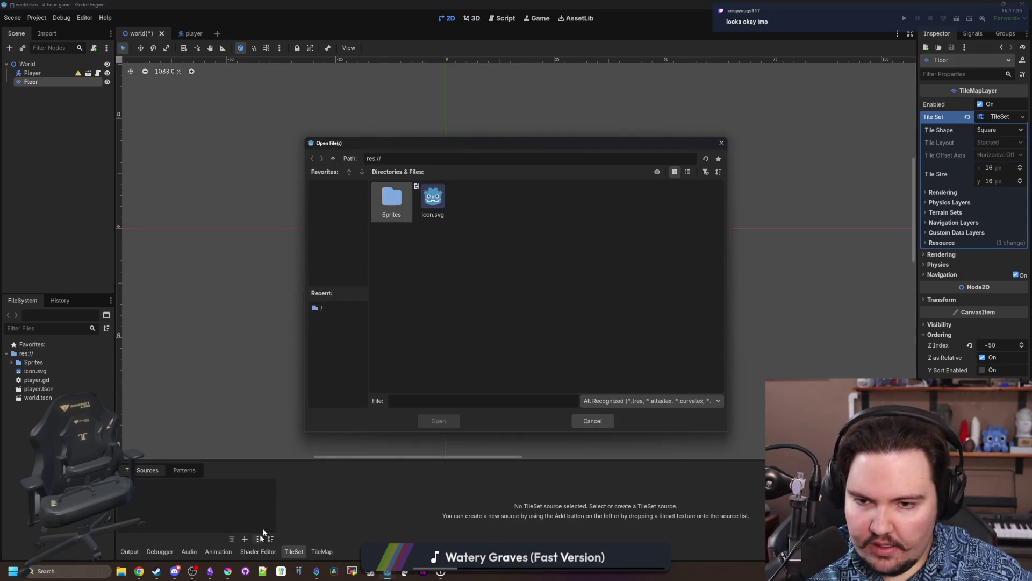
double_click(393, 194)
double_click(505, 207)
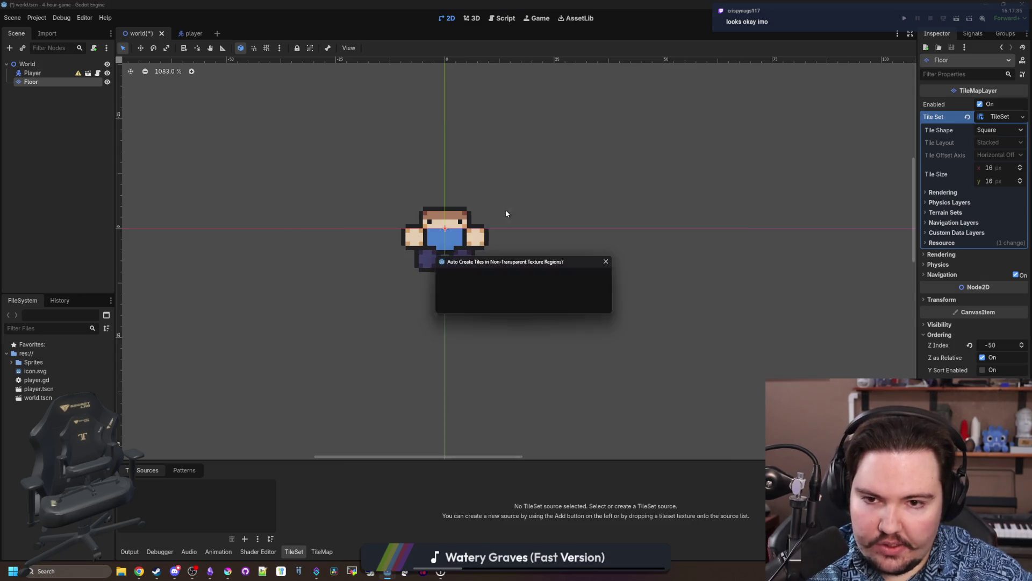
left_click(473, 310)
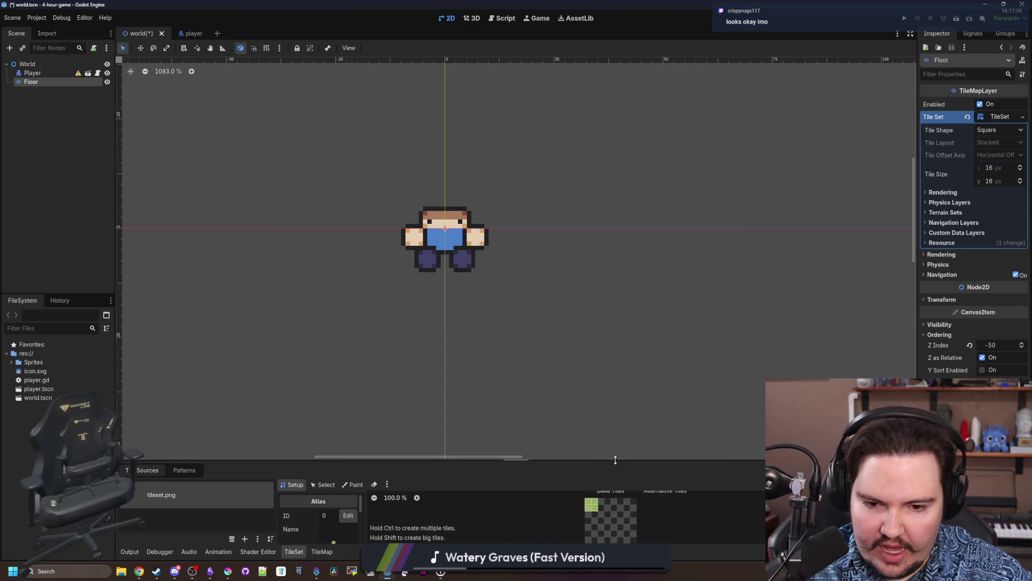
Resize the TileSet panel, switch to painting on Floor, and pick the plain grass tile.
left_click_drag(616, 460, 615, 353)
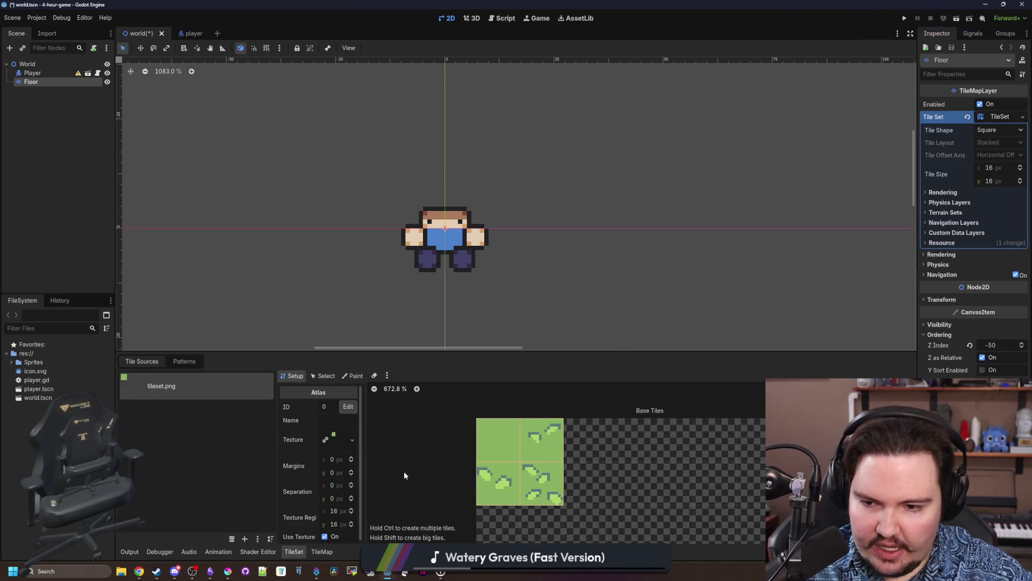
scroll(405, 476, "down", 3)
left_click(352, 376)
left_click_drag(377, 352, 396, 432)
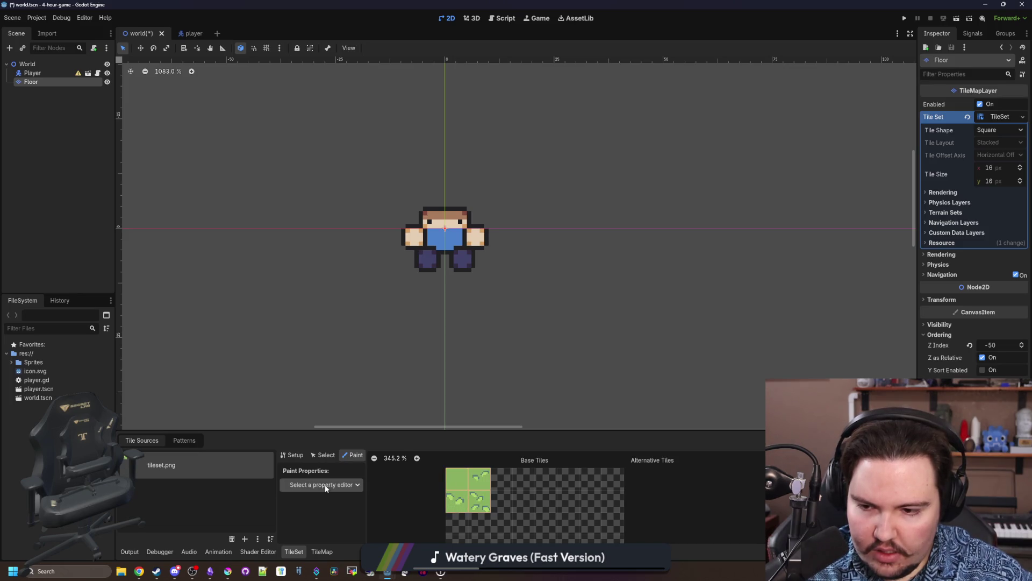
left_click(321, 551)
left_click(423, 448)
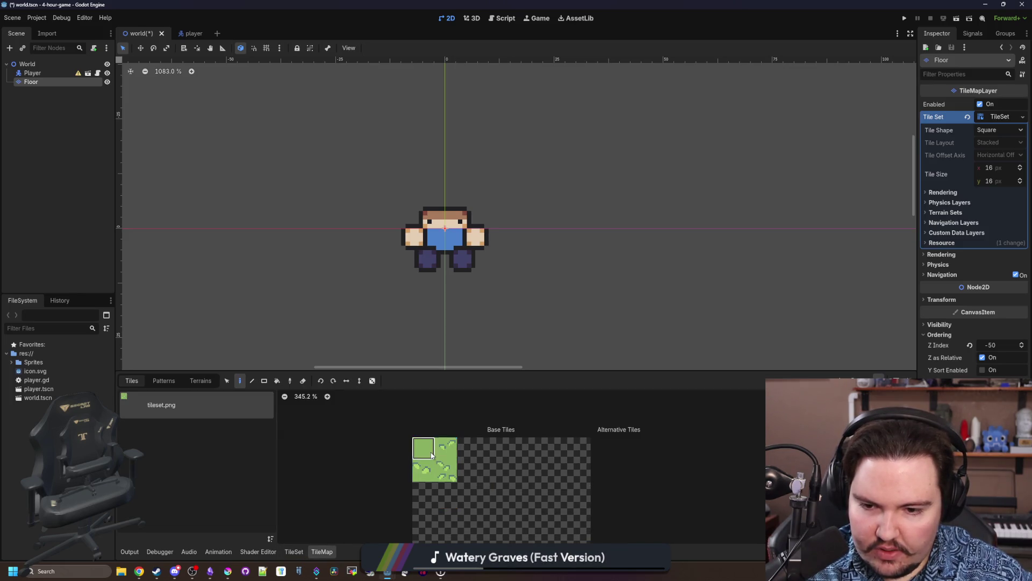
Paint a huge rectangle of all four grass tiles placed randomly with the Rect tool.
scroll(293, 342, "down", 3)
left_click(264, 380)
left_click_drag(423, 448, 437, 471)
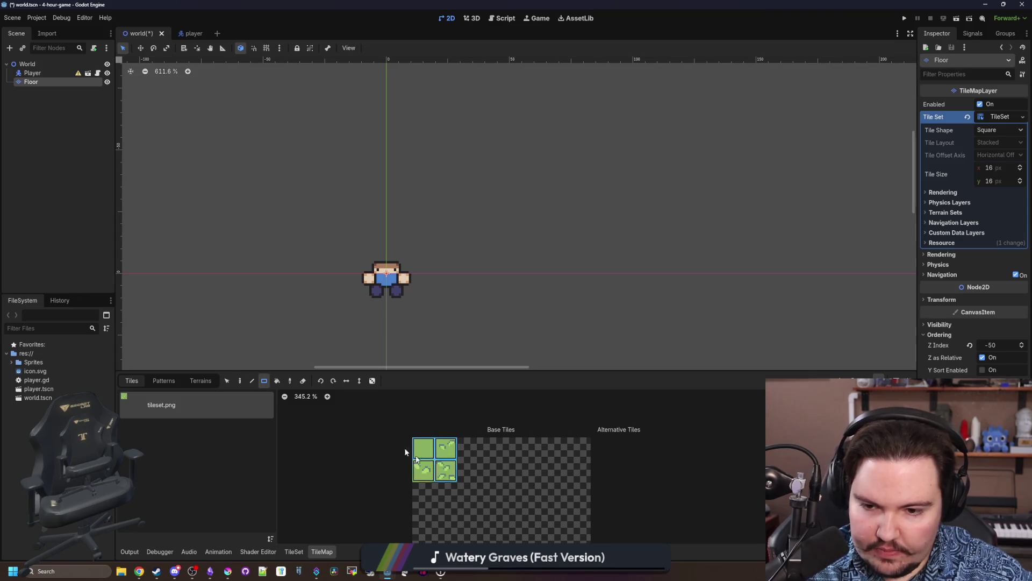
left_click(372, 381)
scroll(447, 232, "down", 20)
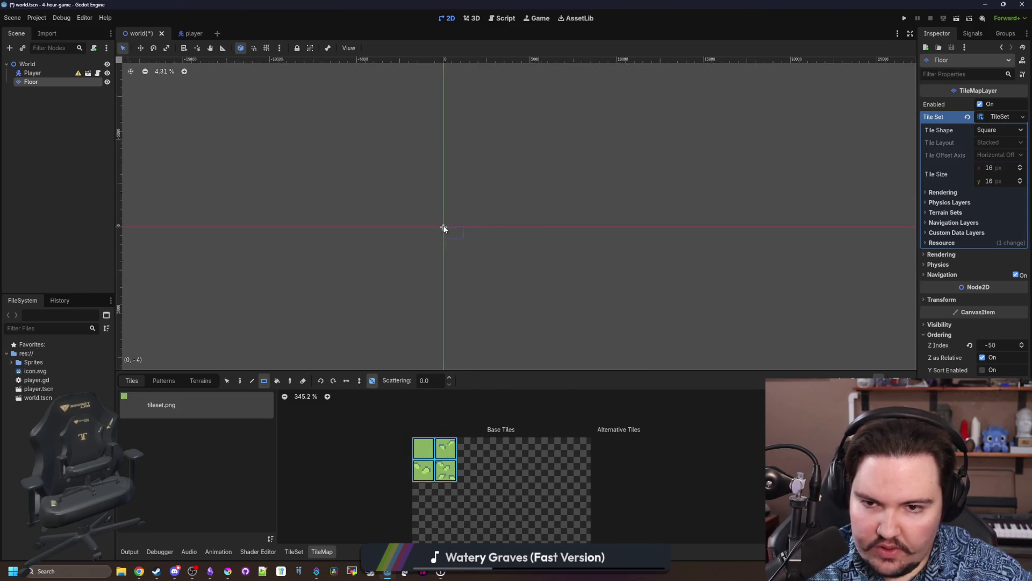
mouse_move(302, 112)
left_mouse_down()
mouse_move(618, 344)
mouse_move(588, 334)
left_mouse_up()
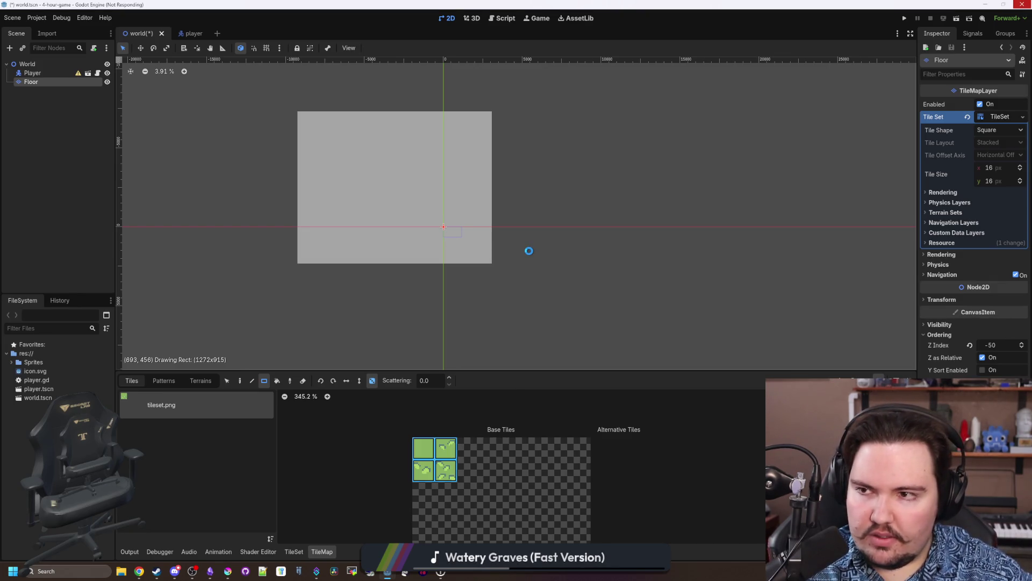
Save the world scene with the grass field.
scroll(529, 250, "up", 1)
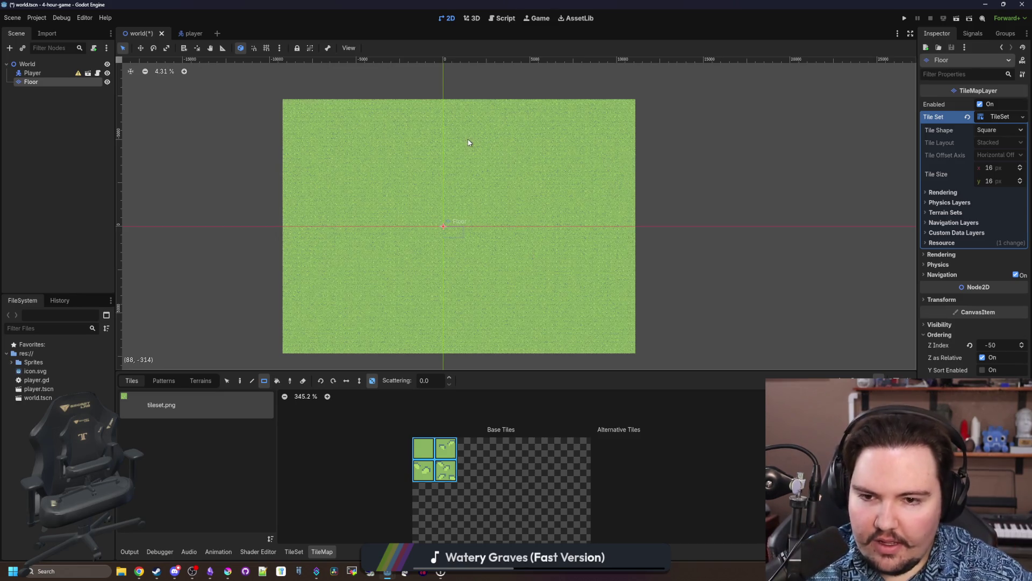
scroll(467, 143, "up", 4)
scroll(417, 256, "up", 8)
scroll(420, 266, "up", 1)
key("ctrl+s")
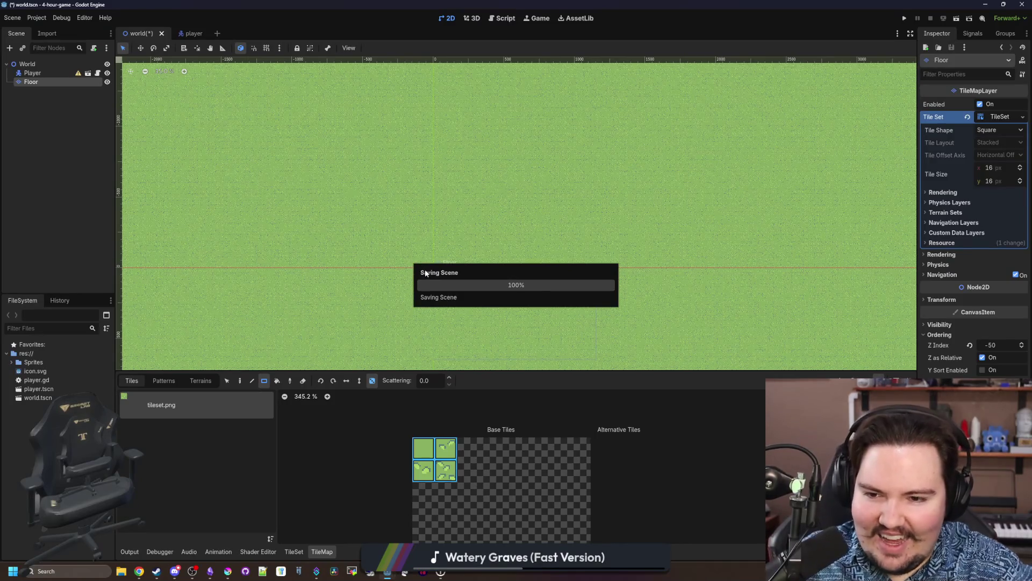
Erase the whole oversized grass rectangle from the Floor layer.
scroll(434, 278, "up", 1)
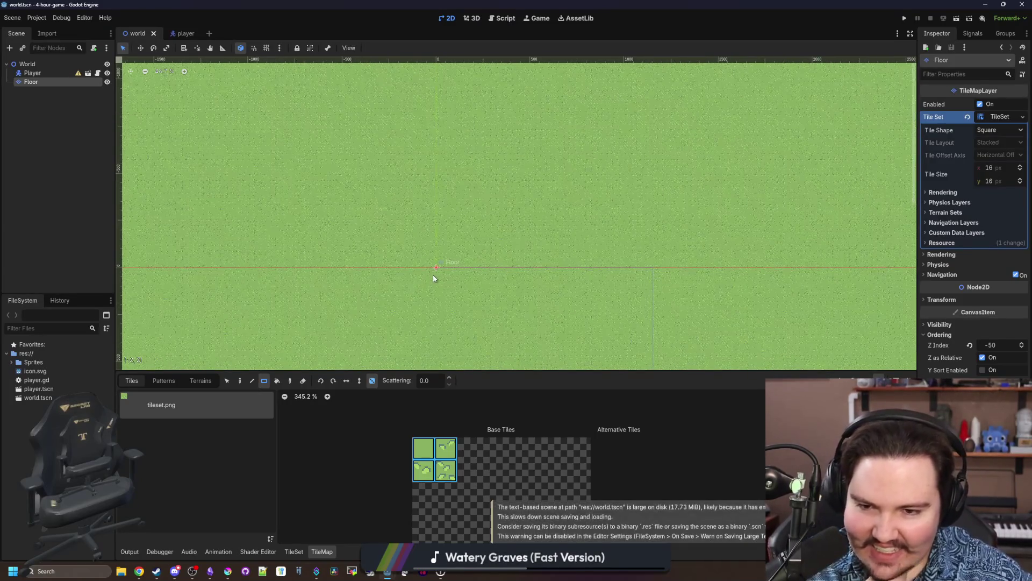
scroll(440, 262, "up", 1)
scroll(443, 248, "down", 1)
scroll(444, 252, "down", 5)
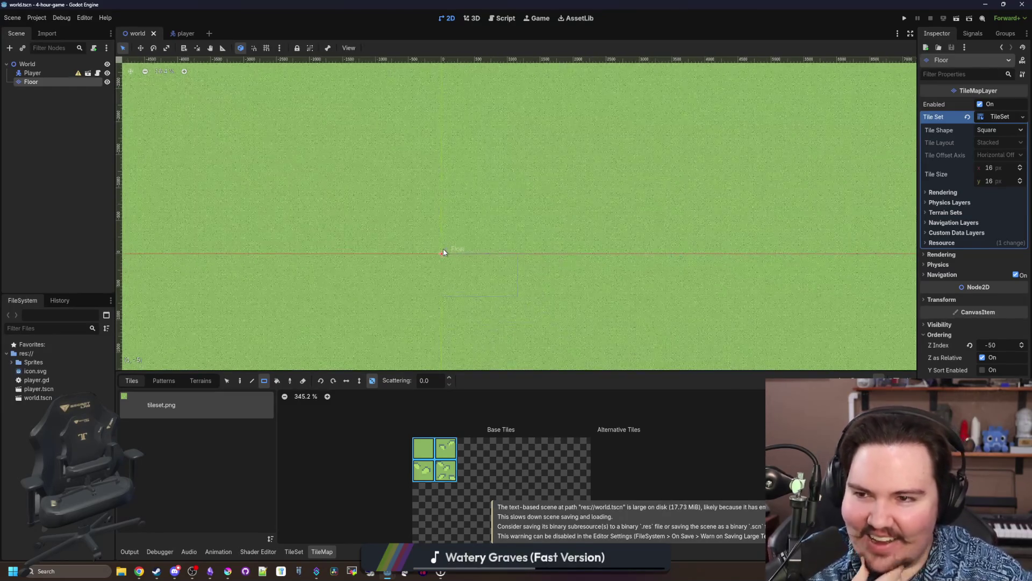
scroll(443, 248, "down", 8)
mouse_move(262, 104)
left_mouse_down()
mouse_move(452, 226)
mouse_move(605, 344)
mouse_move(589, 335)
left_mouse_up()
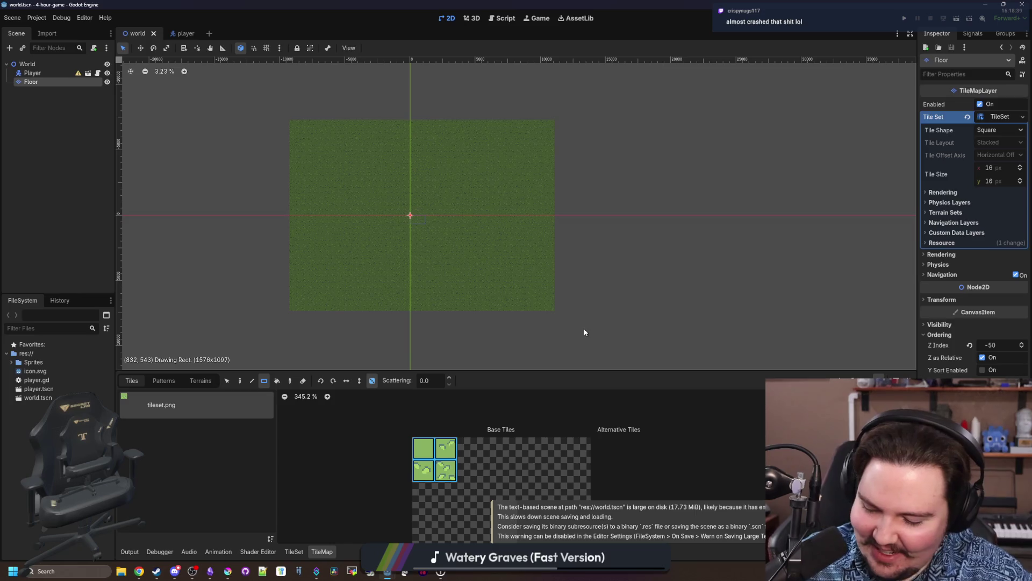
key("Escape")
scroll(392, 235, "up", 20)
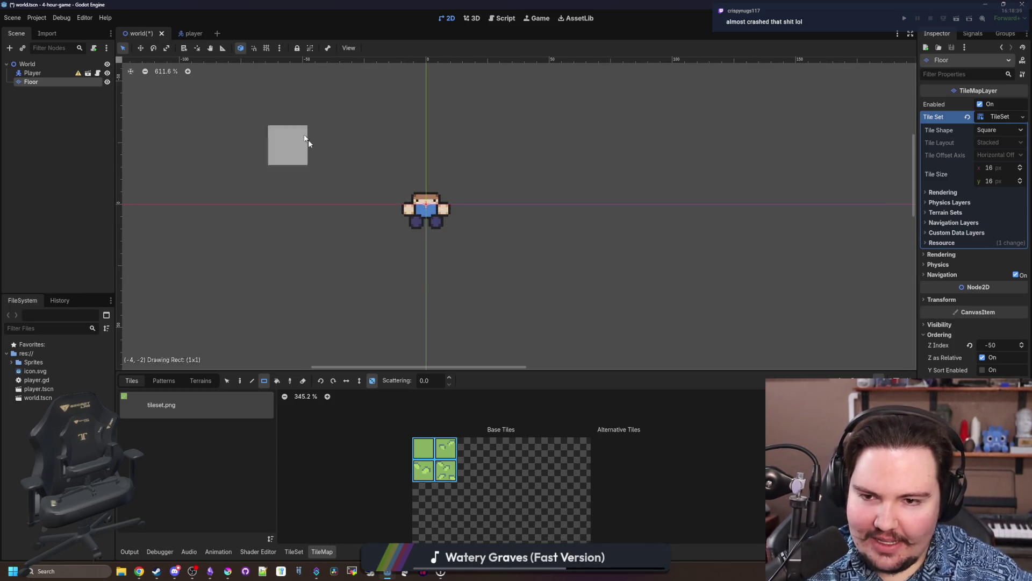
Paint progressively larger grass rectangles around the player, ending with plain grass only.
left_click_drag(304, 138, 598, 287)
scroll(371, 156, "down", 5)
left_click_drag(297, 117, 633, 314)
scroll(560, 263, "down", 4)
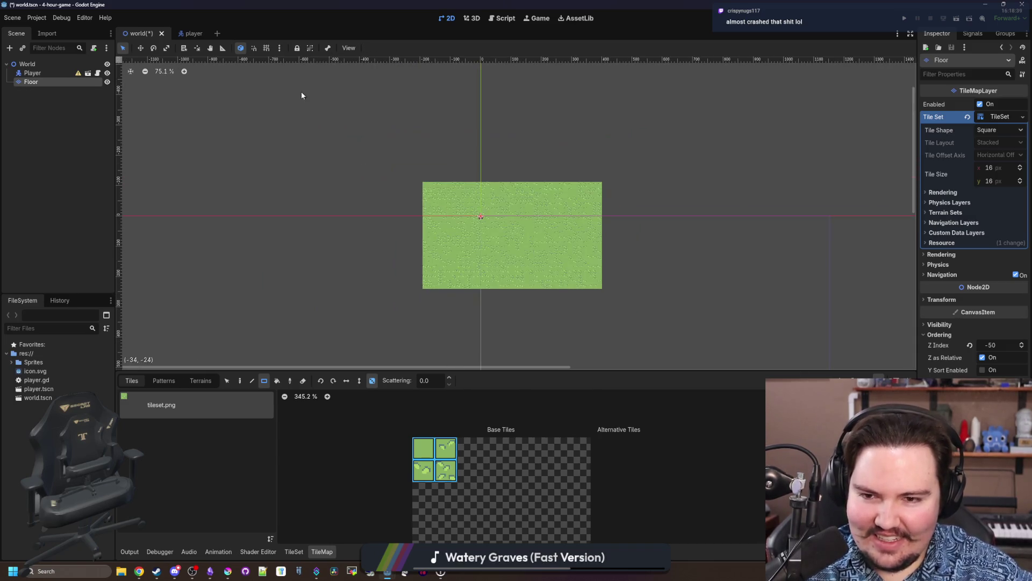
left_click_drag(299, 92, 673, 329)
left_click(423, 448)
scroll(411, 188, "down", 5)
mouse_move(303, 97)
left_mouse_down()
mouse_move(602, 309)
mouse_move(260, 112)
mouse_move(235, 62)
mouse_move(251, 69)
left_mouse_up()
scroll(430, 201, "up", 1)
scroll(430, 201, "up", 9)
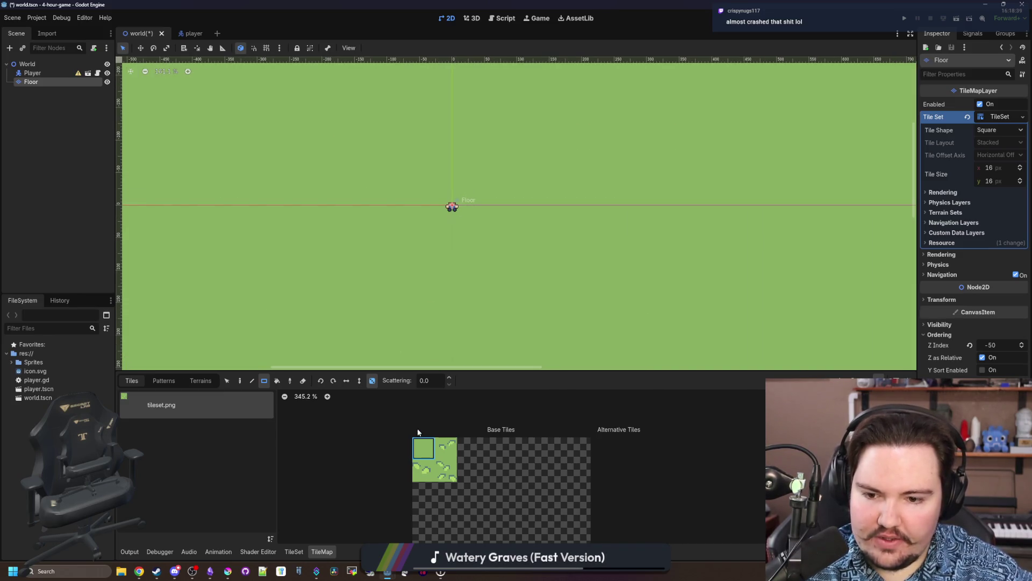
Select the three tuft tiles, set Scattering to 5.0, and sprinkle them over a 200×140 area.
left_click(423, 470)
left_click(445, 470, "shift")
left_click(445, 448, "shift")
scroll(465, 339, "down", 3)
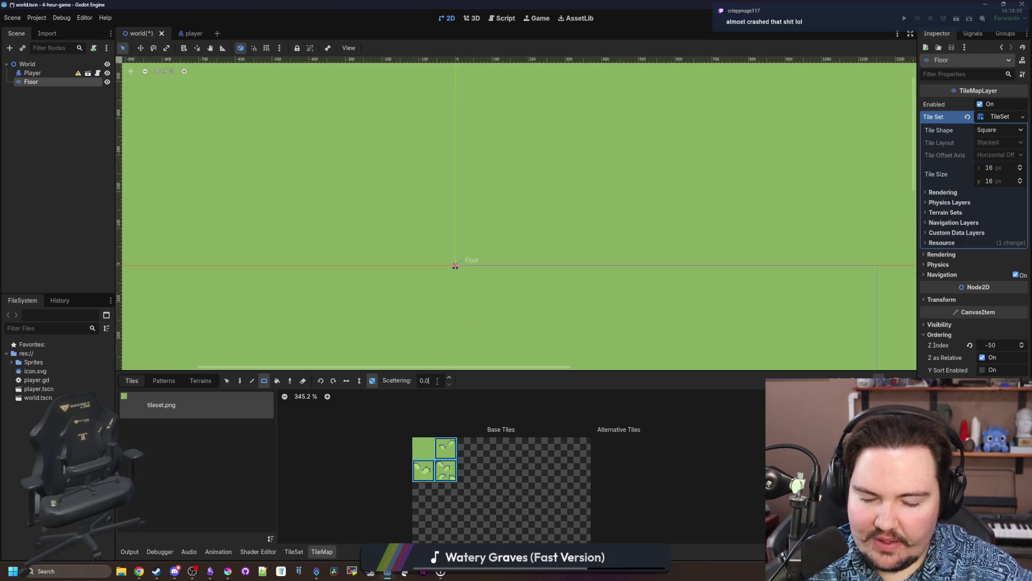
left_click_drag(347, 132, 579, 325)
scroll(437, 166, "down", 4)
scroll(437, 169, "down", 5)
left_click_drag(318, 121, 574, 302)
Save world.tscn and run the game with world as the main scene.
scroll(459, 247, "up", 11)
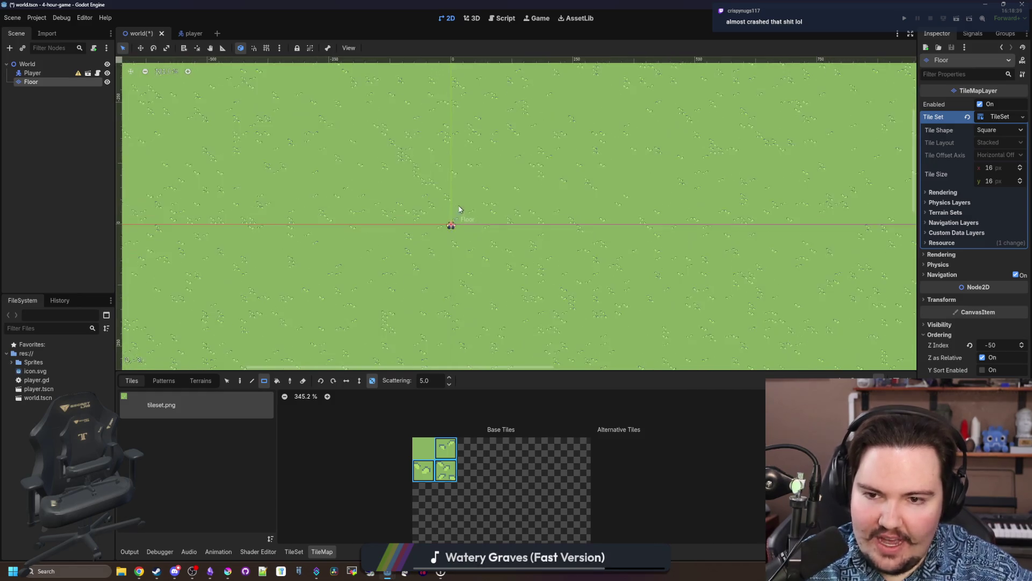
scroll(460, 209, "up", 11)
key("ctrl+s")
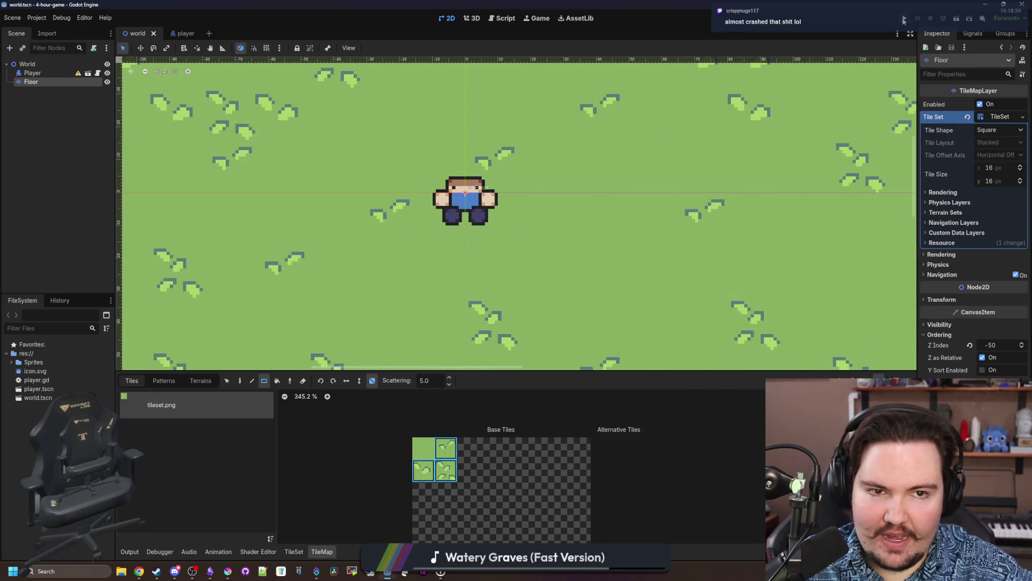
left_click(905, 18)
left_click(582, 303)
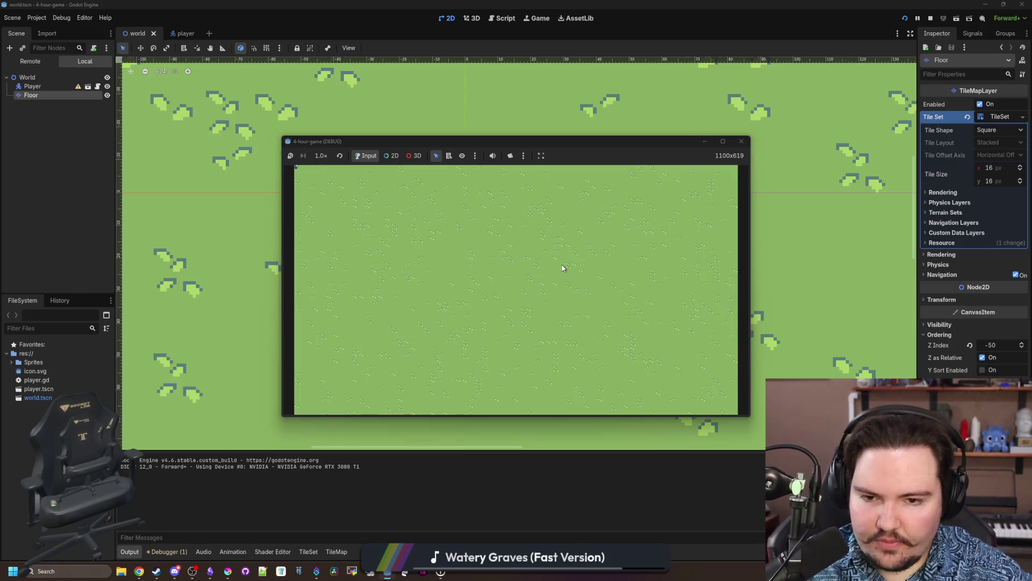
Stop the game and open the Player scene in its own tab.
left_click(931, 18)
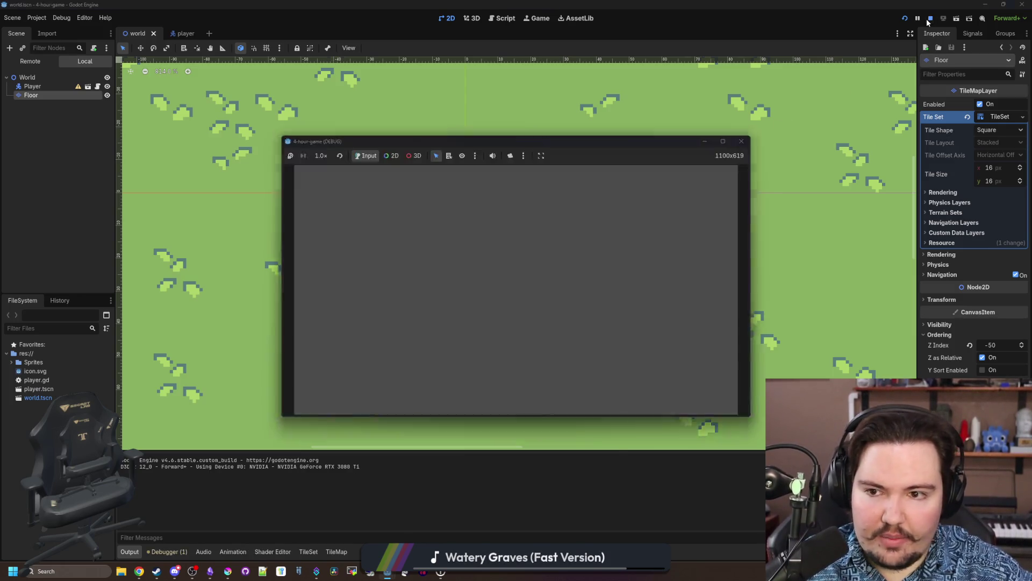
left_click(40, 63)
left_click(88, 67)
left_click(97, 73)
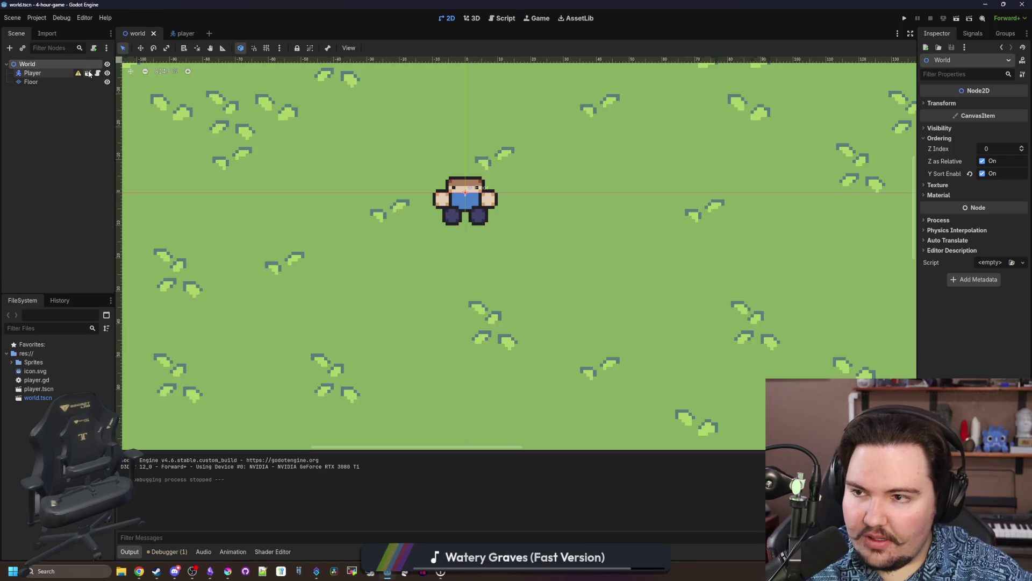
right_click(49, 61)
key("Escape")
Add Camera2D and CollisionShape2D child nodes under Player.
right_click(33, 64)
left_click(62, 84)
type("ca")
key("Return")
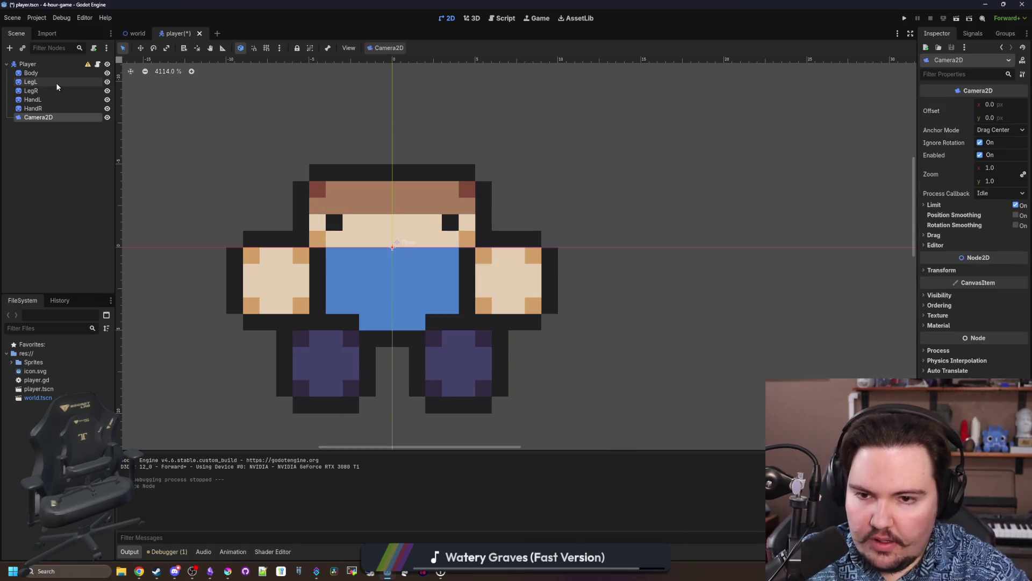
right_click(32, 64)
left_click(62, 86)
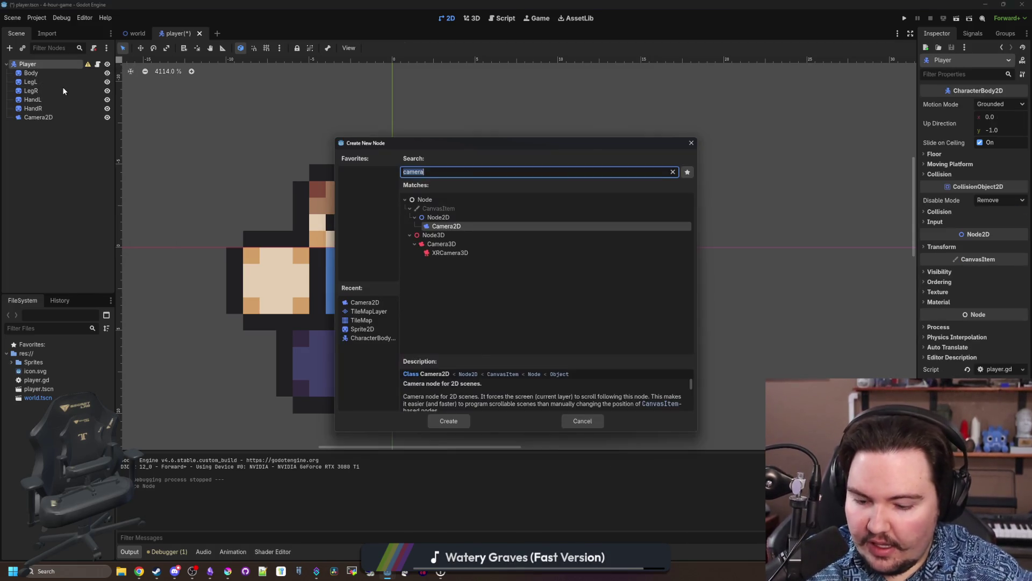
type("collision")
key("Return")
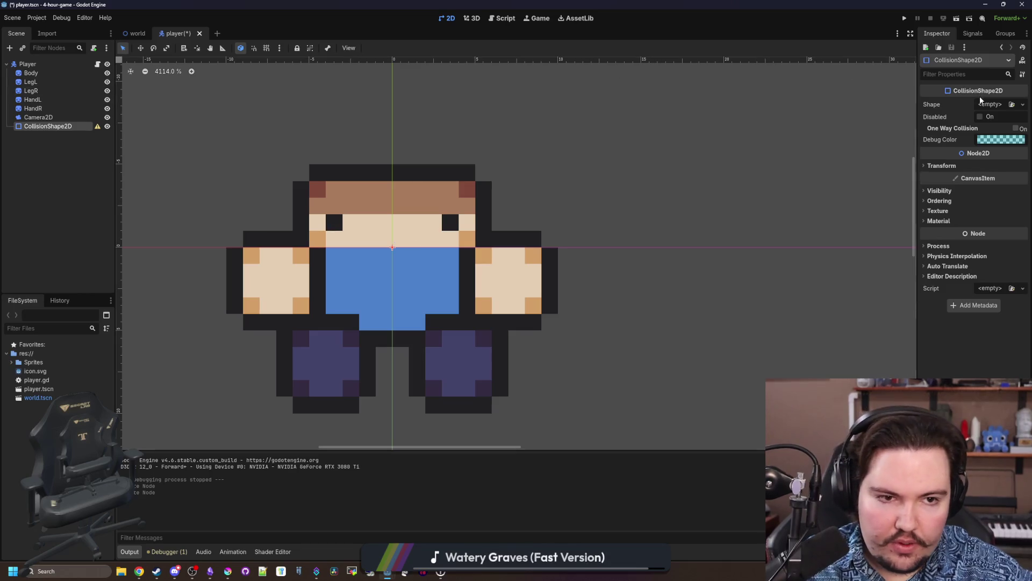
Give the CollisionShape2D a new CircleShape2D, undoing an accidental separation ray shape.
left_click(990, 104)
left_click(987, 146)
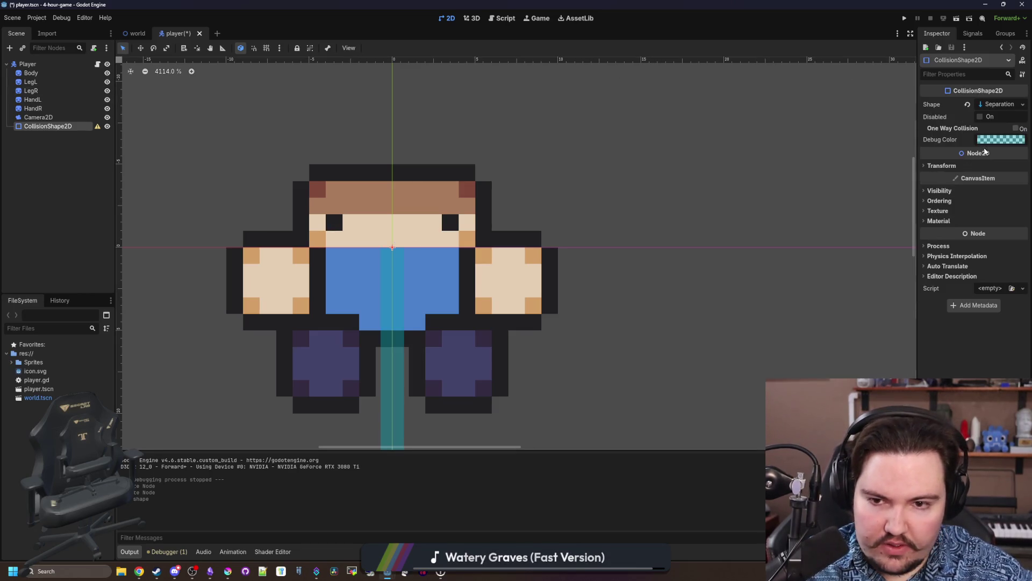
key("ctrl+z")
left_click(990, 104)
left_click(969, 147)
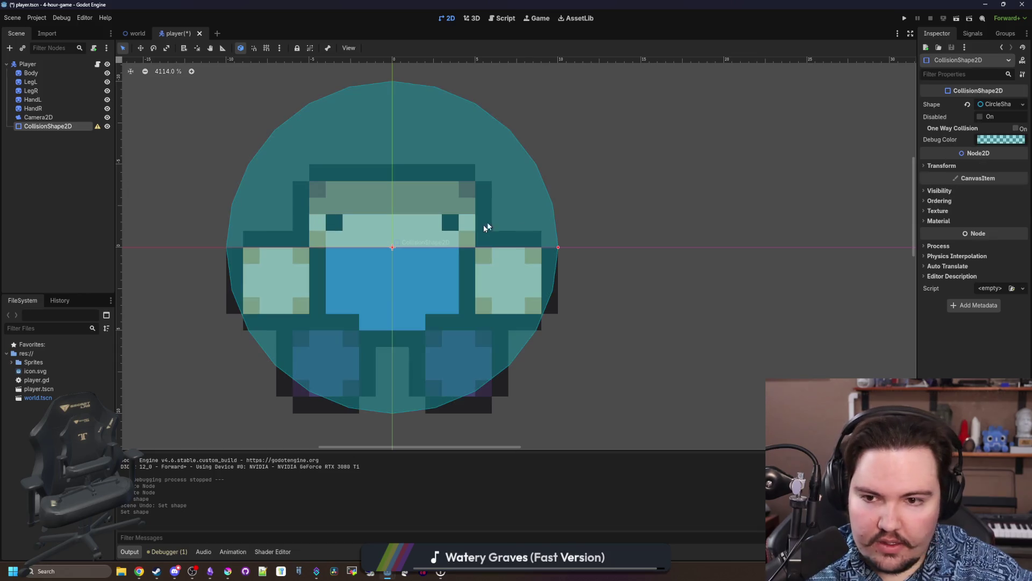
Set the Camera2D zoom to 3.0, save player.tscn, and run with F5.
left_click(38, 117)
scroll(443, 215, "down", 4)
key("ctrl+s")
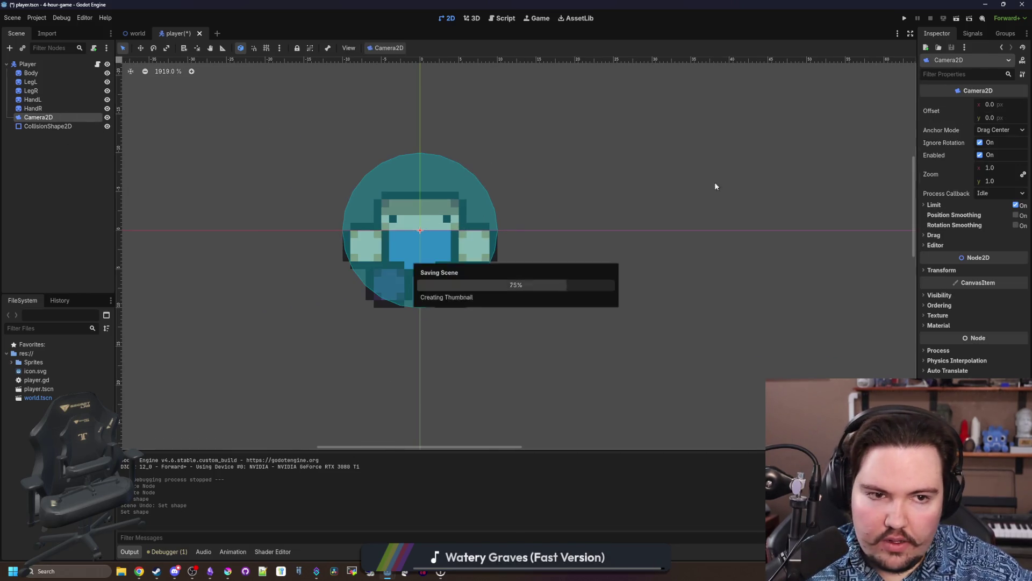
left_click(472, 19)
left_click(447, 19)
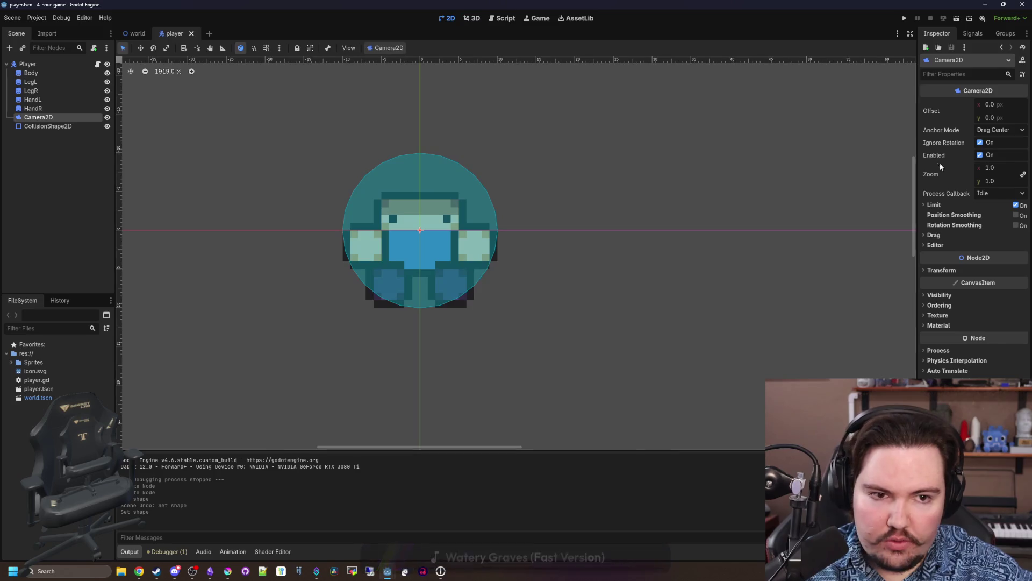
left_click(1002, 167)
type("3")
key("Return")
key("F5")
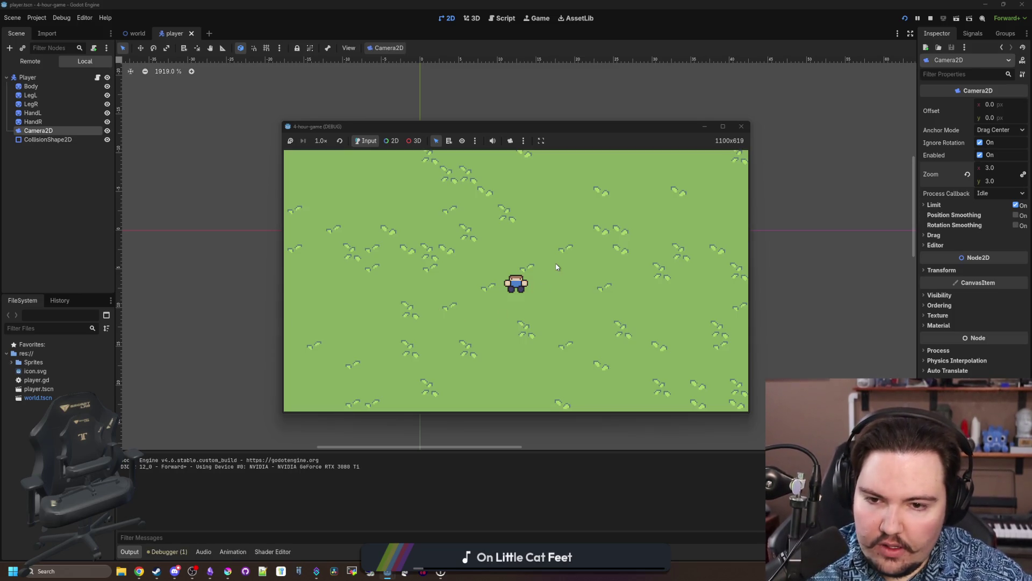
Stop the game and add a move_and_slide() call after the velocity line in player.gd.
key("F8")
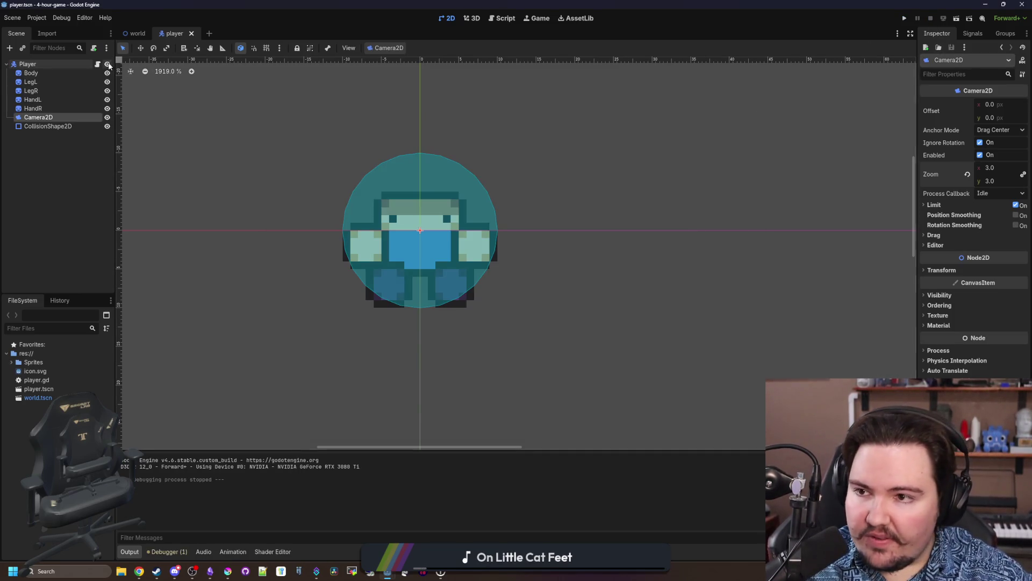
left_click(99, 64)
left_click(424, 141)
key("Return")
key("Return")
type("move_")
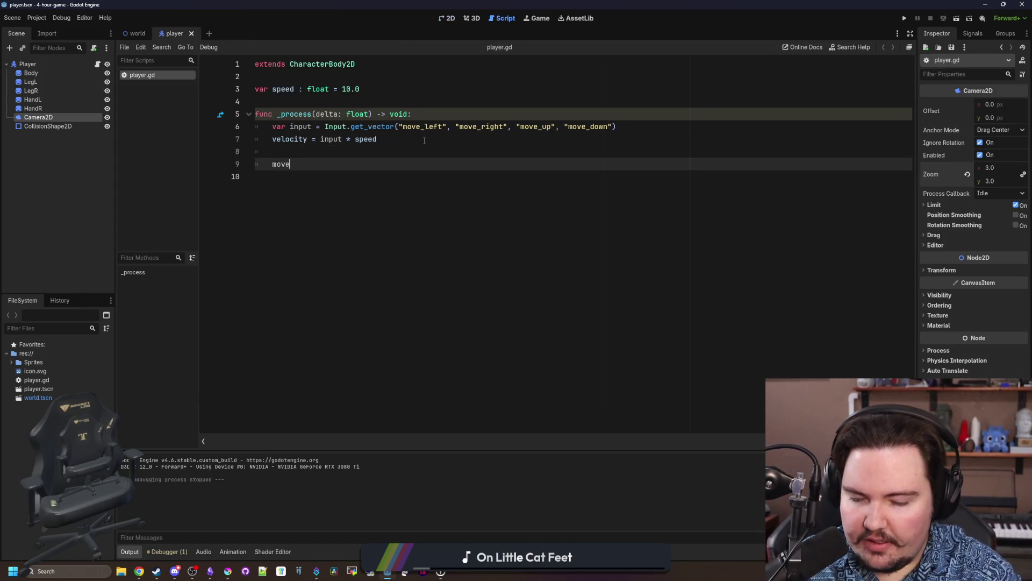
key("Return")
left_click(425, 141)
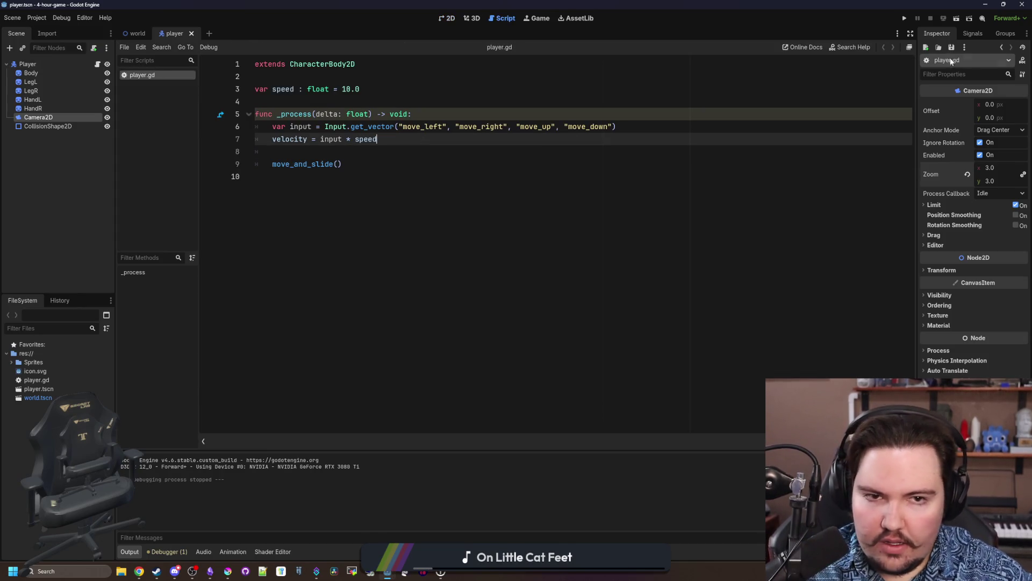
Run the game full screen, walk the player up and right, then close it.
left_click(904, 19)
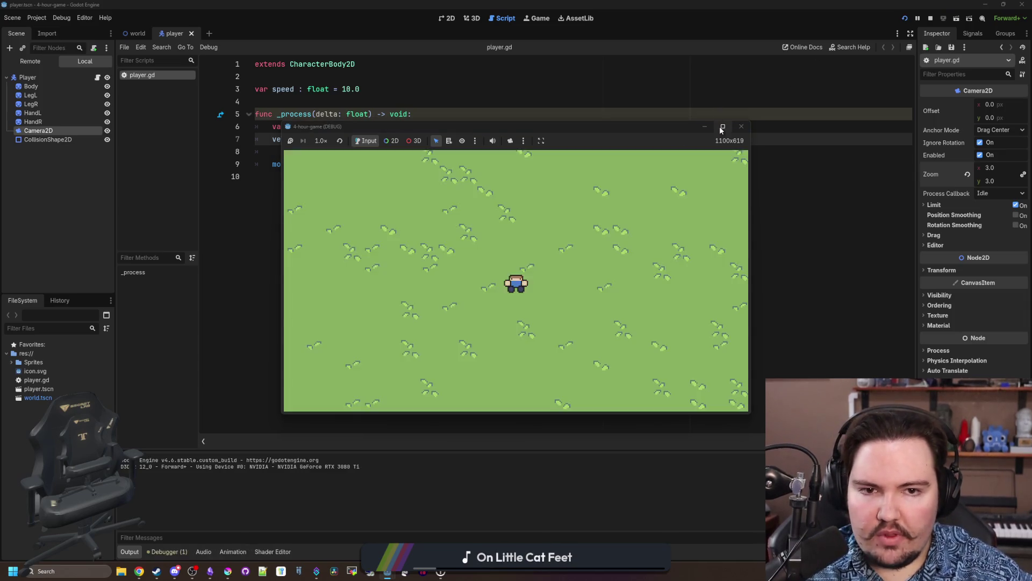
left_click(722, 126)
key("Up")
key("Right")
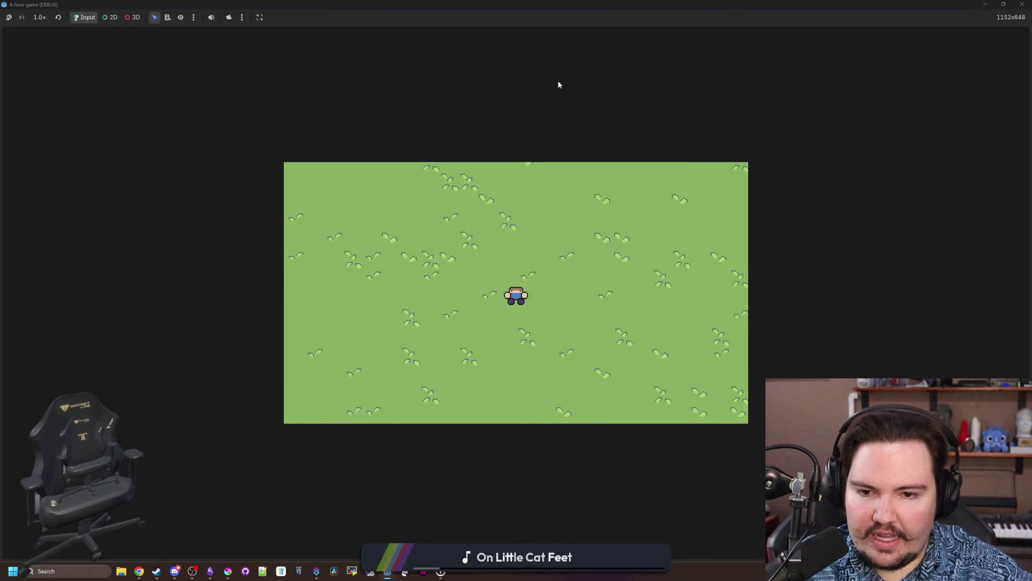
mouse_move(569, 4)
left_mouse_down()
mouse_move(521, 157)
mouse_move(360, 239)
left_mouse_up()
left_click(584, 243)
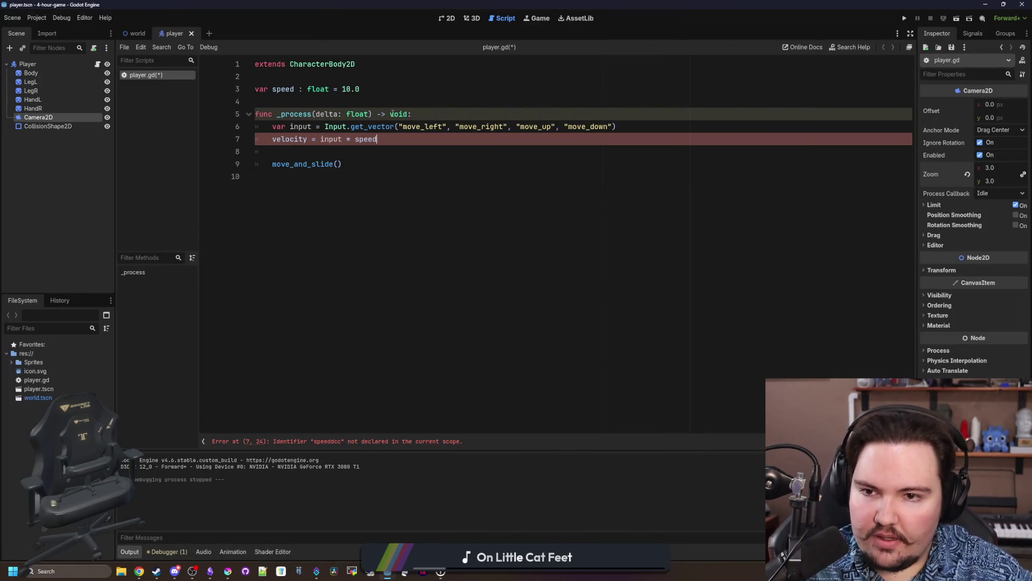
Change speed on line 3 to 30.0 and save player.gd.
left_click(350, 89)
type("3")
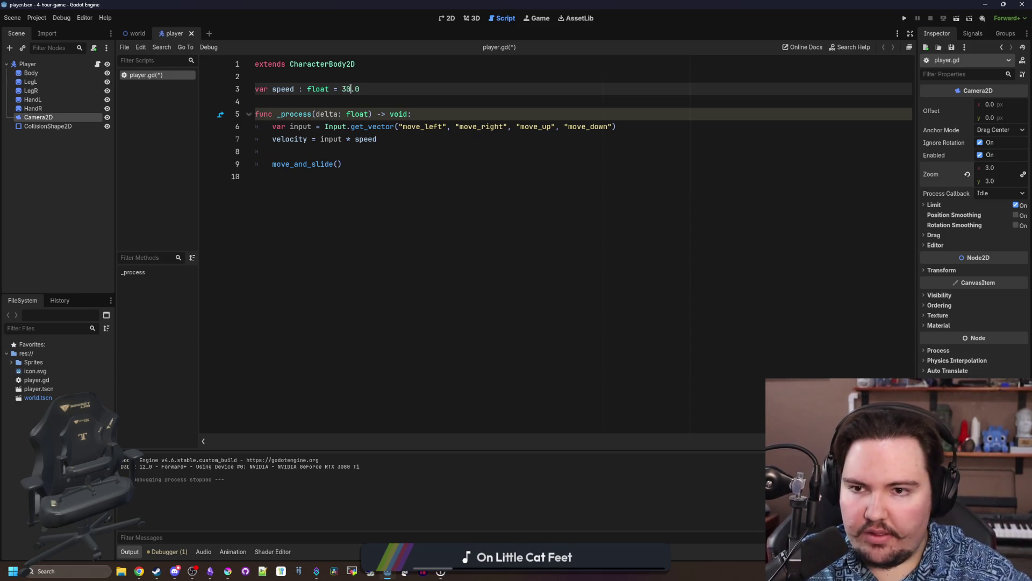
key("ctrl+s")
left_click(37, 18)
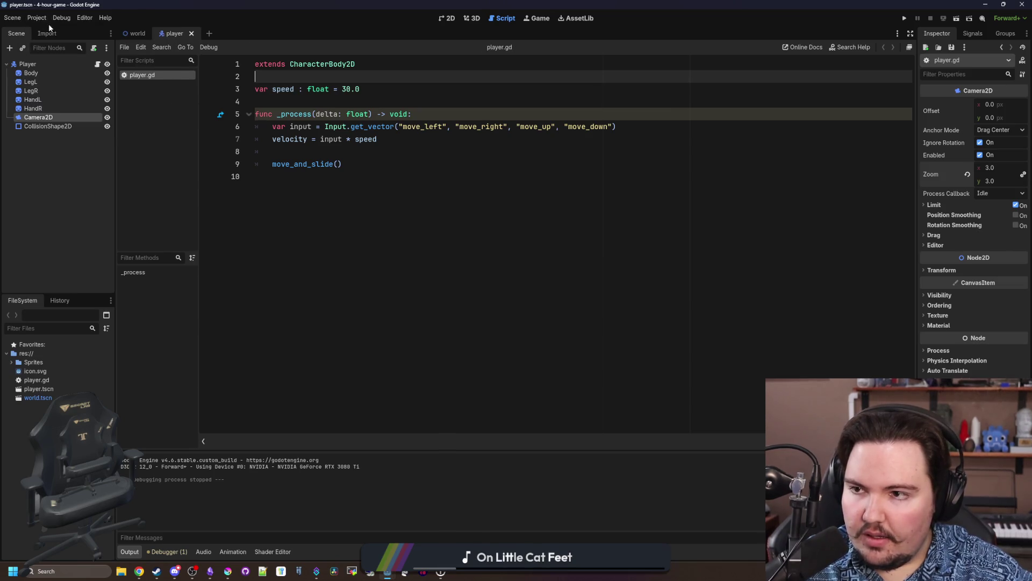
In Project Settings set Display > Window stretch mode canvas_items and aspect expand.
left_click(47, 29)
type("filter")
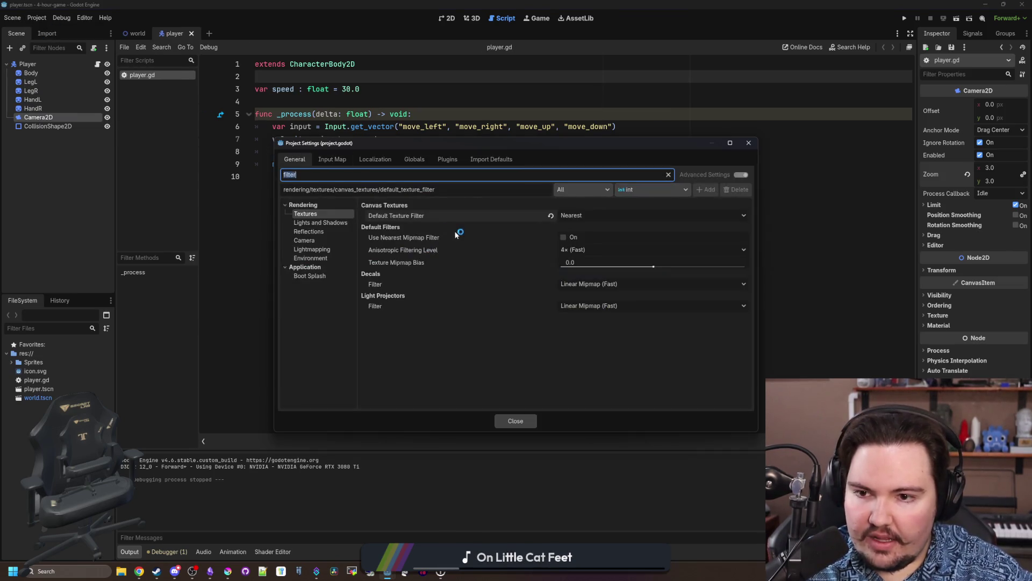
left_click(668, 174)
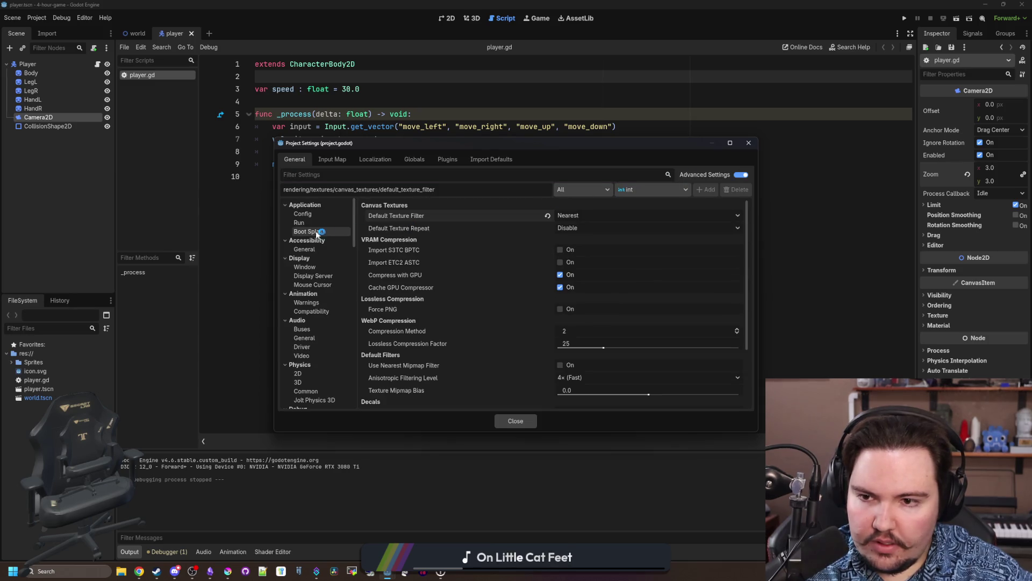
left_click(319, 269)
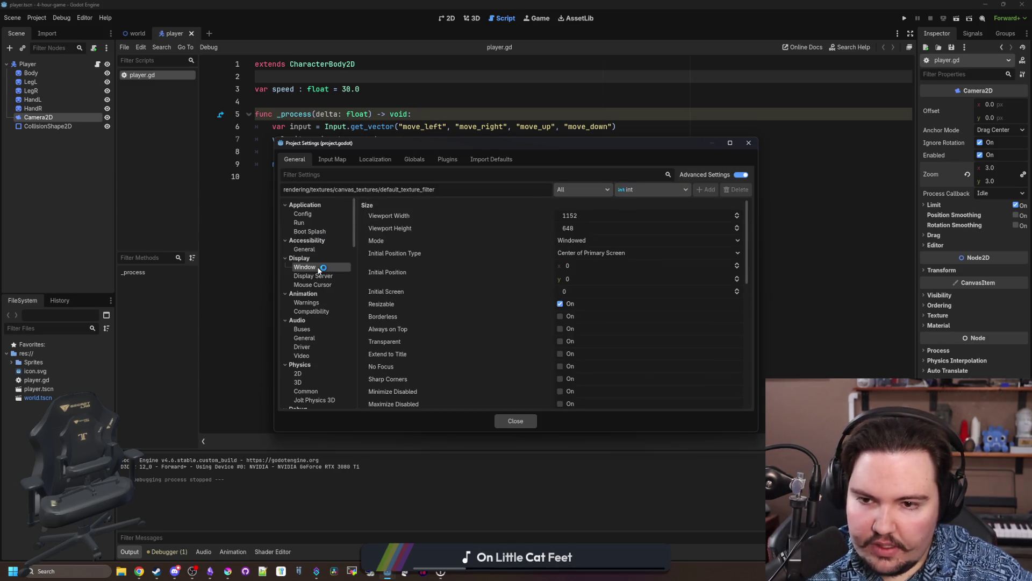
scroll(508, 261, "down", 5)
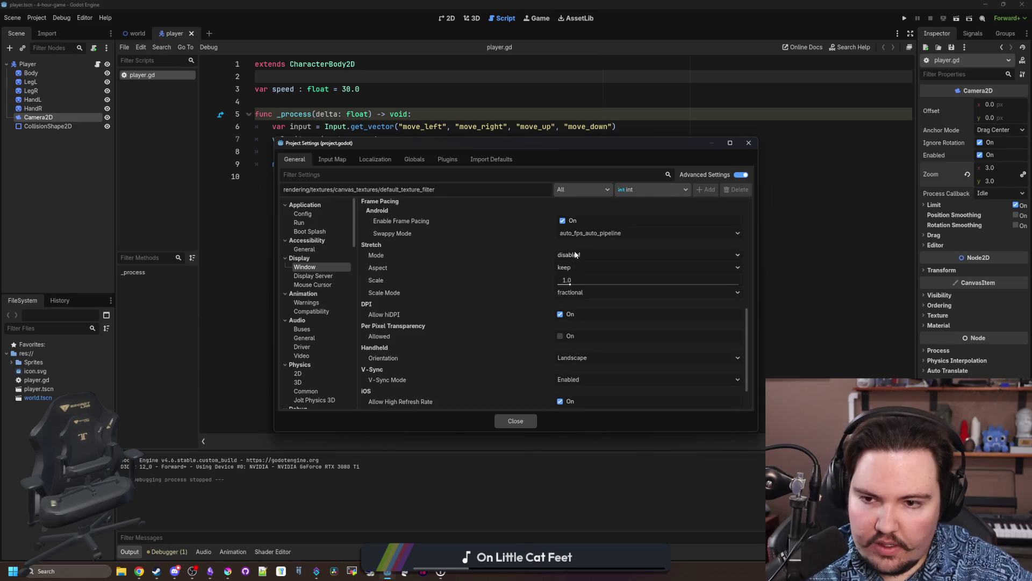
left_click(574, 254)
left_click(590, 278)
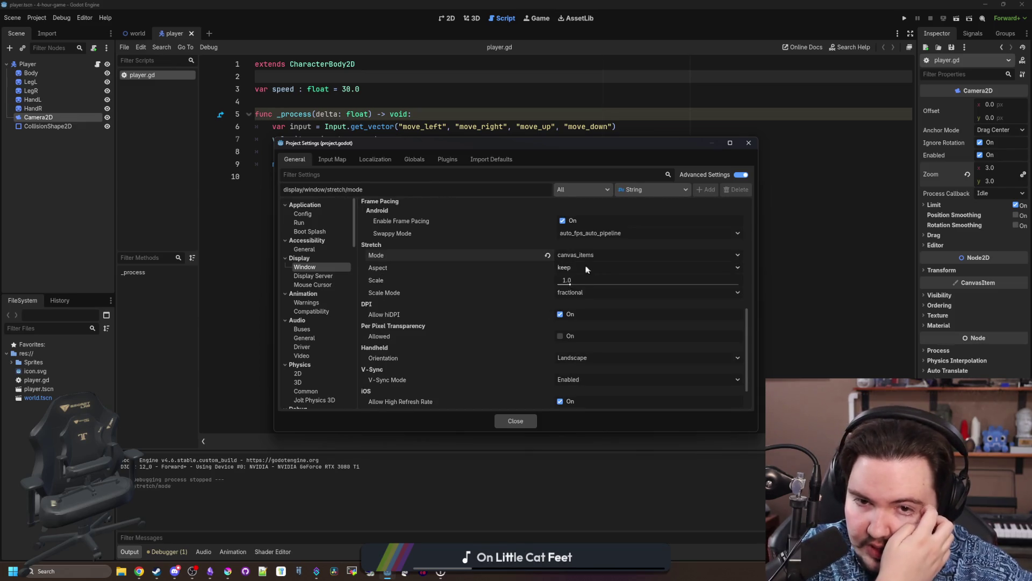
left_click(573, 266)
left_click(587, 320)
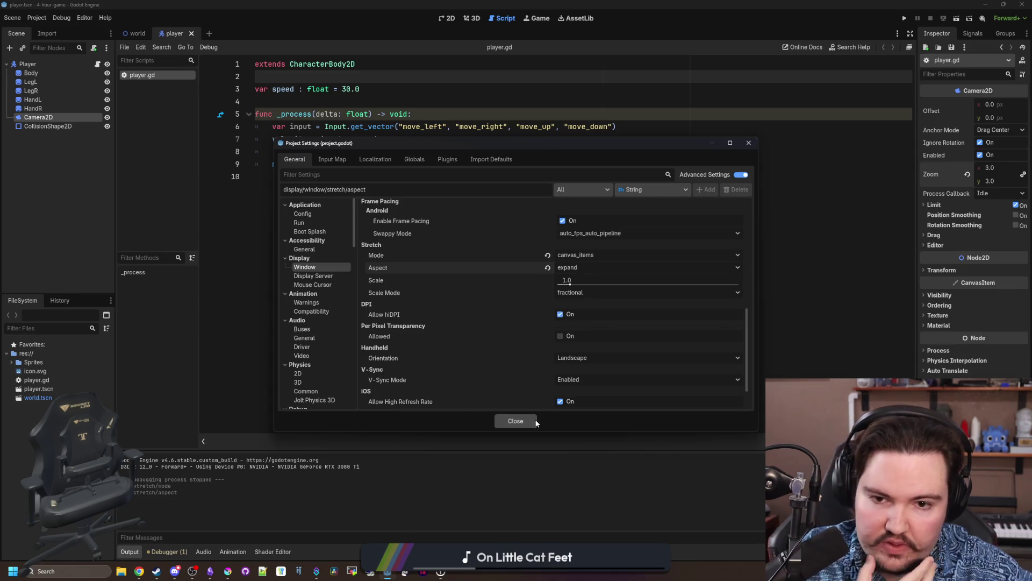
left_click(534, 421)
left_click(542, 21)
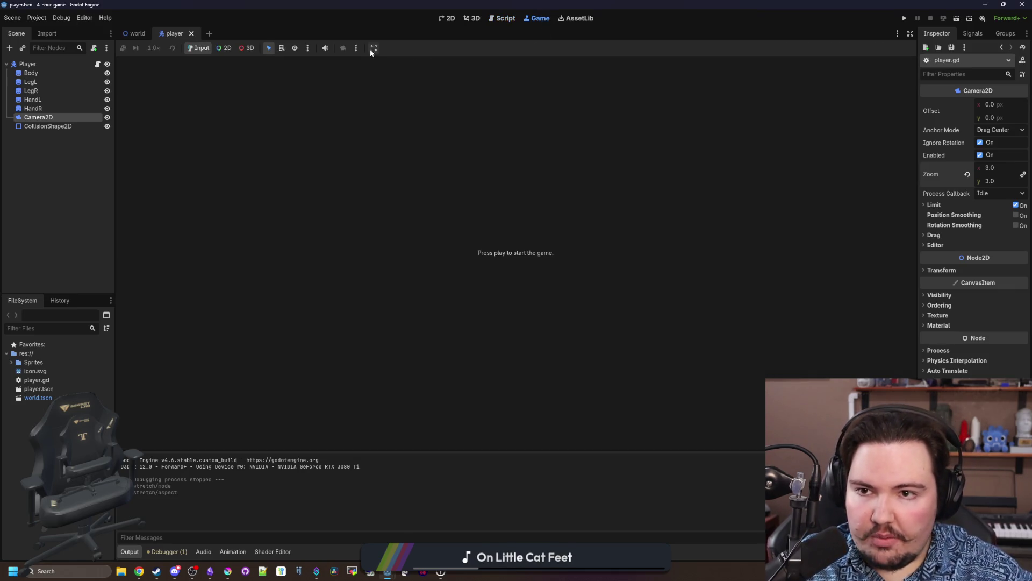
Choose the game embedding mode, run the game, walk down-left with S and A, then stop.
left_click(373, 47)
left_click(397, 70)
left_click(905, 19)
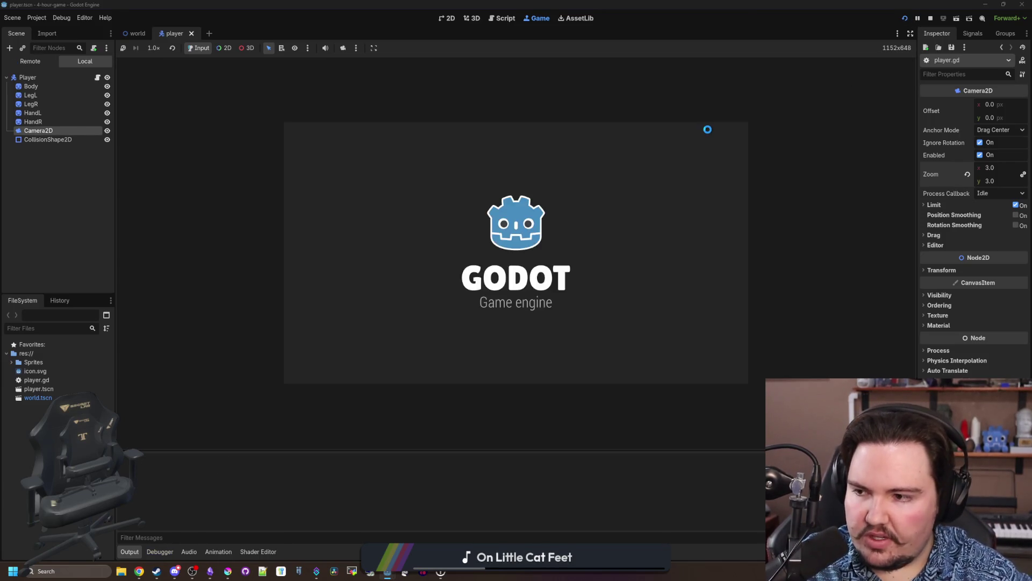
key("s")
key("a")
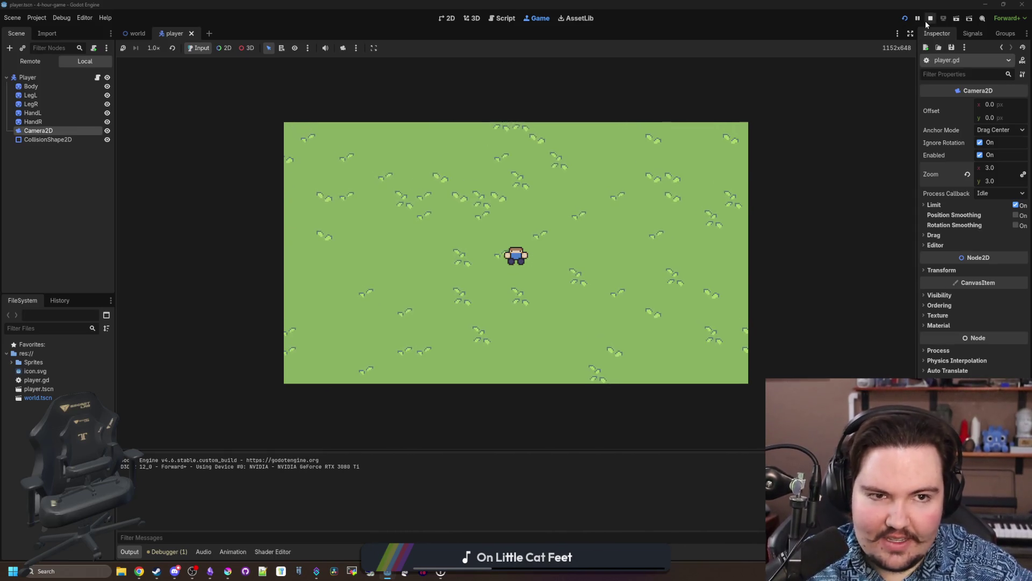
key("F8")
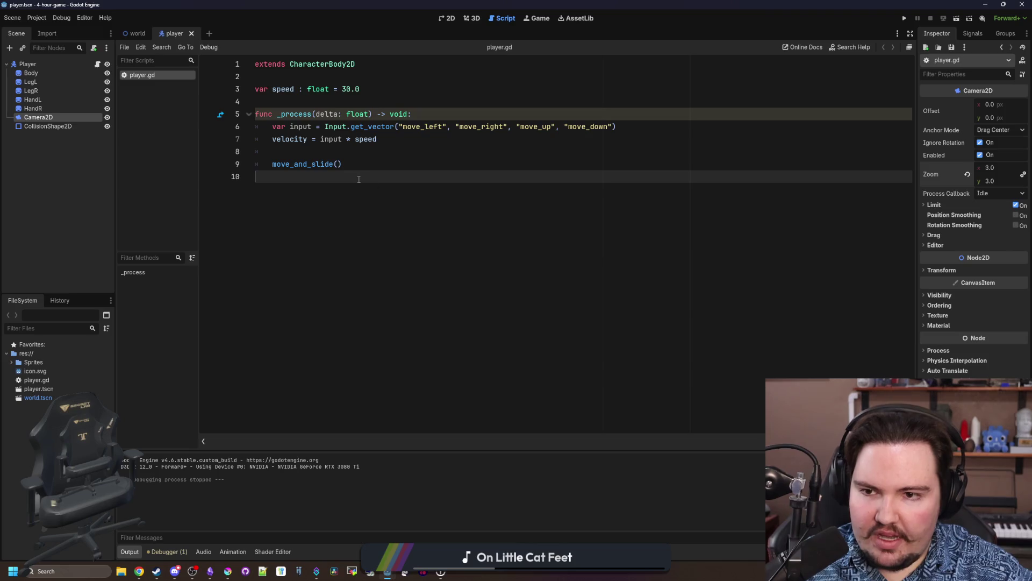
Add a 'var moveSpeed = Vector2.ZERO' line inside the process function.
left_click(348, 153)
left_click(581, 131)
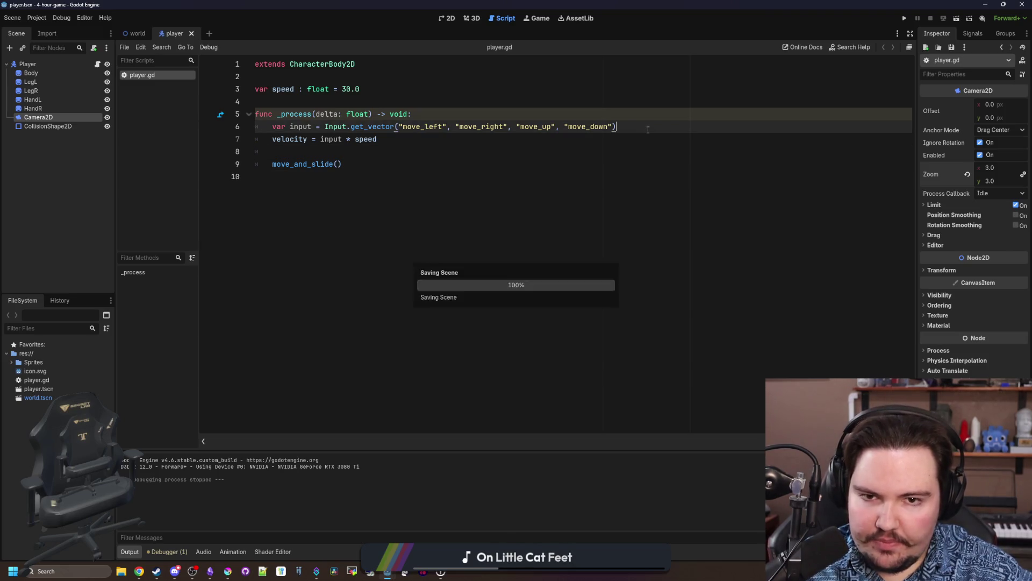
key("Return")
key("Return")
key("Return")
left_click(480, 150)
type("ar move")
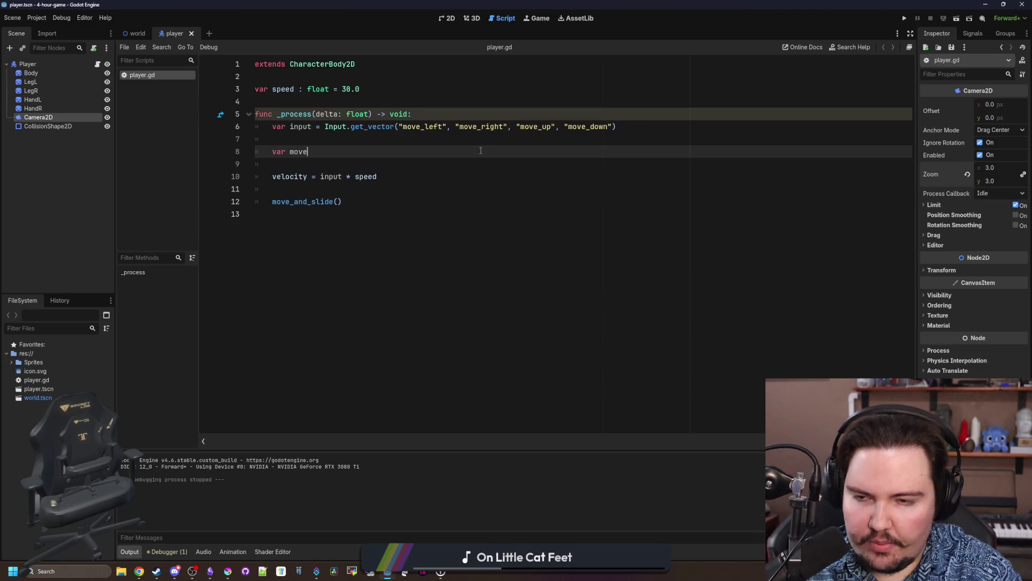
type("Speed = Vector2.ZERO")
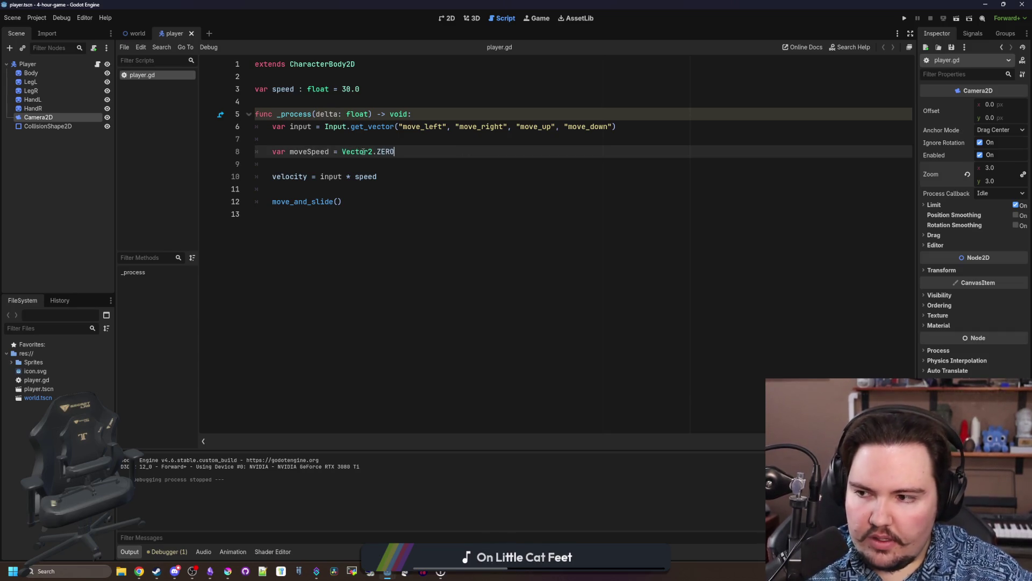
left_click(322, 140)
key("Return")
Move the moveSpeed declaration up to a script-level variable initialised to Vector2.ZERO.
key("Return")
key("Up")
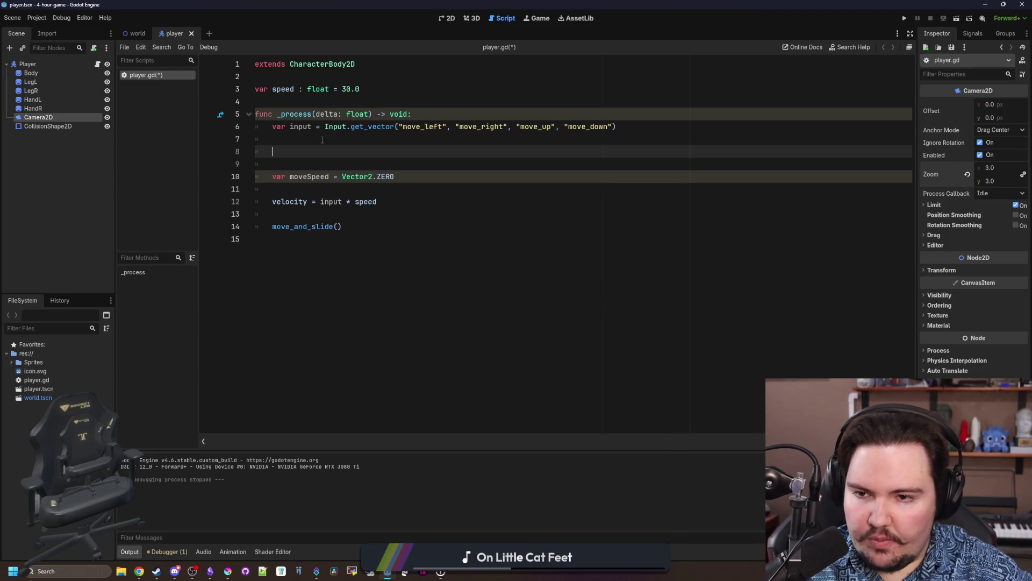
left_click_drag(272, 177, 333, 176)
key("ctrl+x")
left_click(305, 103)
key("Return")
key("ctrl+v")
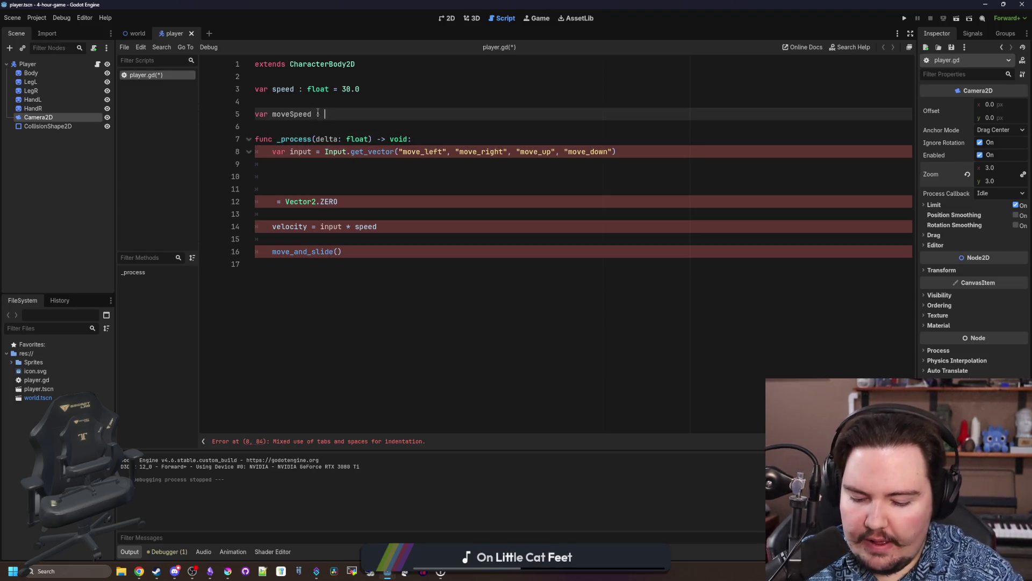
type("Vector2.ZERO")
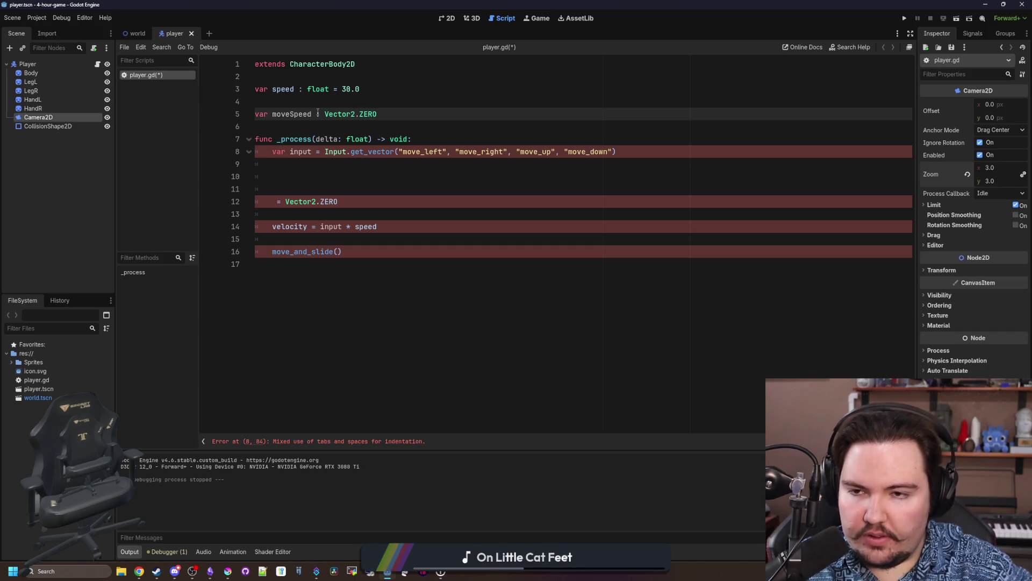
key("BackSpace")
key("BackSpace")
key("BackSpace")
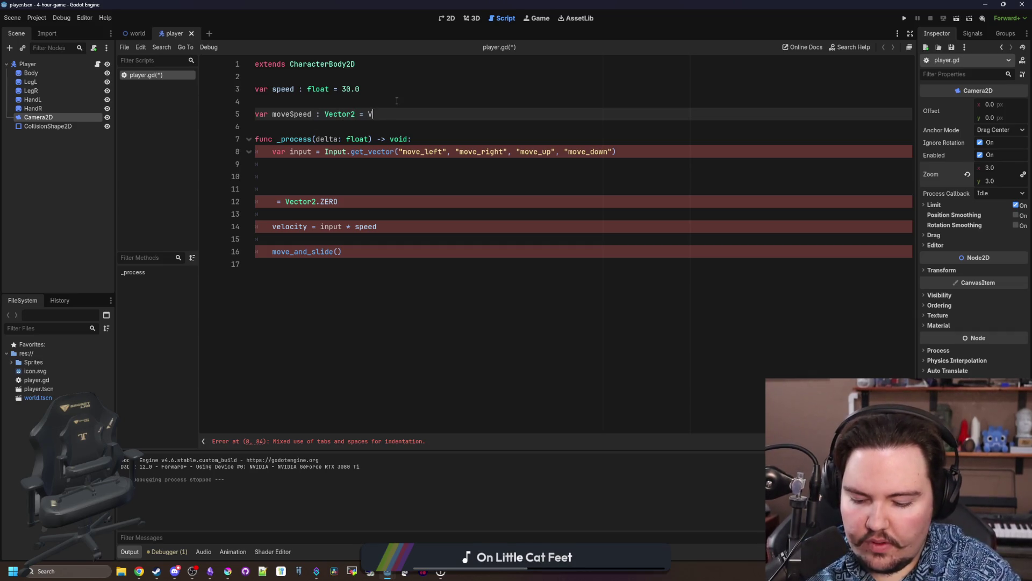
type("ector2.ZERO")
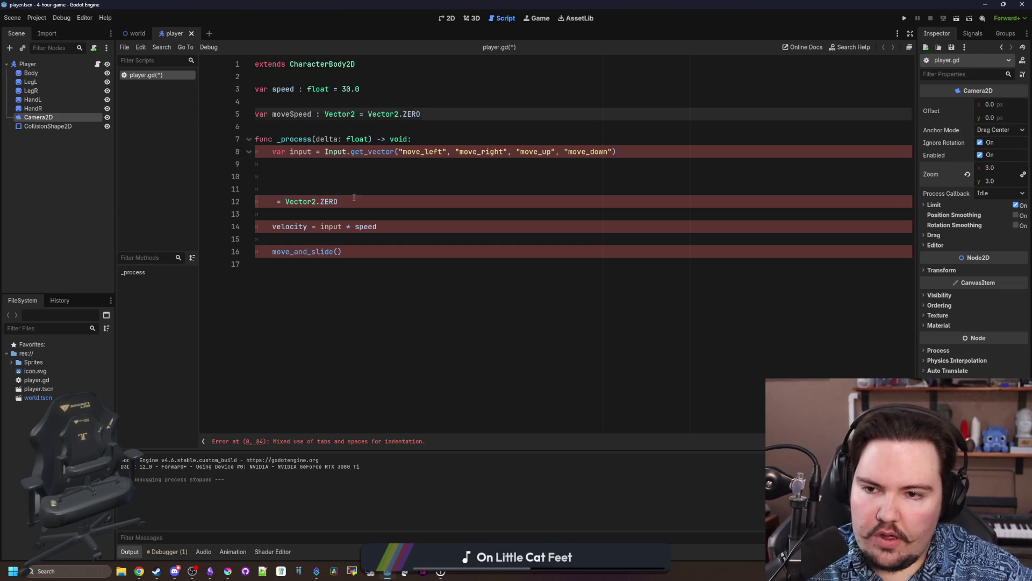
Delete the leftover '= Vector2.ZERO' fragment and the stray moveSpeed line.
left_click(354, 198)
key("shift+Home")
key("BackSpace")
type("moveSpeed")
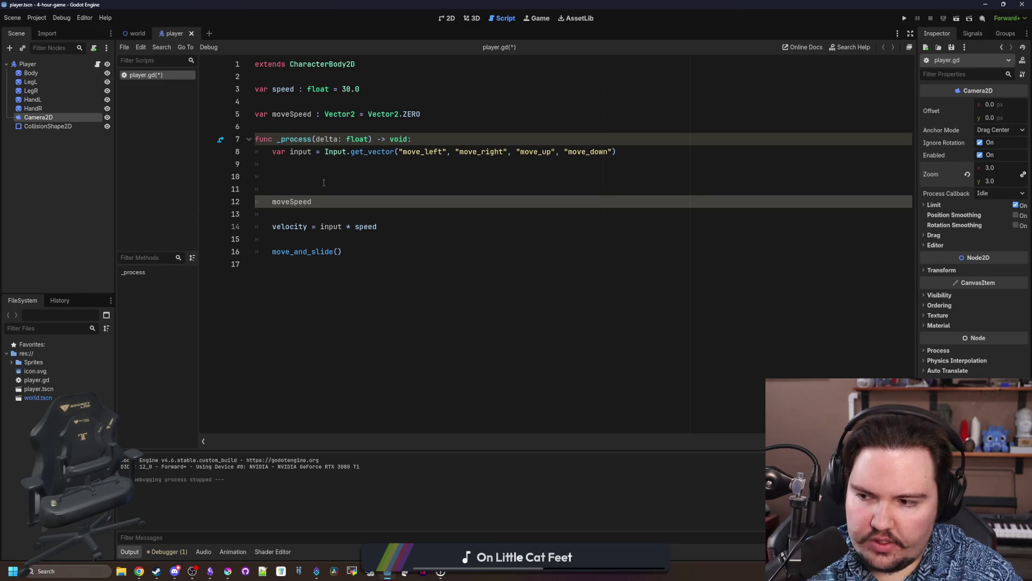
left_click_drag(324, 201, 243, 189)
key("BackSpace")
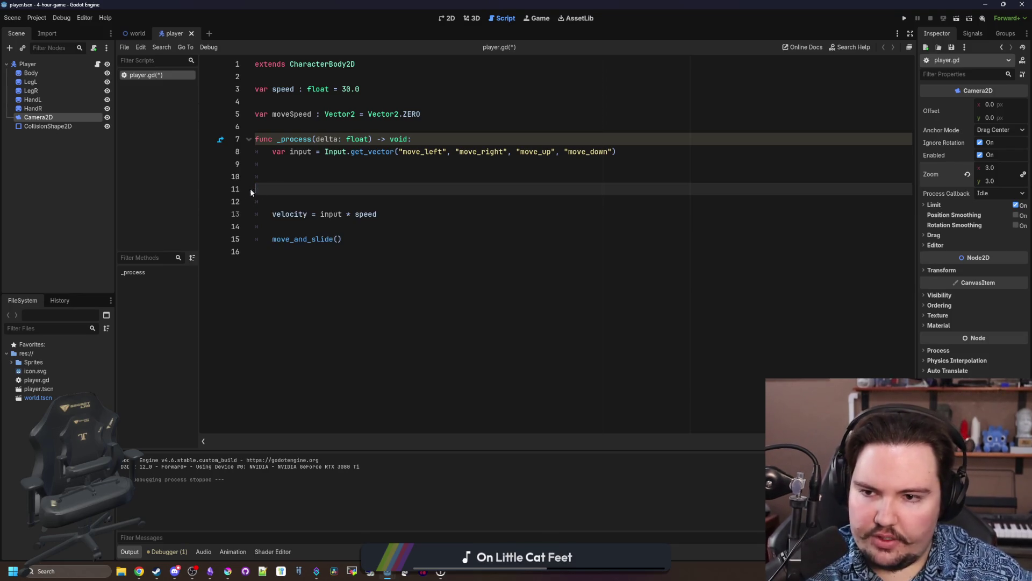
Replace 'input * speed' with 'velocity.lerp(input, delta)' in the velocity line.
left_click_drag(396, 213, 321, 214)
key("BackSpace")
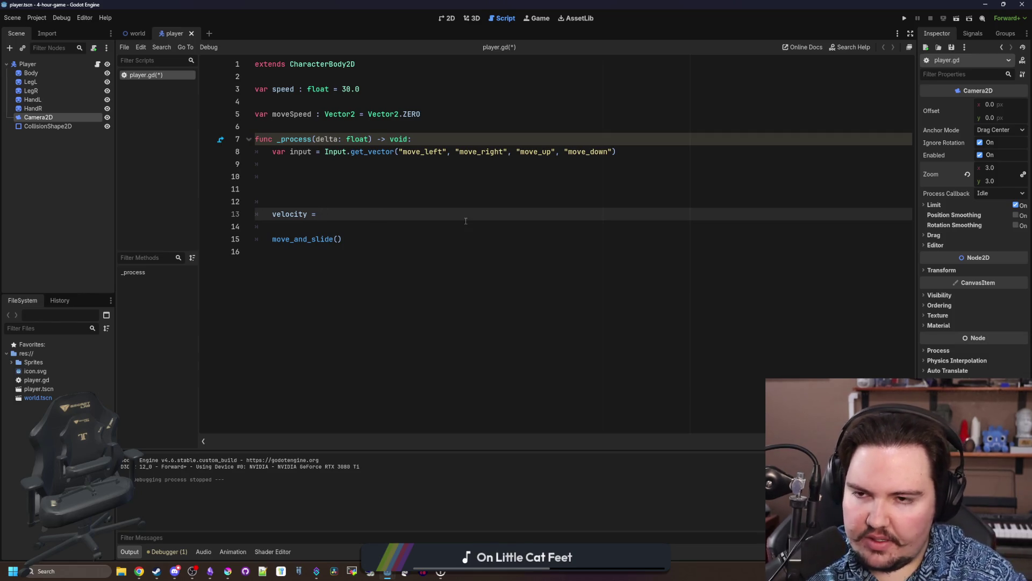
type("velocity.lerp()")
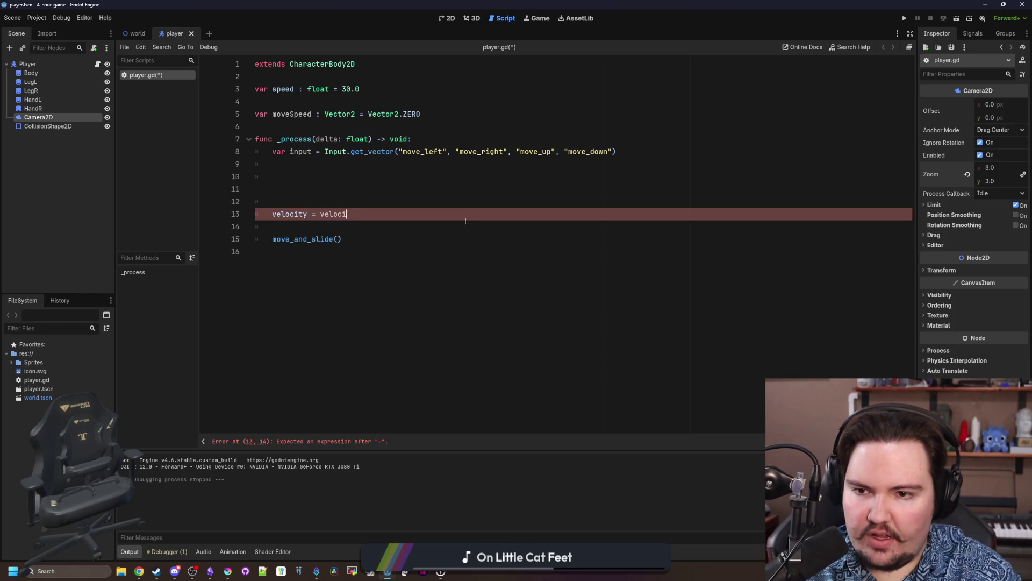
key("BackSpace")
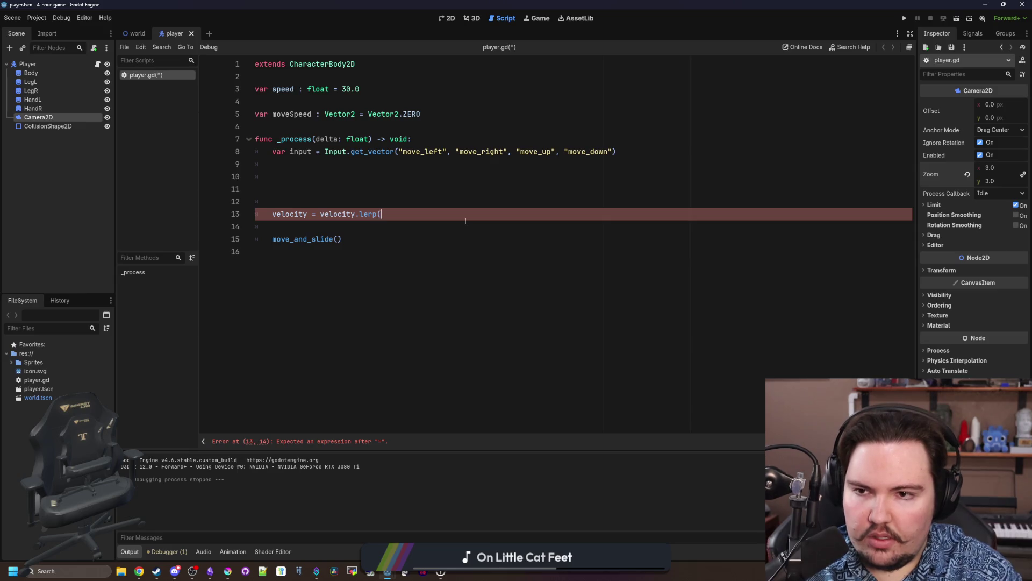
type("input, delta")
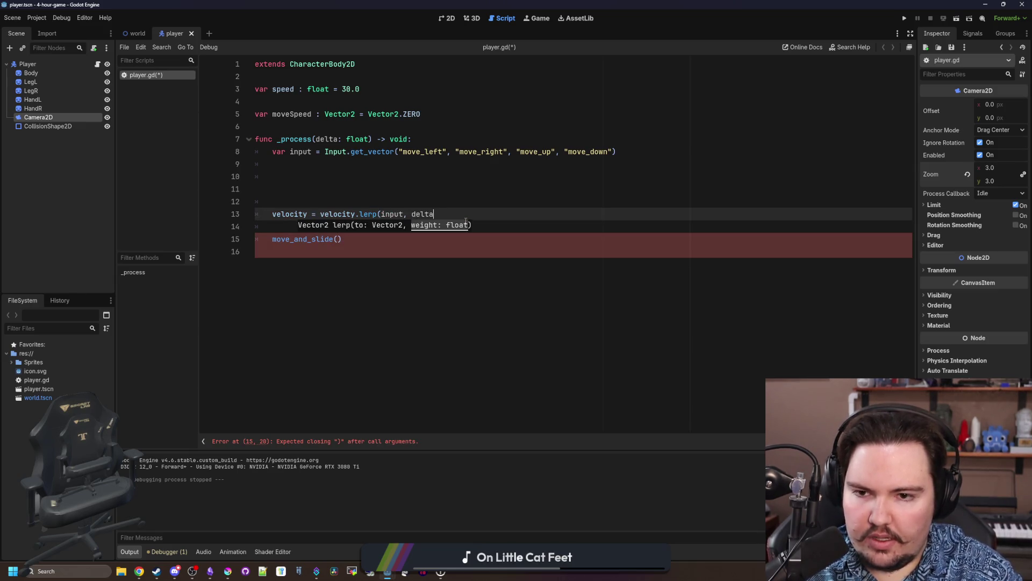
type(")")
Remove the unused moveSpeed line and the surplus blank lines above _process and velocity.
left_click(269, 189)
key("BackSpace")
key("BackSpace")
key("BackSpace")
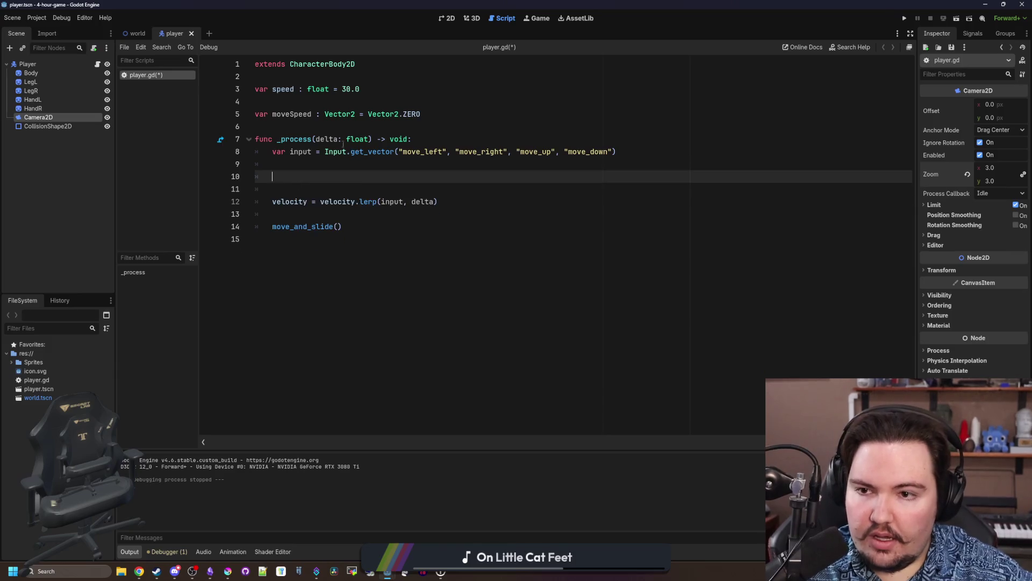
left_click_drag(255, 101, 421, 114)
key("BackSpace")
key("BackSpace")
left_click(405, 152)
key("BackSpace")
key("BackSpace")
left_click(406, 151)
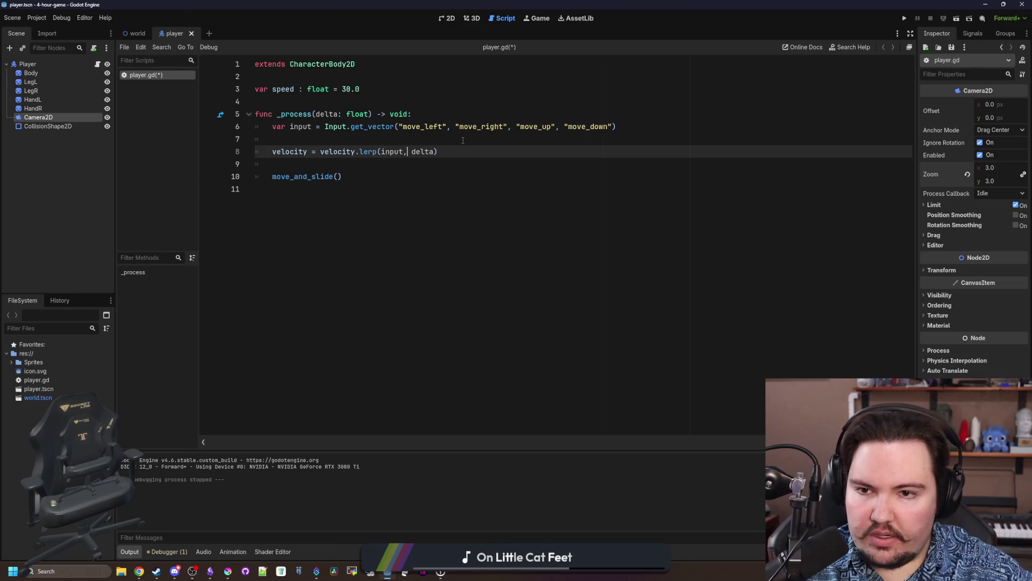
Make velocity lerp toward input*speed, clear the old speed value 30, and test-run the game.
type("*seed")
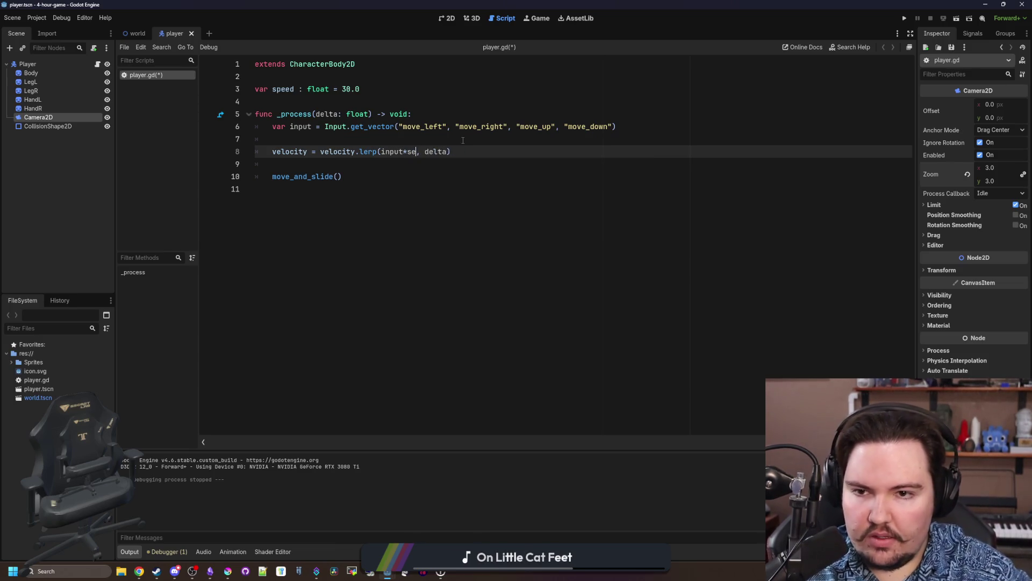
key("BackSpace")
key("BackSpace")
key("BackSpace")
type("peed")
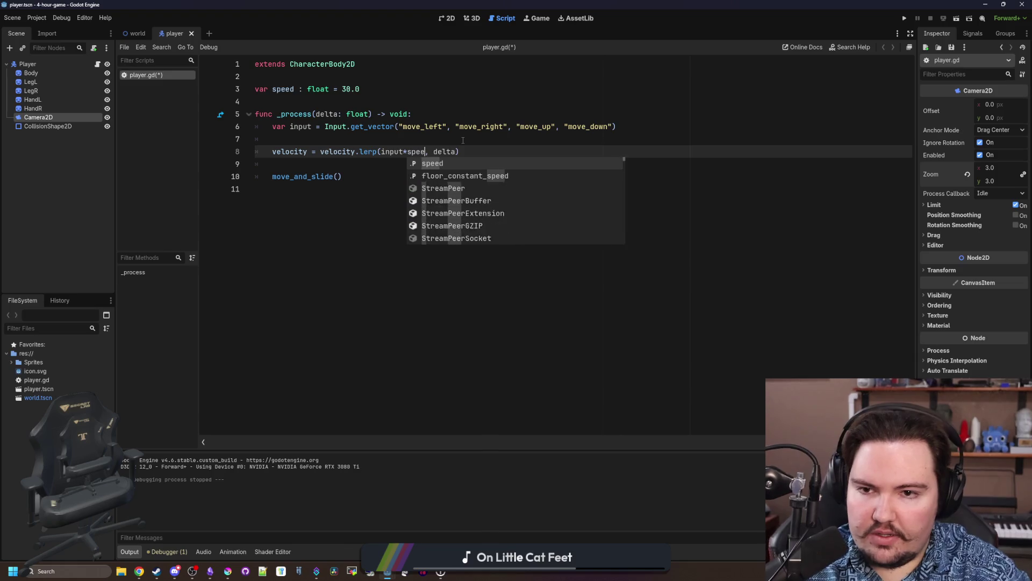
double_click(347, 88)
key("BackSpace")
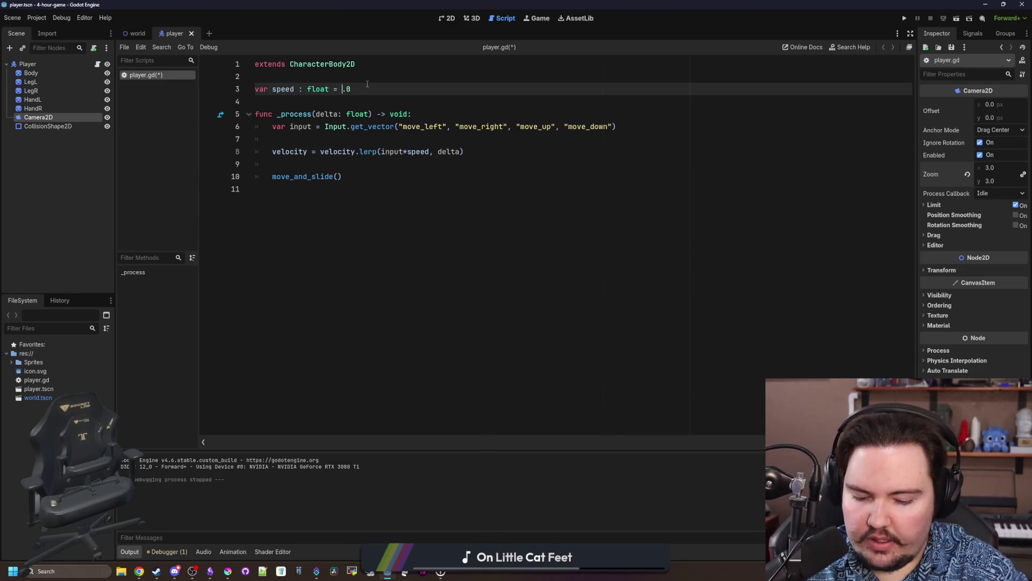
type("100")
key("F5")
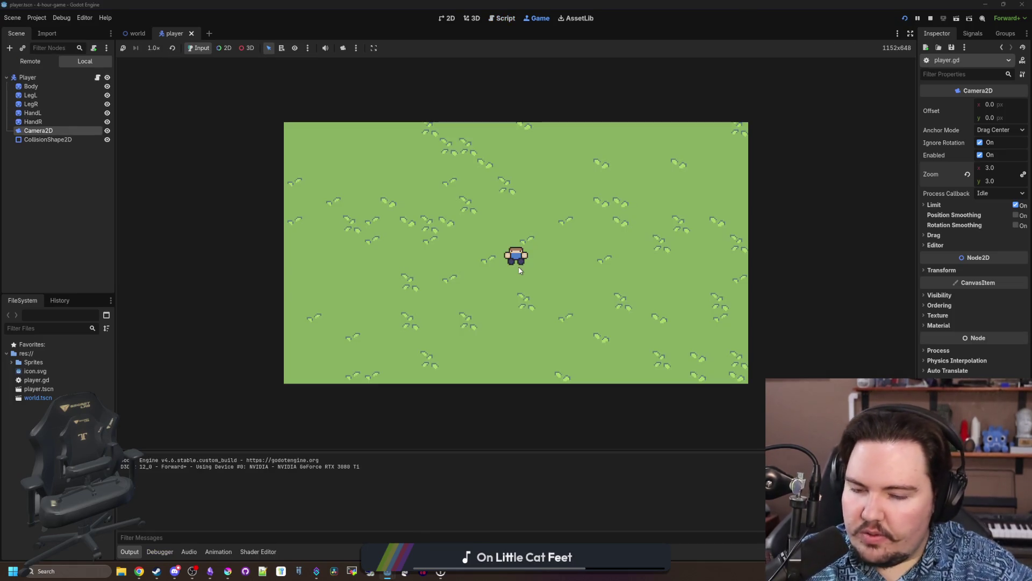
key("Right")
key("Down")
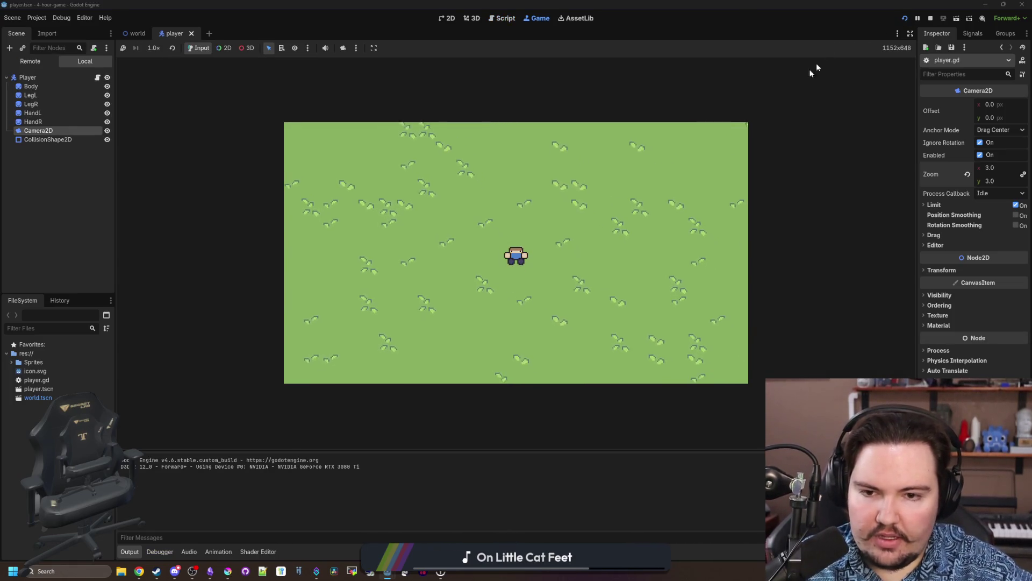
Stop the game, weight the lerp with delta*10, save, and run it again.
left_click(929, 20)
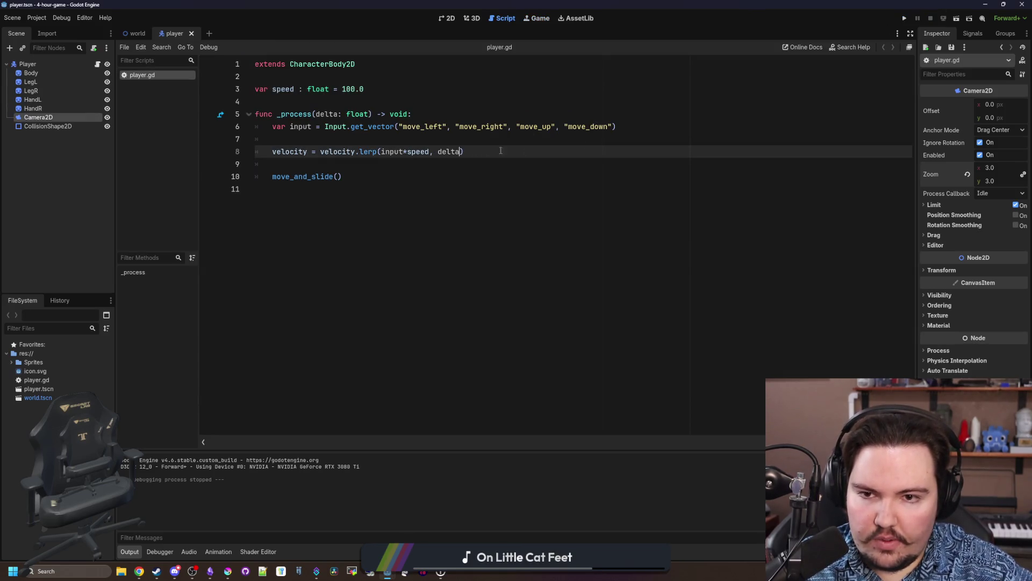
type("*10")
key("ctrl+s")
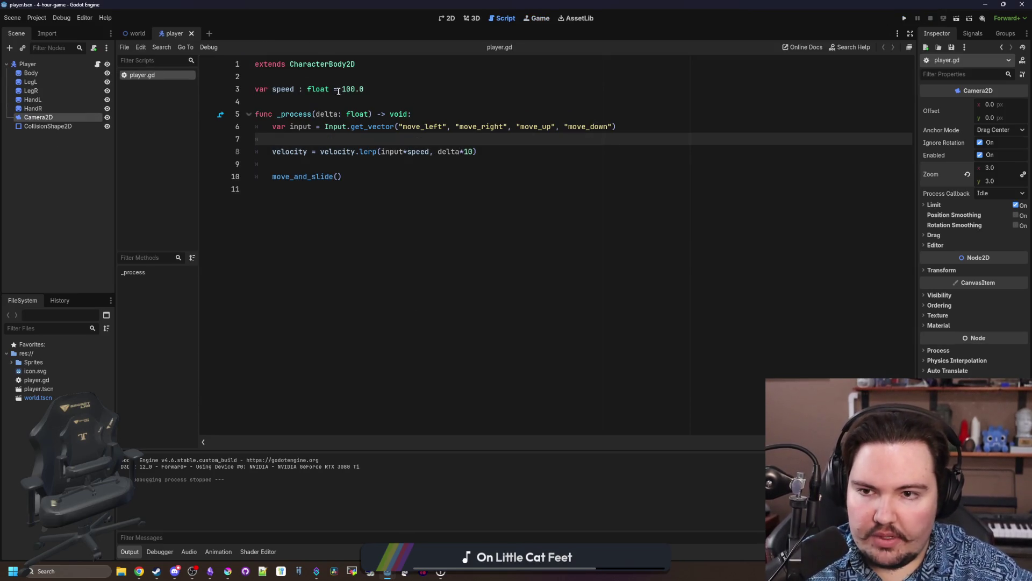
left_click(345, 89)
left_click(905, 19)
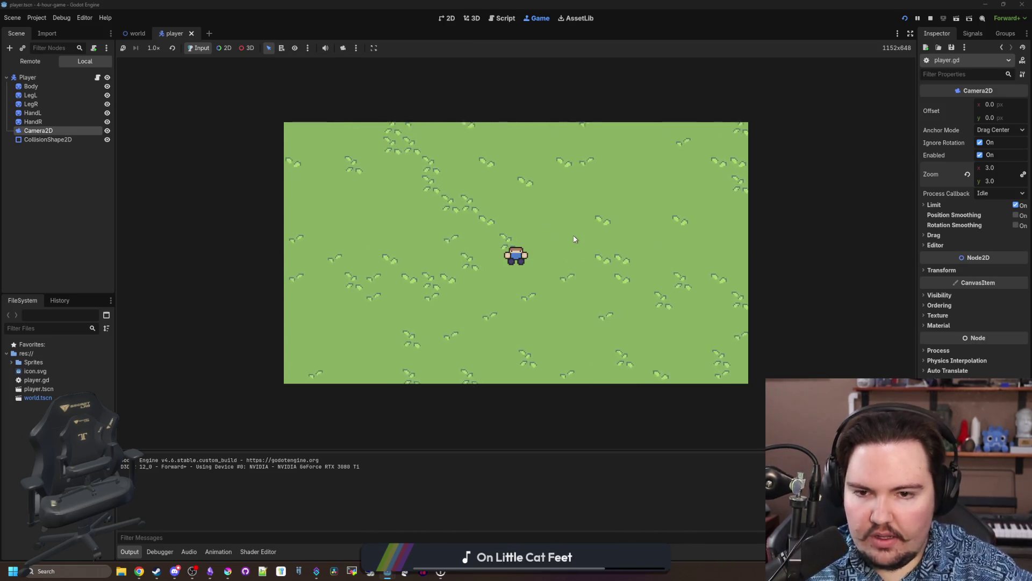
Stop the game, change the weight to delta*20 with speed 200.0, save, and relaunch.
key("F8")
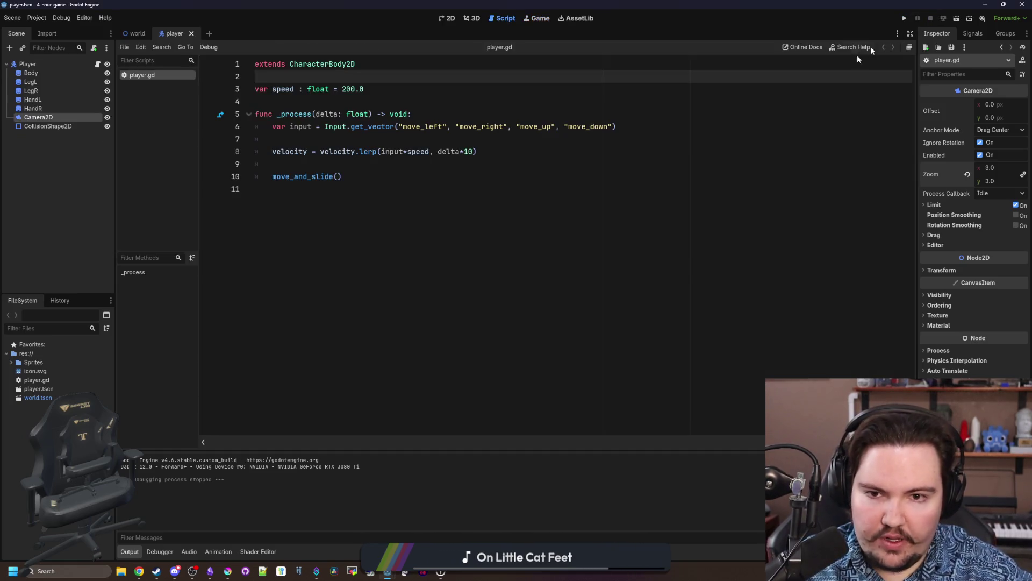
left_click(466, 152)
type("2")
left_click(610, 126)
key("ctrl+s")
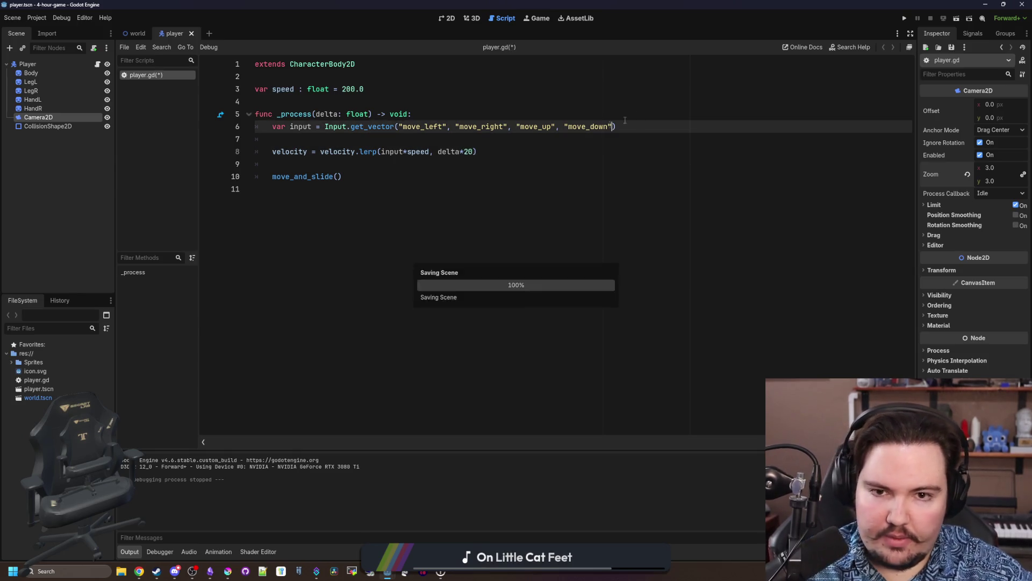
left_click(906, 23)
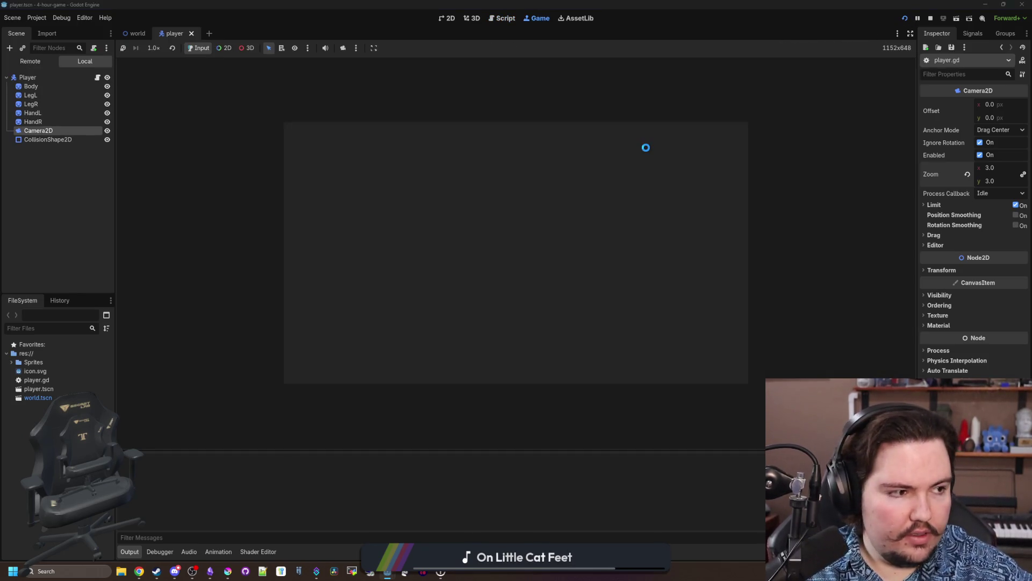
Walk the player around the grass map and set the embedded game view to Stretch to Fit.
key("Right")
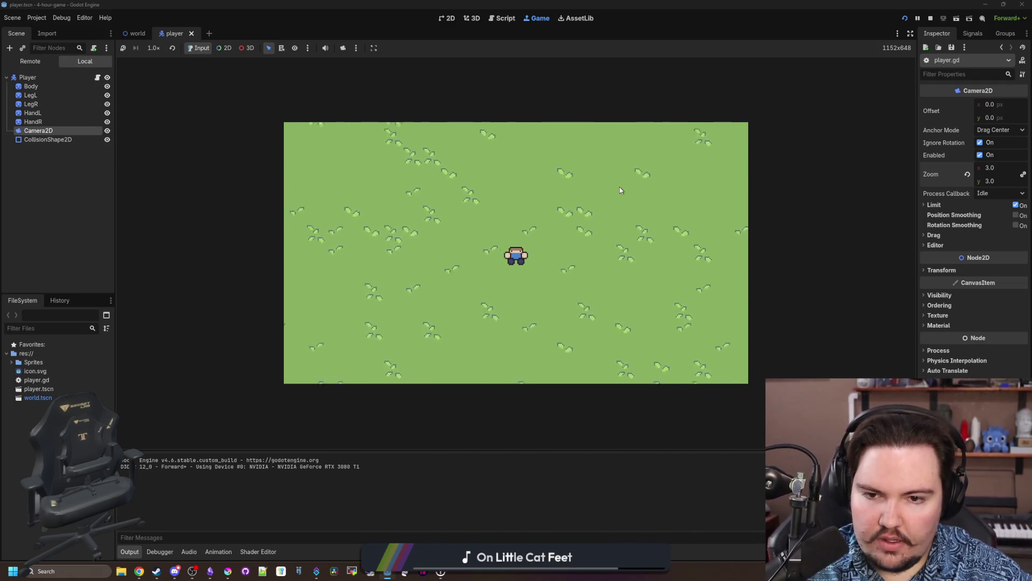
key("Up")
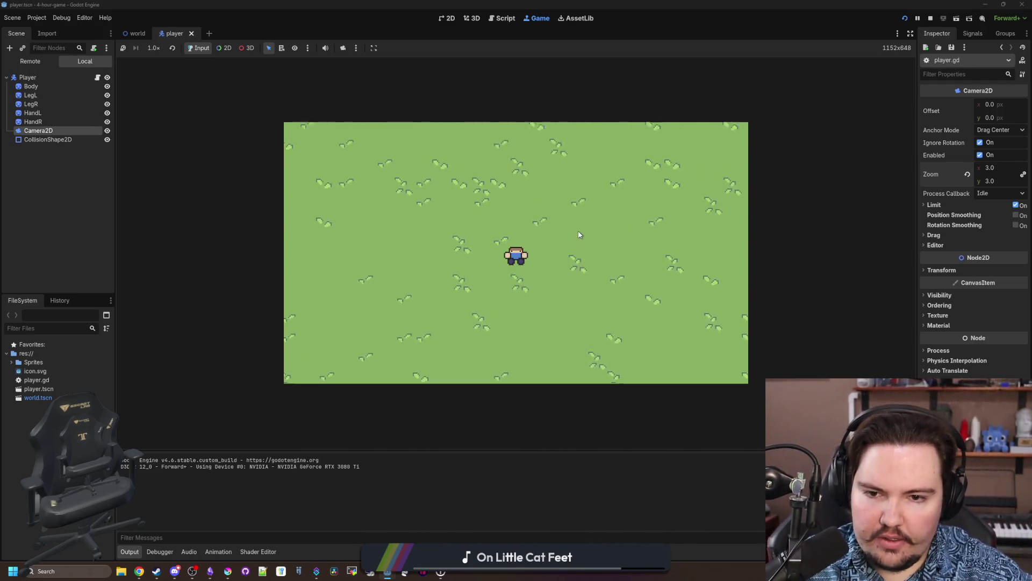
key("Down")
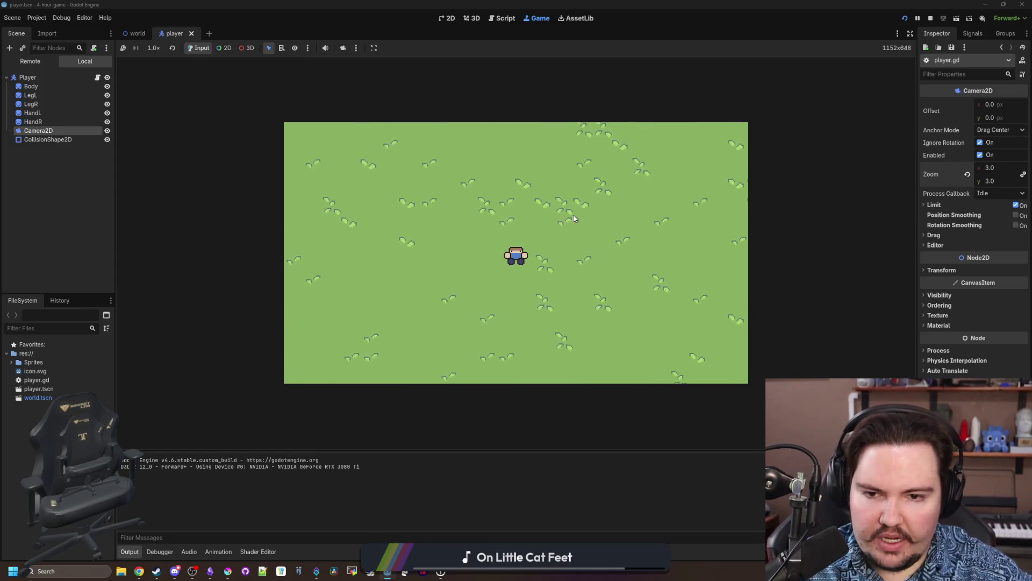
key("Right")
key("Down")
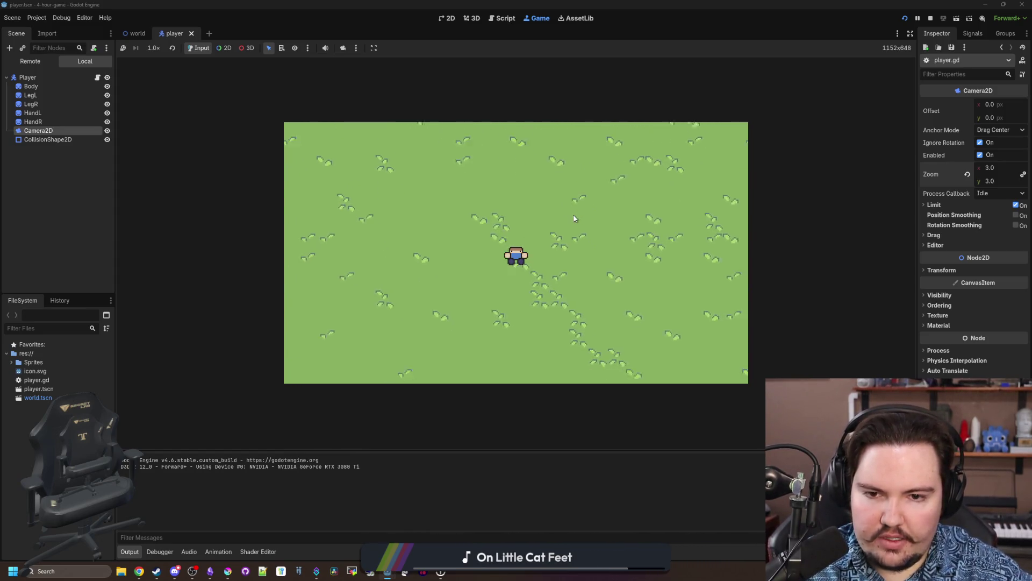
left_click(374, 48)
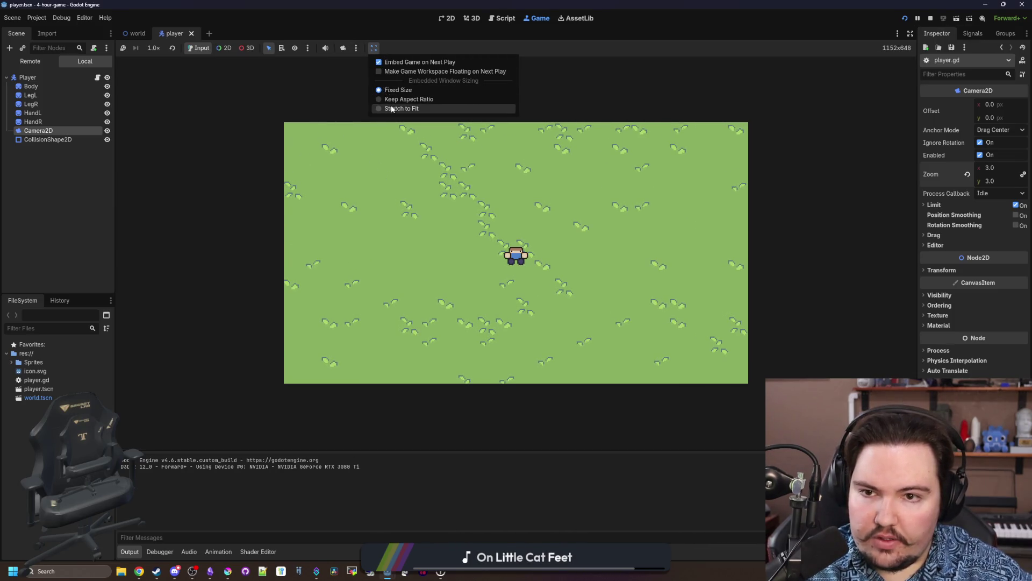
left_click(401, 109)
Walk a bit more, then stop the game and return to the delta*20 line in player.gd.
key("Left")
key("Down")
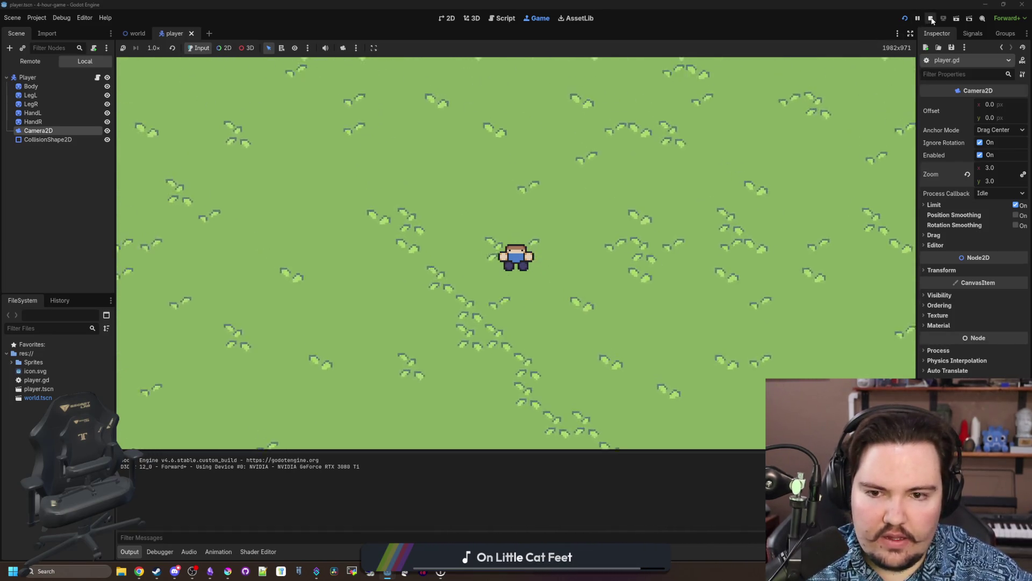
key("F8")
left_click(465, 151)
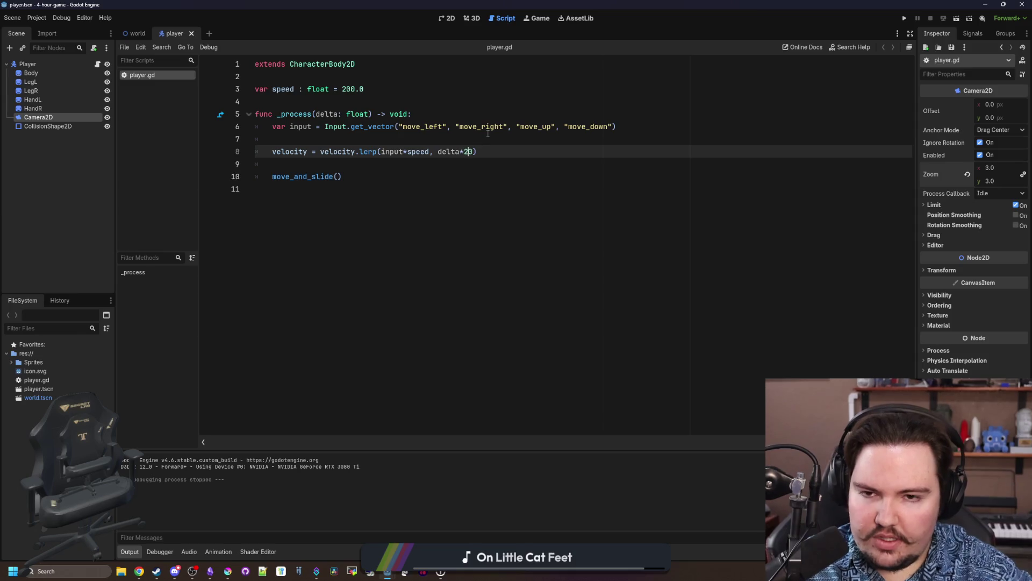
type("3")
Change delta*20 to delta*30 on line 8 and add a blank line below move_and_slide().
left_click(488, 137)
left_click(294, 159)
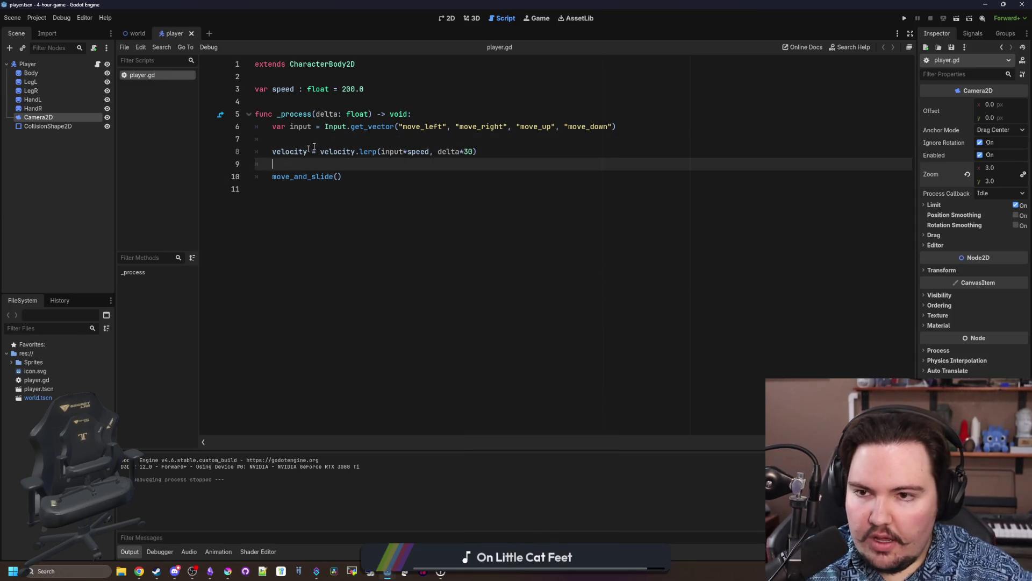
left_click(348, 192)
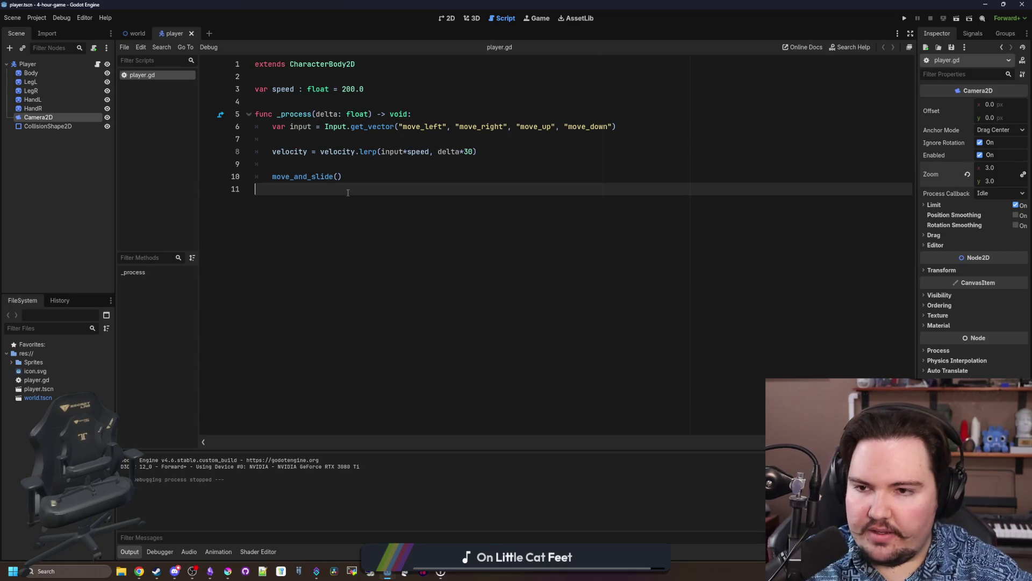
key("Return")
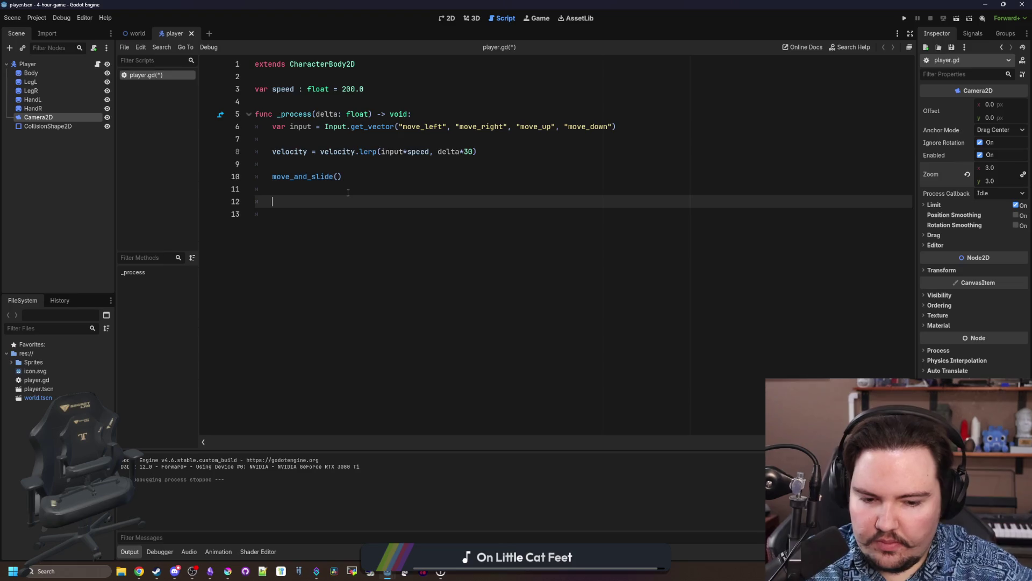
left_click(274, 208)
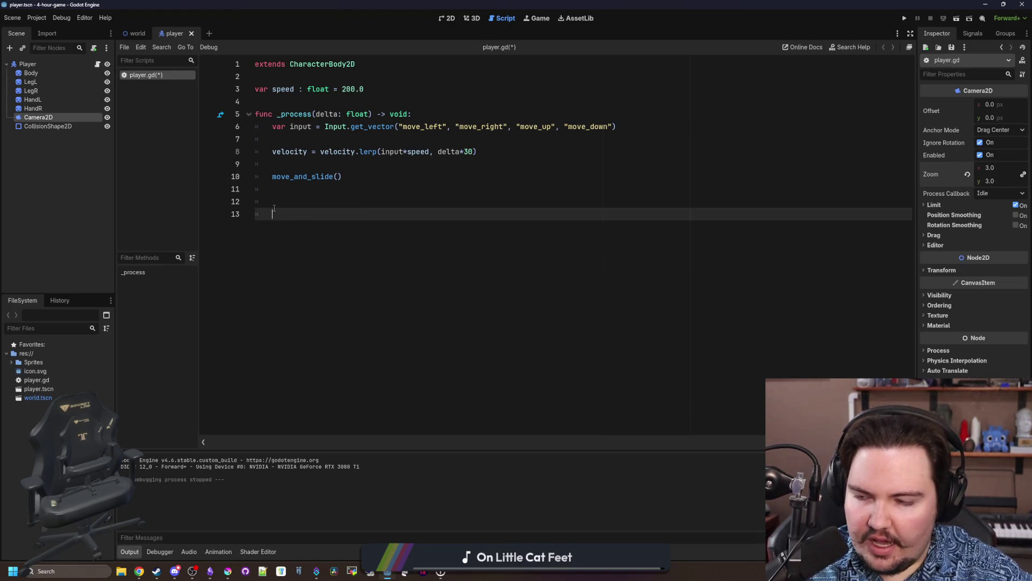
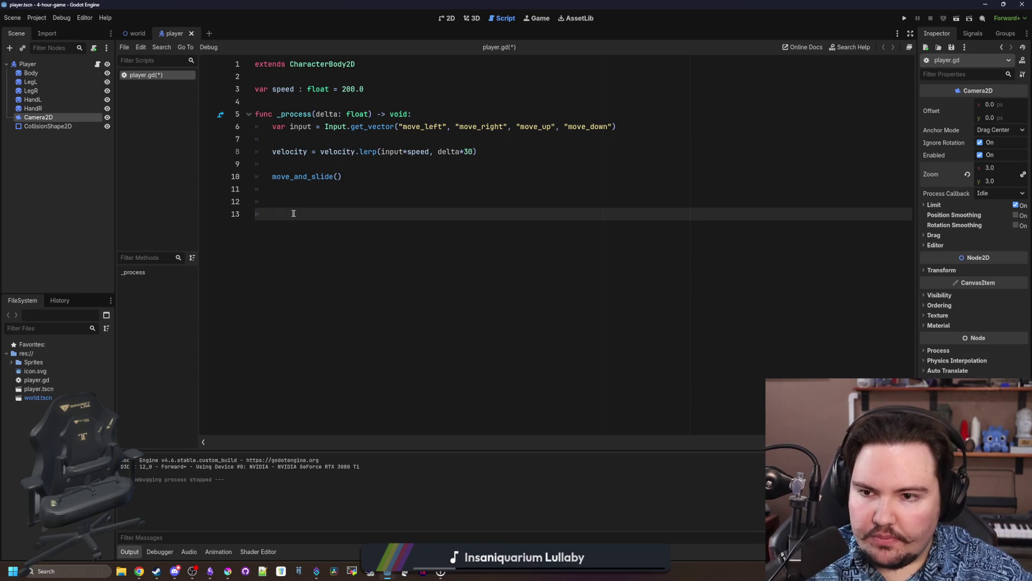
Bring up a new browser window over the Godot script editor to reach desmos.com.
key("super+2")
Go to desmos.com and start a new blank graph in the calculator.
type("d")
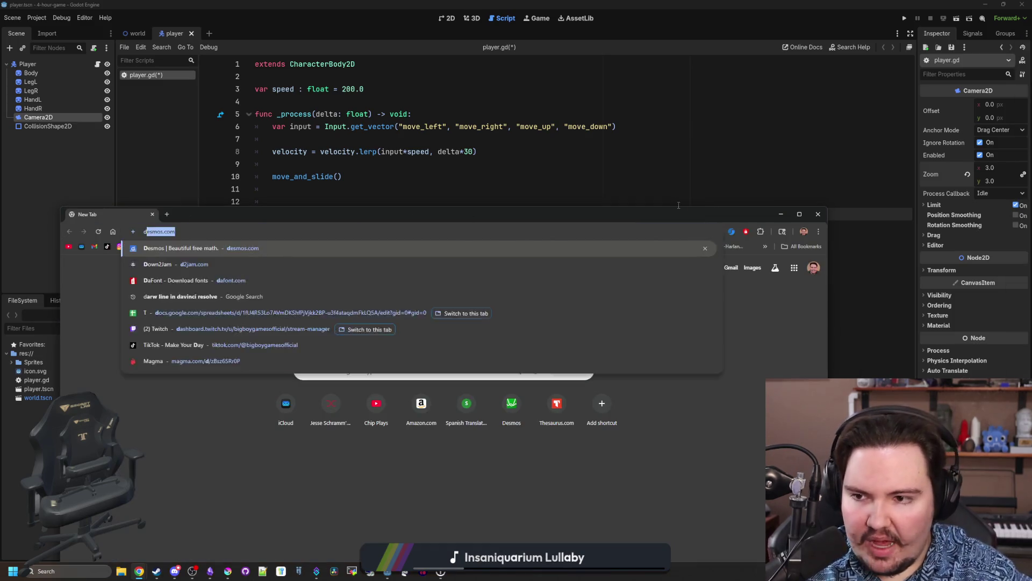
key("Return")
left_click(289, 414)
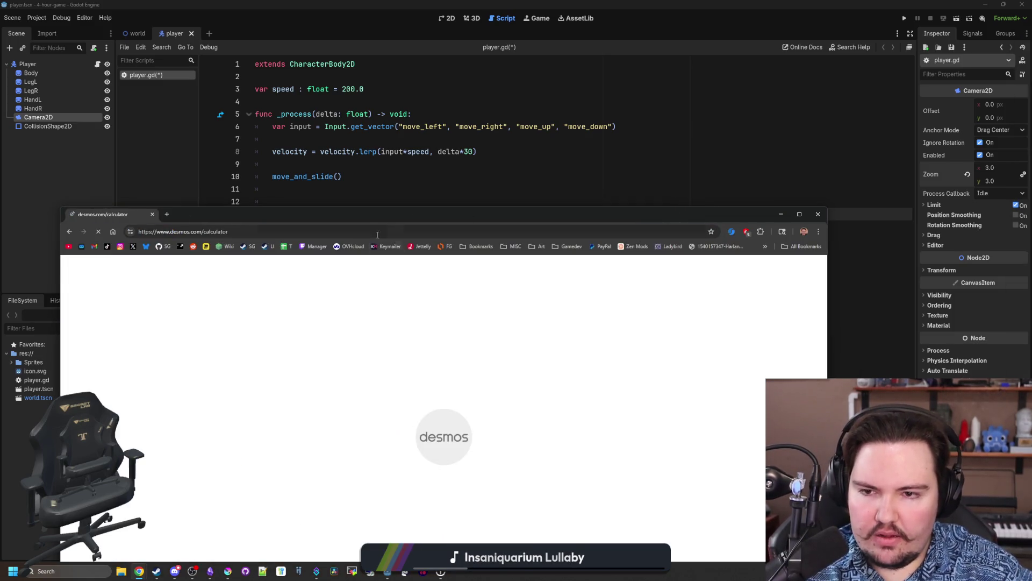
left_click_drag(395, 216, 443, 113)
Plot sin(x) and pan the graph to see more of the curve.
type("sin(X")
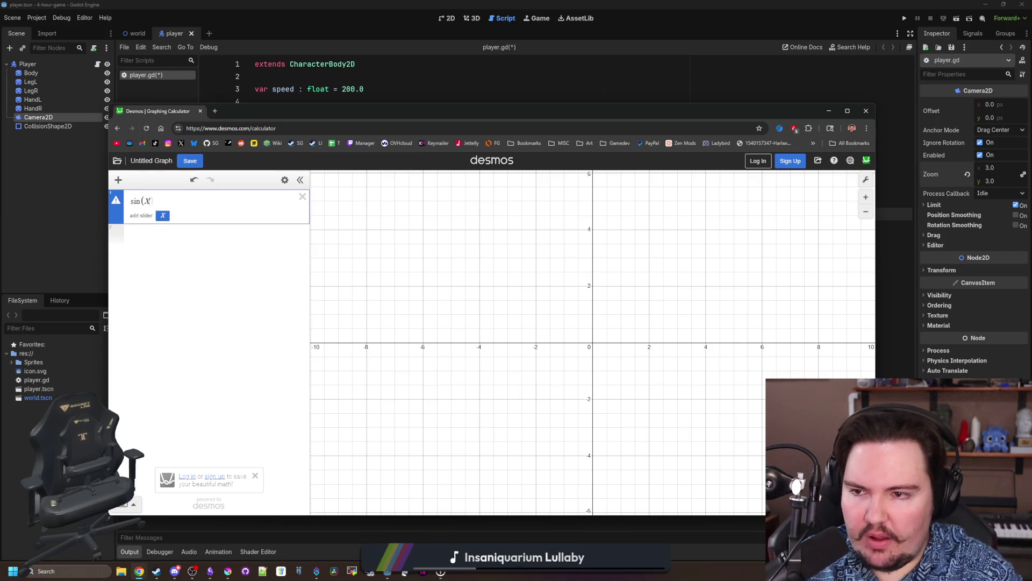
key("BackSpace")
type("x")
mouse_move(685, 322)
left_mouse_down()
mouse_move(607, 333)
mouse_move(429, 321)
left_mouse_up()
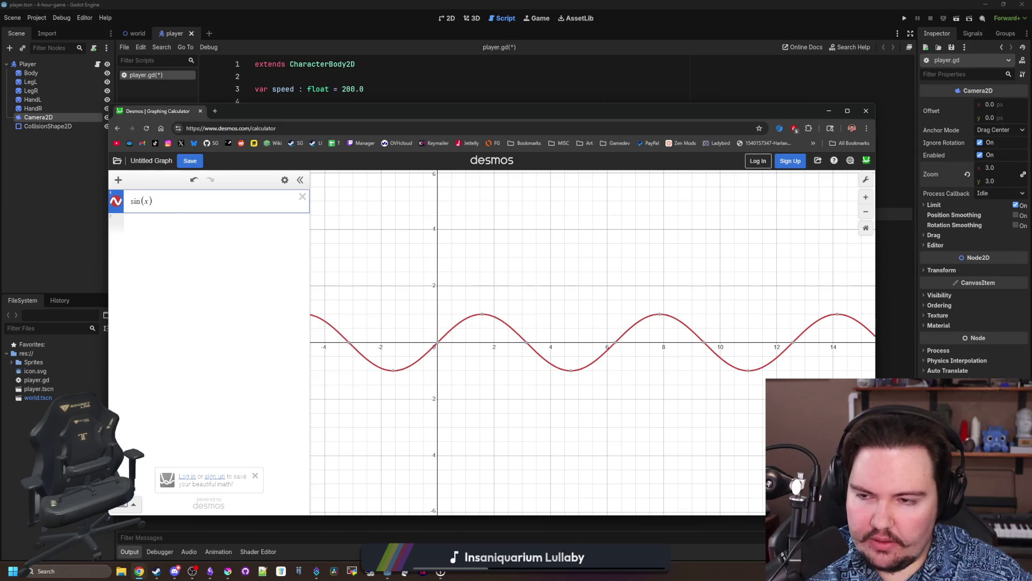
Change the expression to abs(sin(x)), then return to the Godot player script.
type("abs(")
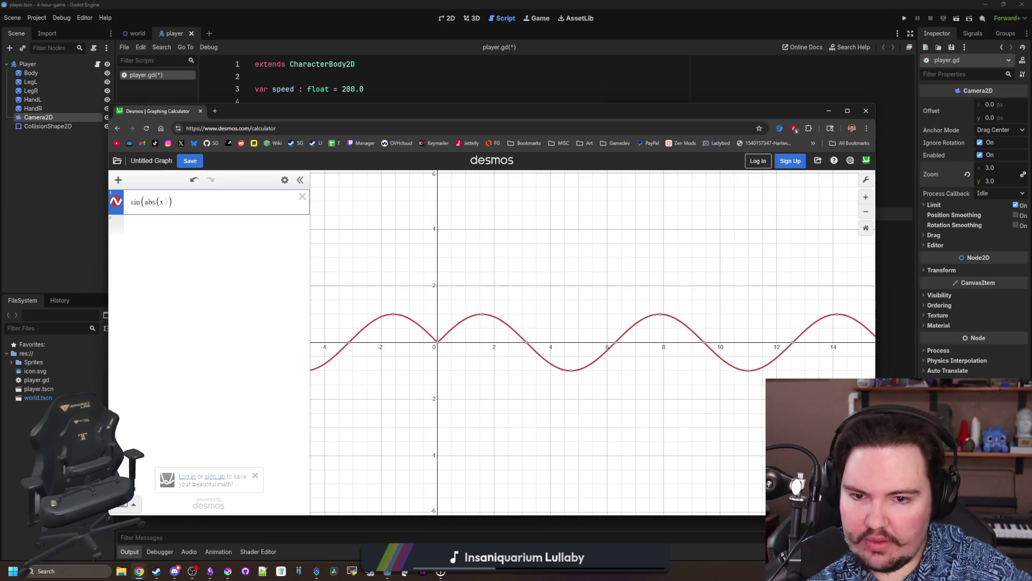
scroll(369, 299, "down", 5)
scroll(405, 300, "up", 3)
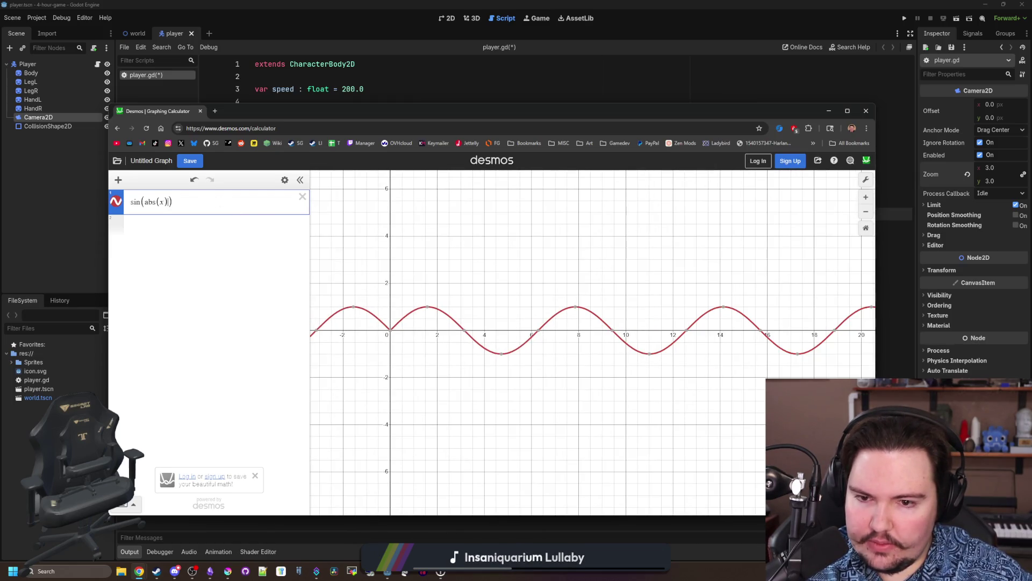
key("Left")
key("Left")
key("Left")
key("BackSpace")
key("BackSpace")
key("BackSpace")
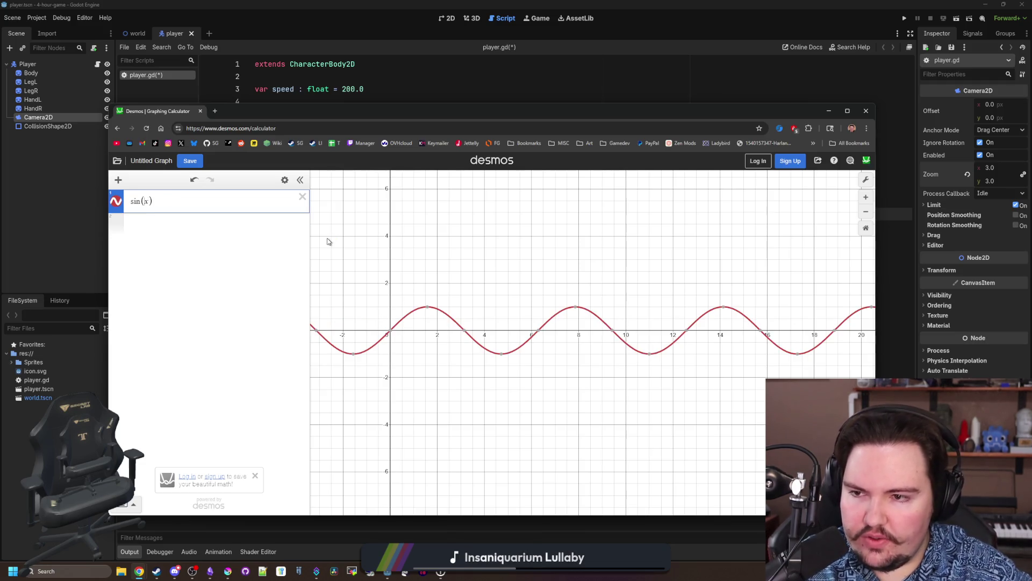
type("abs(")
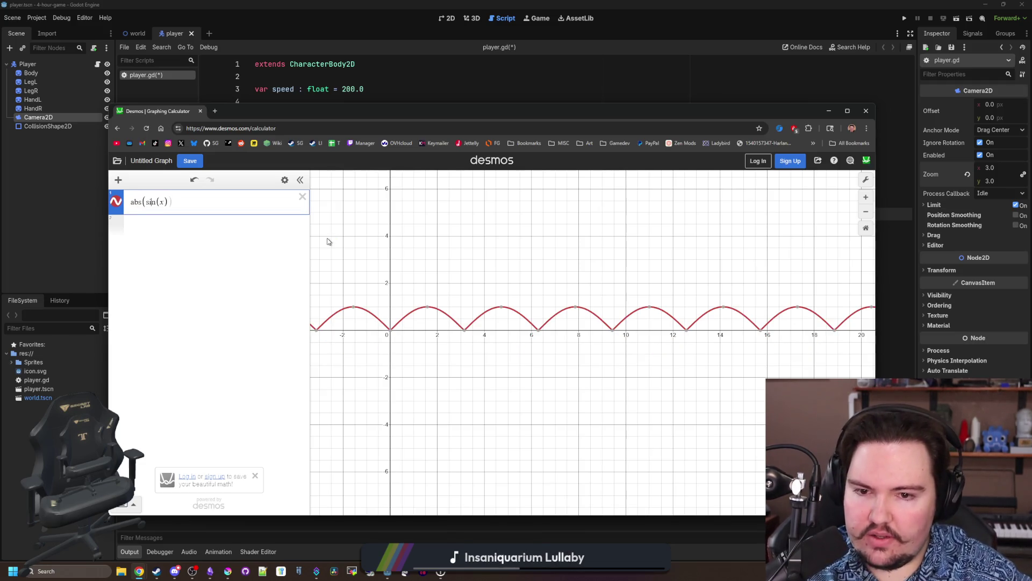
key("alt+Tab")
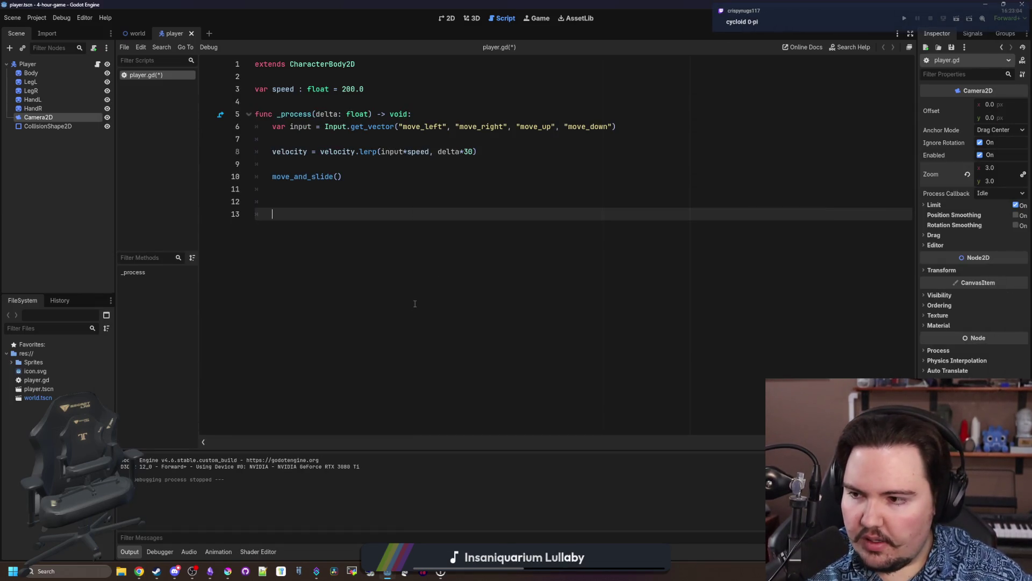
left_click(282, 205)
Insert a $LegL line above move_and_slide() using sin(global_position.x).
left_click(312, 163)
key("Return")
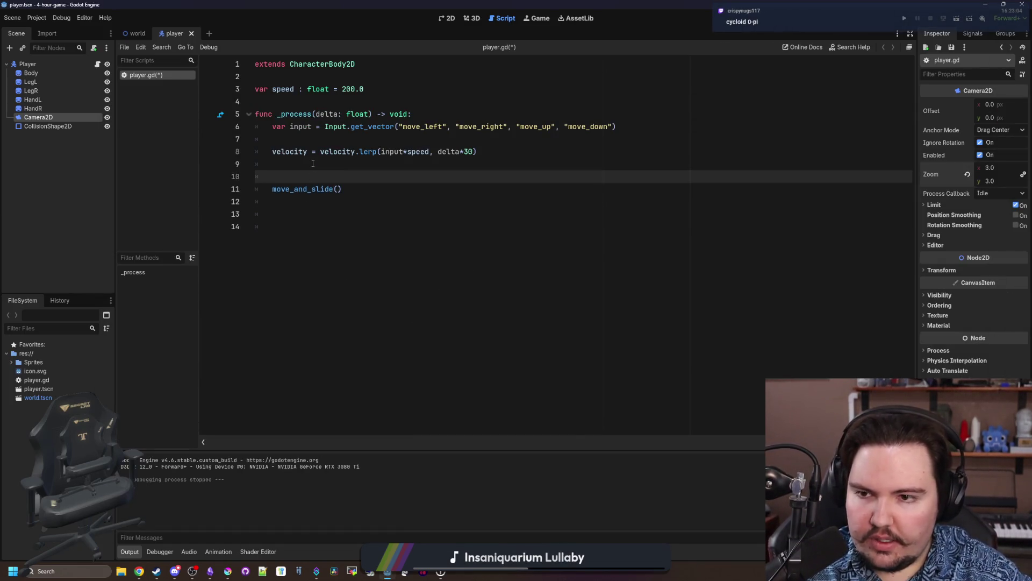
key("Return")
key("Up")
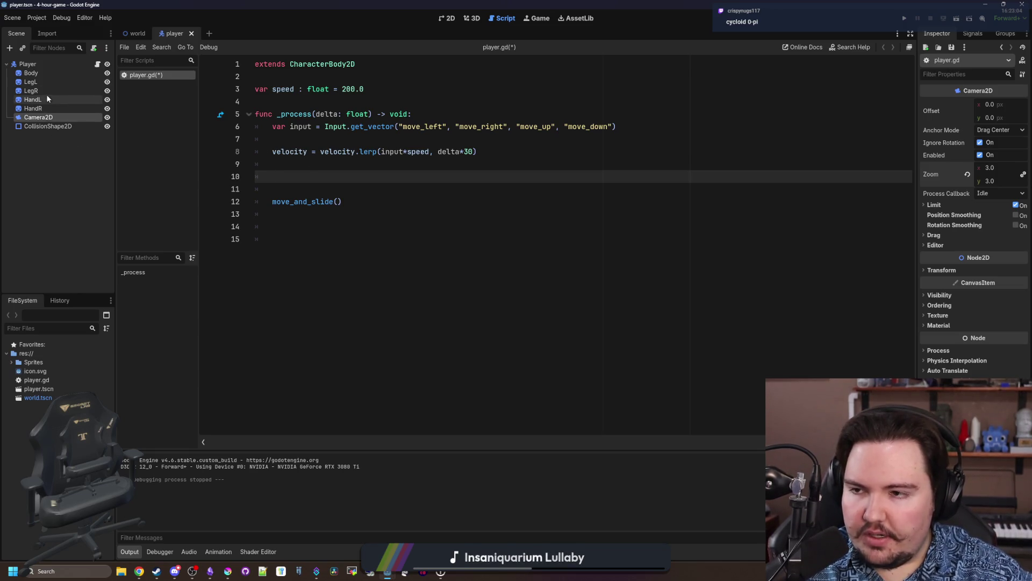
mouse_move(47, 83)
left_mouse_down()
mouse_move(347, 188)
mouse_move(348, 179)
left_mouse_up()
type("= sin")
key("Return")
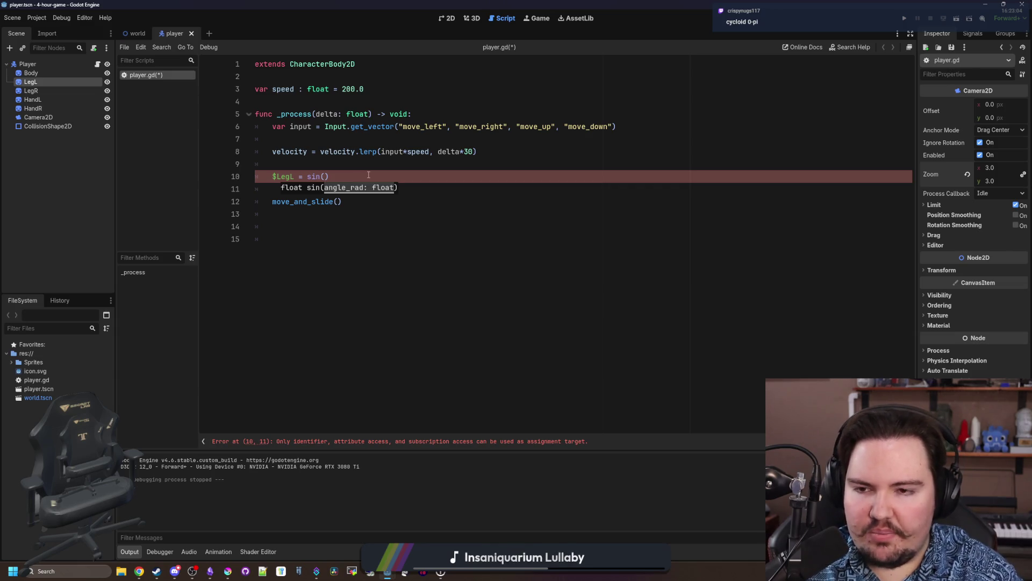
type("global_")
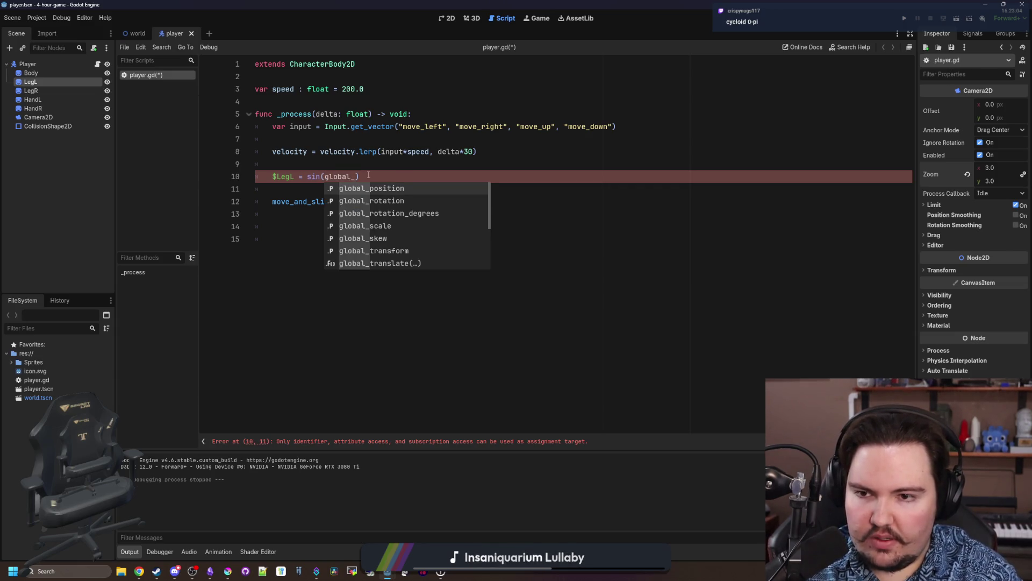
type("position/")
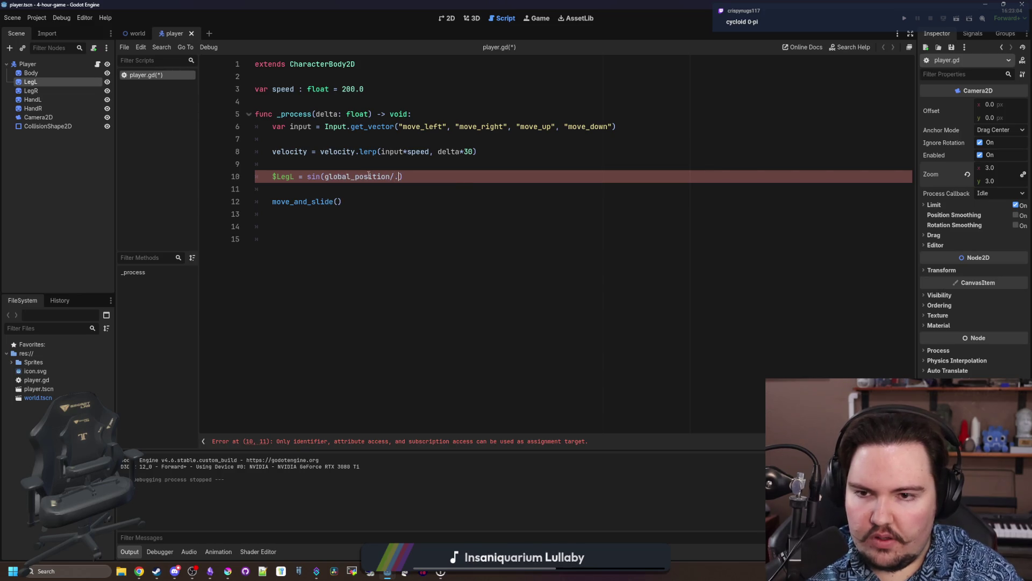
type(".x")
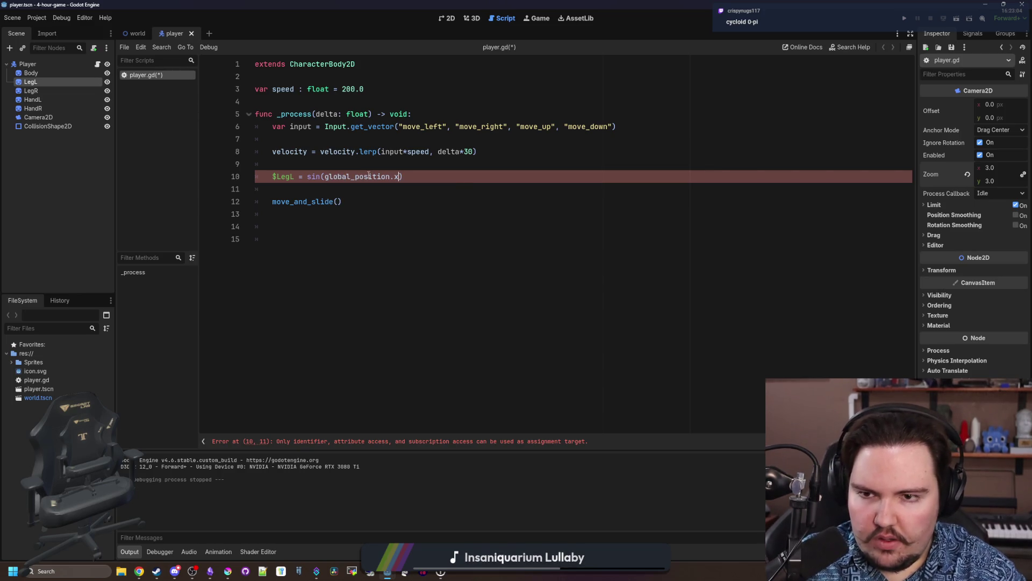
Complete it as $LegL.position.y = abs(sin(global_position.x)) and save.
key("ctrl+Left")
key("ctrl+Left")
key("ctrl+Left")
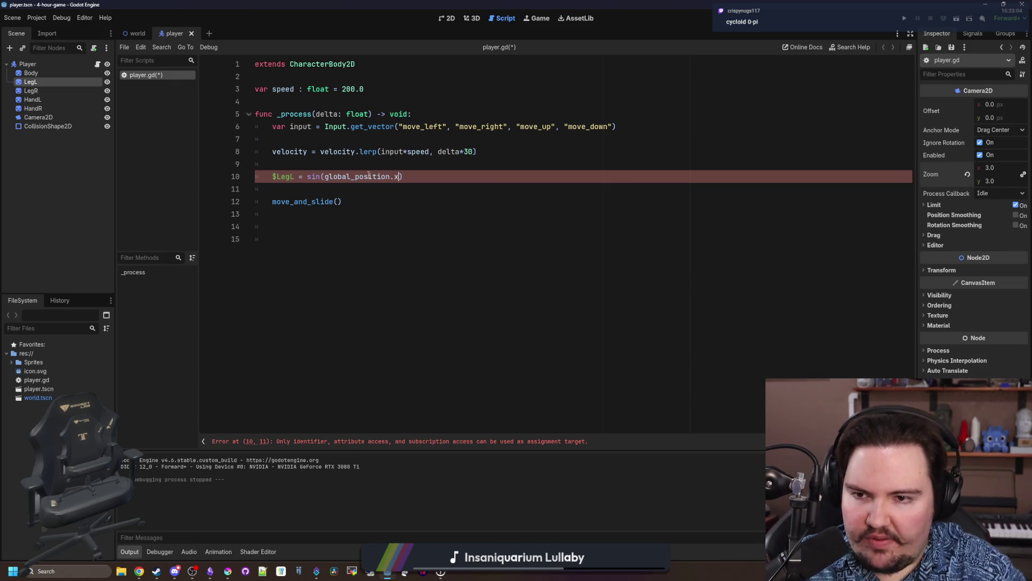
type("abs(")
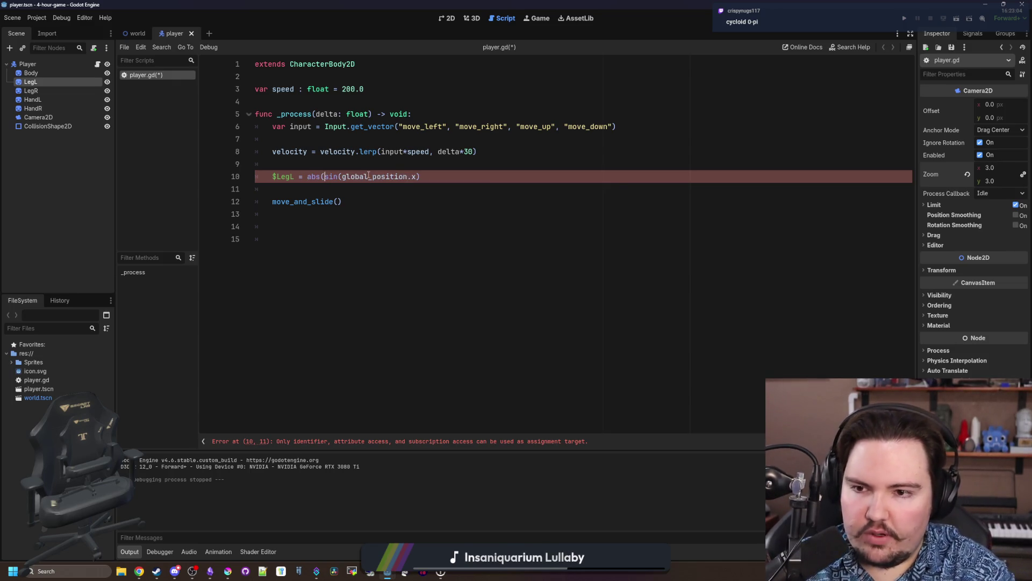
type(")")
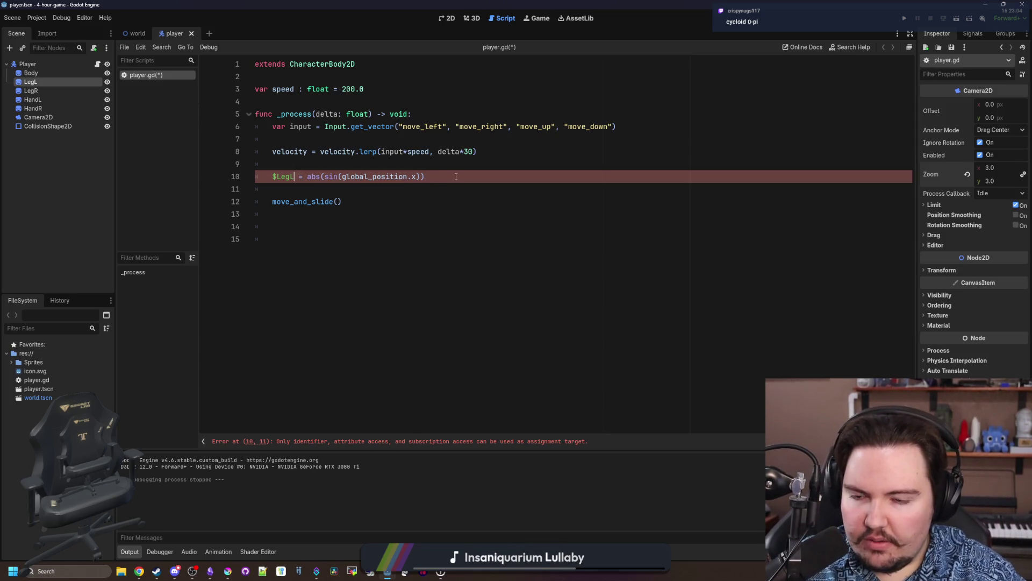
type(".pos")
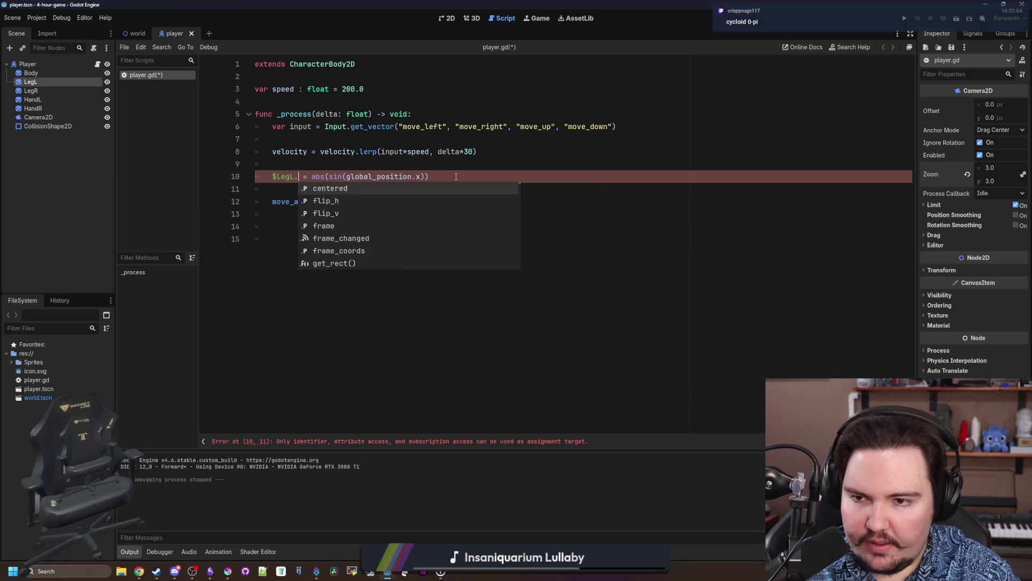
type("ition.y")
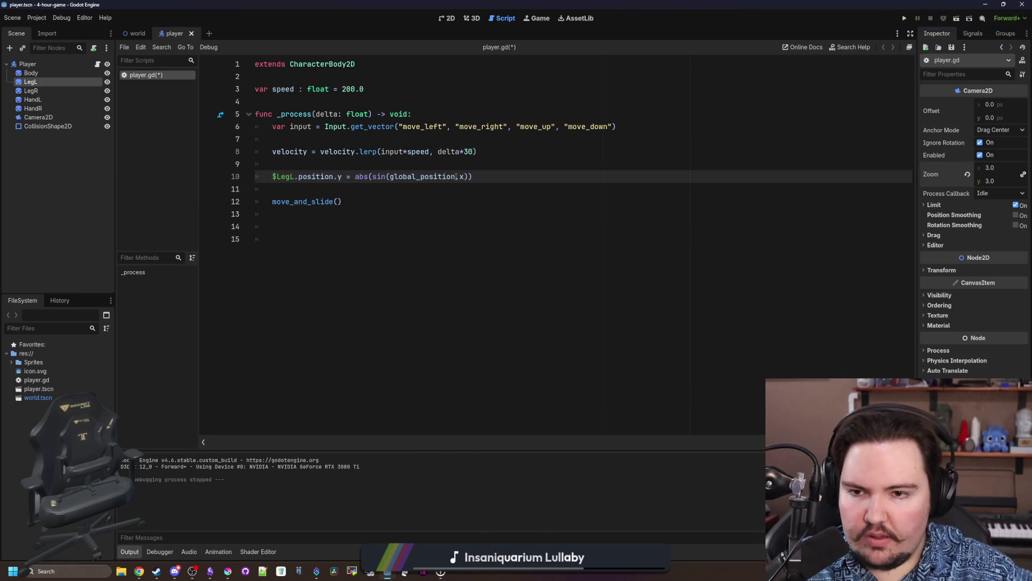
left_click(458, 161)
key("ctrl+s")
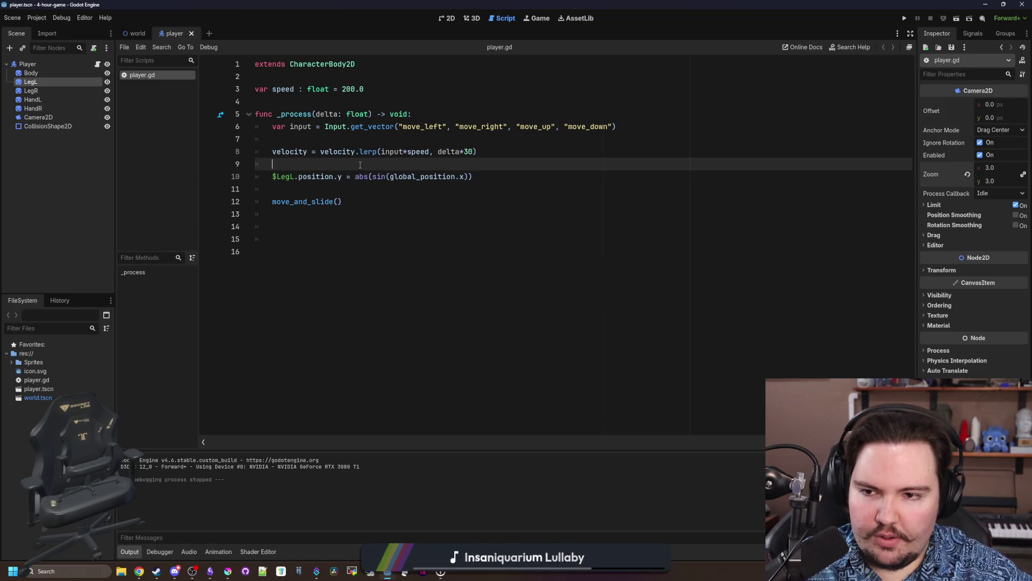
Duplicate the line for $LegR with the same formula, save, and return to Desmos.
left_click_drag(472, 177, 273, 179)
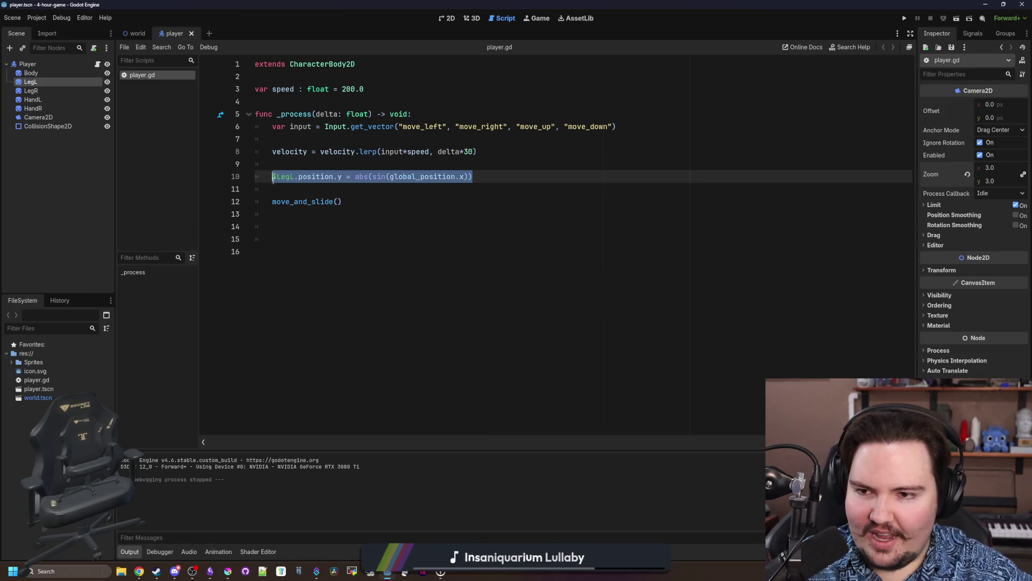
key("ctrl+c")
left_click(542, 180)
key("Return")
key("ctrl+v")
key("BackSpace")
type("R")
left_click(477, 151)
key("ctrl+s")
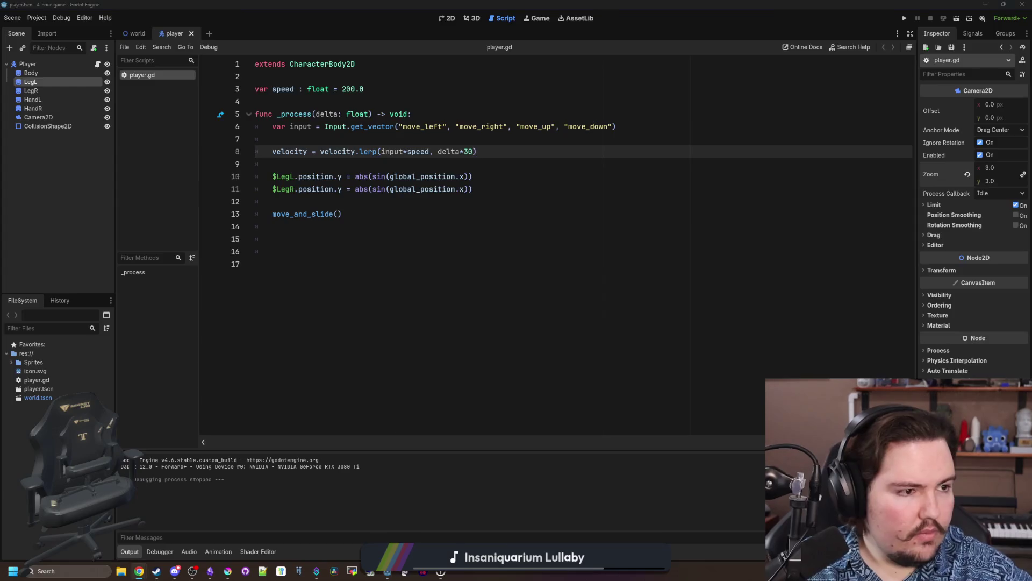
key("alt+Tab")
Try phase shifts in Desmos and settle on abs(sin(x+pi/2)).
type("-a")
key("BackSpace")
key("BackSpace")
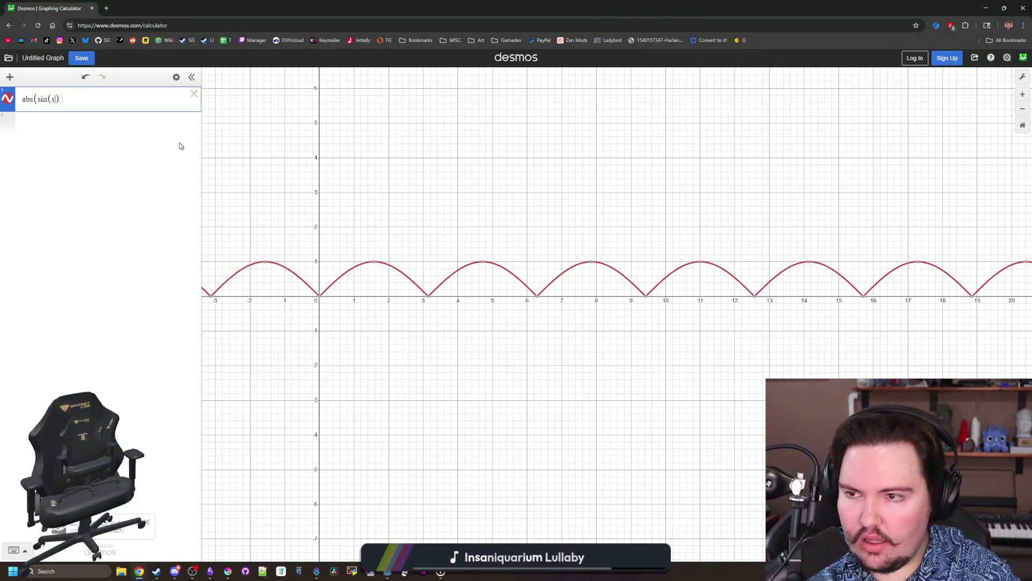
type("+a")
key("BackSpace")
key("BackSpace")
type("+pi")
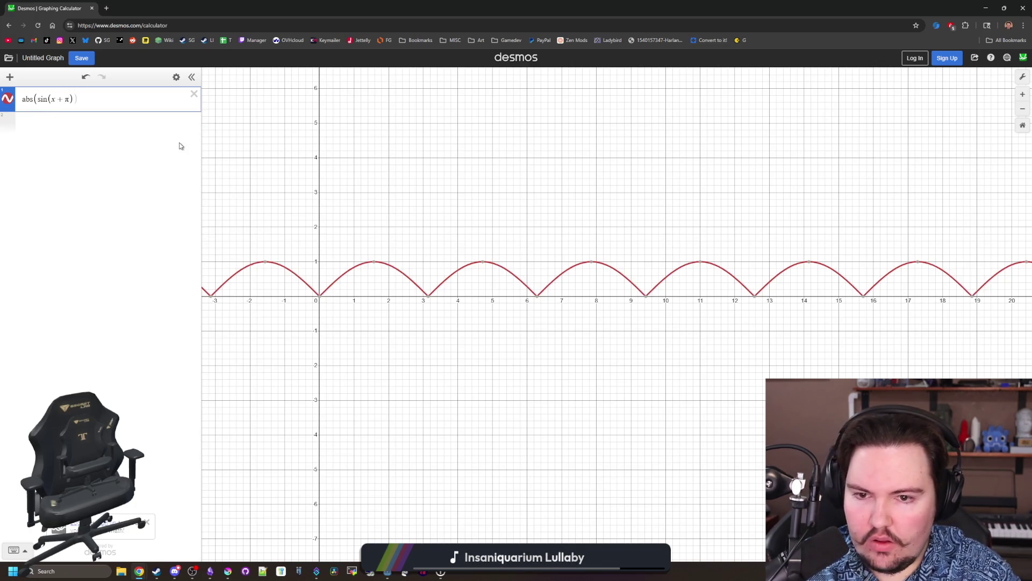
type("/2")
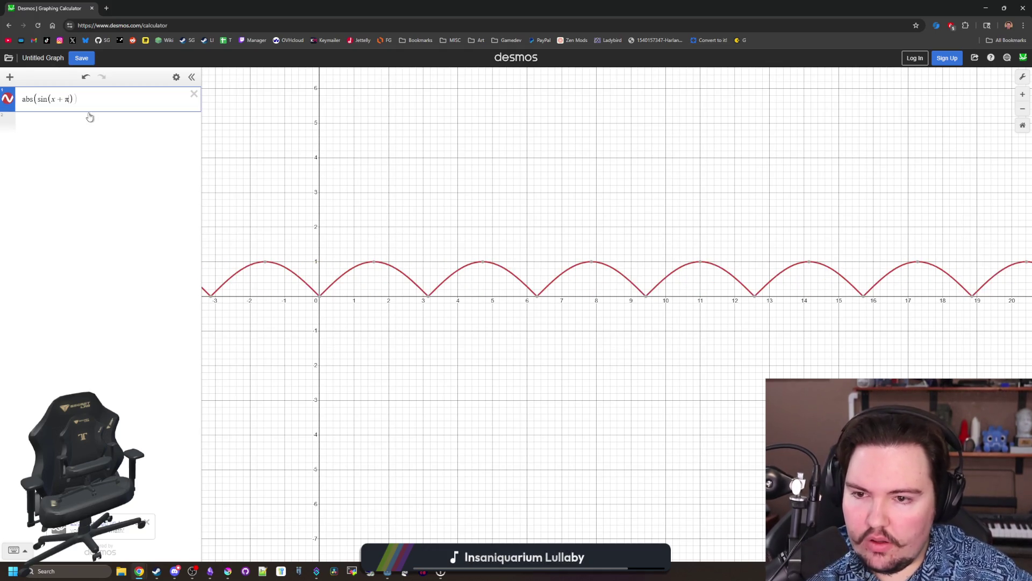
key("alt+Tab")
Add + PI/2.0 after global_position.x in the $LegR line.
left_click(476, 189)
key("Left")
key("Left")
type("+ PI/2.0")
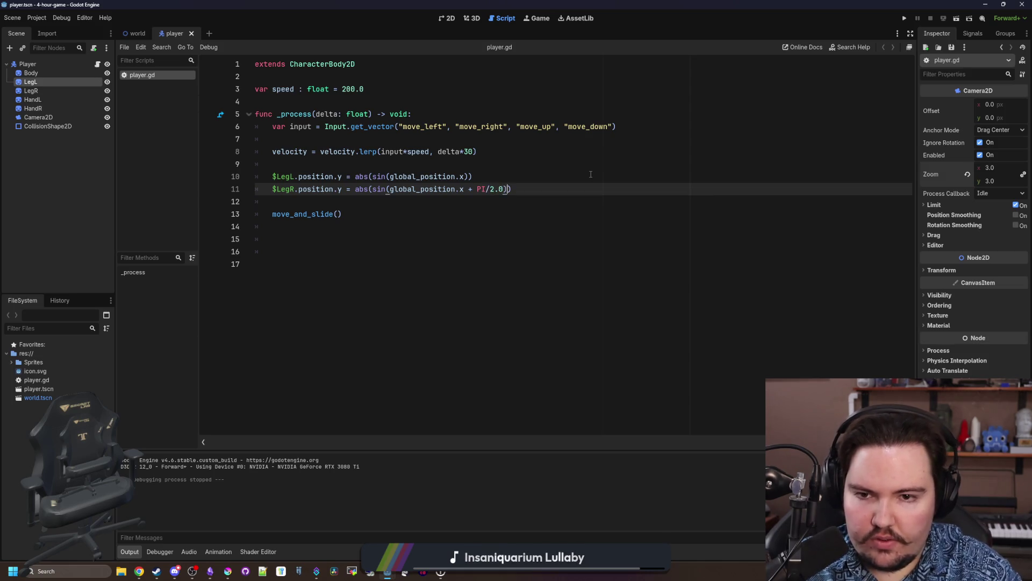
Wrap PI/2.0 in parentheses on the $LegR line, save, and run the project.
key("Left")
key("Left")
key("Left")
type("(")
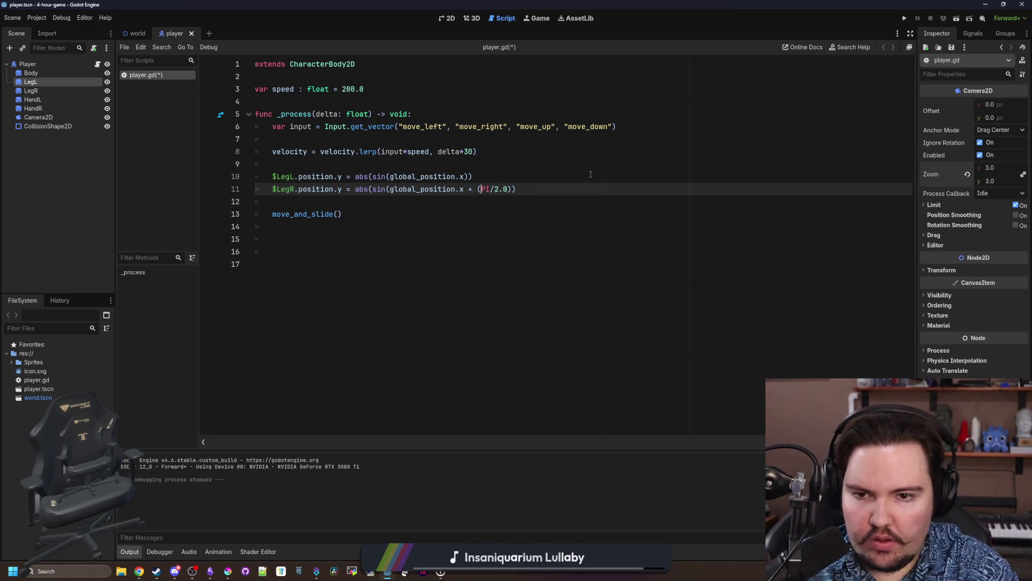
key("End")
type(")")
key("ctrl+s")
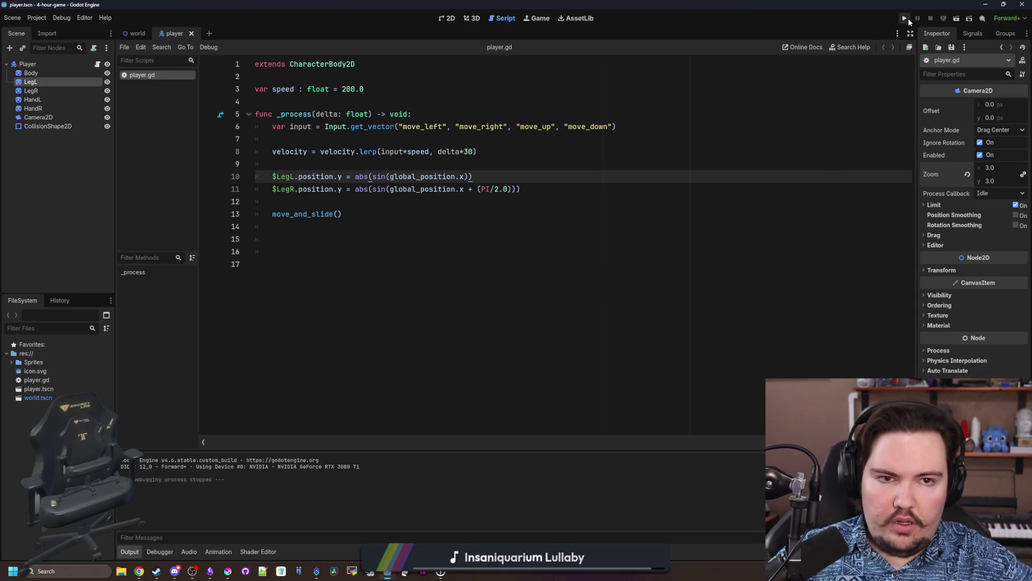
left_click(906, 18)
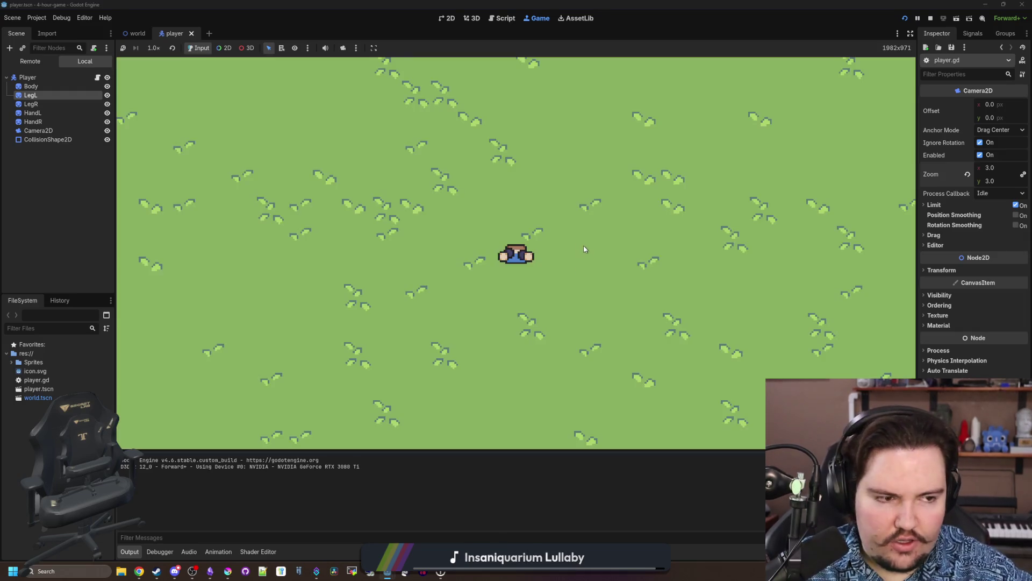
Walk the player up, left and down with W, A, S, then stop the game.
key("w")
key("a")
key("s")
left_click(930, 18)
Add an if velocity.length() > 0.0: / else: block above the leg lines.
left_click(326, 201)
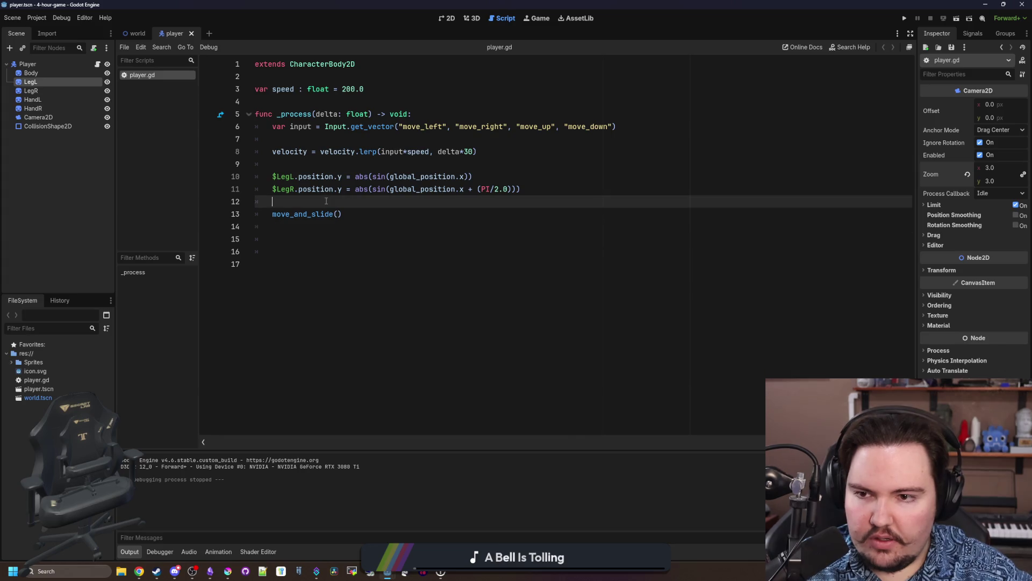
left_click(337, 169)
left_click(357, 200)
left_click(359, 168)
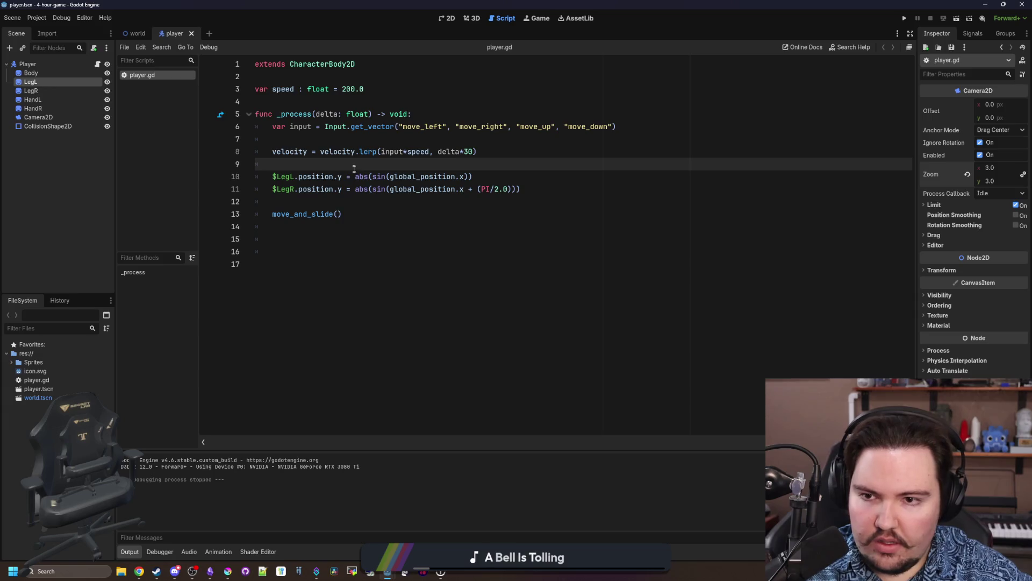
key("Return")
key("Return")
key("Up")
type("if vel")
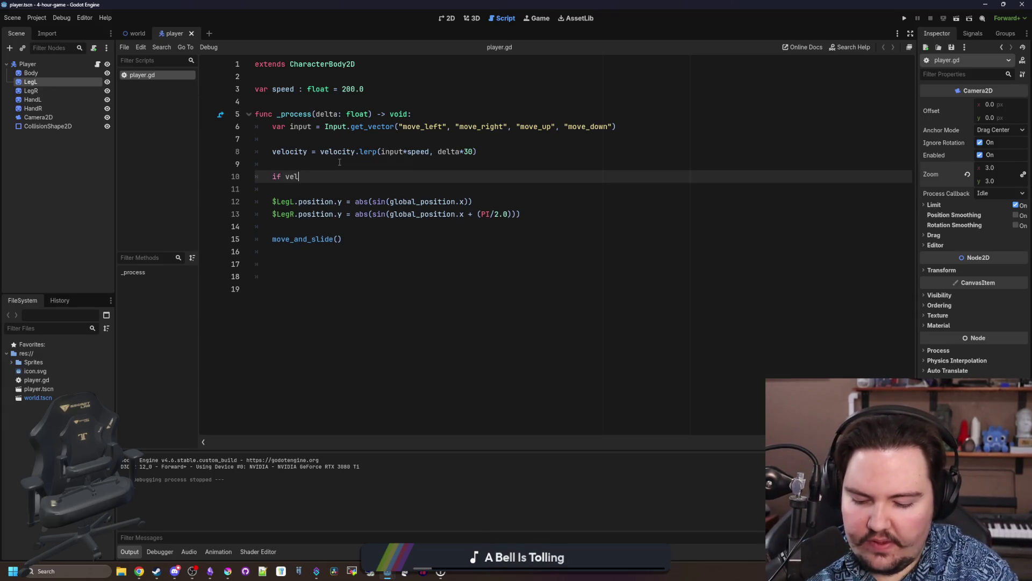
type("ocity.length")
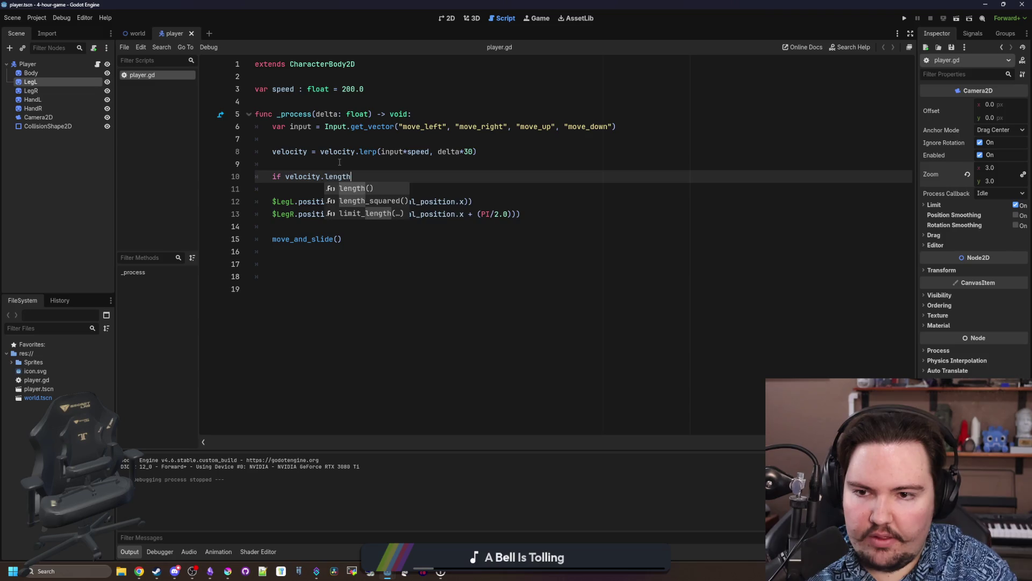
type("() > 0.0:")
key("Return")
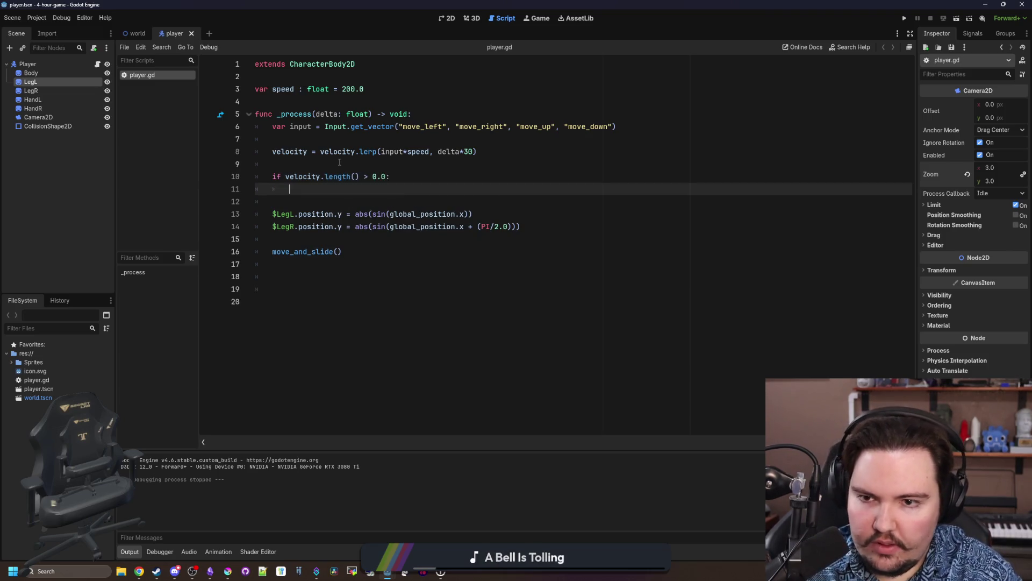
key("Return")
type("else:")
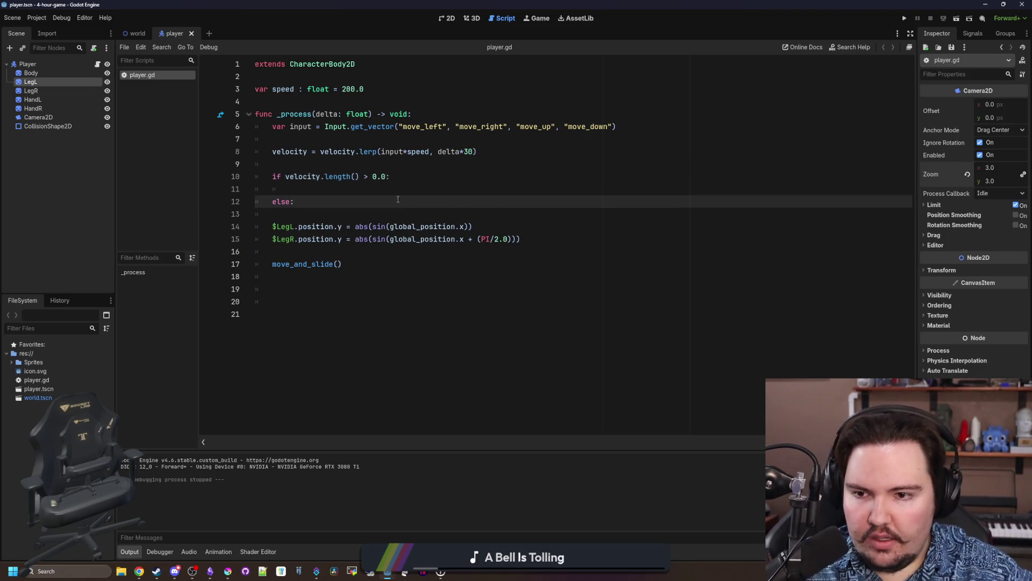
Indent the two leg position lines and paste a copy under the if branch.
key("Down")
key("Down")
key("Down")
key("End")
key("shift+Up")
key("shift+Home")
key("Tab")
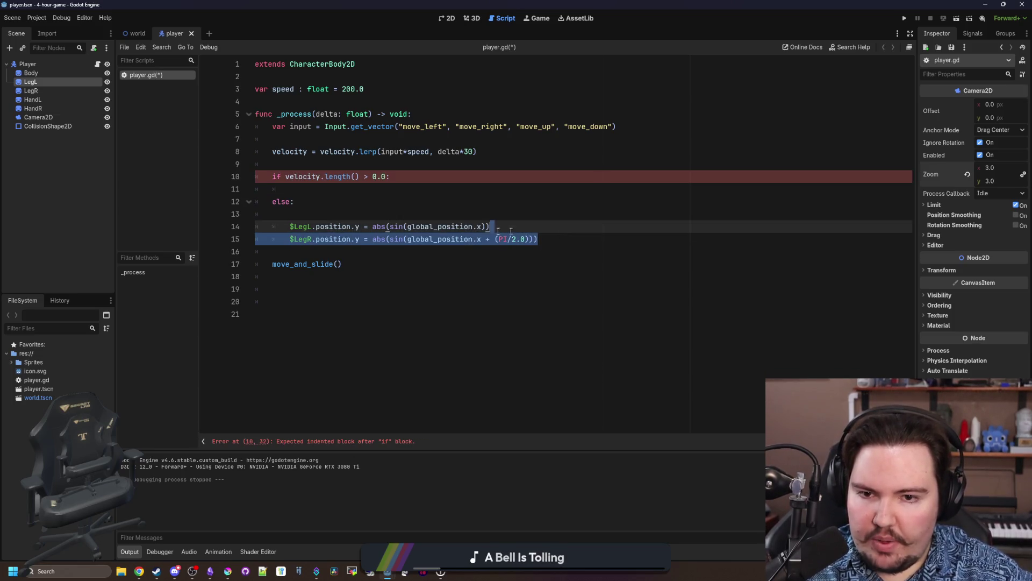
key("ctrl+c")
left_click(295, 190)
key("ctrl+v")
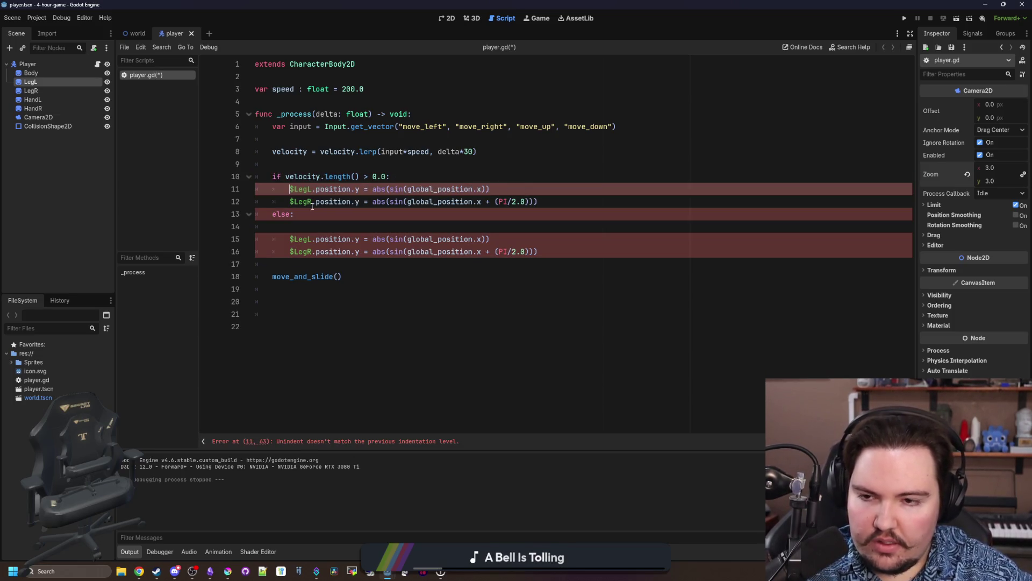
left_click(307, 215)
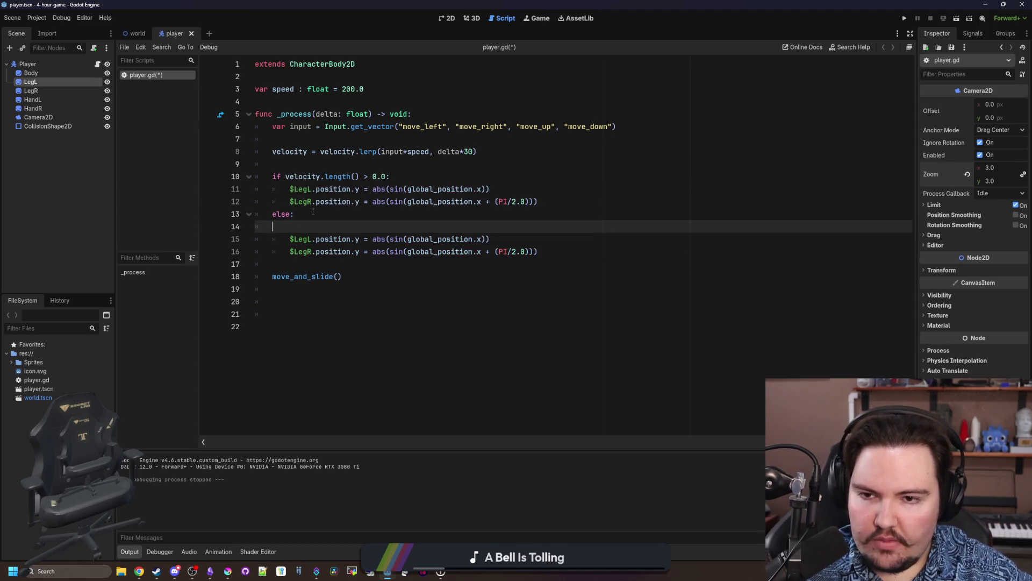
key("Delete")
Declare var legLTarget : float = 0.0 and var legRTarget : float = 0.0 above the if.
left_click(379, 170)
left_click(384, 165)
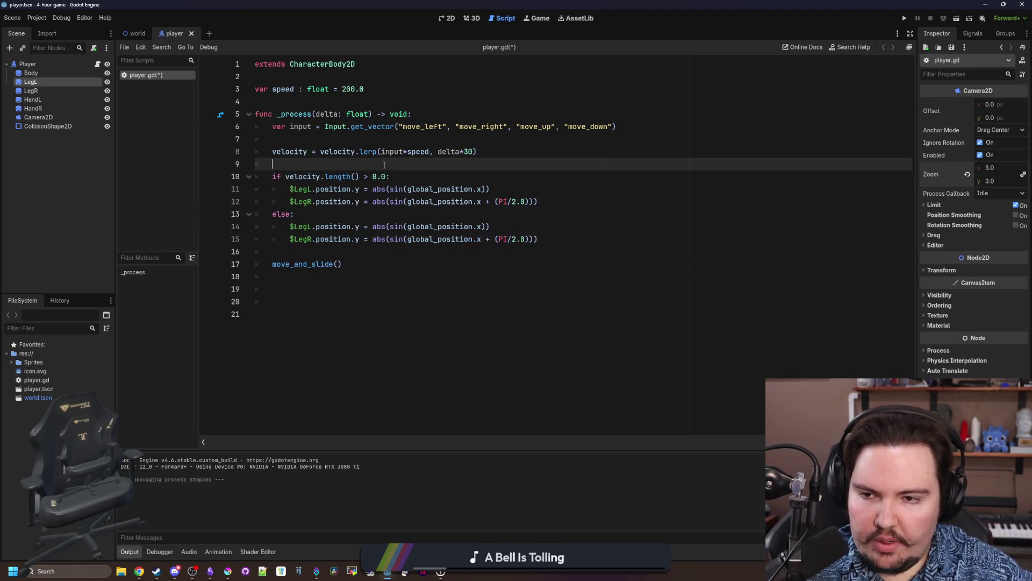
key("Return")
key("Return")
key("Up")
type("var legLTarget")
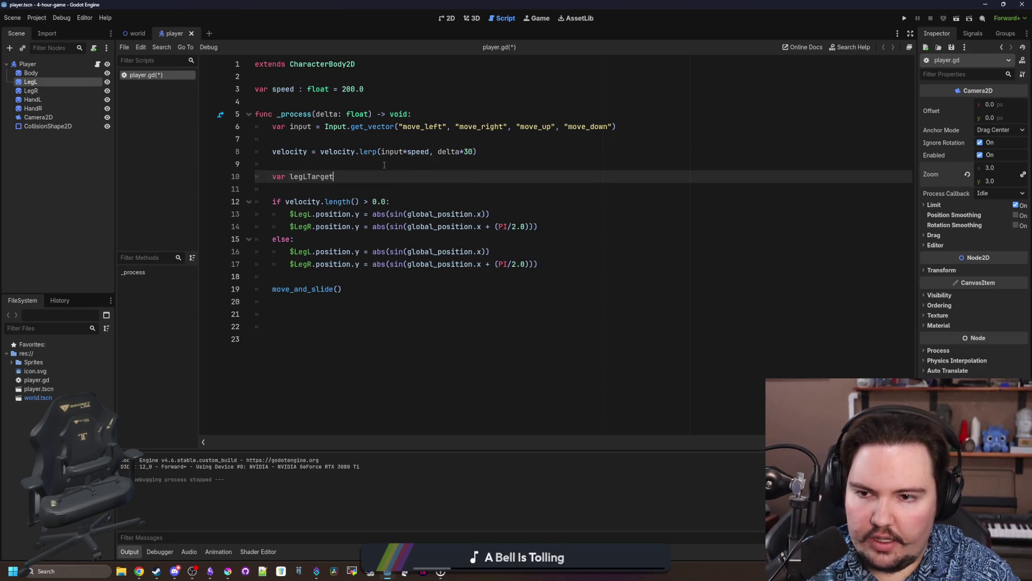
key("Return")
type("var legRTarget ")
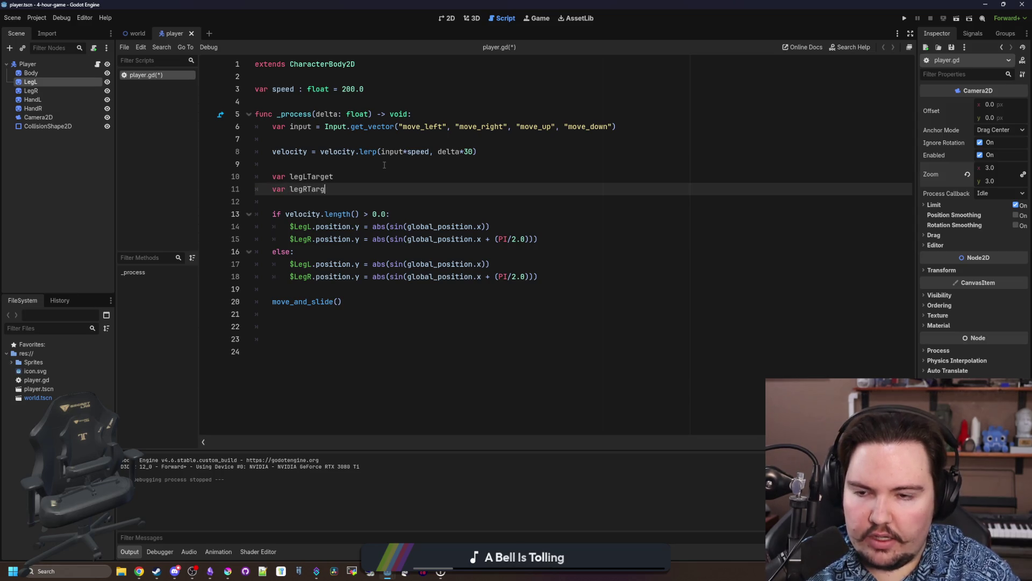
type(": float = 0")
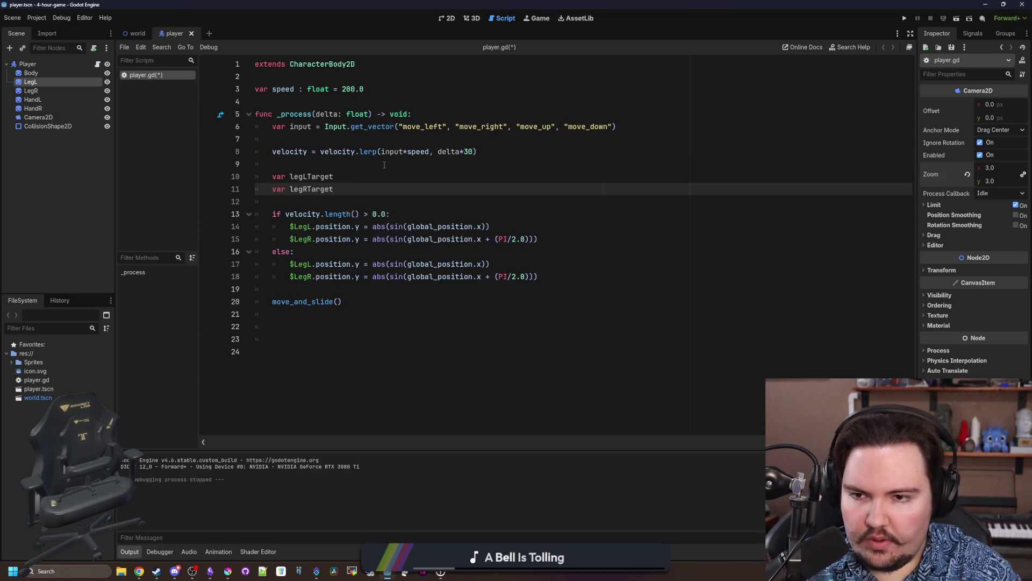
key("Up")
type("float = 0")
left_click_drag(384, 165, 397, 209)
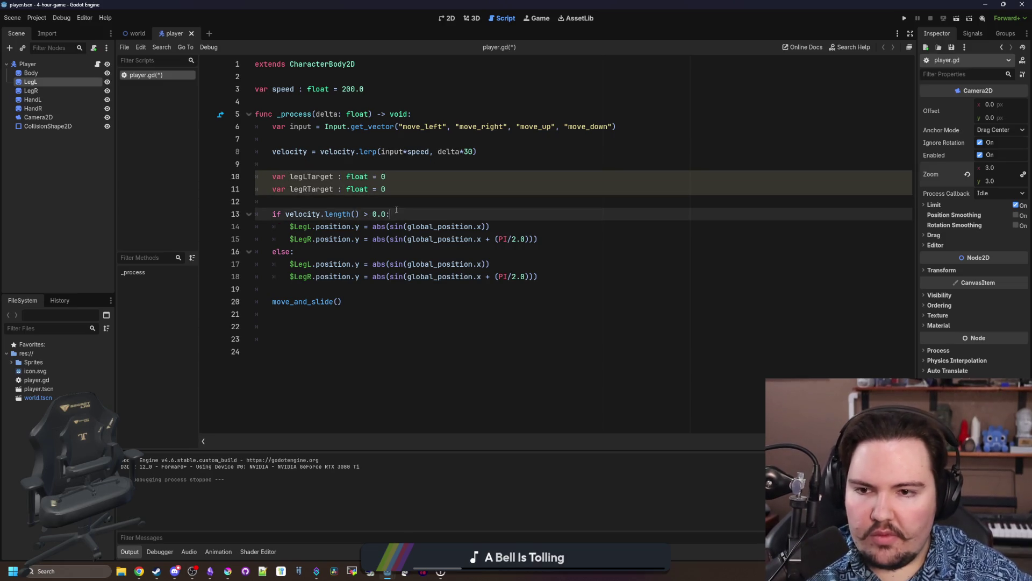
left_click(397, 193)
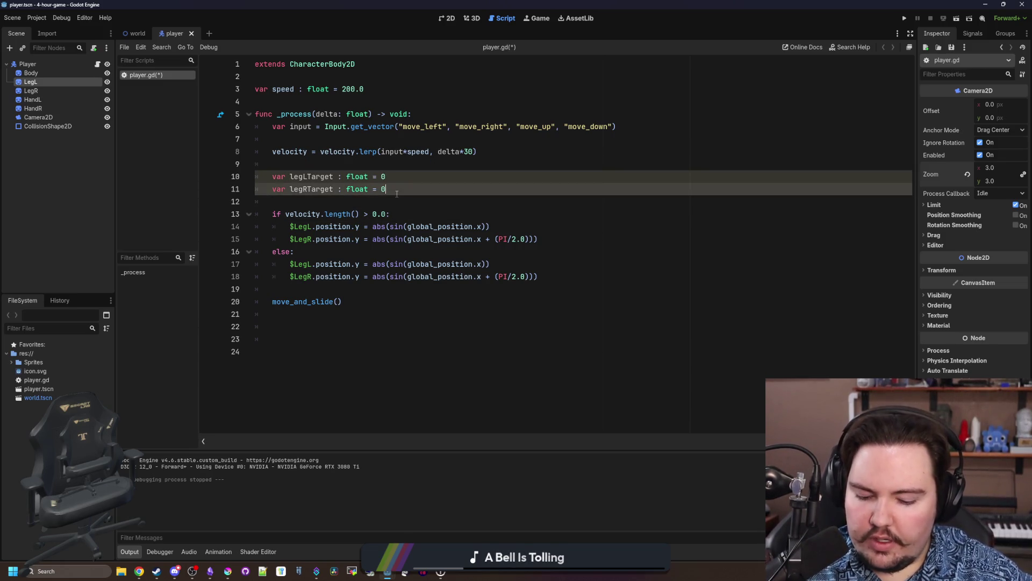
type("0")
left_click(393, 176)
type(".0")
Turn the left leg line in the if branch into legLTarget = abs(sin(global_position.x)).
left_click(377, 221)
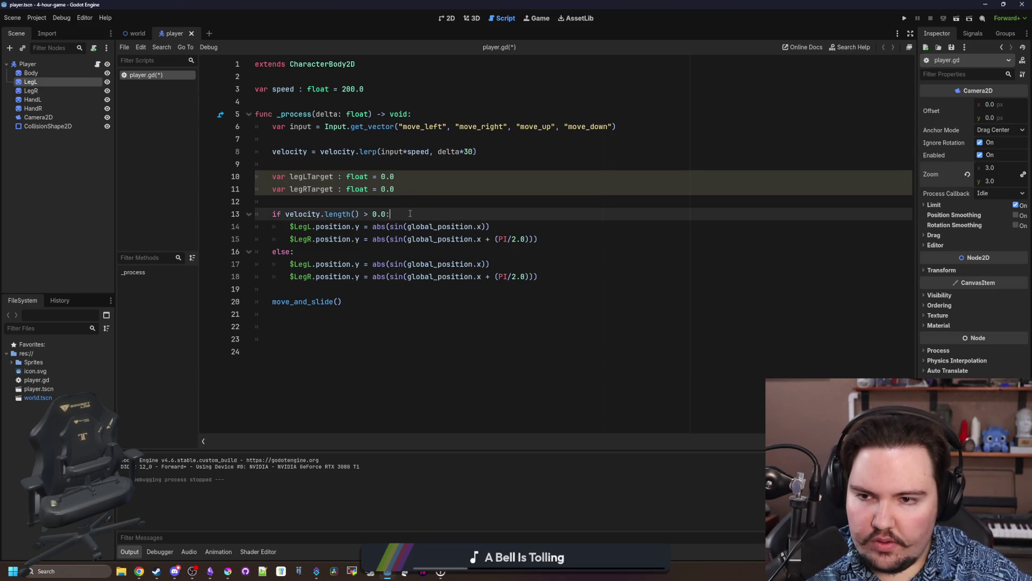
key("Return")
type("l")
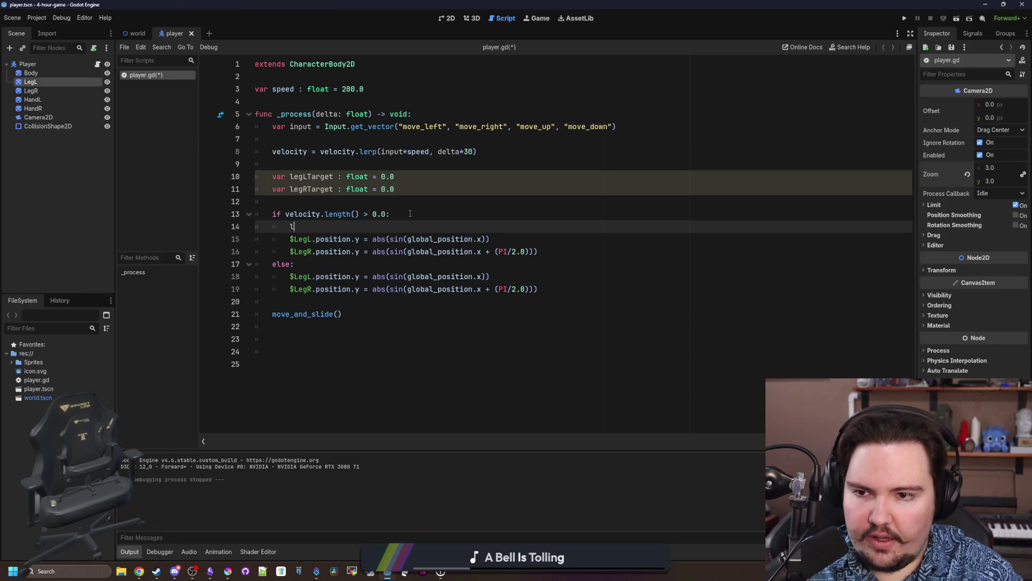
type("egLTarget =")
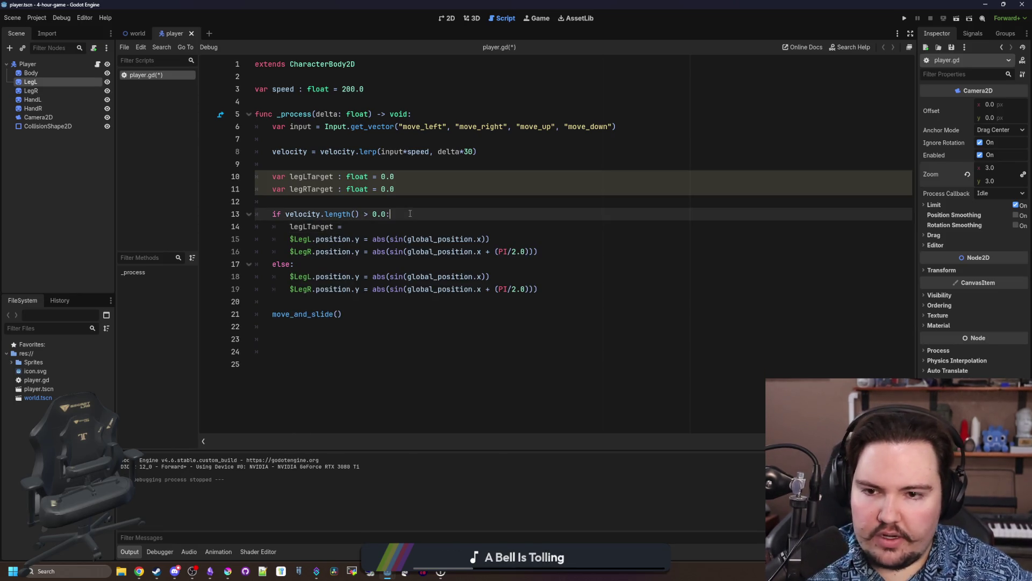
left_click_drag(490, 239, 286, 241)
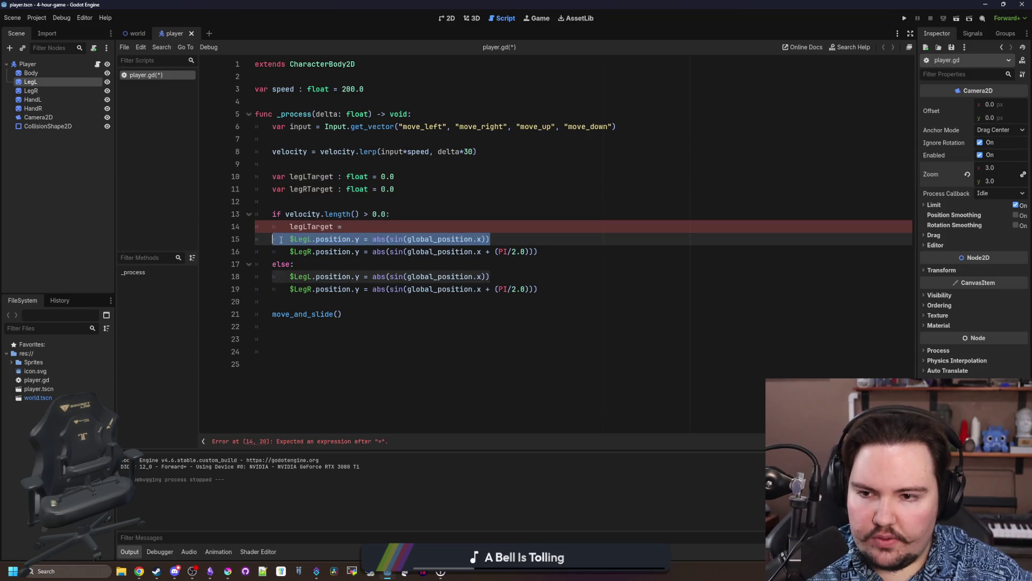
key("ctrl+x")
left_click(345, 226)
key("ctrl+v")
left_click_drag(428, 227, 350, 227)
key("BackSpace")
Turn the right leg line into legRTarget = its phase-shifted abs(sin()) formula.
left_click(318, 241)
type("legRt")
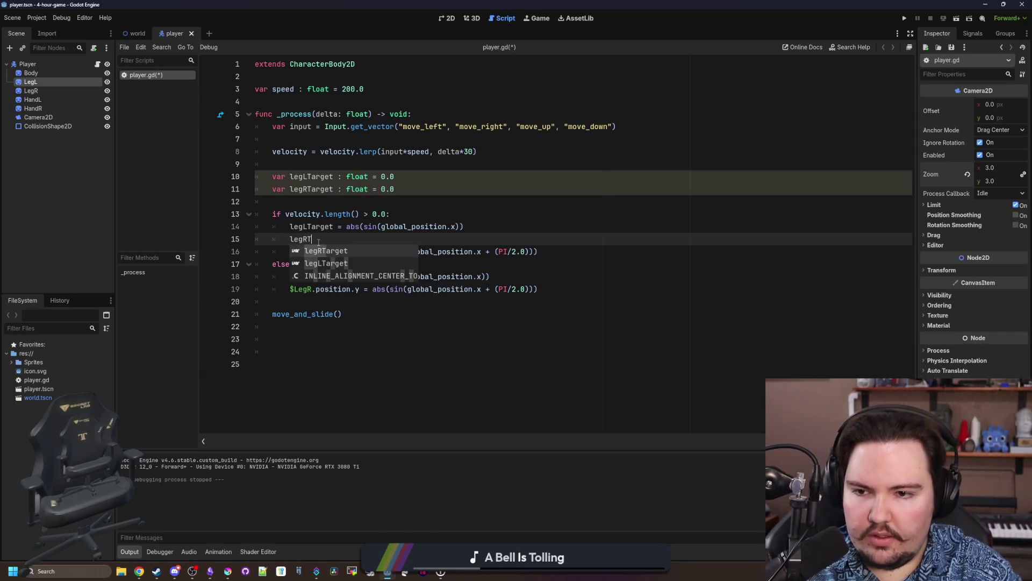
key("Return")
left_click_drag(369, 253, 333, 239)
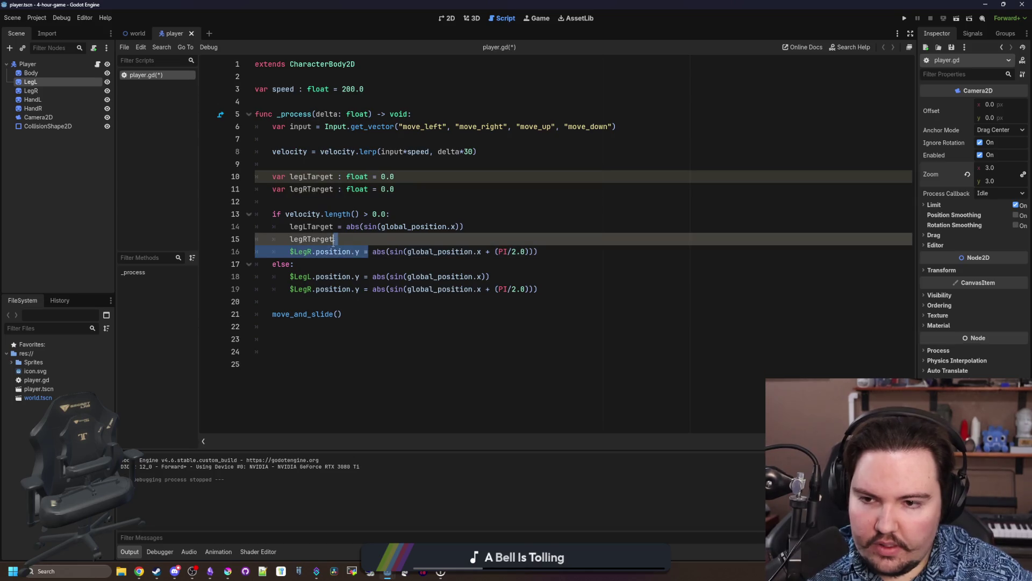
key("BackSpace")
type("=")
Unindent the $LegL and $LegR lines out of the else branch.
left_click(360, 240)
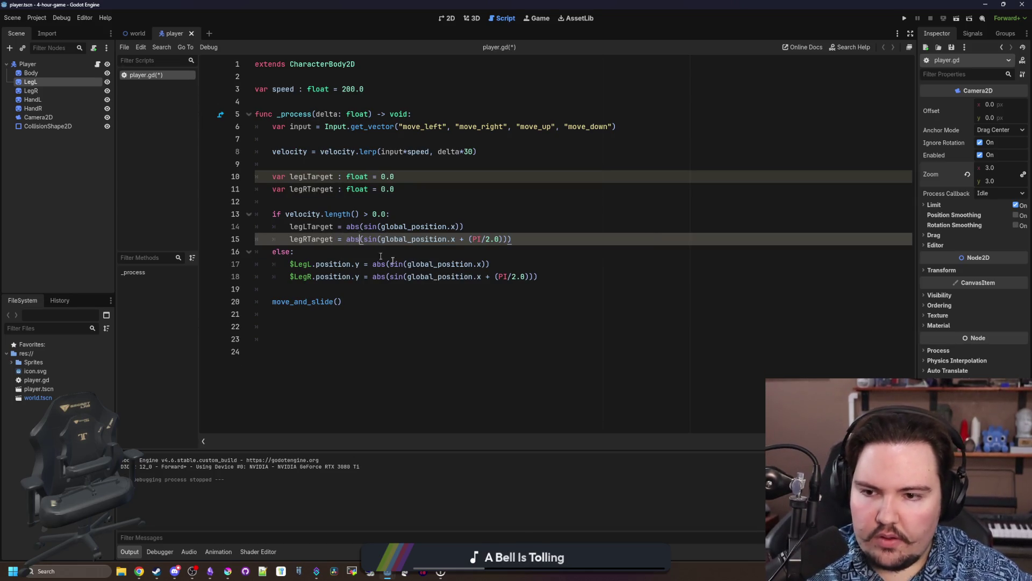
key("Down")
key("Return")
key("Down")
key("shift+Tab")
key("Return")
key("Down")
key("shift+Tab")
left_click(321, 288)
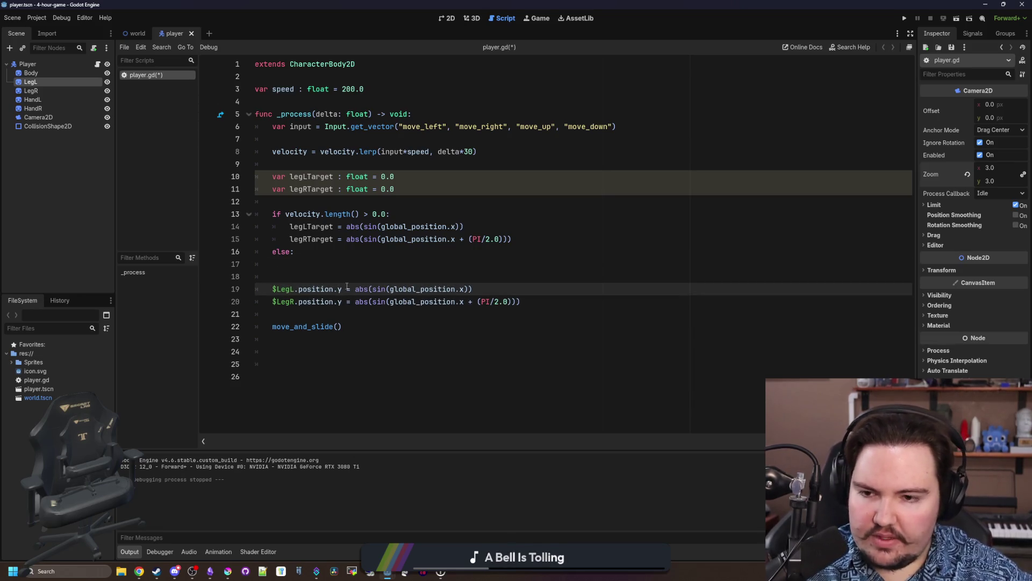
Start lerpf calls on lines 19 and 20, replacing both legs' old formulas.
left_click(350, 288)
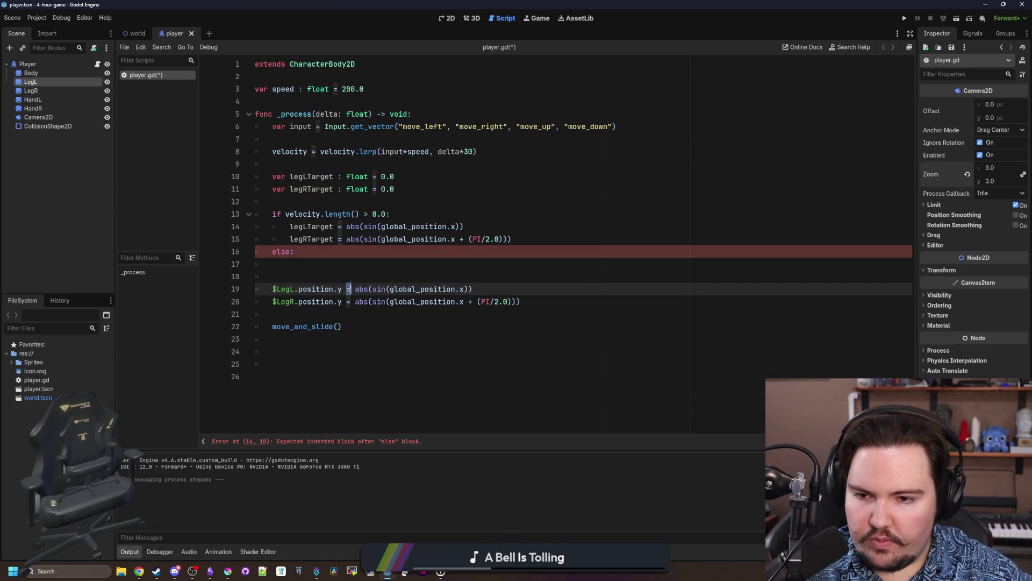
type("lerpf(leg")
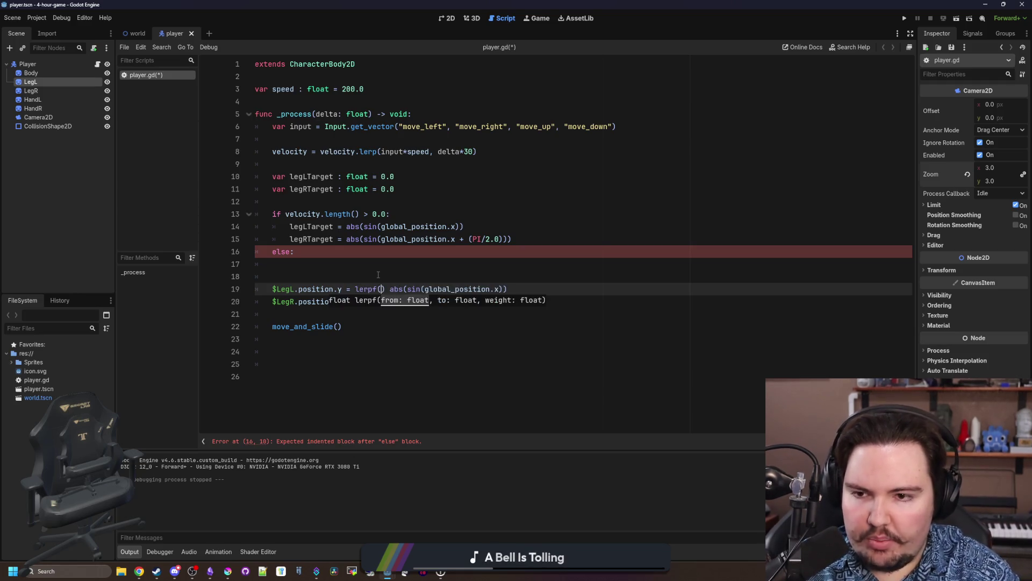
type("Lt")
key("Return")
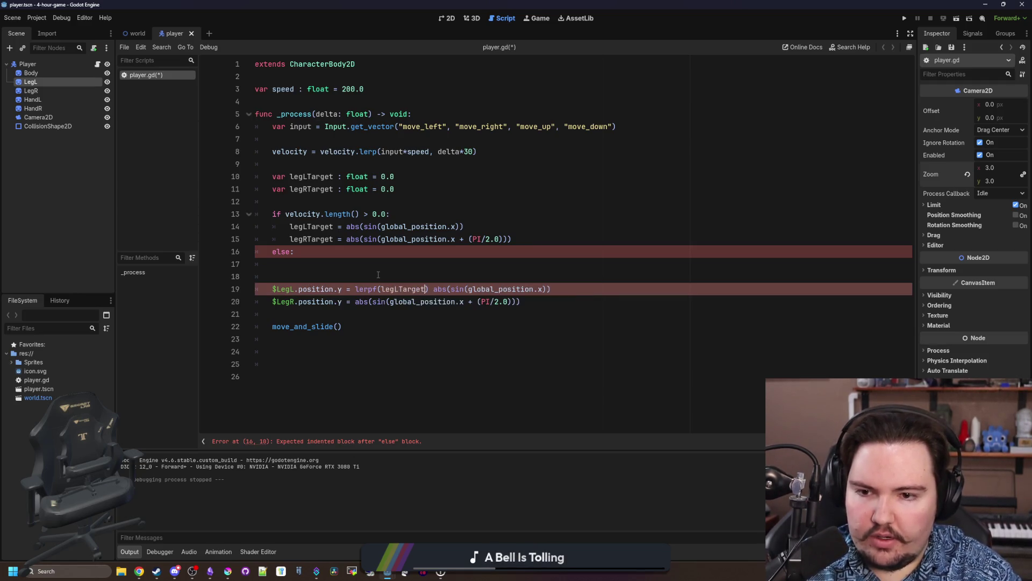
left_click_drag(564, 289, 432, 288)
key("BackSpace")
left_click(355, 301)
type("lerp")
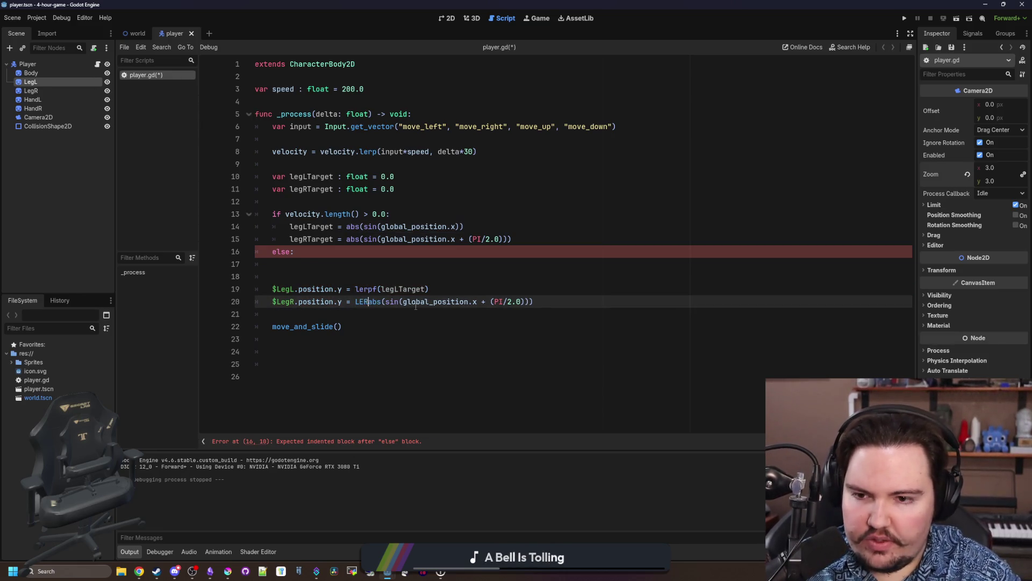
type("f")
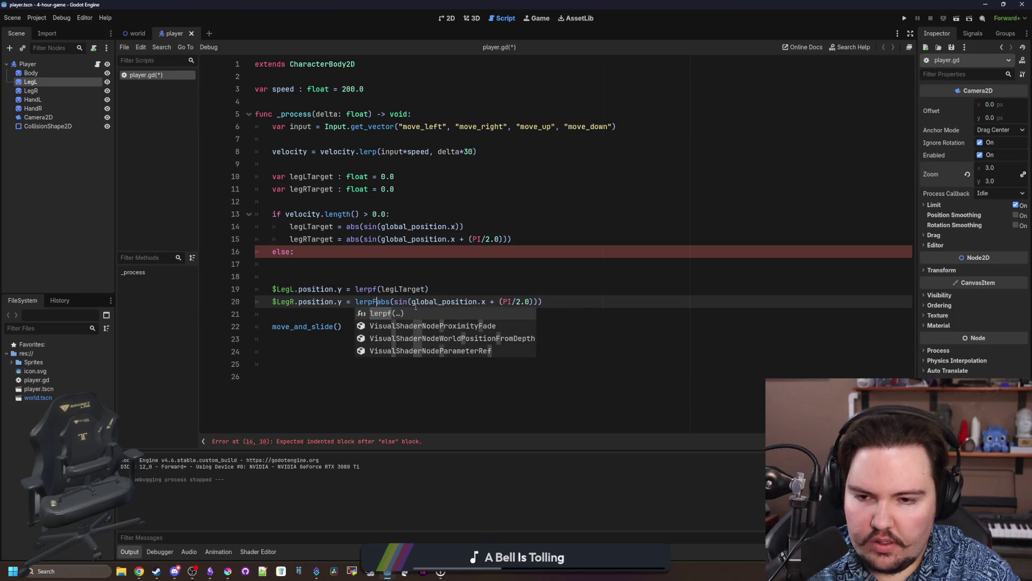
key("BackSpace")
type("f")
key("Return")
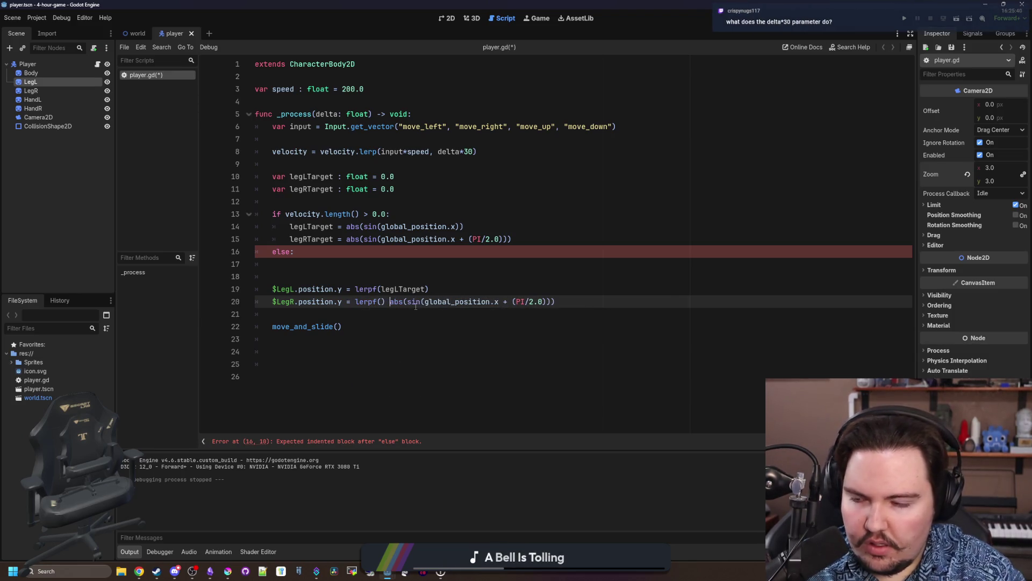
left_click_drag(556, 301, 389, 302)
key("BackSpace")
Look up lerpf in the docs, then make $LegR.position.y line 20's first argument.
left_click(364, 287, "ctrl")
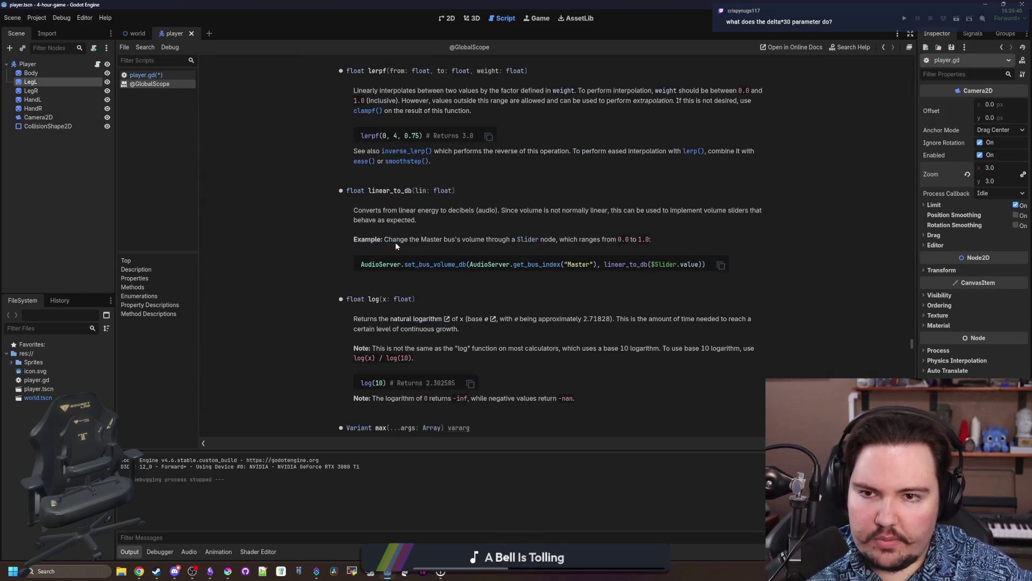
key("alt+Left")
left_click(386, 302)
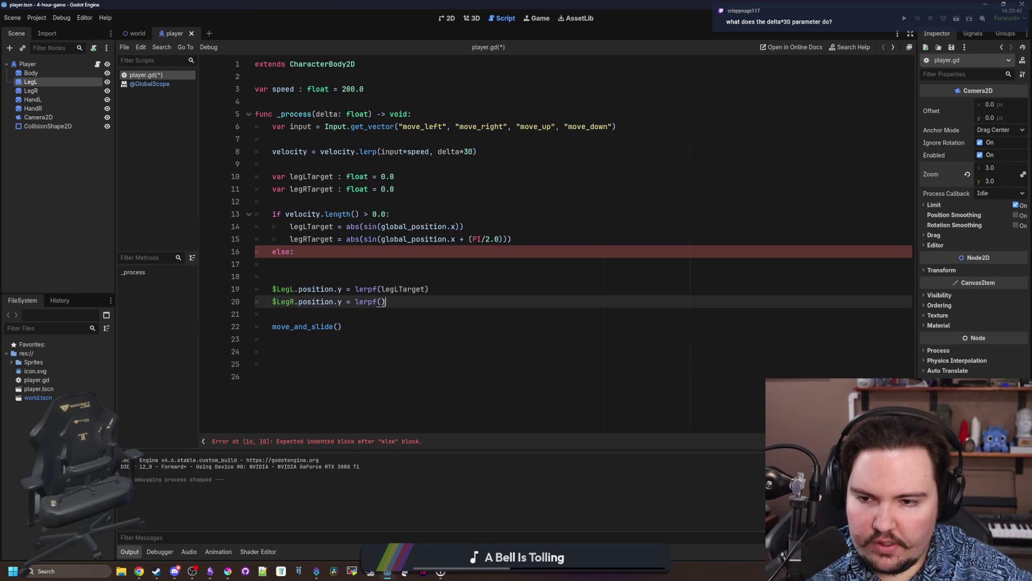
left_click_drag(342, 301, 275, 304)
key("ctrl+c")
left_click(381, 302)
key("ctrl+v")
Finish both calls as lerpf($LegX.position.y, legXTarget, delta*10.0) for left and right legs.
left_click_drag(342, 289, 274, 290)
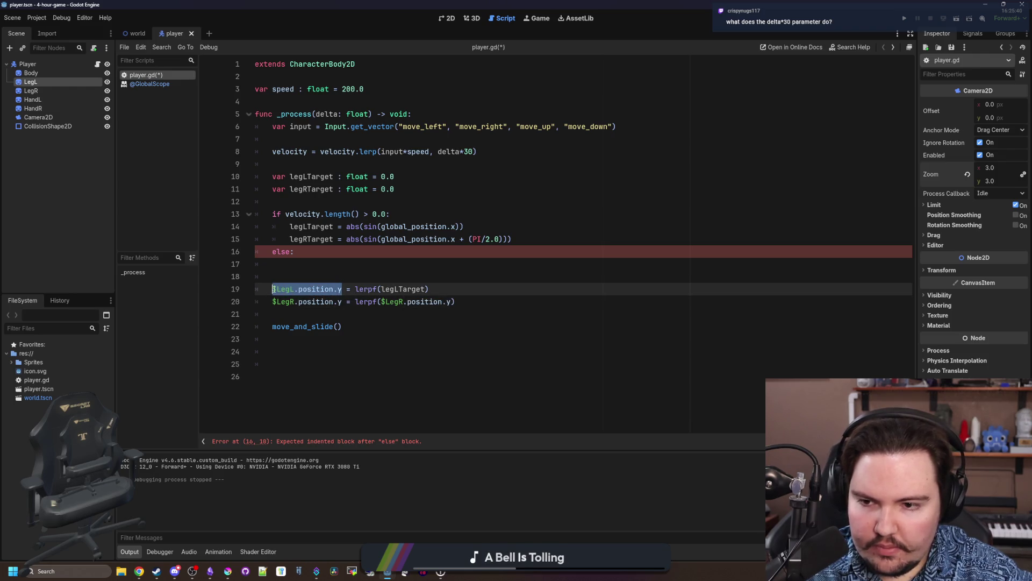
left_click(381, 289)
key("ctrl+v")
type(",")
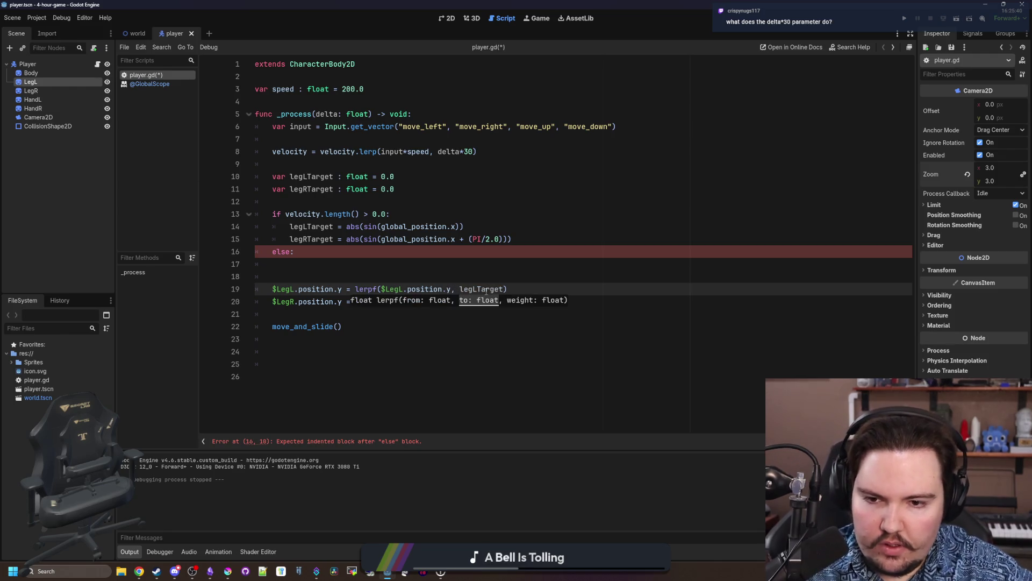
key("Down")
type(", legRTarget")
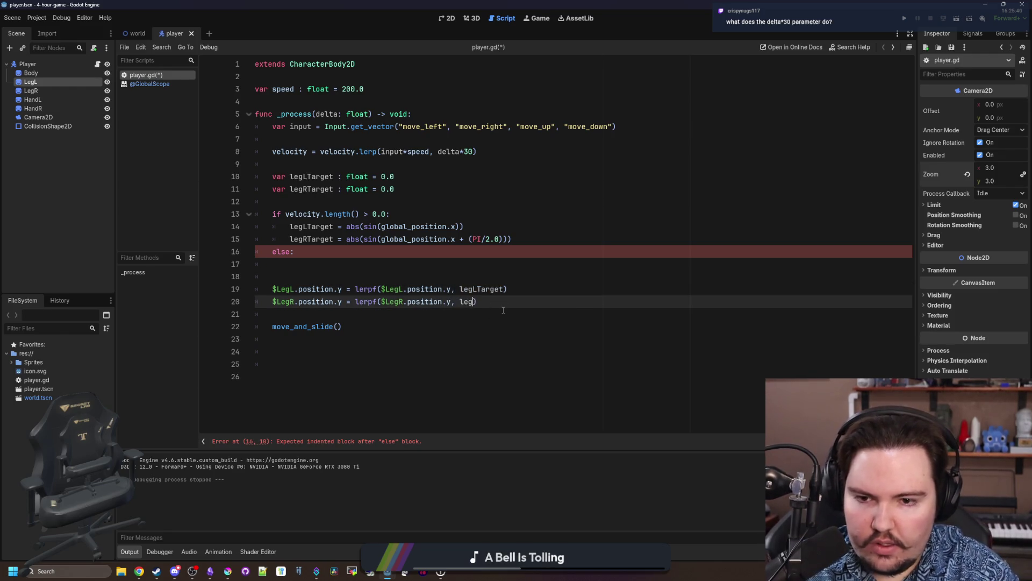
type(", ")
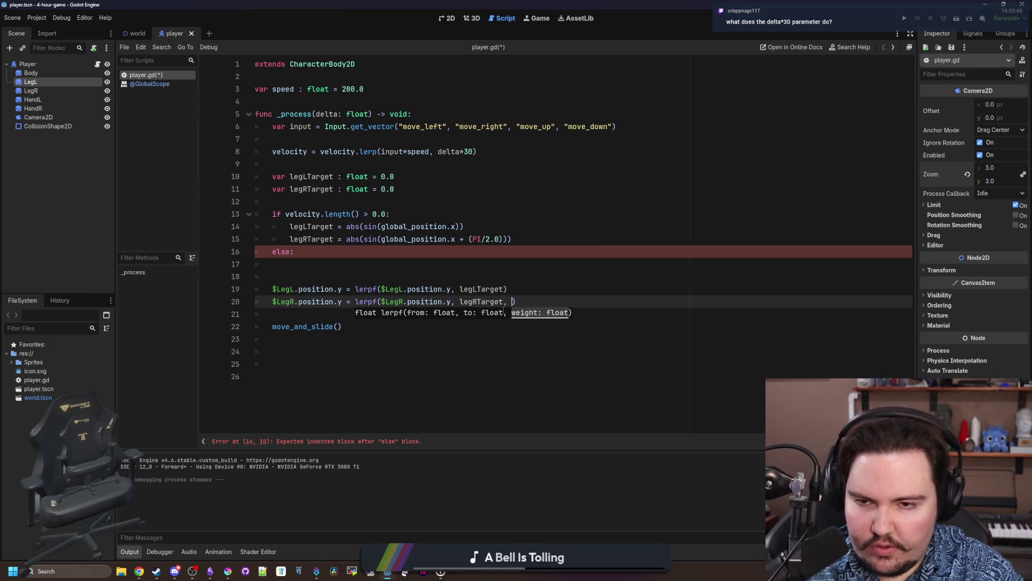
type("delta*10")
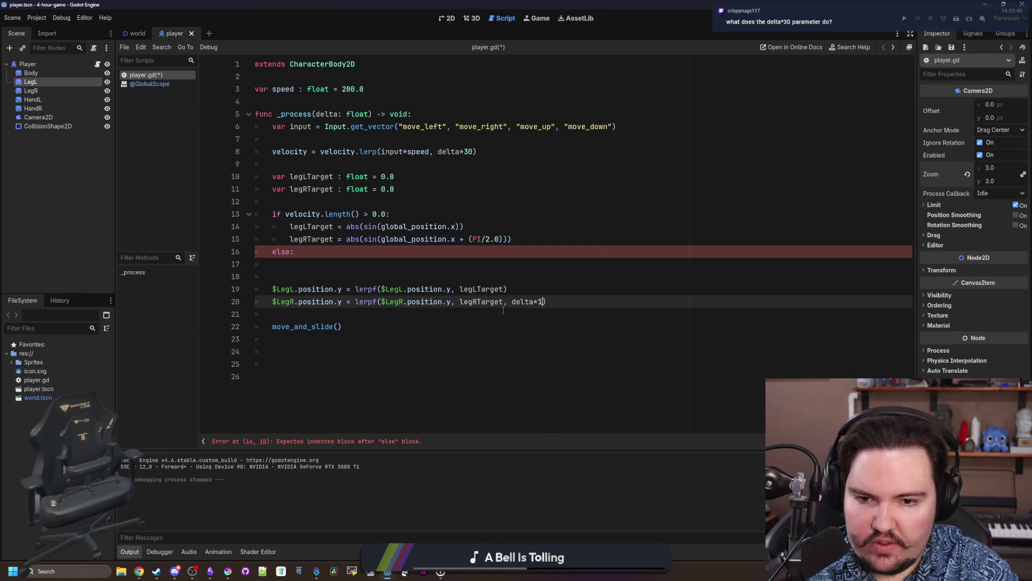
type(".0")
key("Up")
key("Left")
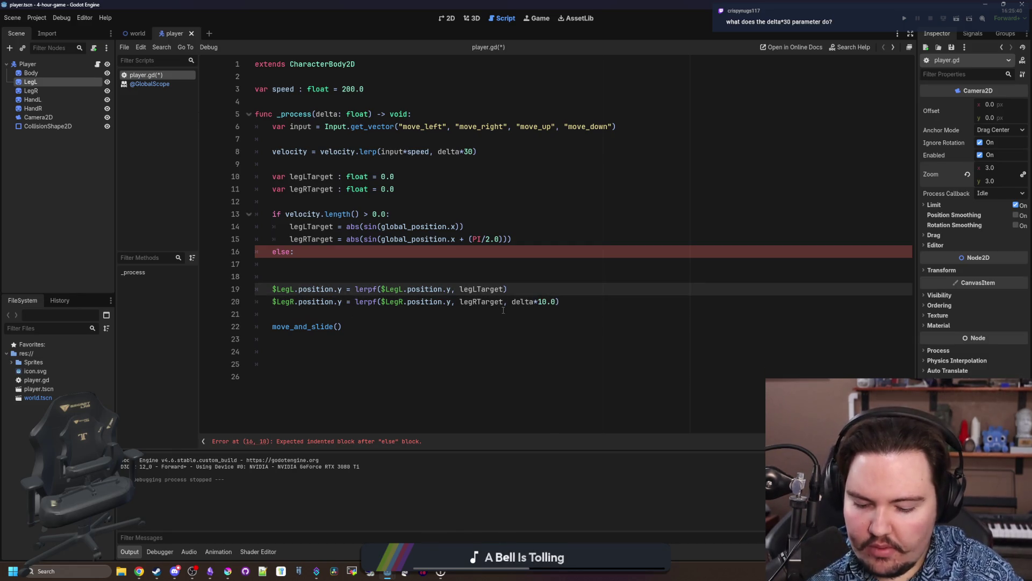
type(", delta*10.0")
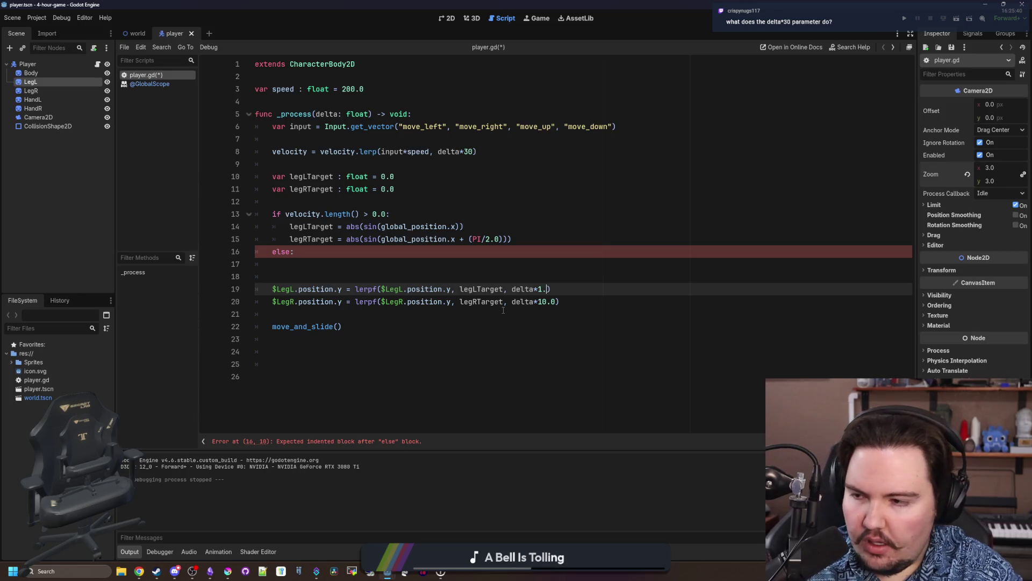
left_click(377, 276)
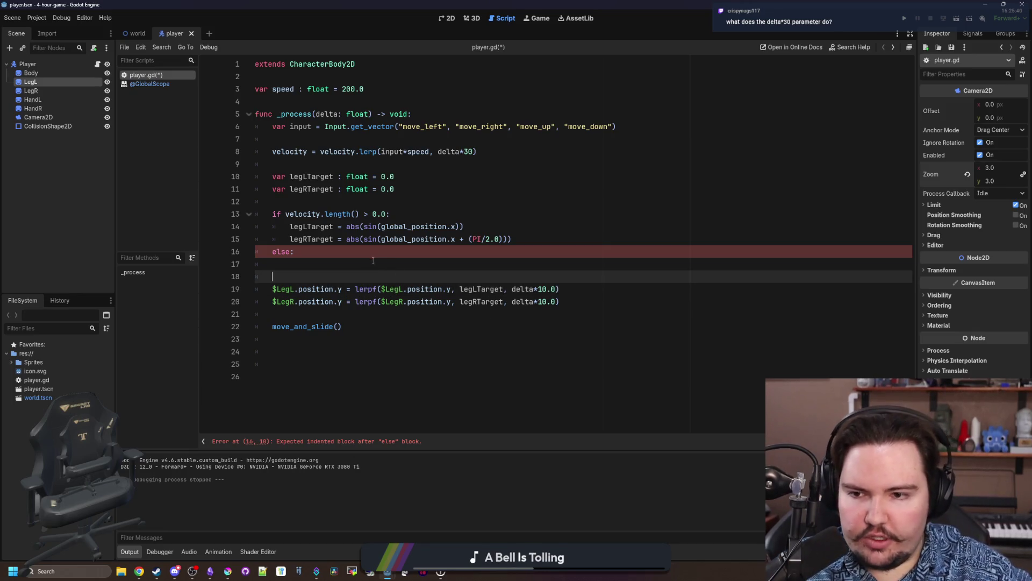
Begin 'legLTarget =' under else and add blank lines above func _process.
left_click(370, 263)
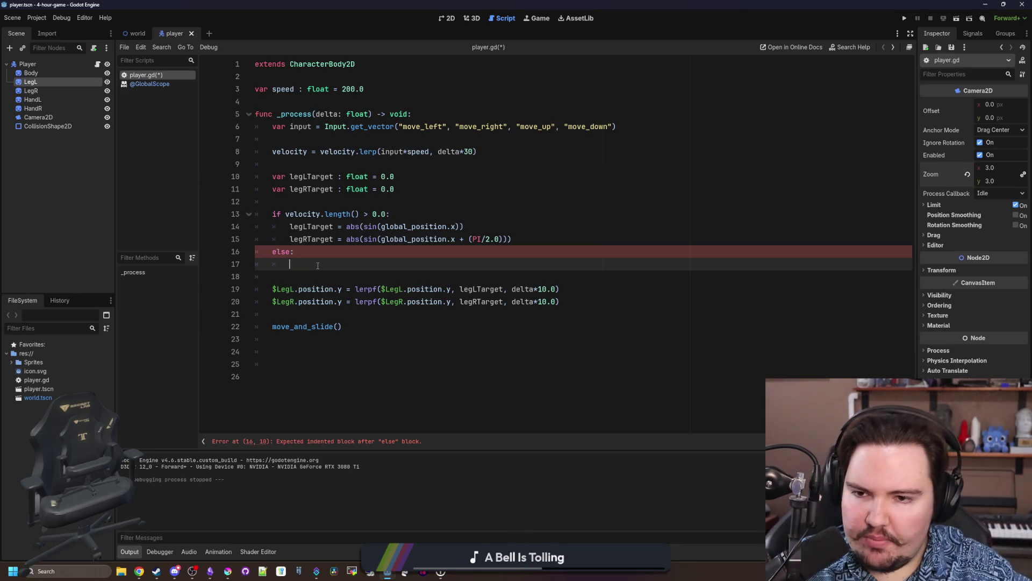
type("d")
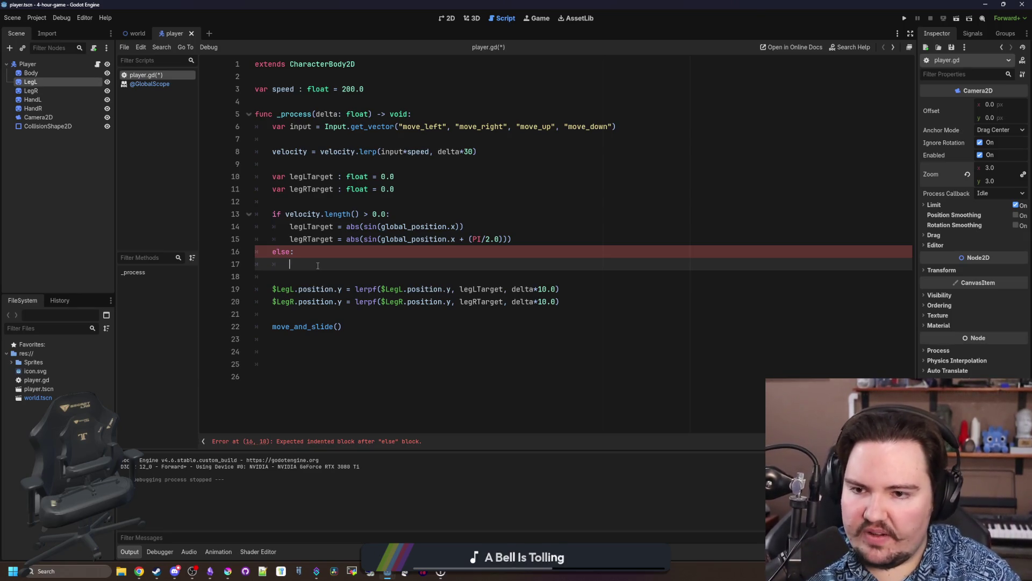
type("gLTarget =")
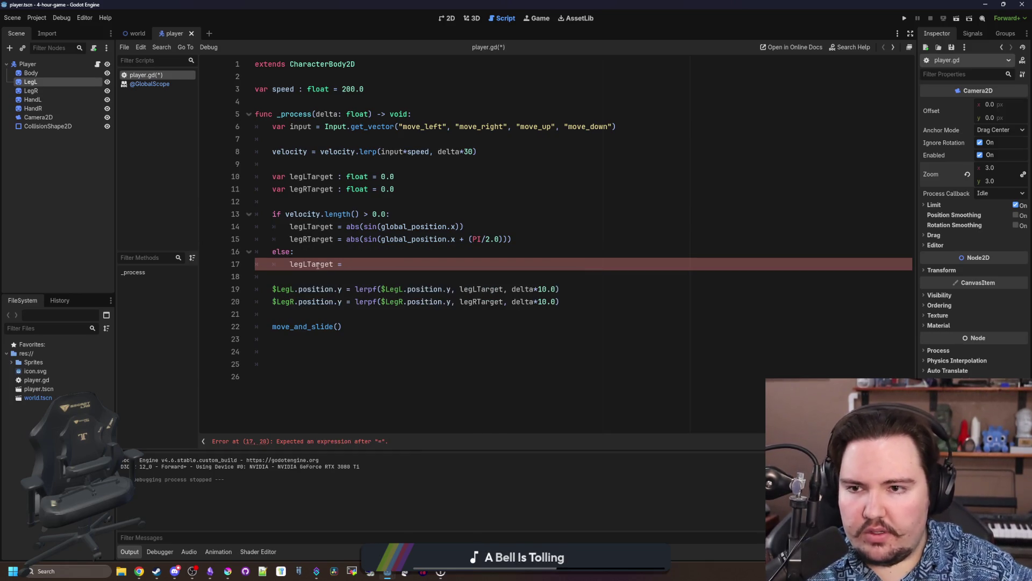
left_click(317, 98)
key("Return")
key("Return")
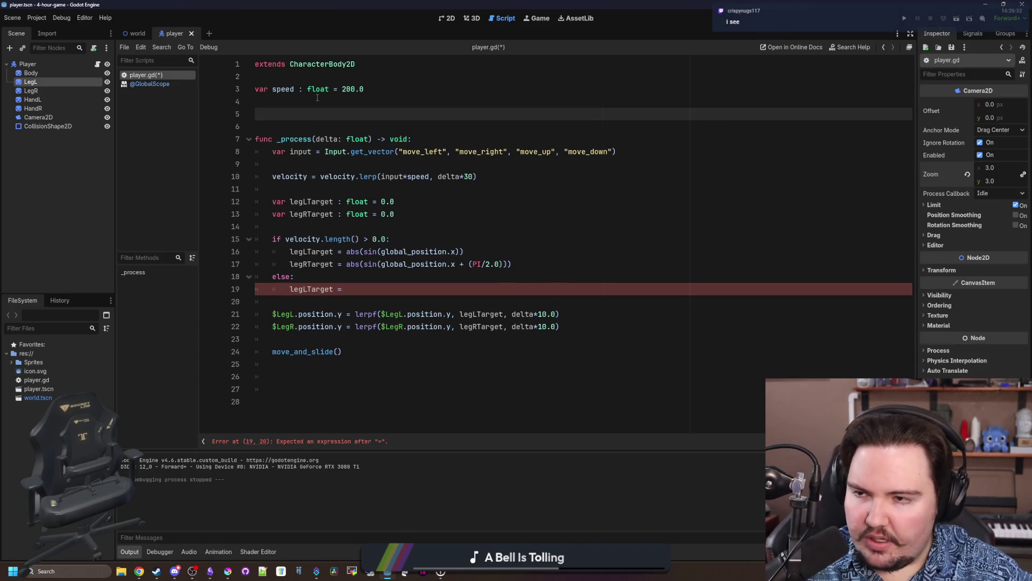
Declare var legLStart : float = 0.0 and var legRStart : float = 0.0.
type("var floatTim")
key("BackSpace")
key("BackSpace")
key("BackSpace")
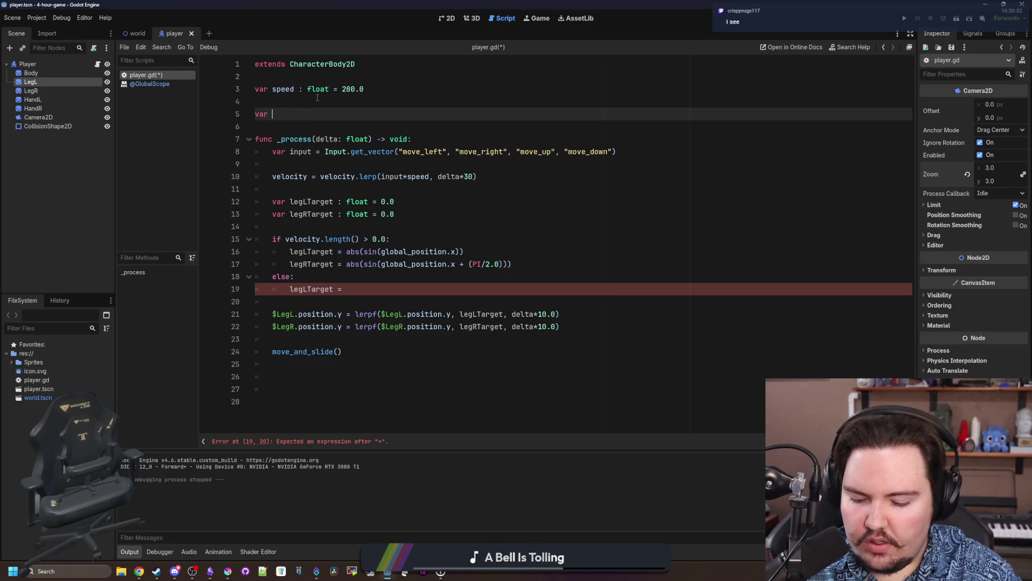
type("legLTar")
key("BackSpace")
key("BackSpace")
key("BackSpace")
type("Start")
key("Return")
type("var legRs")
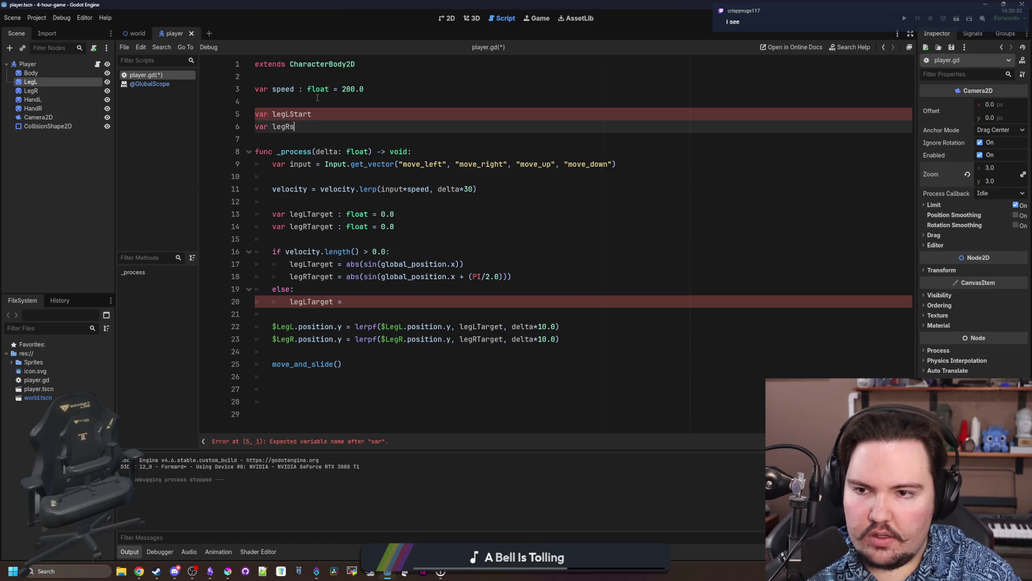
key("BackSpace")
type("Start : fl")
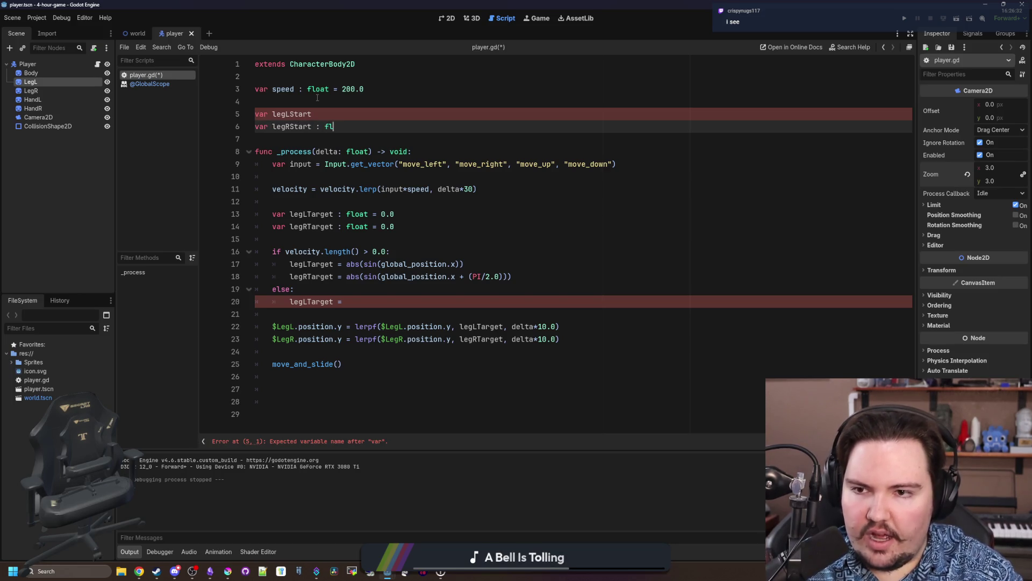
type("oat = 0.0")
key("Up")
type("legLStart : float = 0.0")
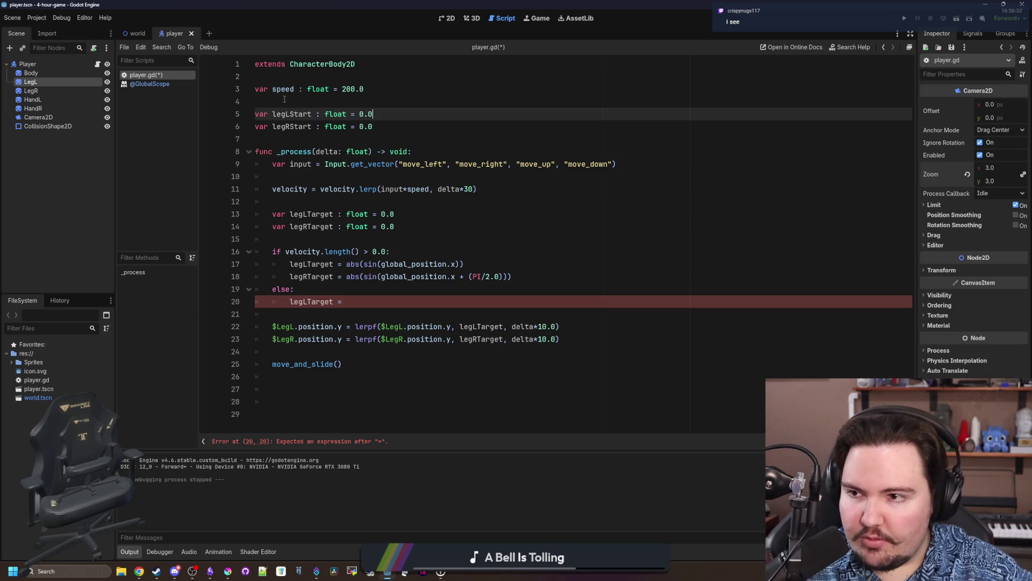
Initialise them from $LegL.position.y and $LegR.position.y, dragging LegL in from the Scene dock.
left_click_drag(57, 79, 395, 117)
key("BackSpace")
key("BackSpace")
key("BackSpace")
left_click(395, 114)
type(".position.y")
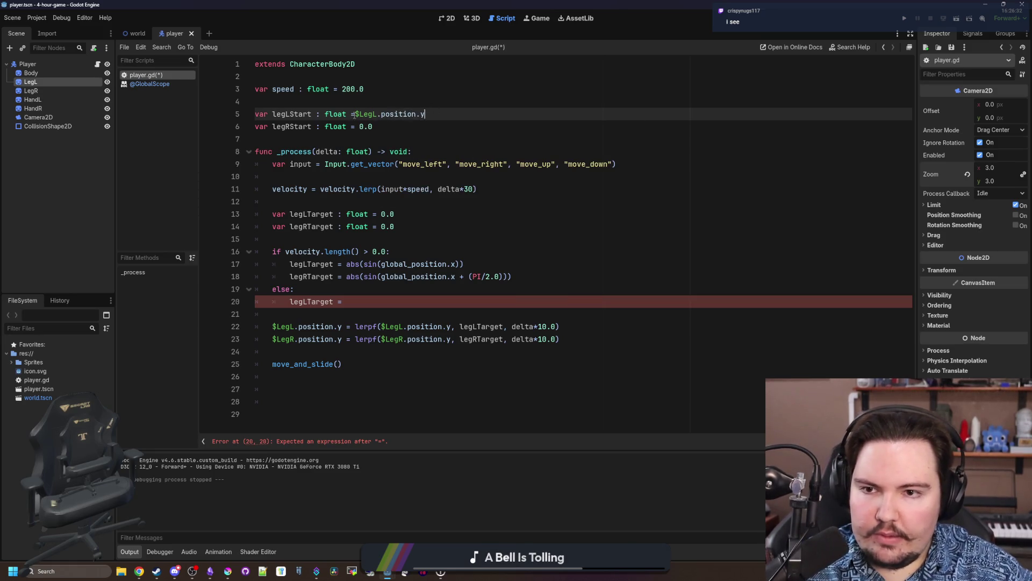
double_click(371, 126)
type("$#")
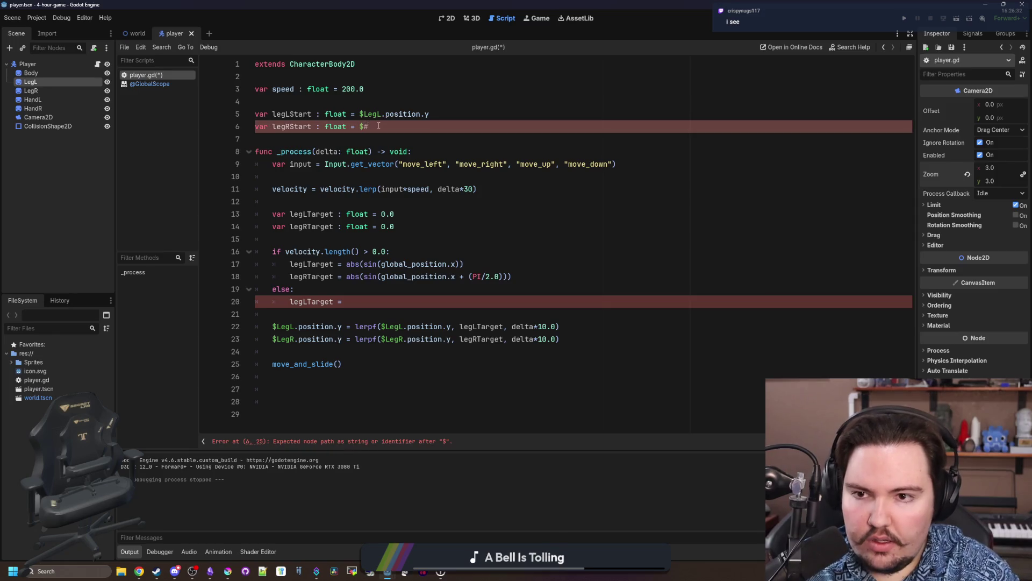
type("egR.position.y")
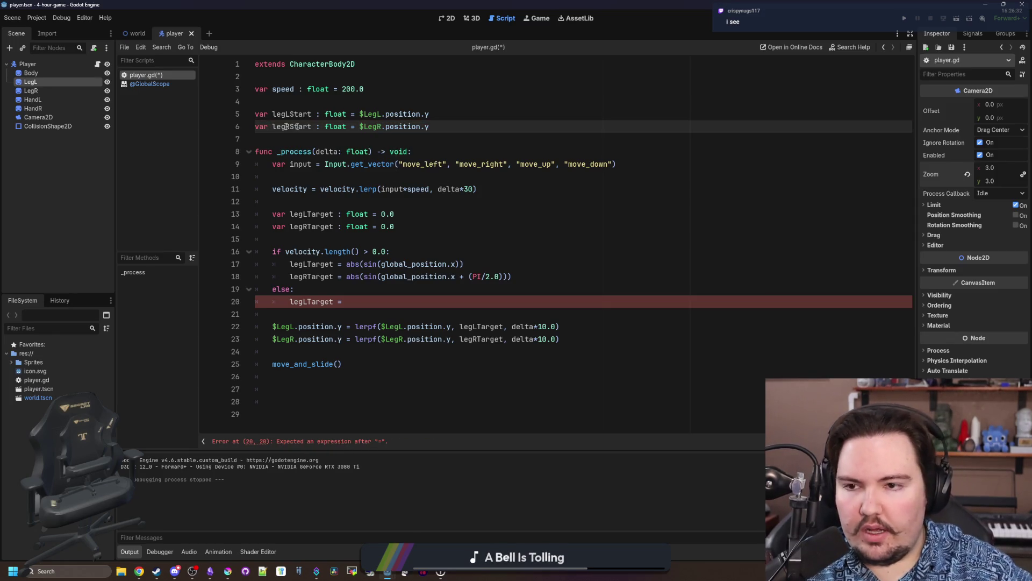
double_click(280, 114)
key("ctrl+c")
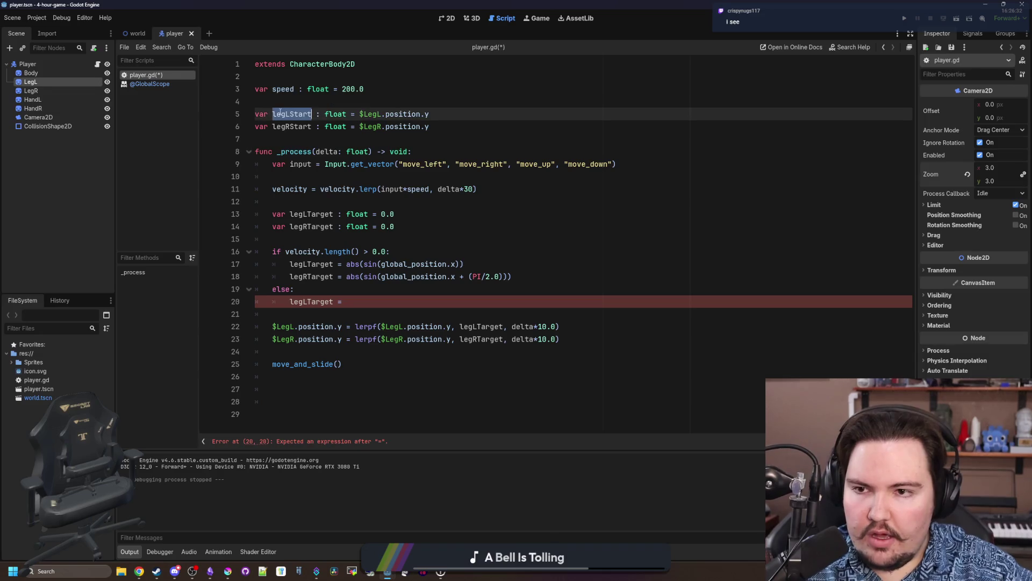
left_click(433, 302)
Set legLTarget = legLStart and legRTarget = legRStart in the else branch, and save.
key("ctrl+v")
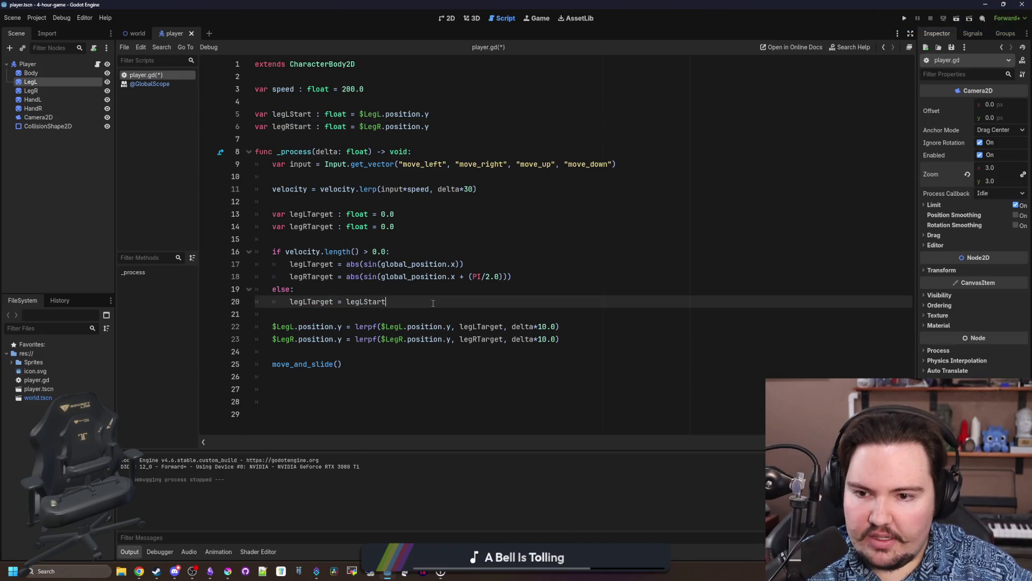
key("Return")
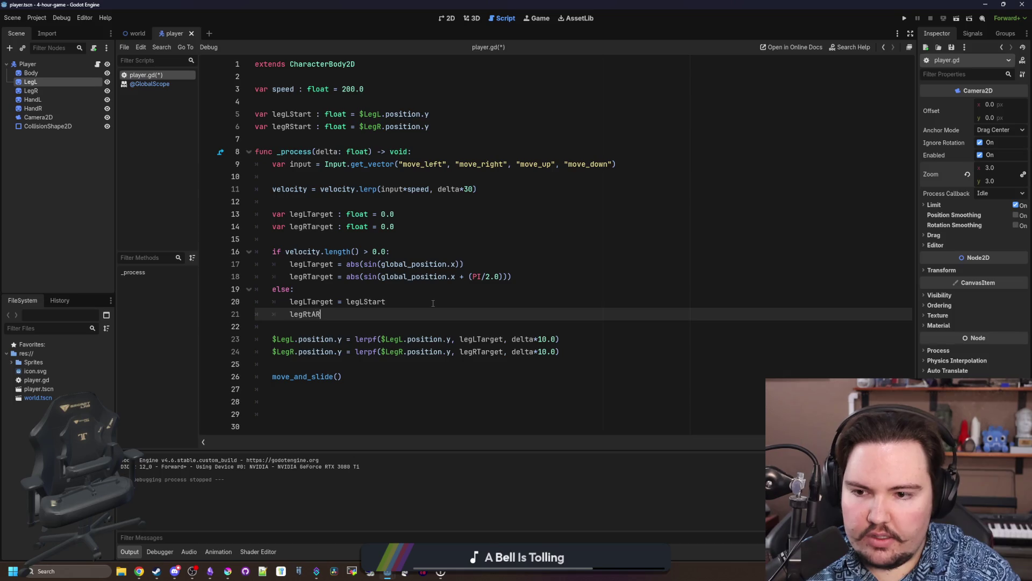
key("Return")
type("= legR")
key("Return")
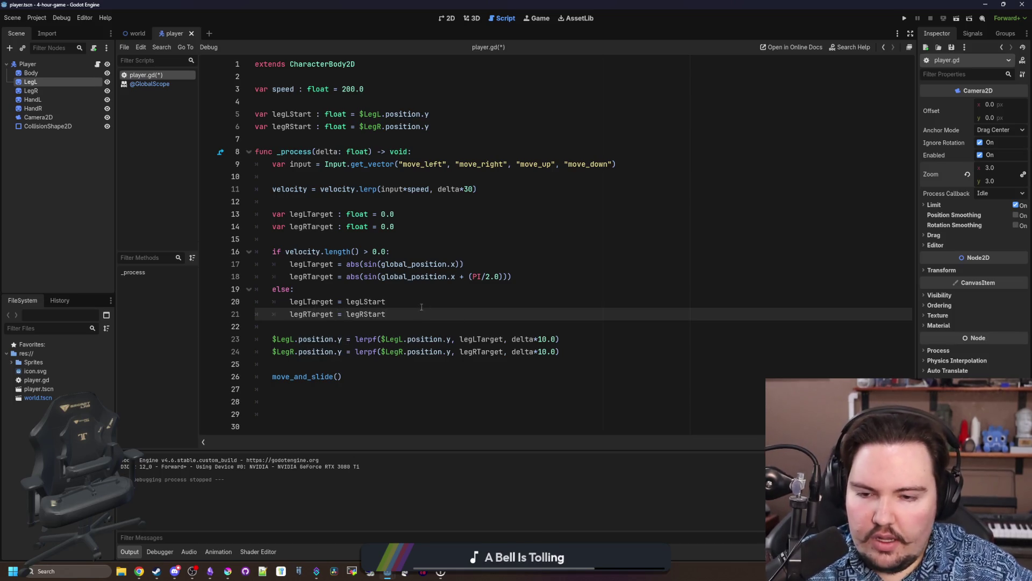
key("alt+Left")
key("ctrl+s")
Add legLStart and legRStart to the walking leg targets on lines 17–18, and save.
key("alt+Left")
key("alt+Left")
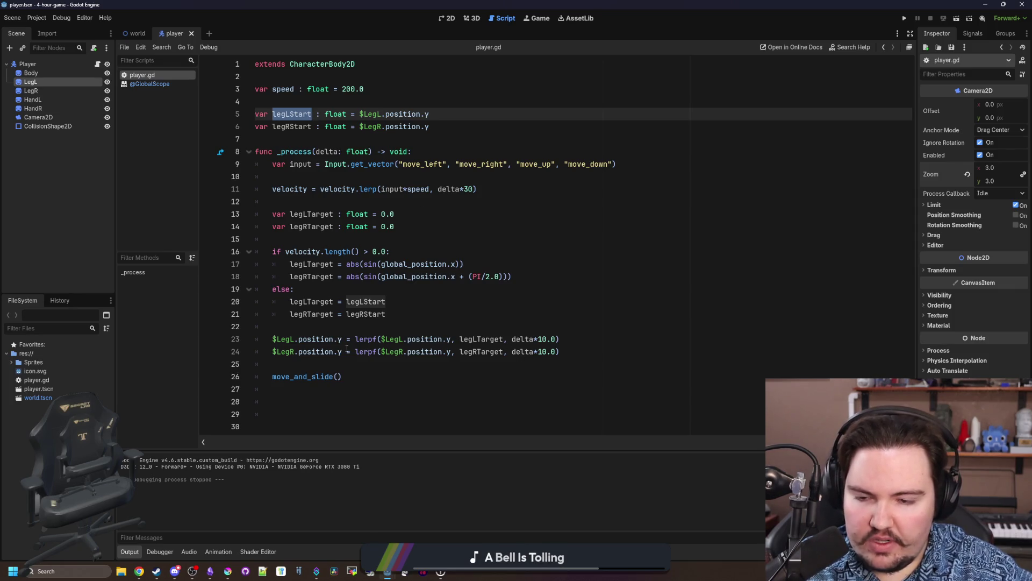
left_click(457, 328)
left_click(346, 264)
type("legLStart +")
double_click(295, 127)
key("ctrl+c")
left_click(343, 276)
key("ctrl+v")
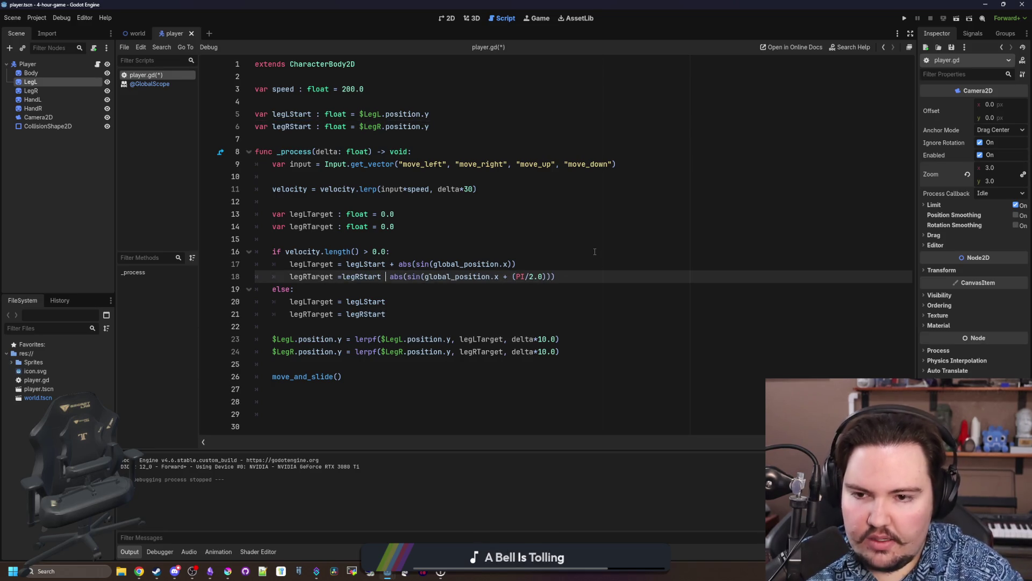
type("+")
left_click(342, 277)
key("ctrl+s")
left_click(411, 236)
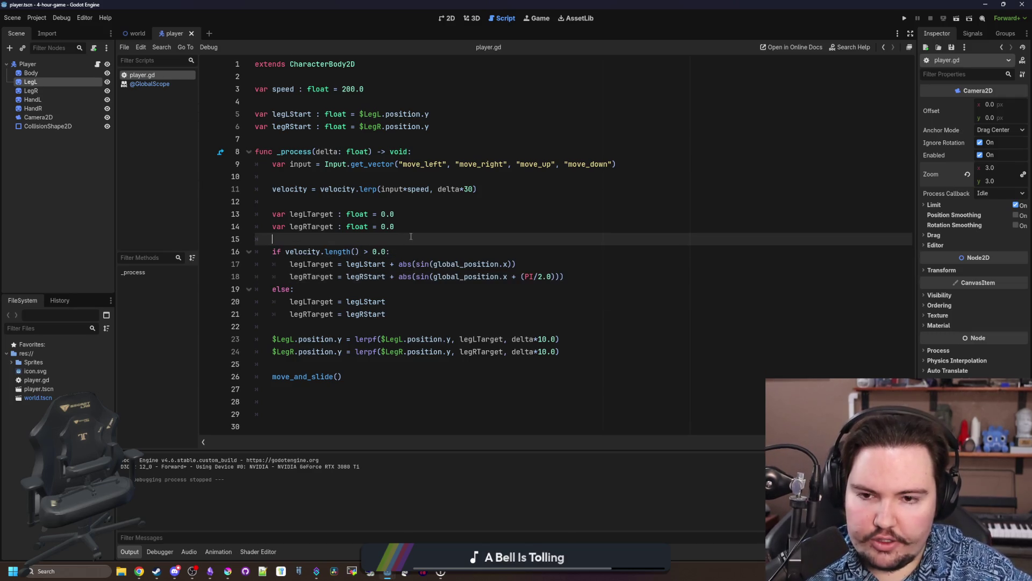
left_click_drag(508, 264, 436, 264)
Swap global_position.x for Time.get_ticks_msec()/200.0 on lines 17–18, fix parentheses, save and run.
key("BackSpace")
key("BackSpace")
type("Time.g")
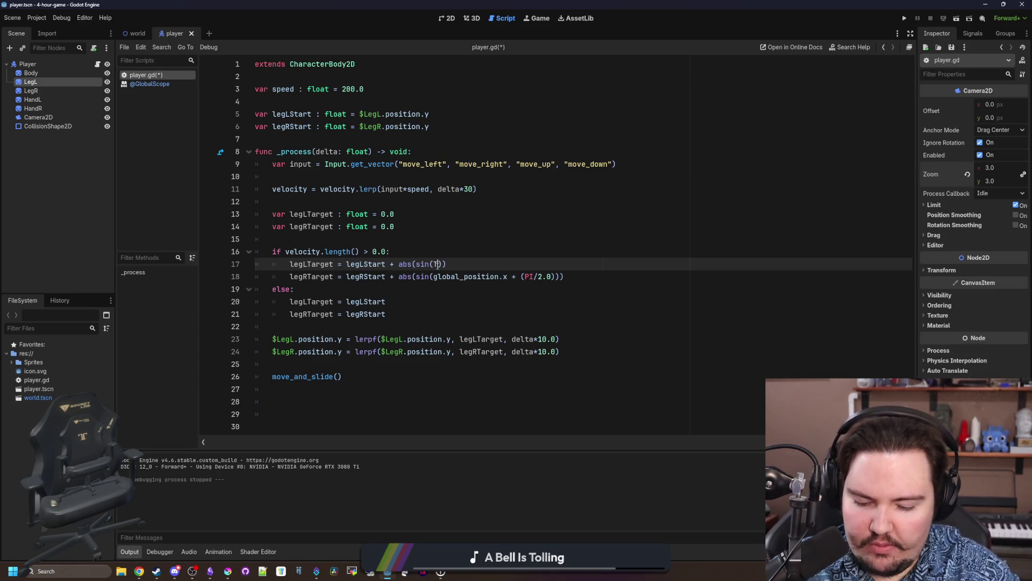
type("et_ti")
key("Return")
type("/200.0")
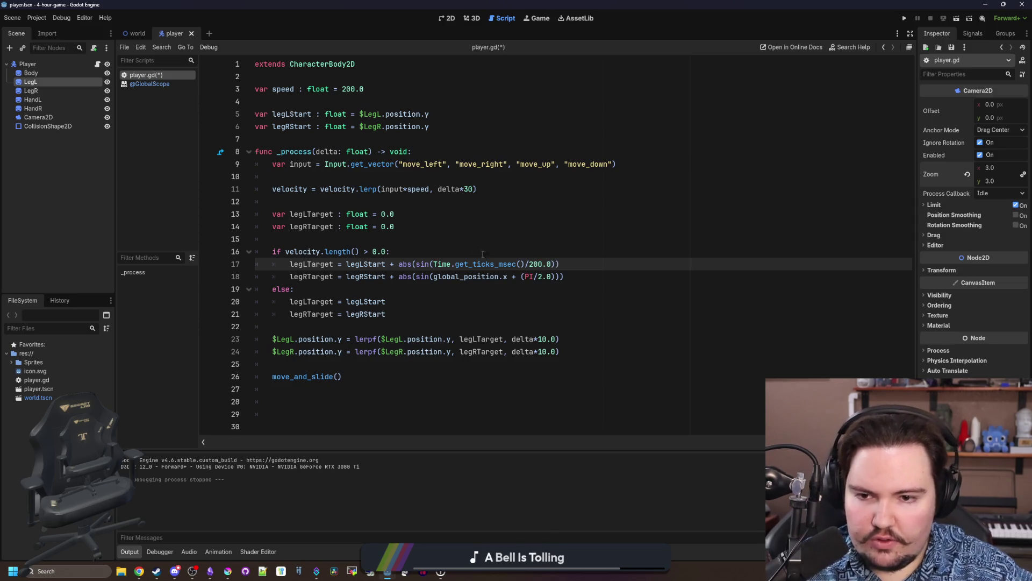
left_click_drag(550, 264, 434, 264)
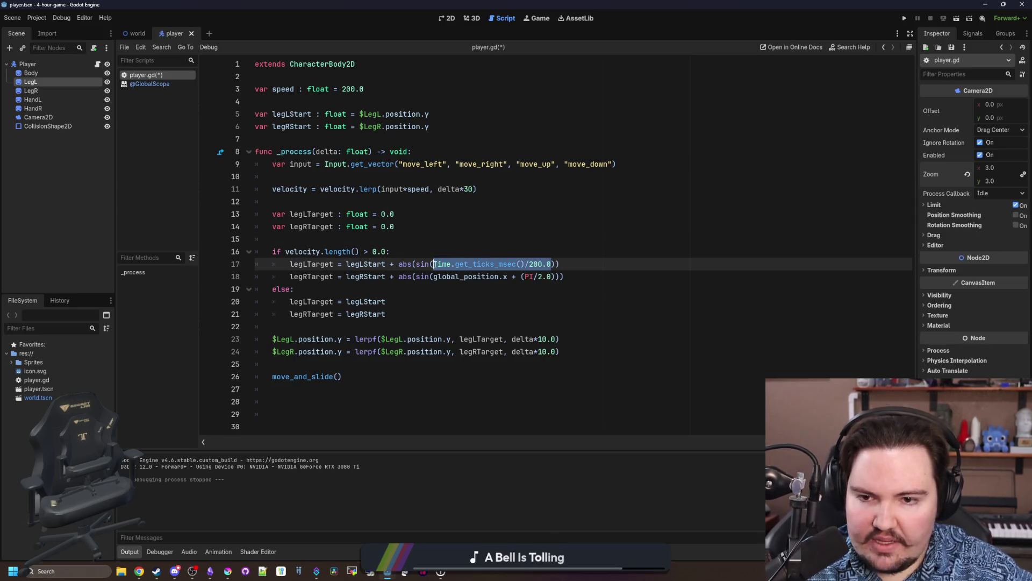
left_click(512, 277)
left_click_drag(512, 276, 433, 276)
key("ctrl+v")
type(") + ")
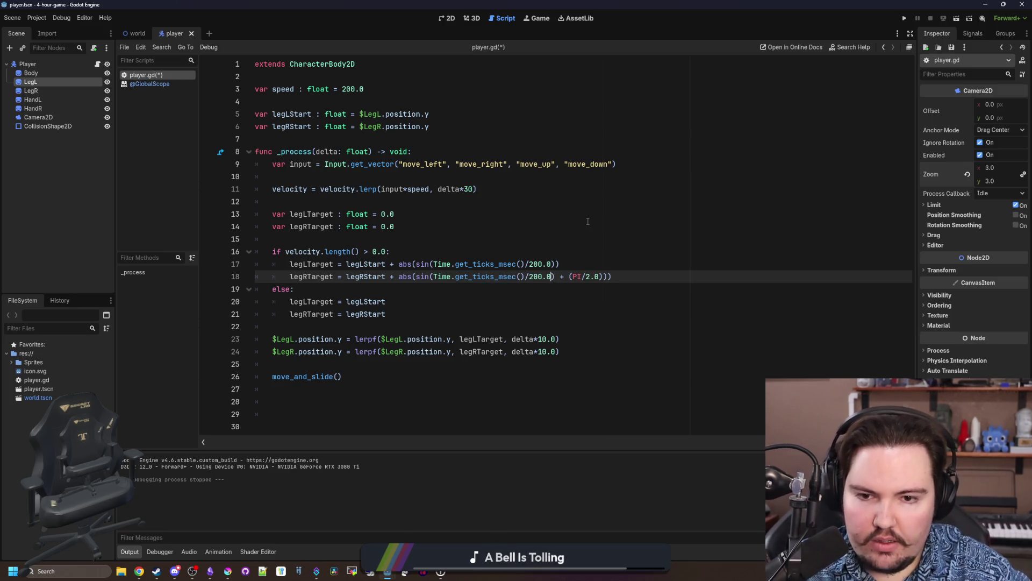
type("(")
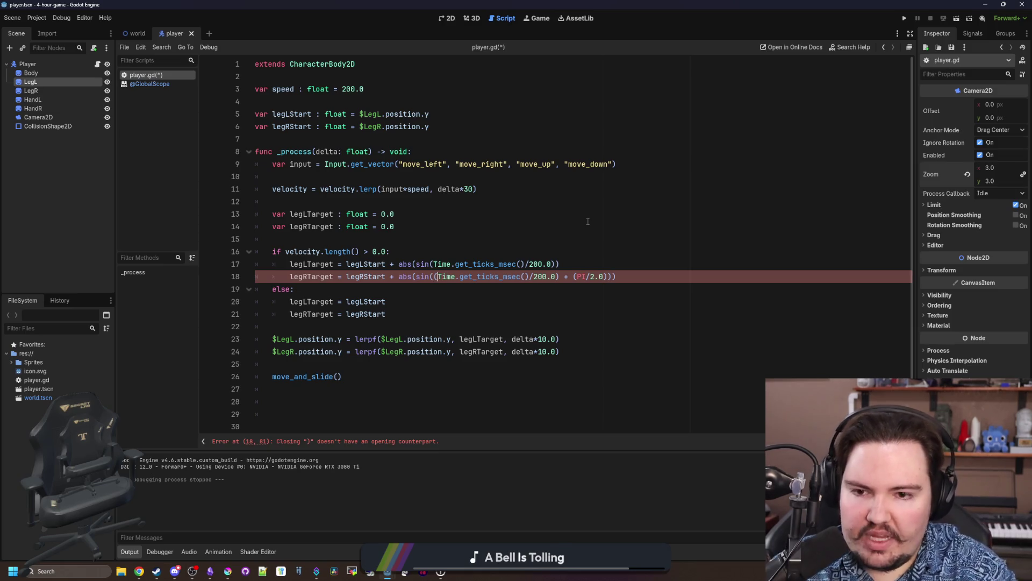
left_click(588, 221)
key("ctrl+s")
key("F5")
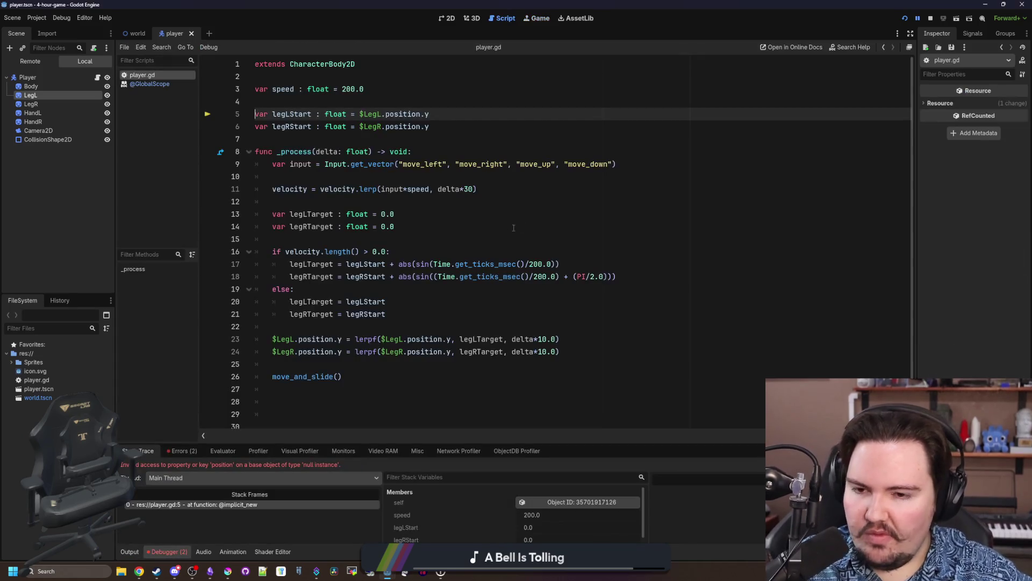
type("@onready")
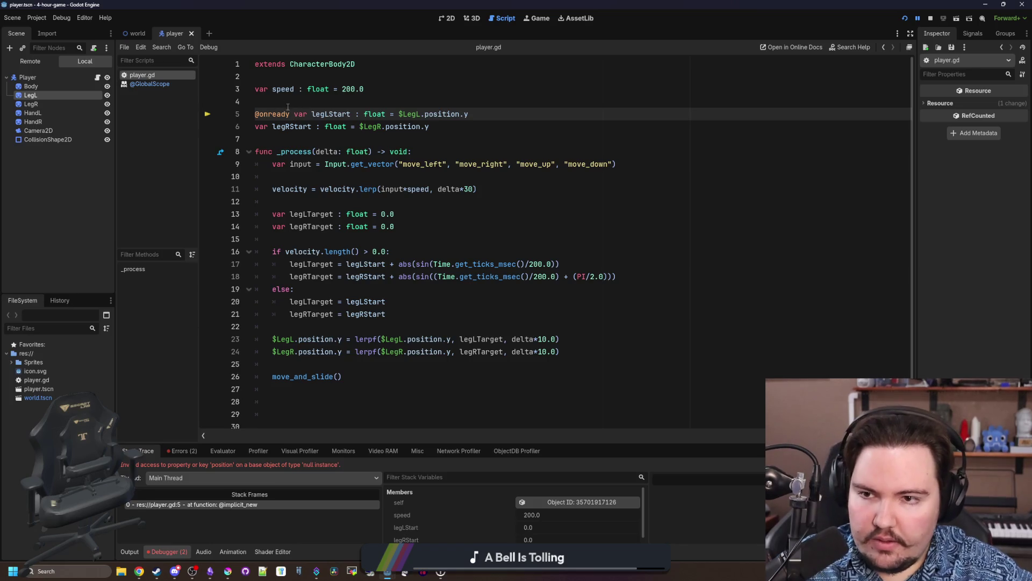
left_click_drag(290, 114, 245, 114)
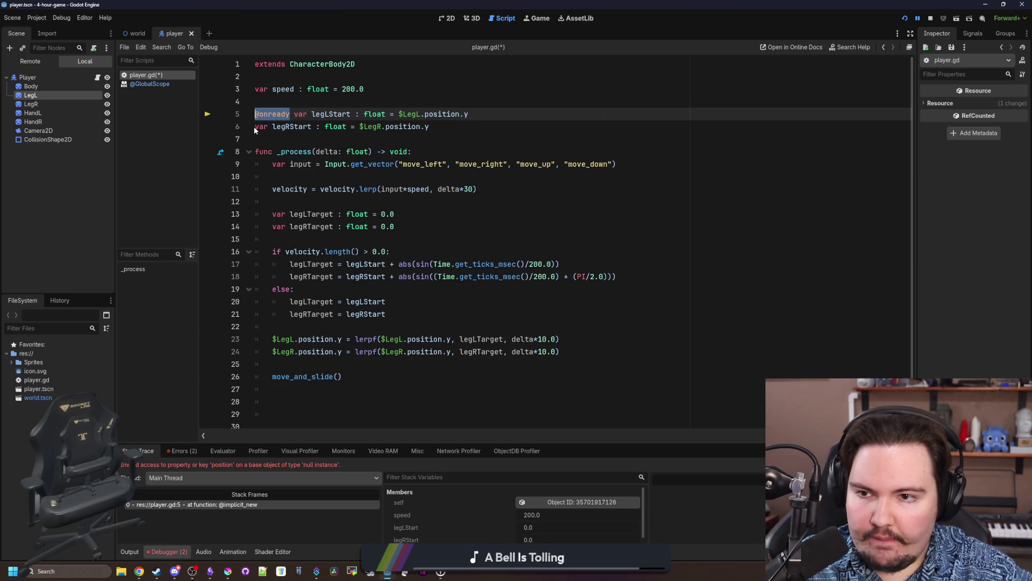
key("ctrl+c")
left_click(254, 127)
key("ctrl+v")
key("ctrl+s")
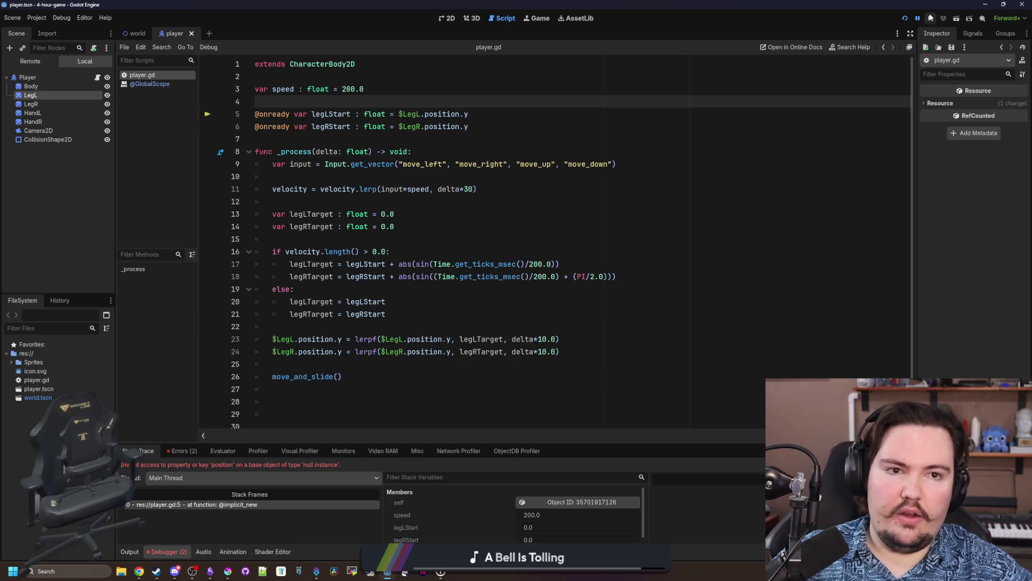
Rerun the game, walk the player left, then return to line 16's velocity threshold.
left_click(905, 17)
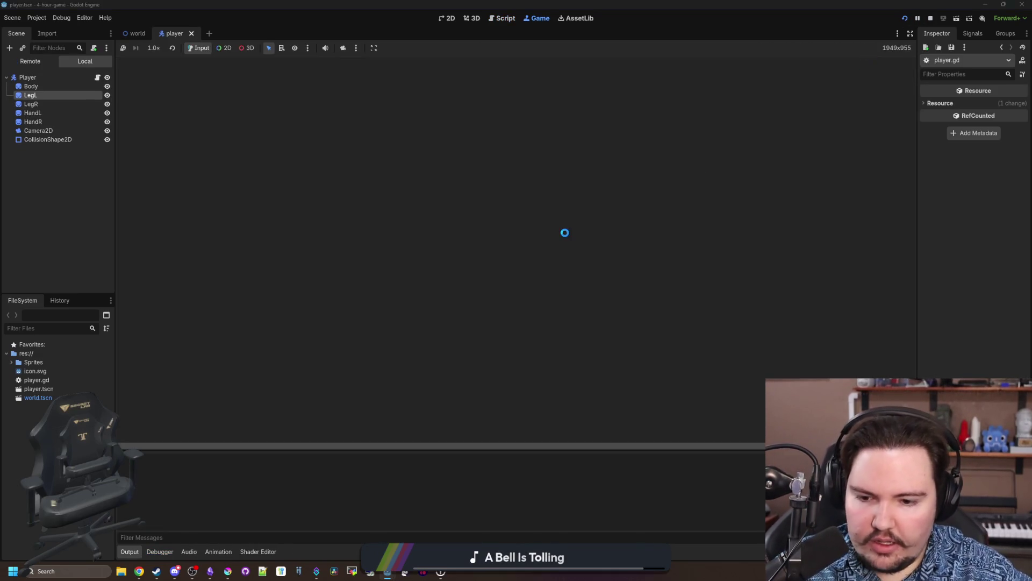
key("a")
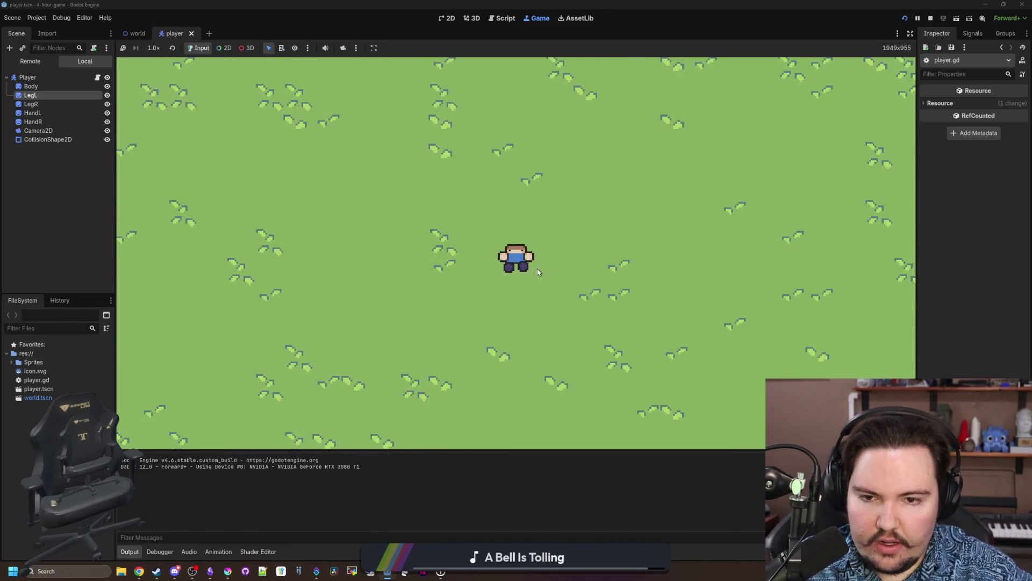
left_click(98, 77)
left_click(371, 205)
left_click(388, 250)
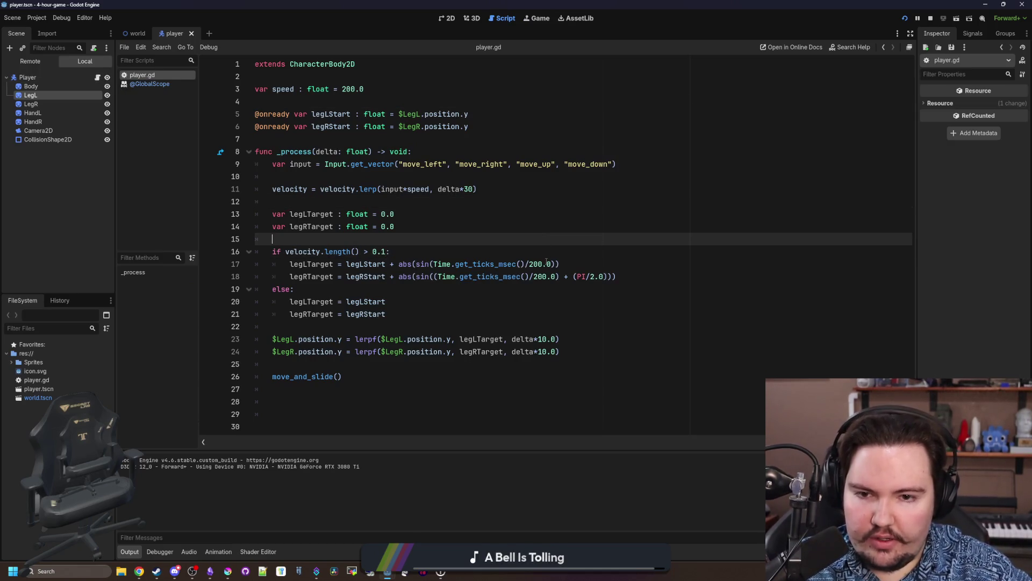
Change the ticks divisor from 200.0 to 100.0 on lines 17 and 18.
left_click(545, 263)
left_click(535, 263)
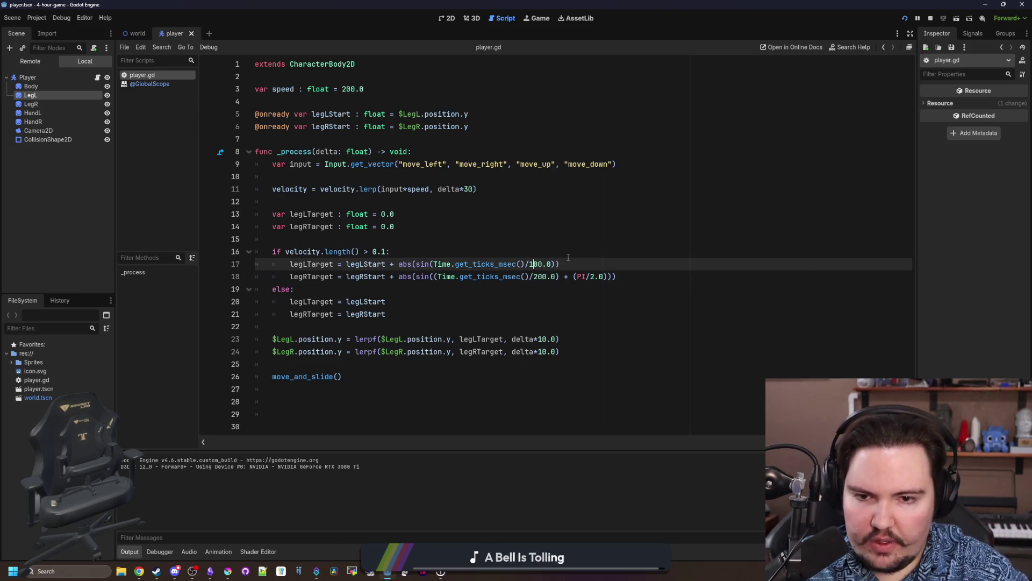
type("1")
key("Down")
key("Delete")
type("1")
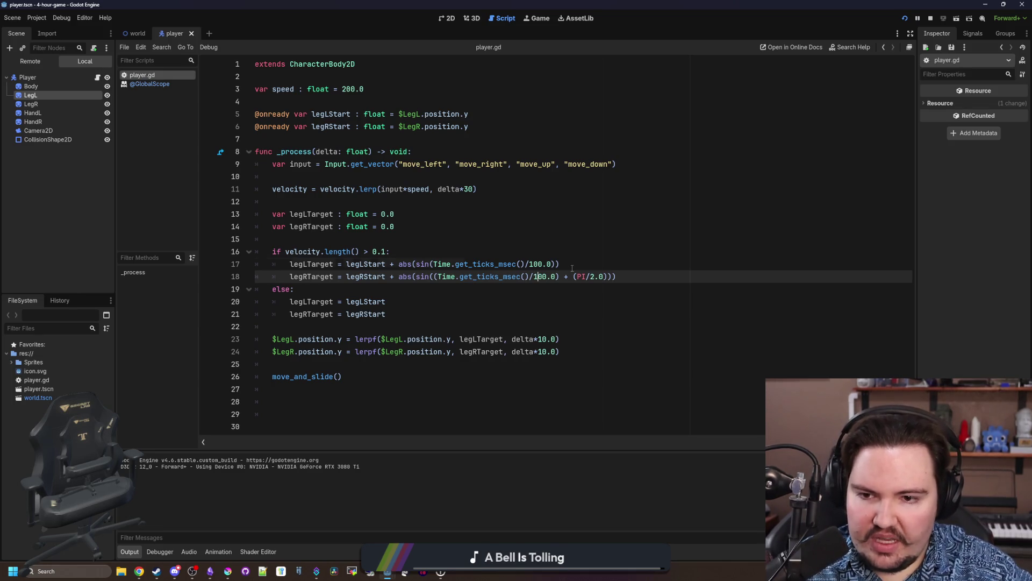
Wrap the leg bob abs terms in parentheses to scale them by 3.0, and save.
left_click(572, 268)
type("(")
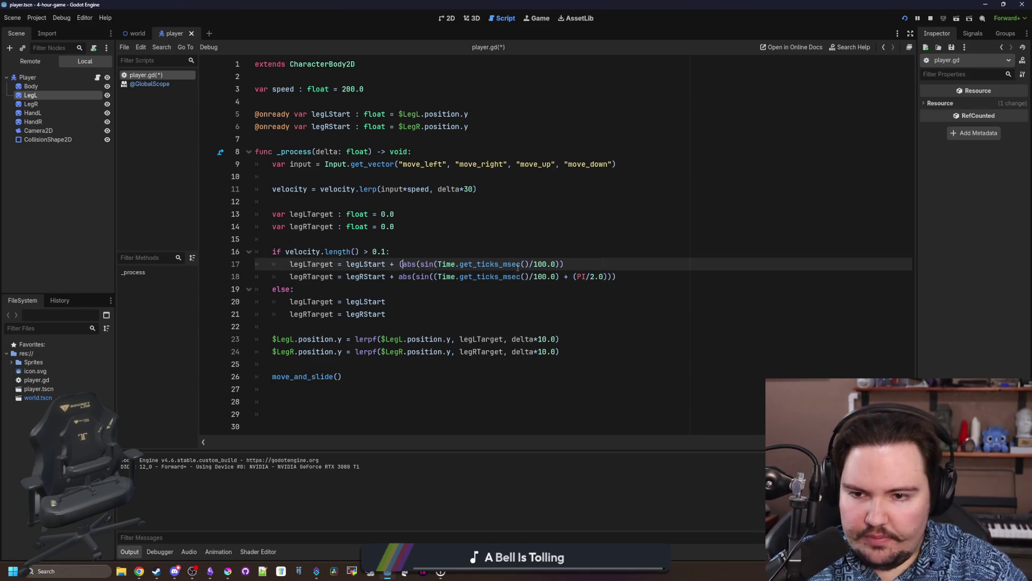
key("Down")
key("Left")
type("(")
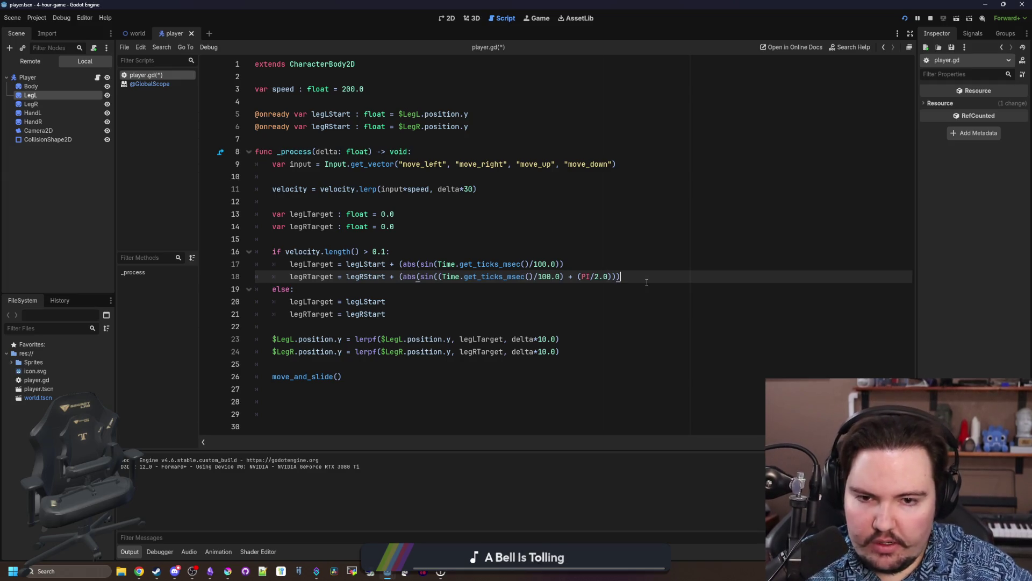
type(")")
key("Up")
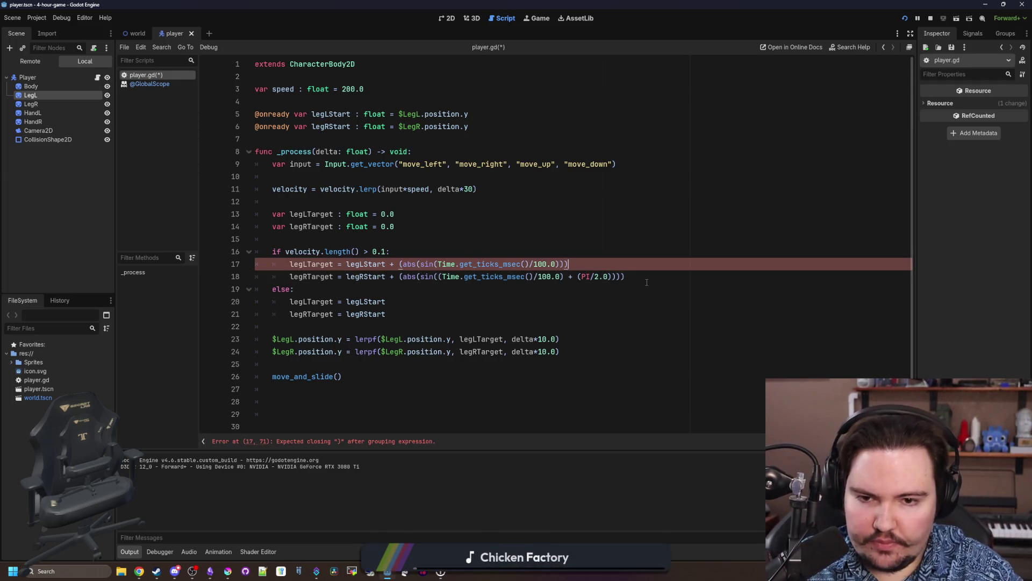
type(")")
key("Down")
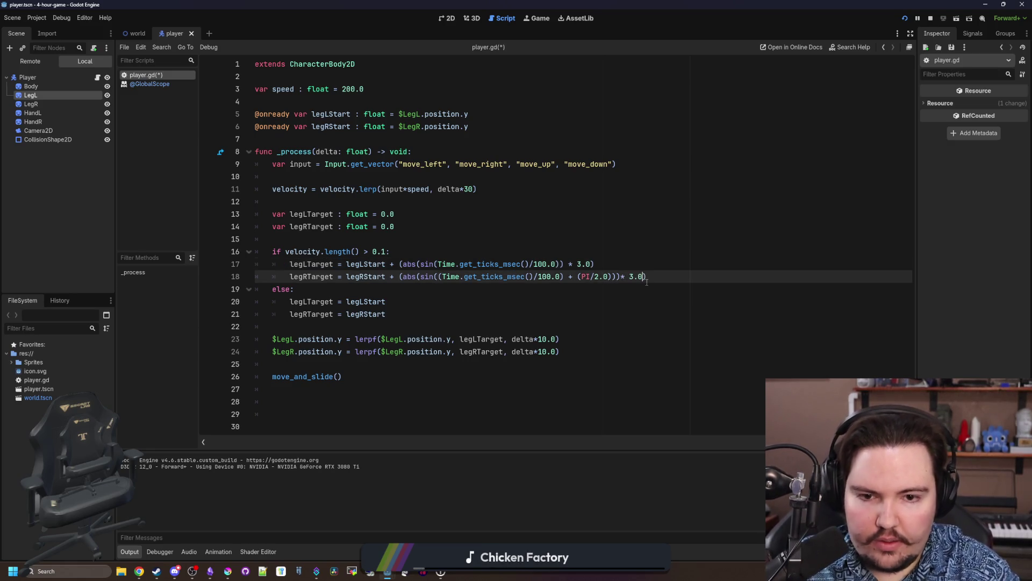
key("Up")
key("ctrl+s")
Play-test walking left and right, stop, and remove line 17's * 3.0 multiplier.
left_click(906, 20)
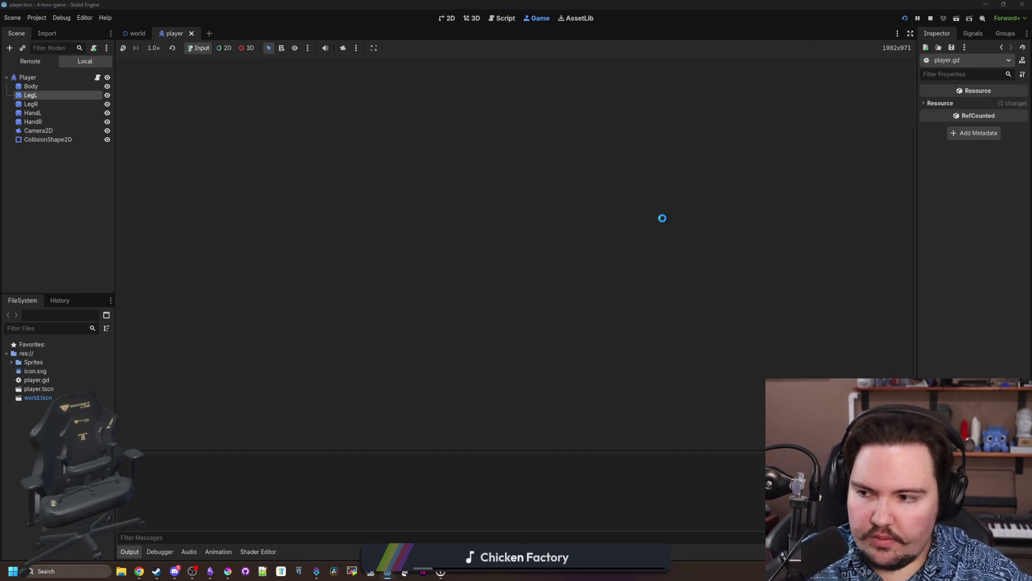
key("a")
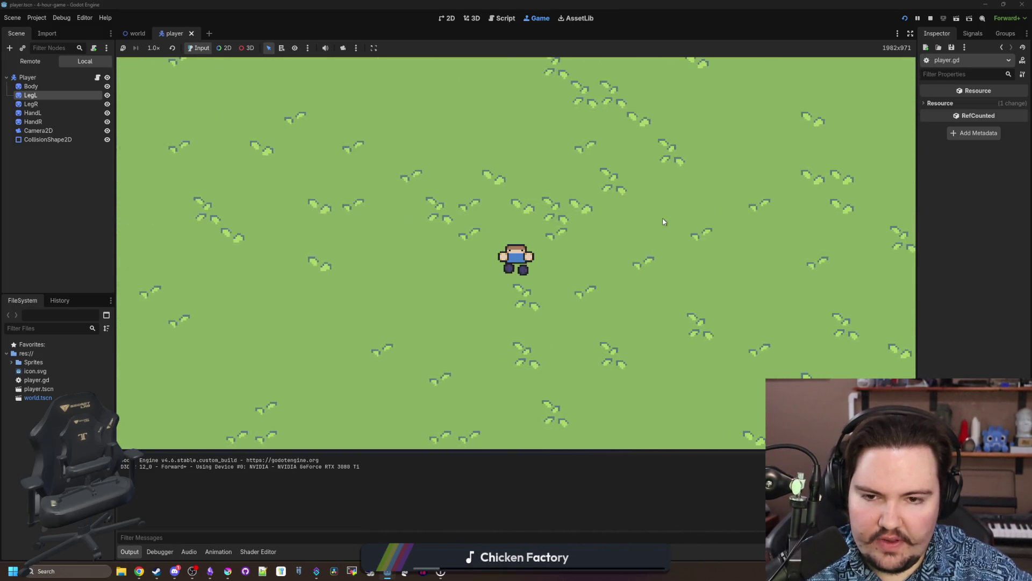
key("a")
key("a")
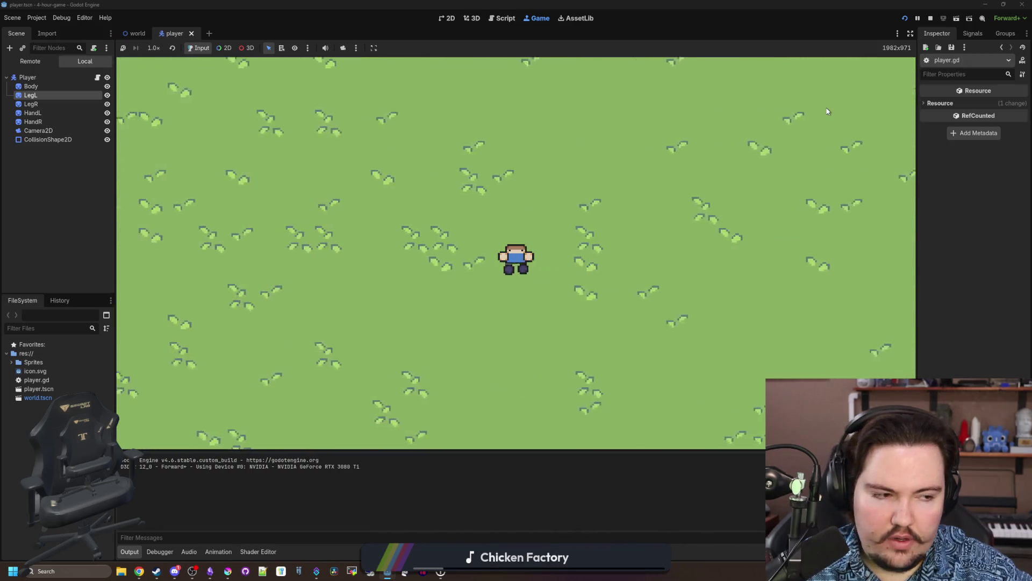
key("d")
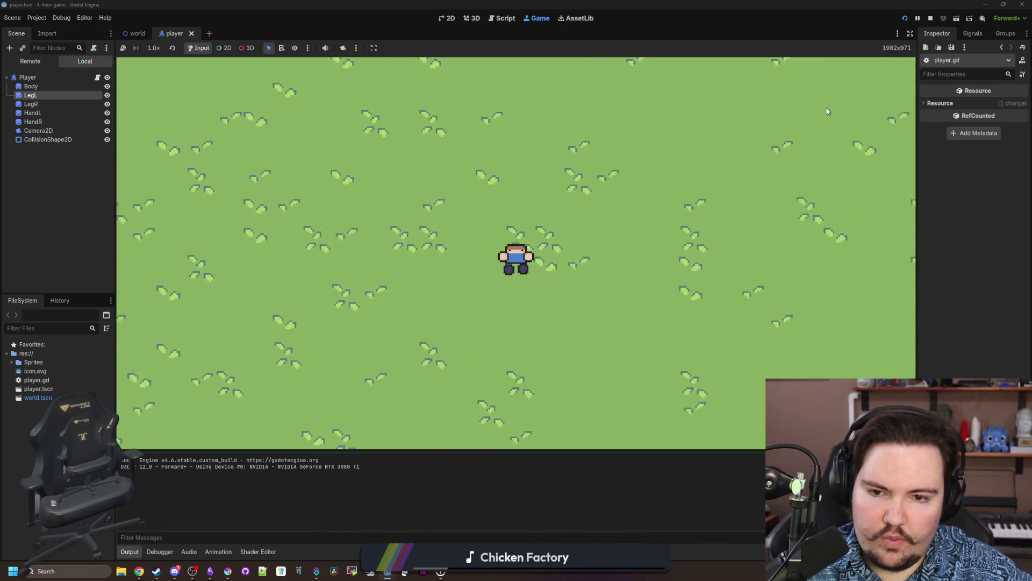
key("d")
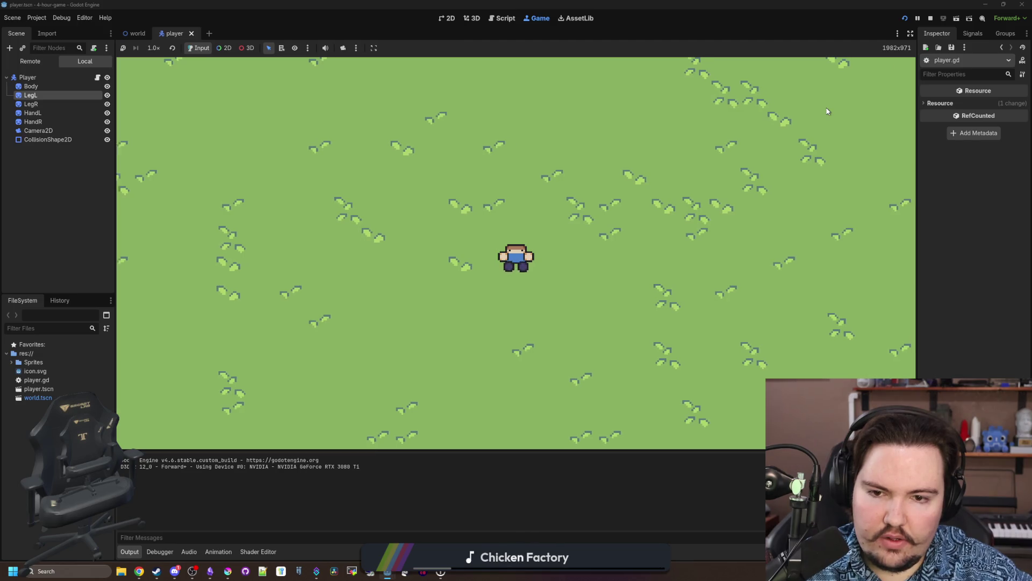
left_click(930, 19)
left_click_drag(591, 264, 564, 264)
key("BackSpace")
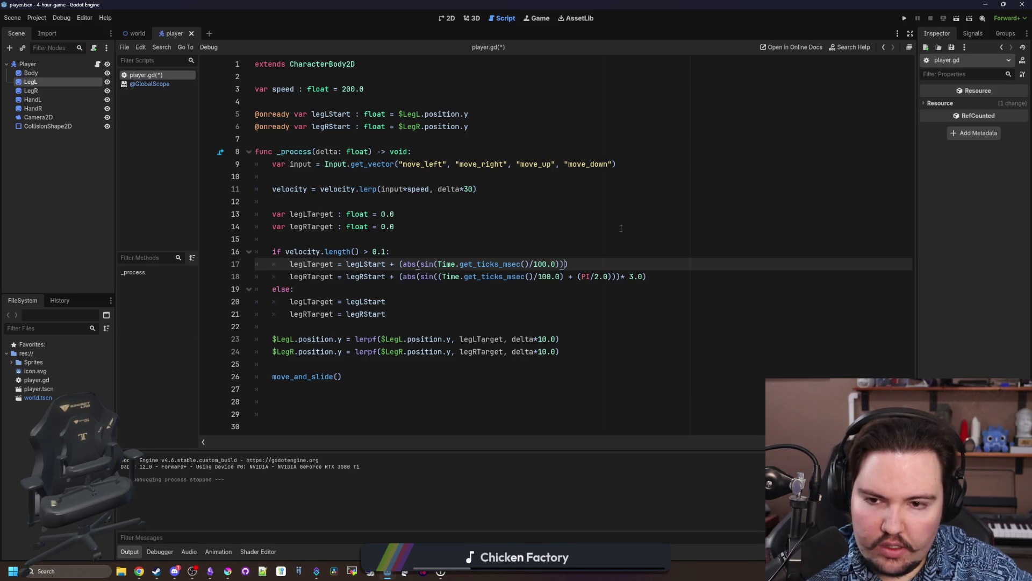
Restore *3.0 on line 17 with tidy spacing around both multipliers, and save.
type("*3.0")
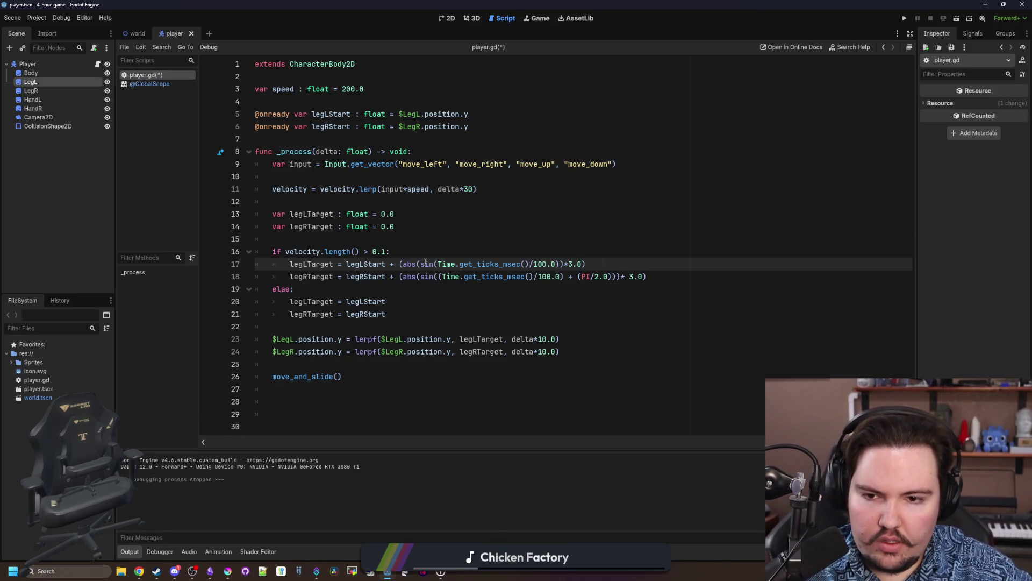
left_click_drag(405, 264, 550, 264)
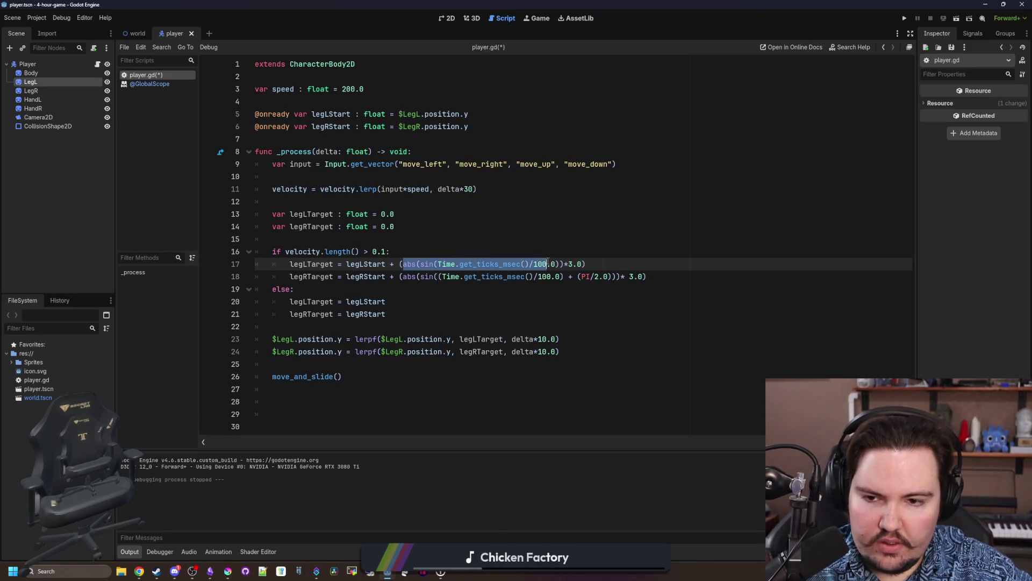
left_click(550, 264)
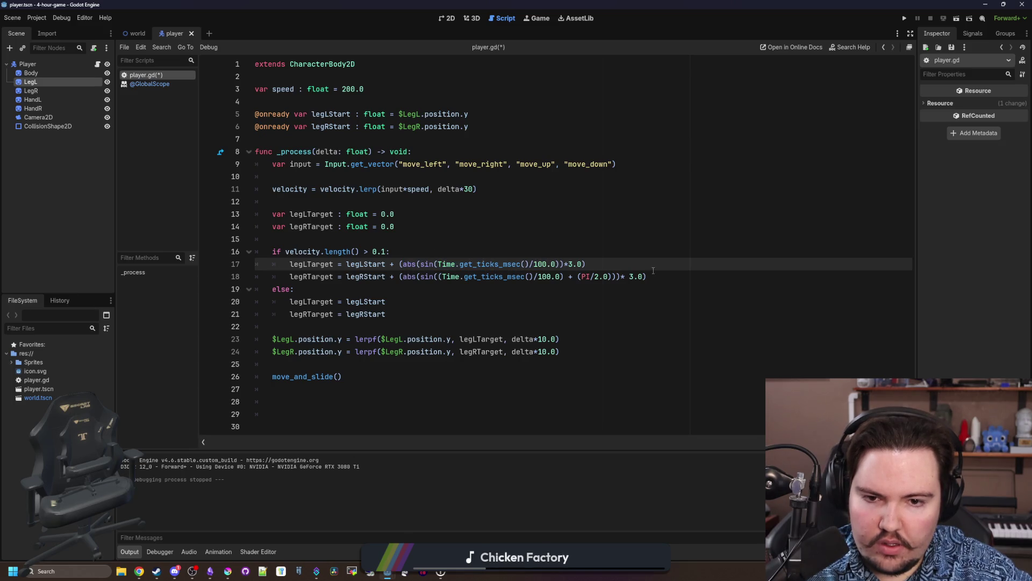
left_click(624, 274)
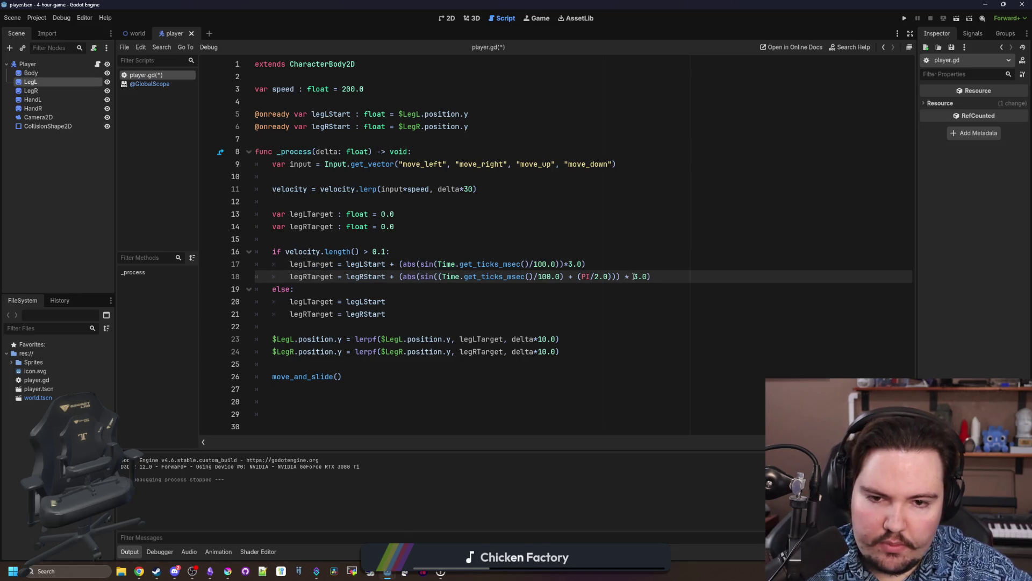
left_click(565, 263)
key("Right")
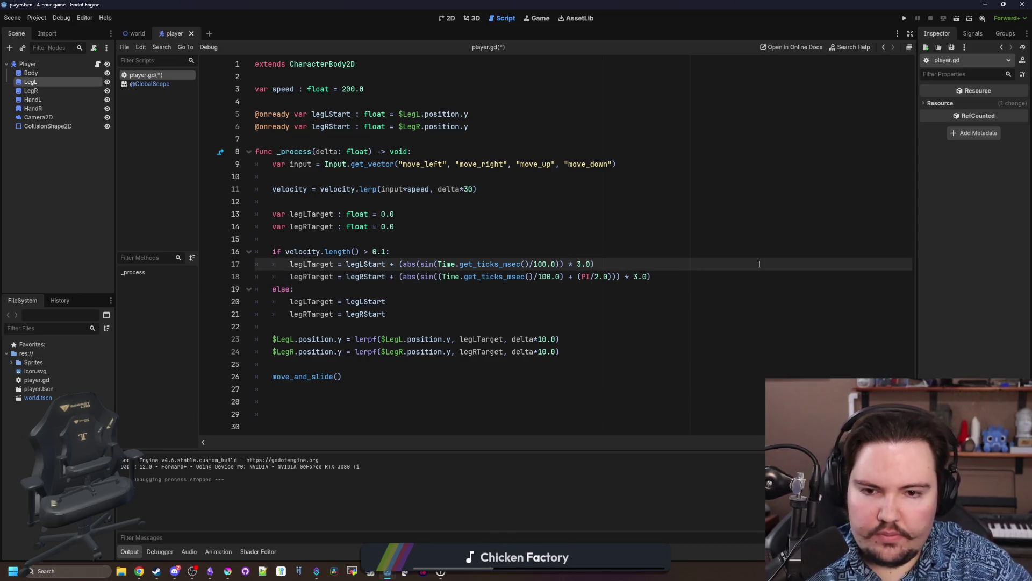
key("Up")
key("Up")
key("ctrl+s")
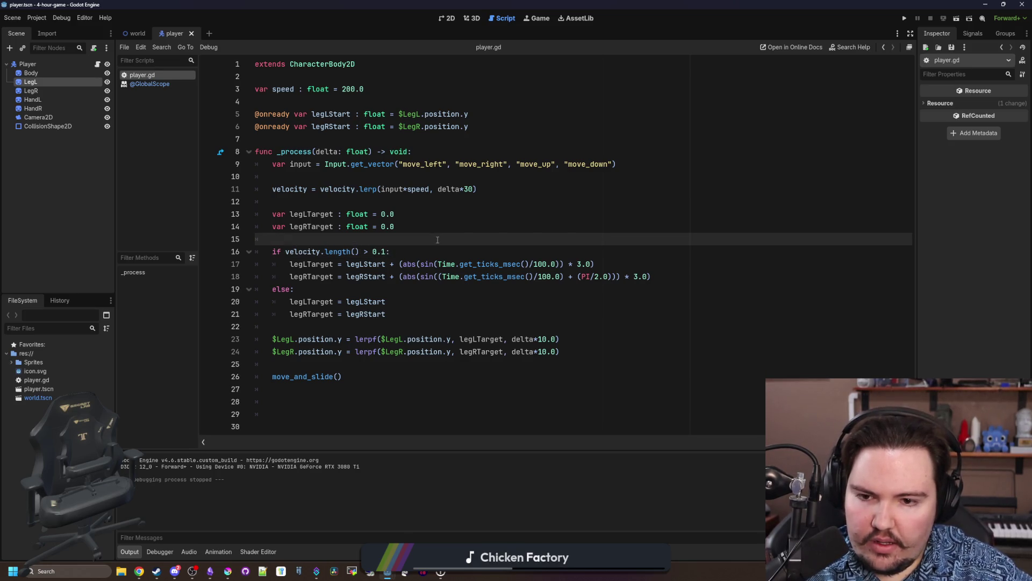
Run the game, walk the player right to watch the legs, then stop it.
left_click(468, 233)
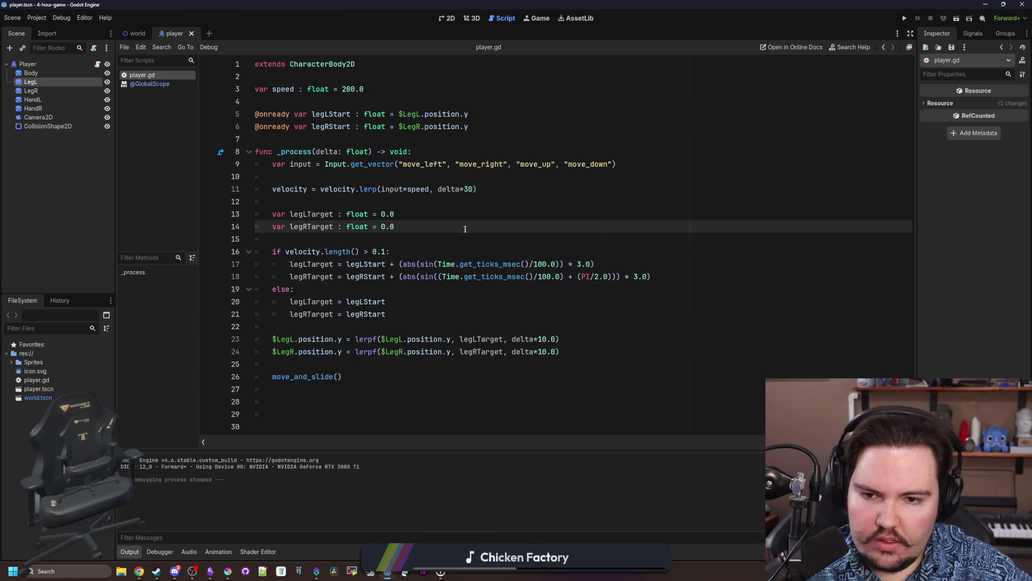
left_click(903, 19)
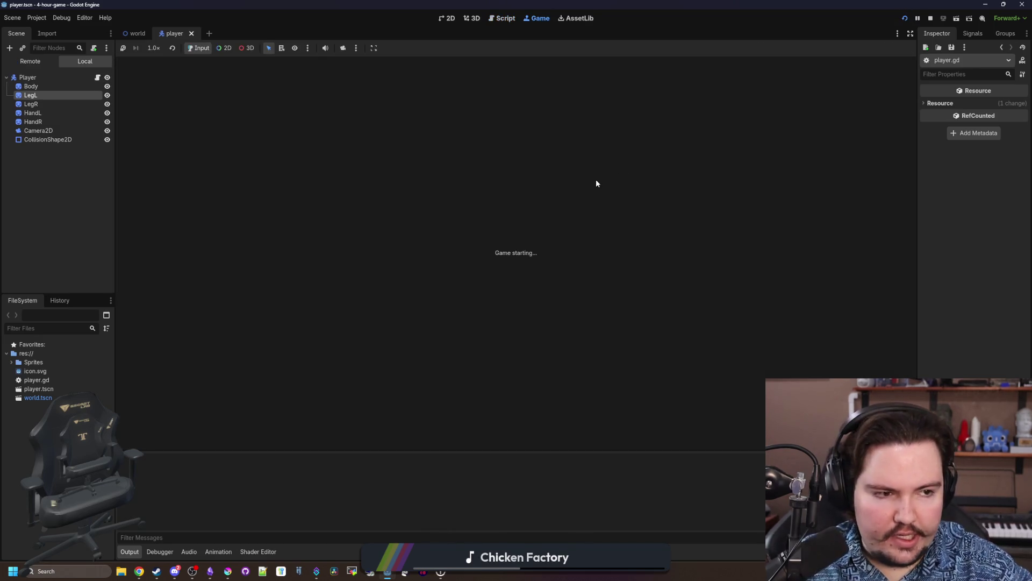
key("d")
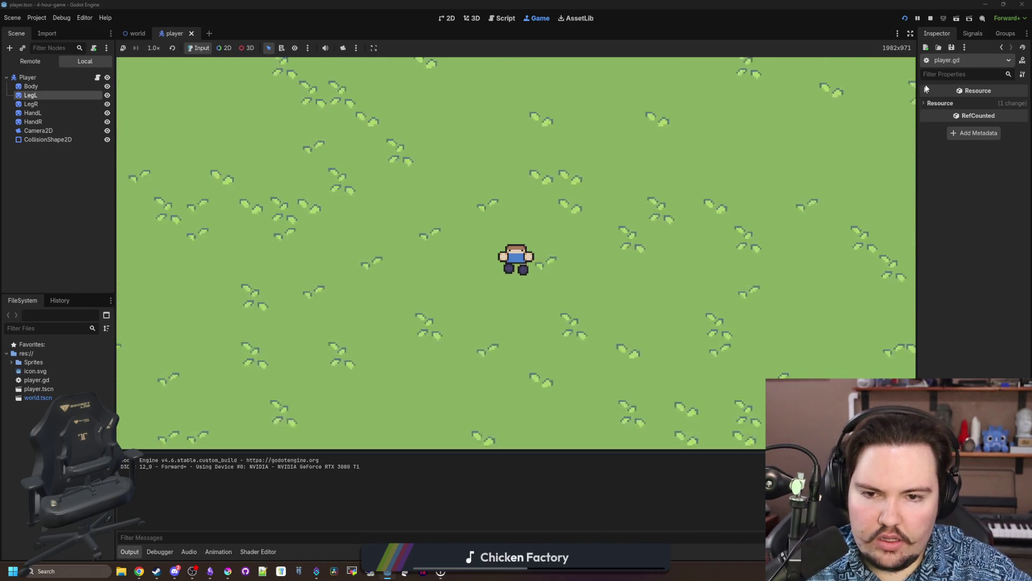
key("F8")
left_click(619, 265)
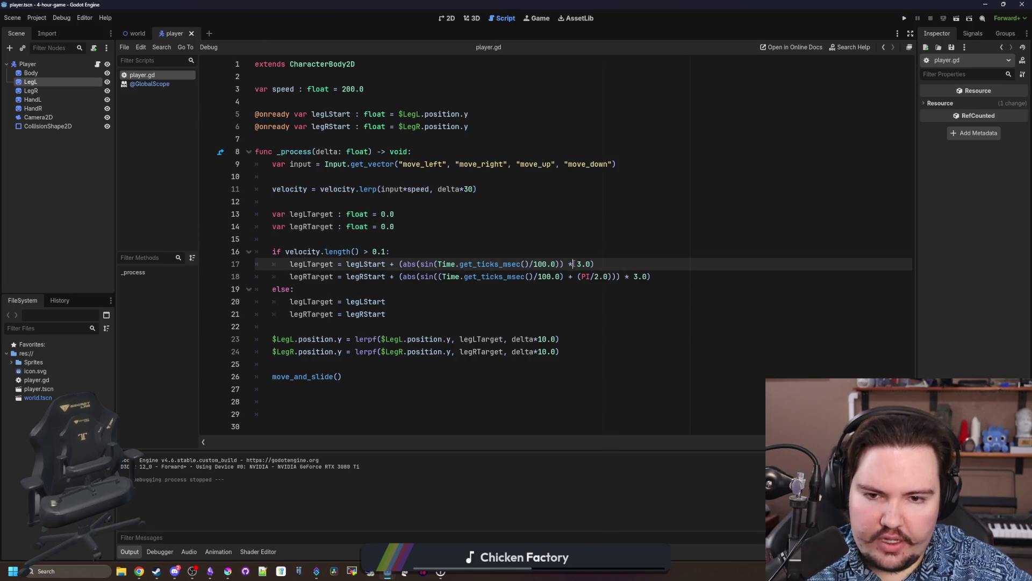
Negate the 3.0 multipliers on both leg bob lines to -3.0 and test-walk the player right.
type("-")
left_click(633, 276)
type("-")
left_click(634, 251)
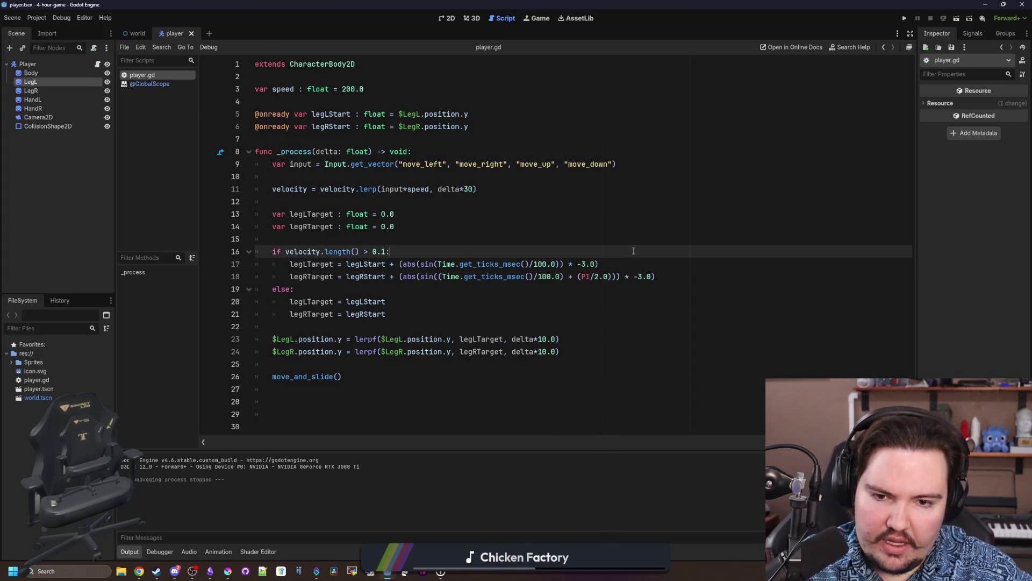
left_click(905, 18)
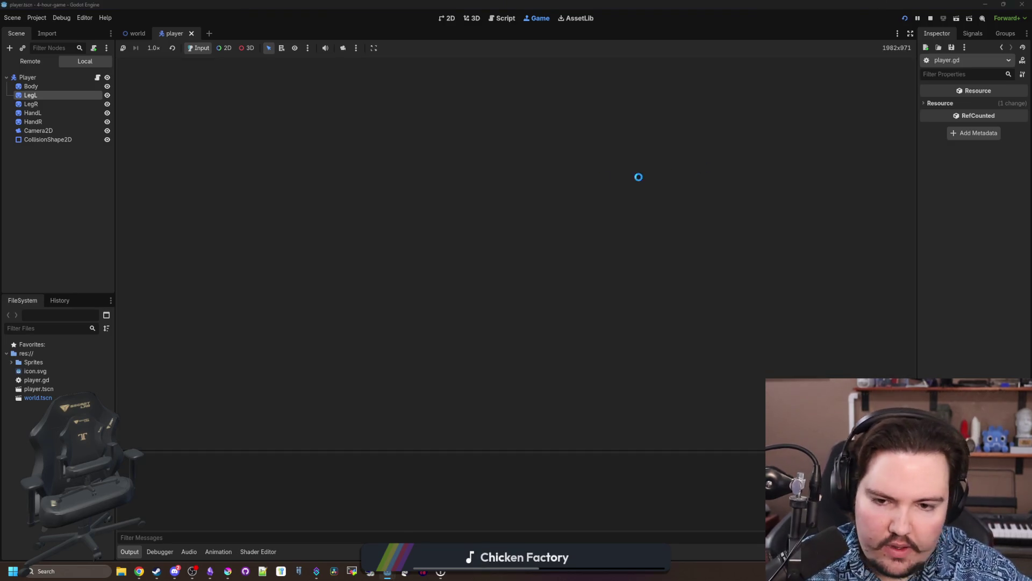
key("d")
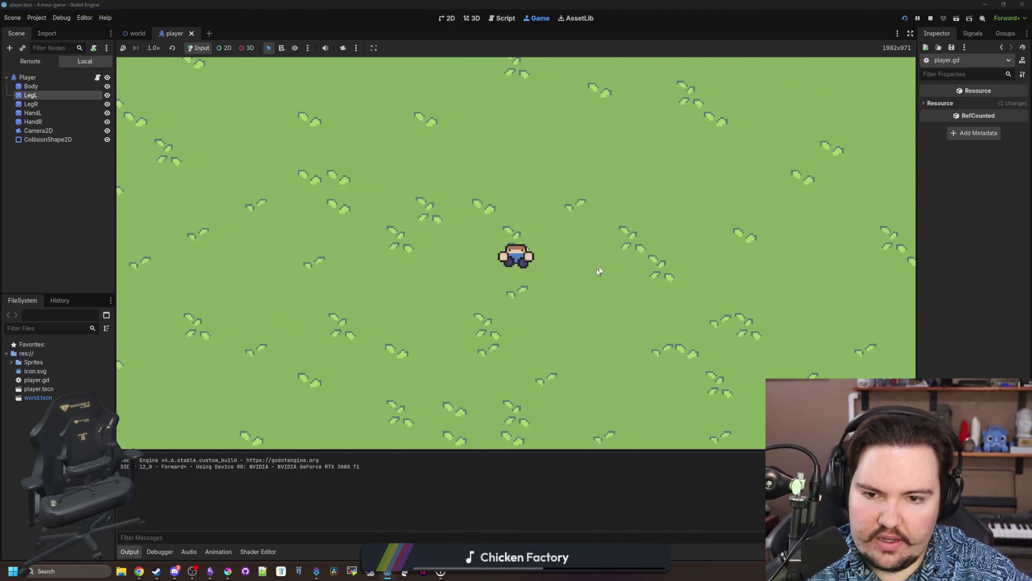
left_click(930, 19)
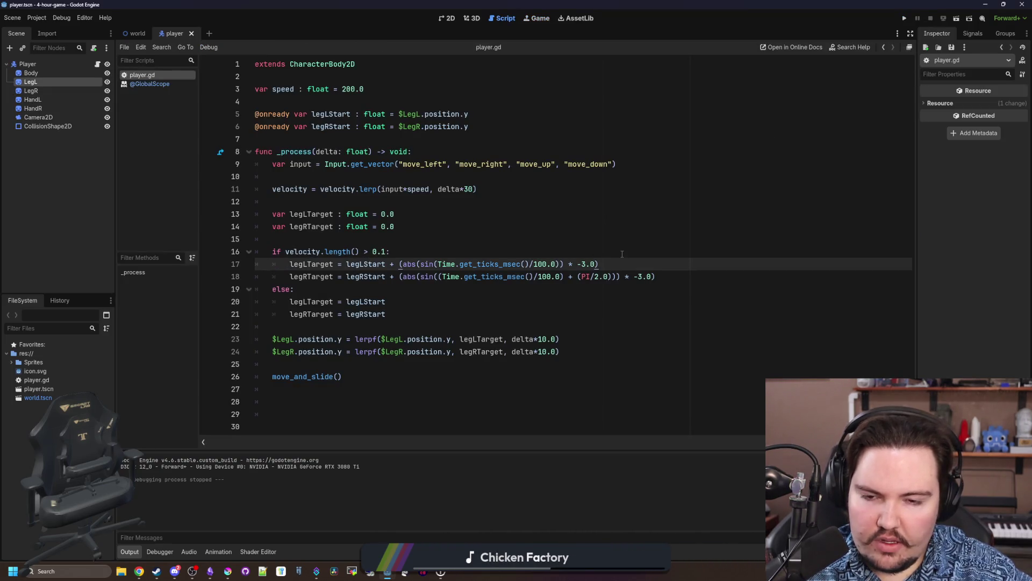
Append a + 1.5 offset to the leg bob lines and test-walk the player left.
type(")")
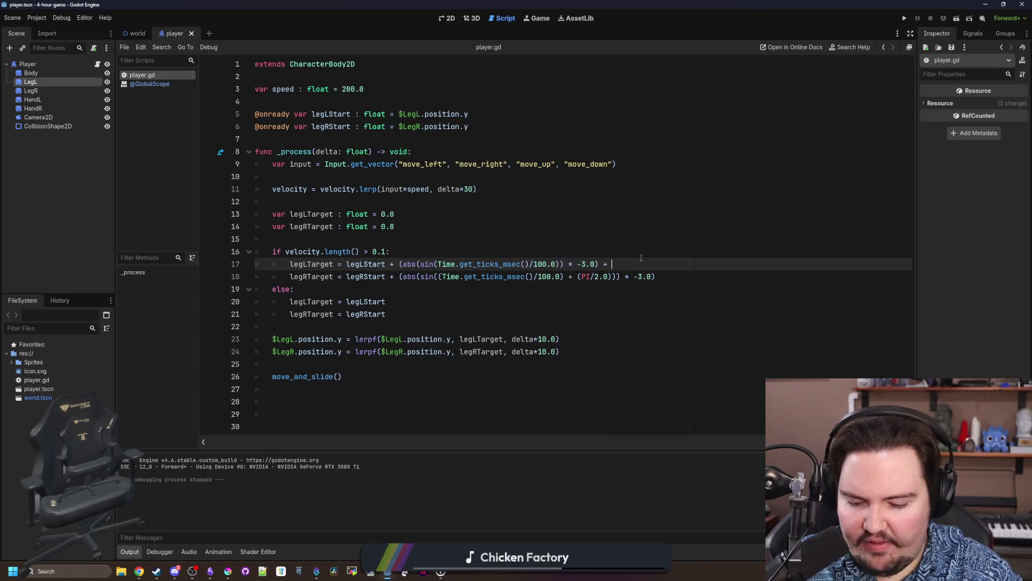
left_click(687, 276)
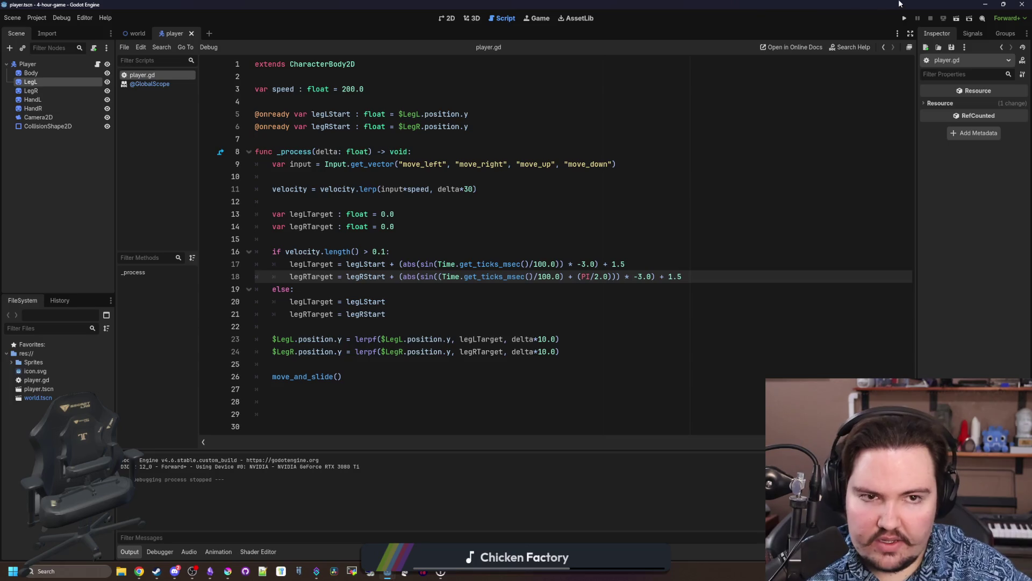
left_click(905, 19)
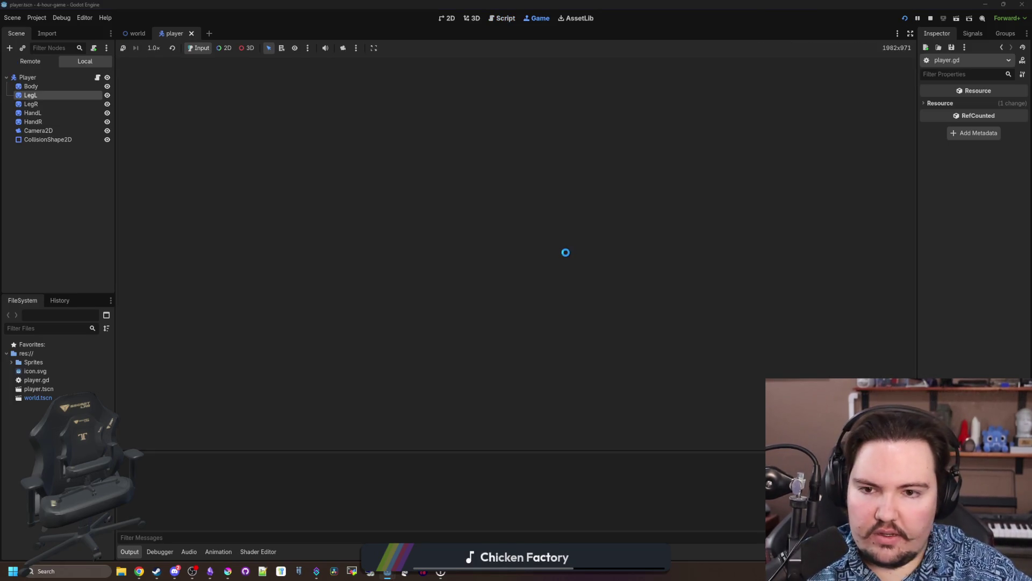
key("a")
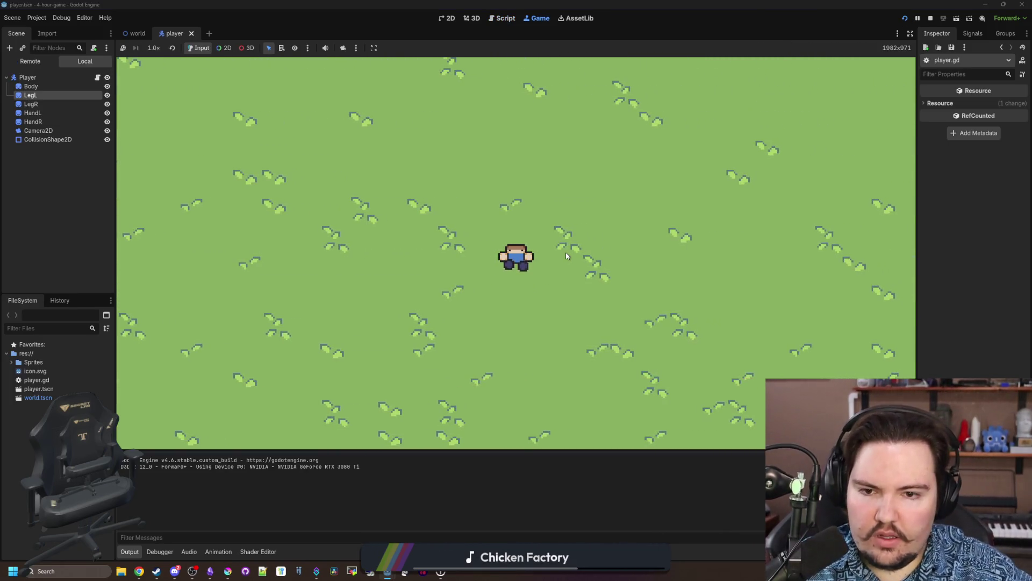
key("a")
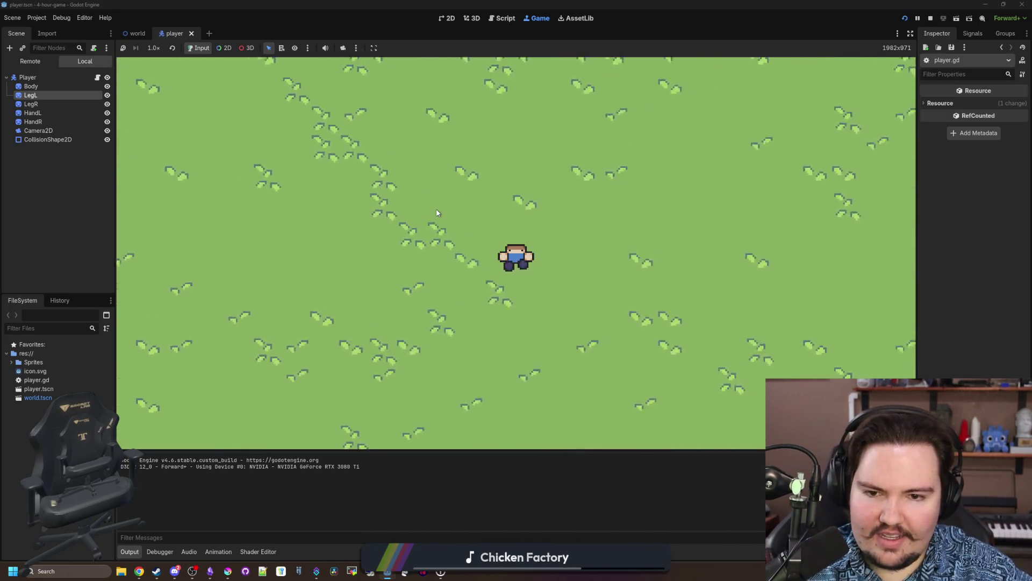
left_click(930, 18)
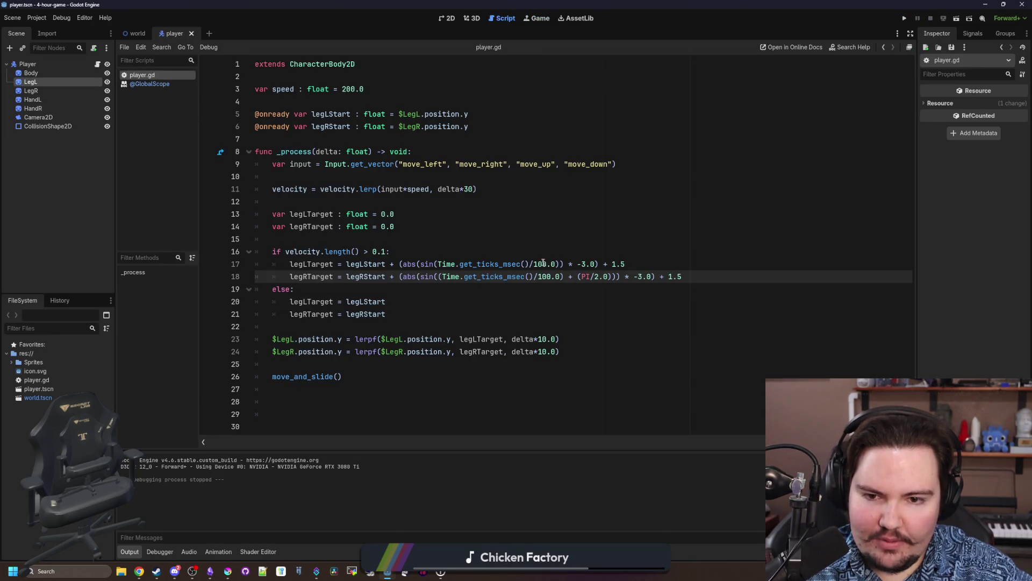
Shorten line 17's 100.0 divisor to 50.0.
left_click(536, 264)
key("Delete")
key("Down")
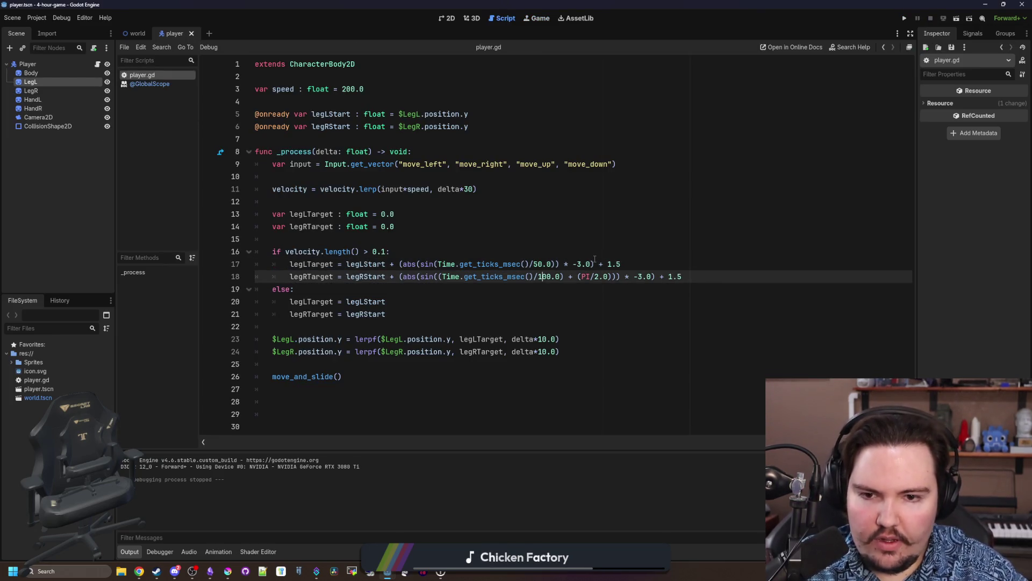
Shorten line 18's divisor to 50.0, lower speed to 100.0, and test-walk the player.
key("Delete")
left_click(594, 262)
left_click(581, 252)
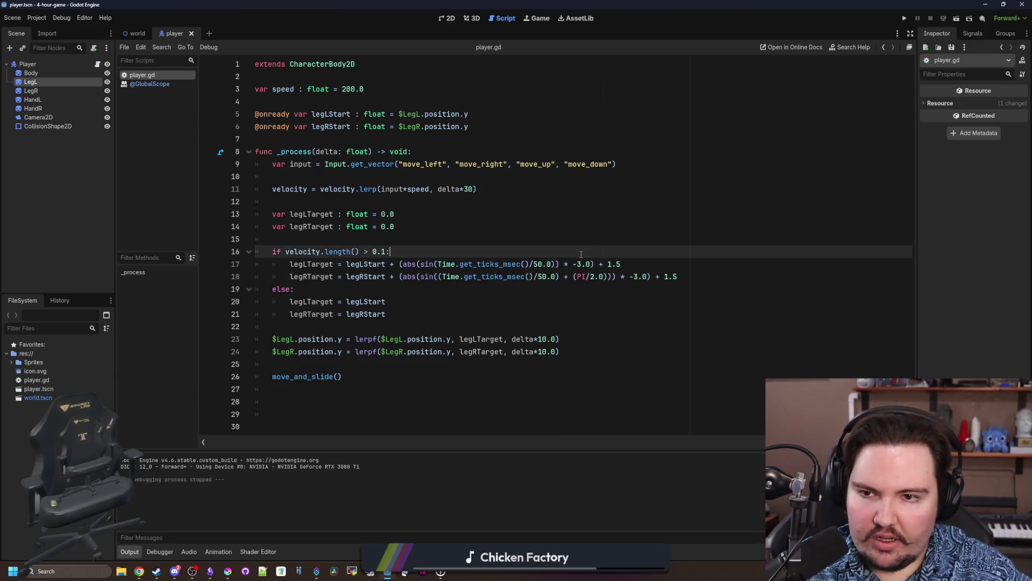
left_click(346, 89)
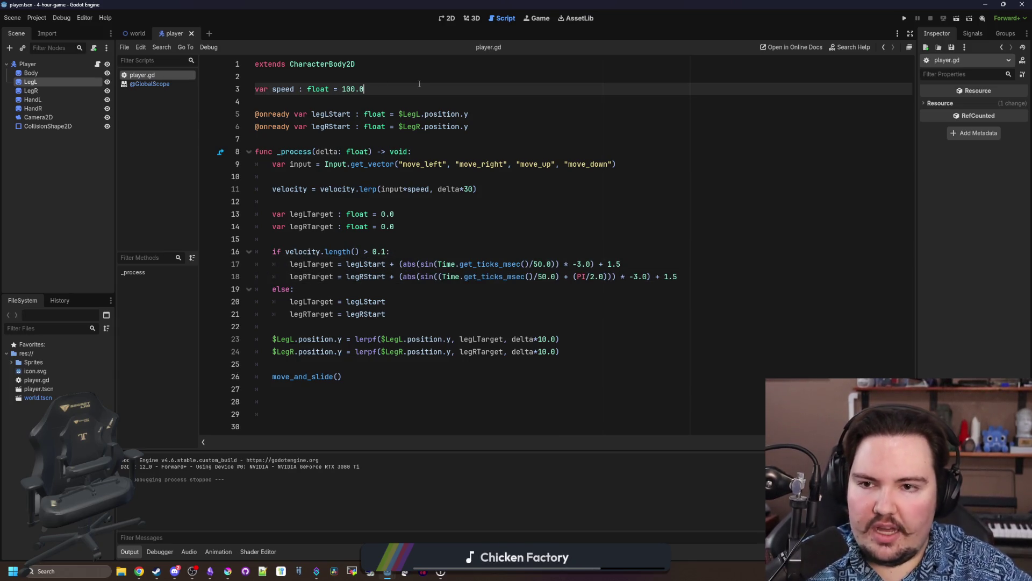
left_click(615, 170)
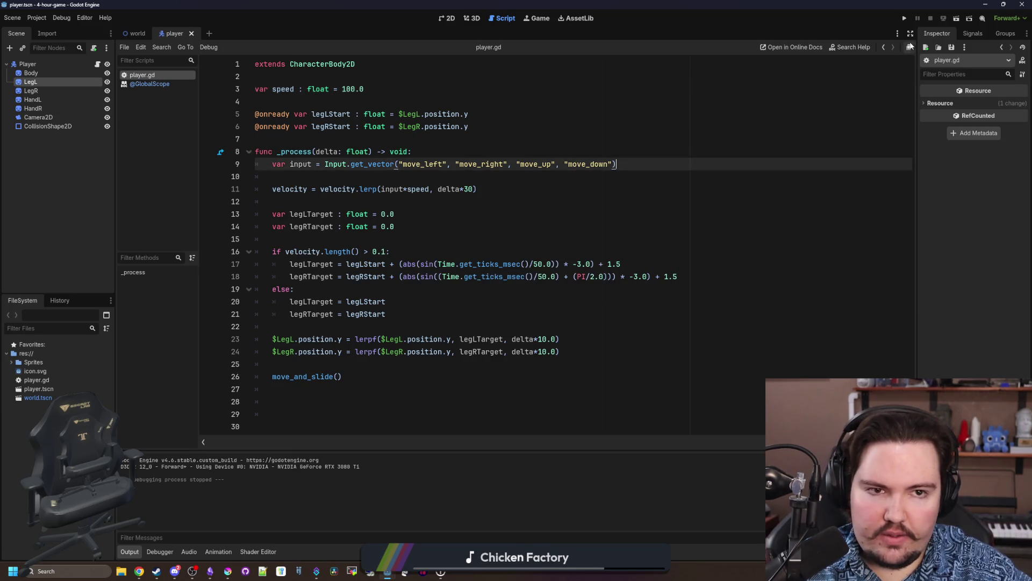
left_click(904, 21)
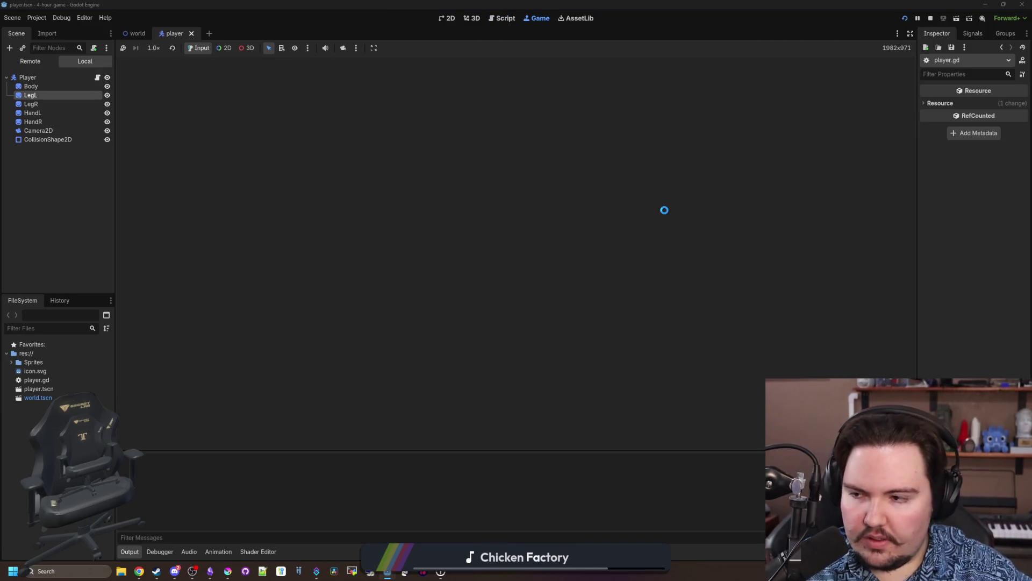
key("Left")
key("Down")
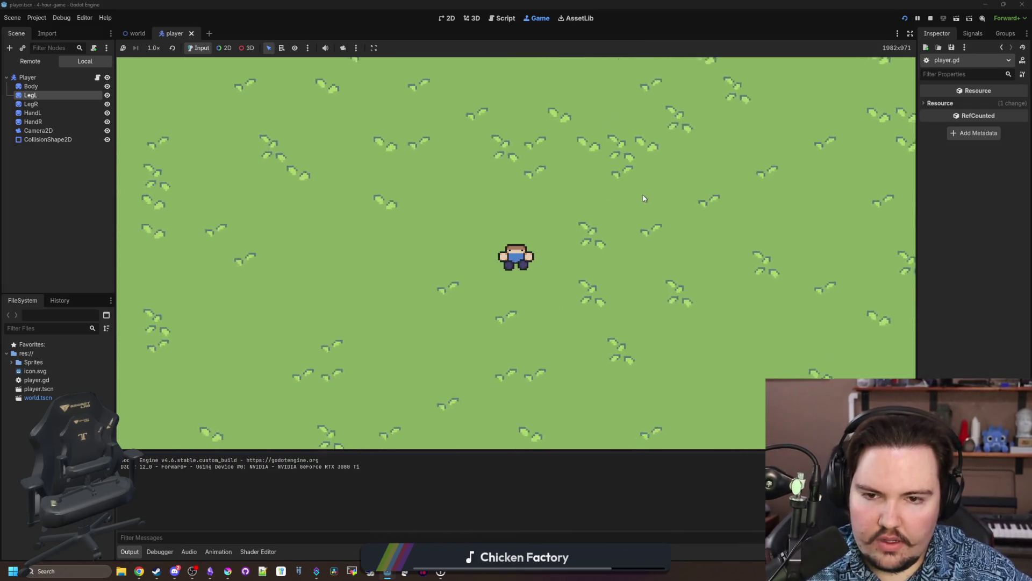
left_click(930, 19)
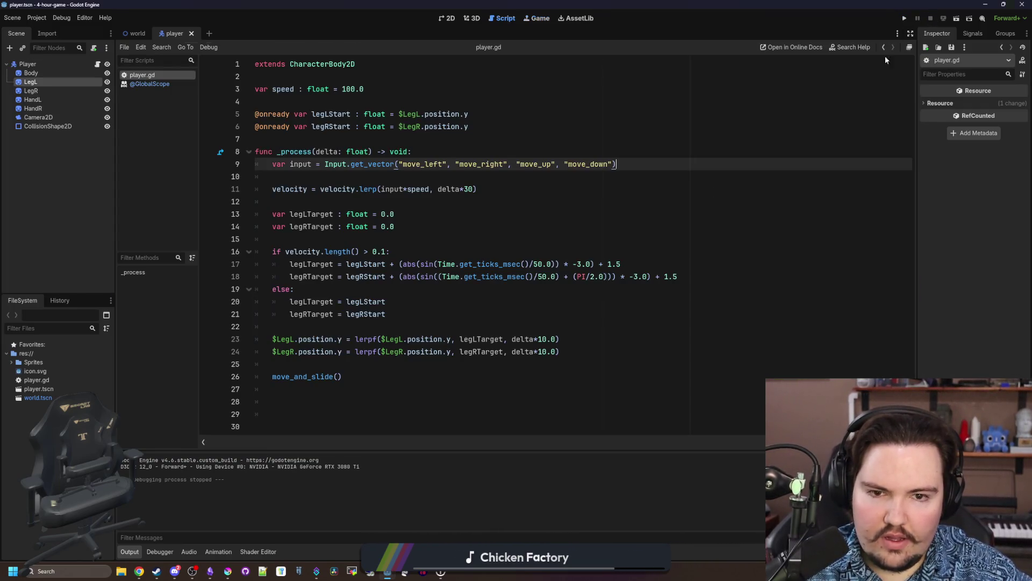
Restore both leg bob divisors on lines 17 and 18 to 100.0.
left_click(538, 264)
key("BackSpace")
type("10")
key("Down")
key("BackSpace")
type("10")
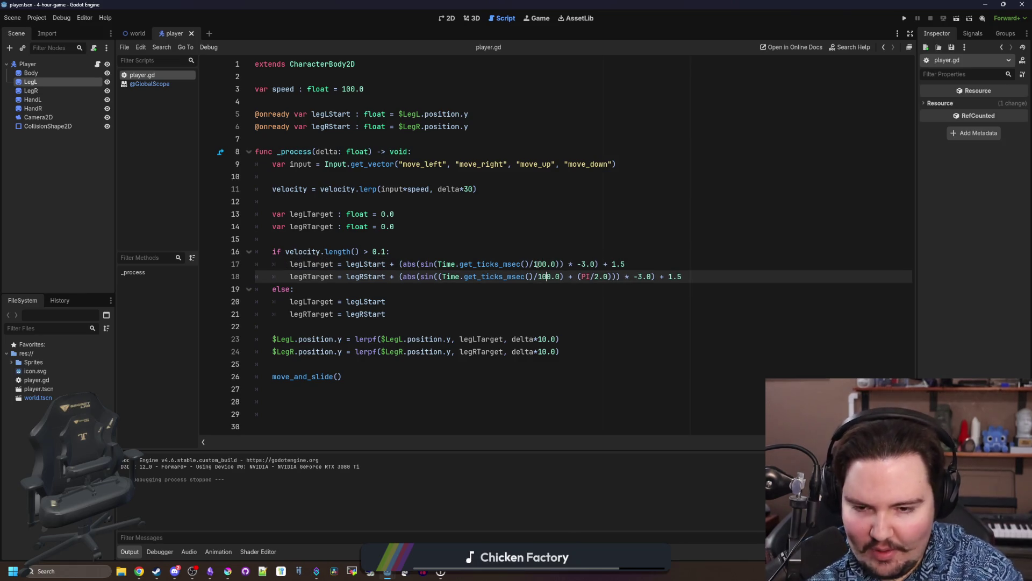
Select and delete line 17's 100 divisor.
left_click(545, 247)
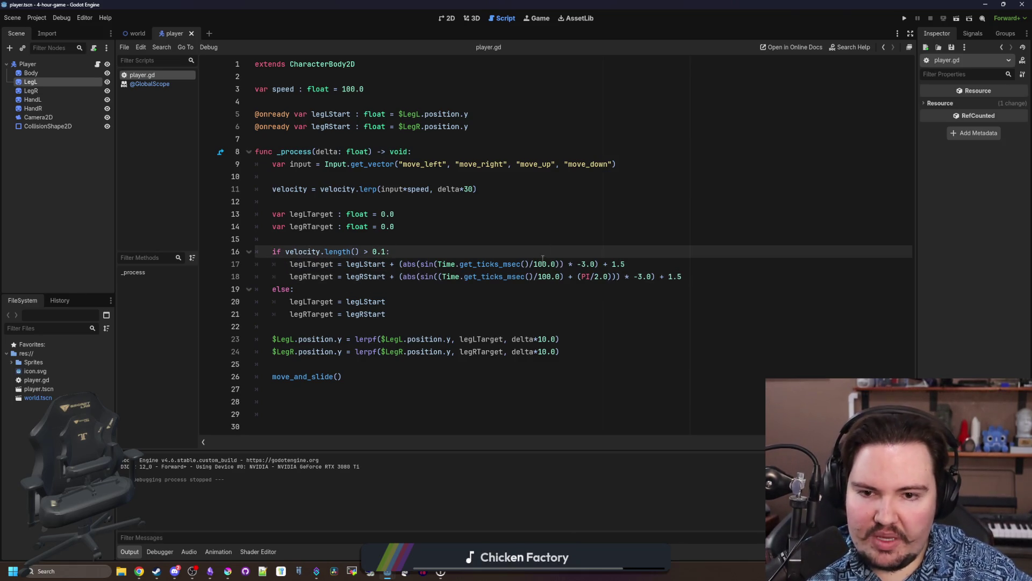
double_click(543, 260)
key("Delete")
key("Delete")
key("Delete")
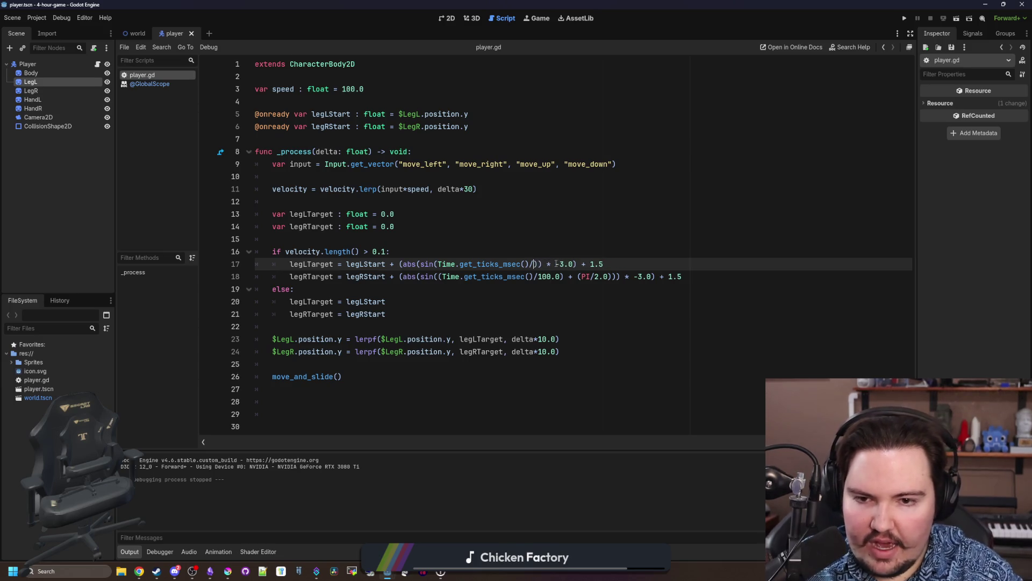
Replace both leg divisors with empty parentheses.
type("(")
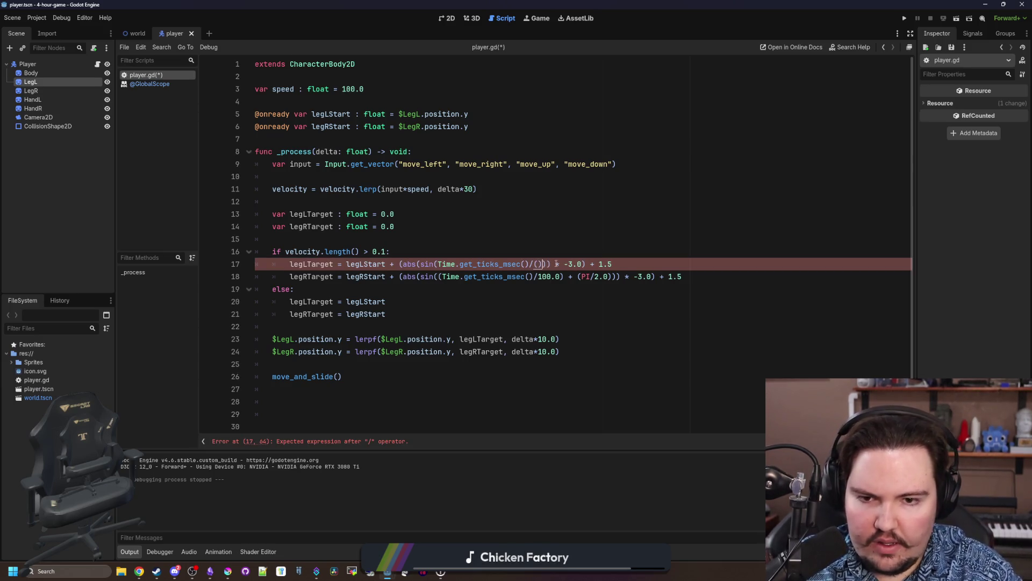
key("Down")
key("BackSpace")
key("BackSpace")
key("BackSpace")
key("Delete")
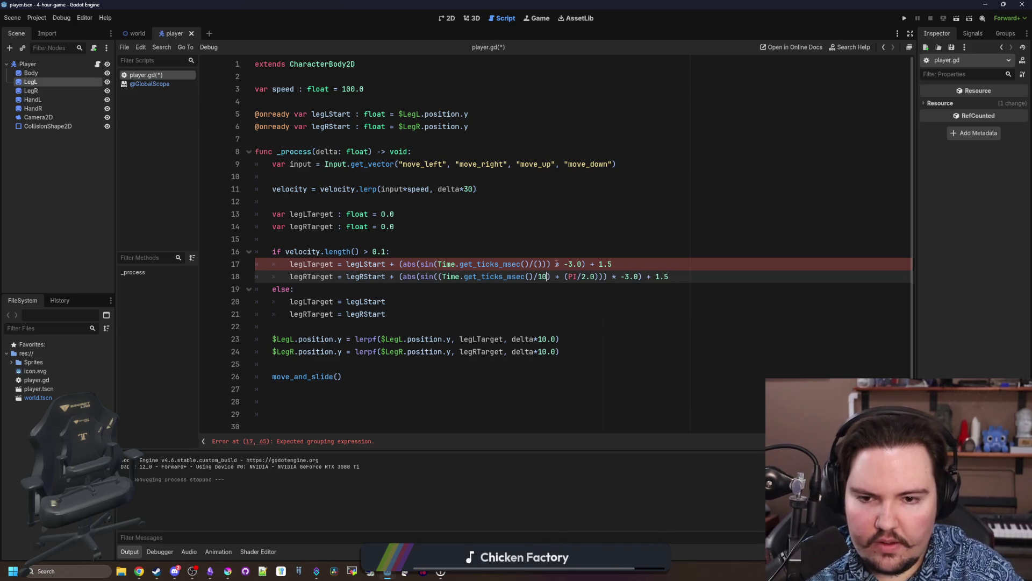
type("(")
Insert a line above the leg calculations defining animFactor from speed.
key("Up")
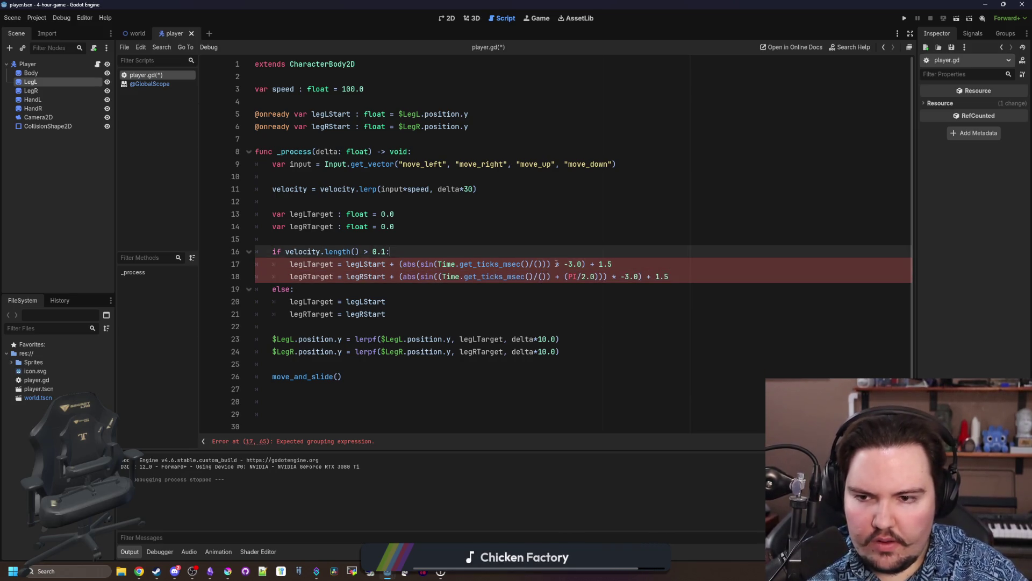
key("ctrl+shift+Return")
type("var animFactor")
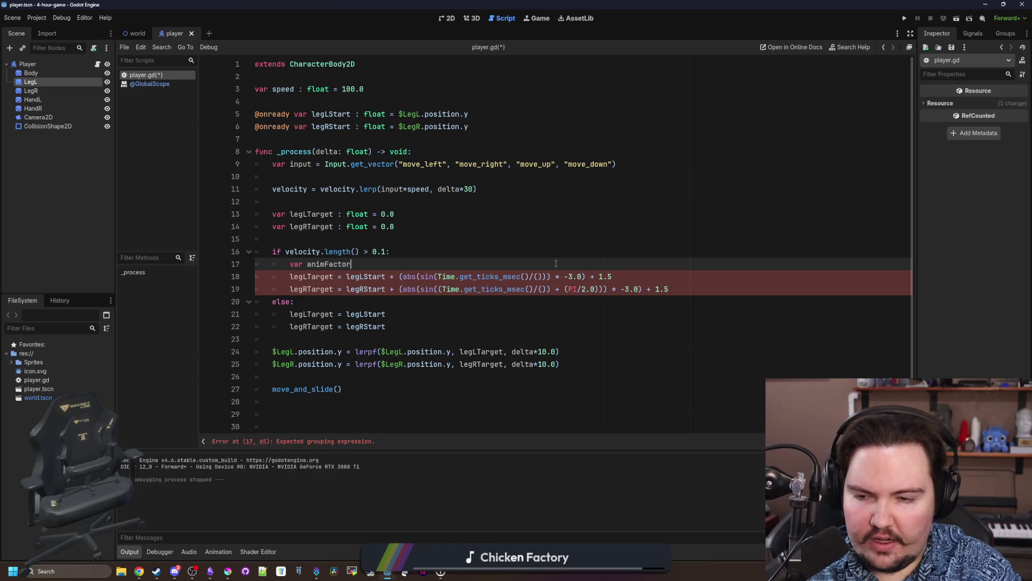
type(" = speed")
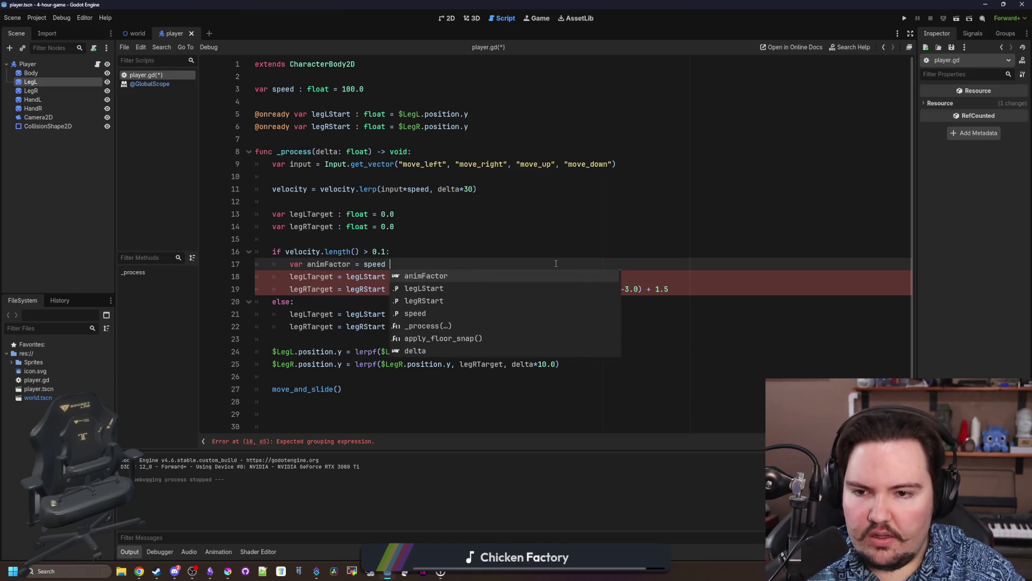
key("BackSpace")
key("BackSpace")
key("BackSpace")
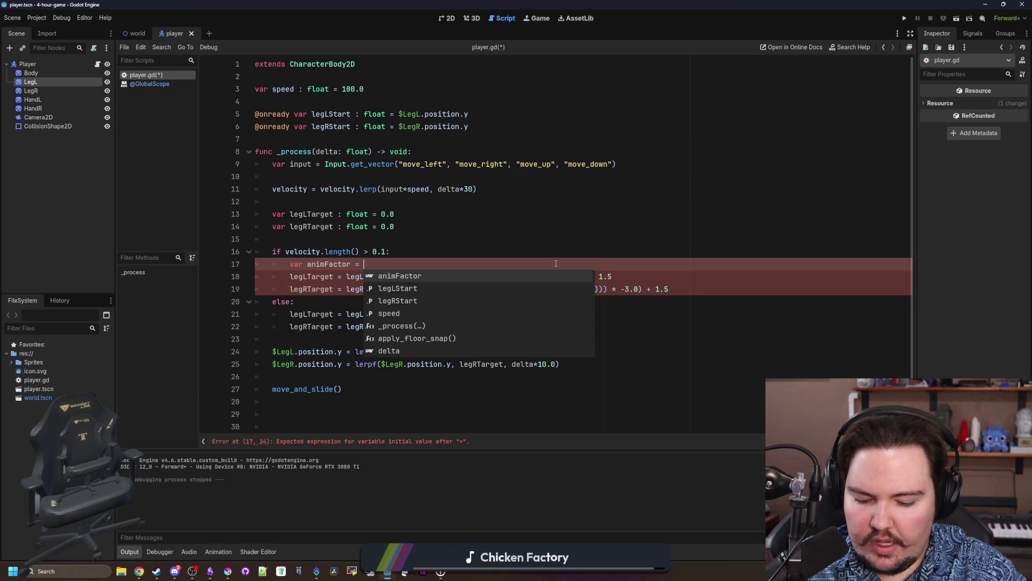
type("1/speed")
Paste animFactor into the empty divisors on lines 18 and 19.
double_click(339, 261)
key("ctrl+c")
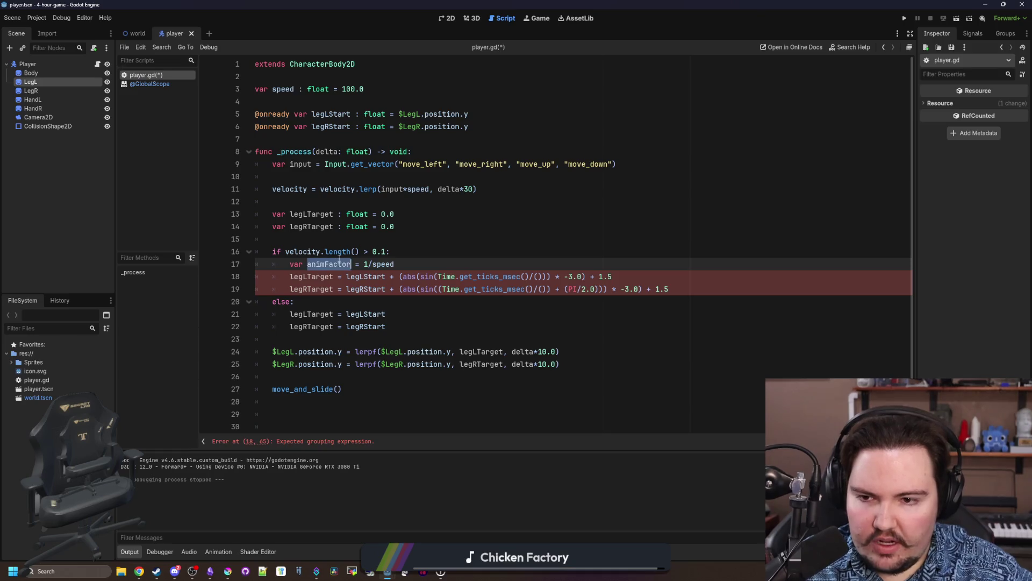
left_click(539, 277)
key("ctrl+v")
left_click(544, 289)
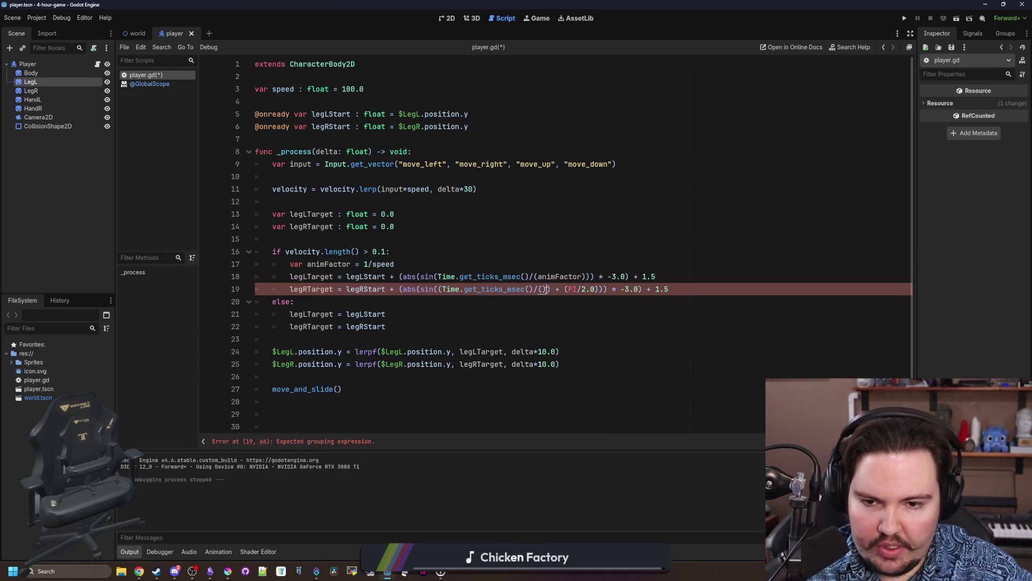
key("ctrl+v")
Make animFactor equal 100.0/speed and save the script.
left_click(364, 264)
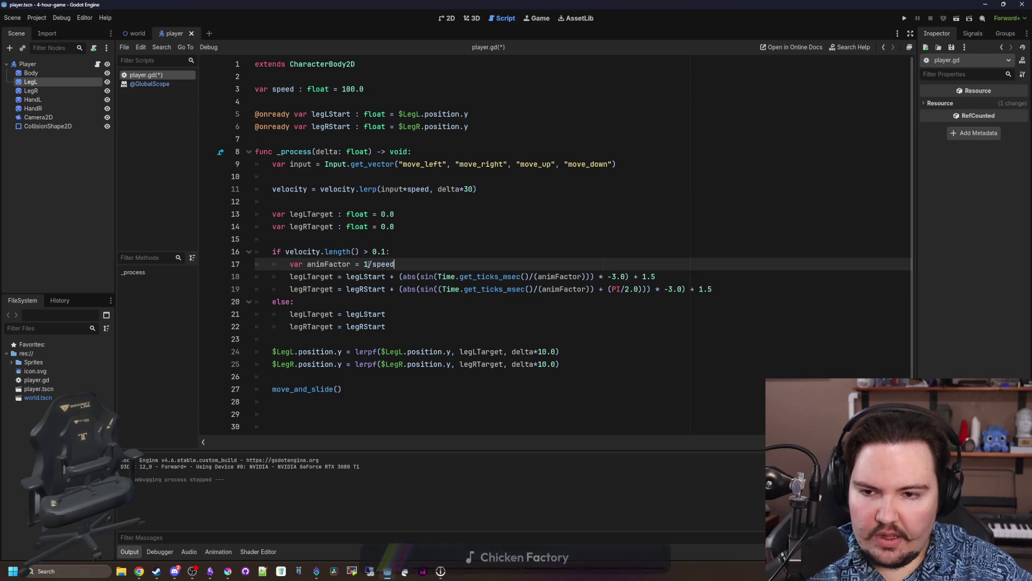
type("00.0")
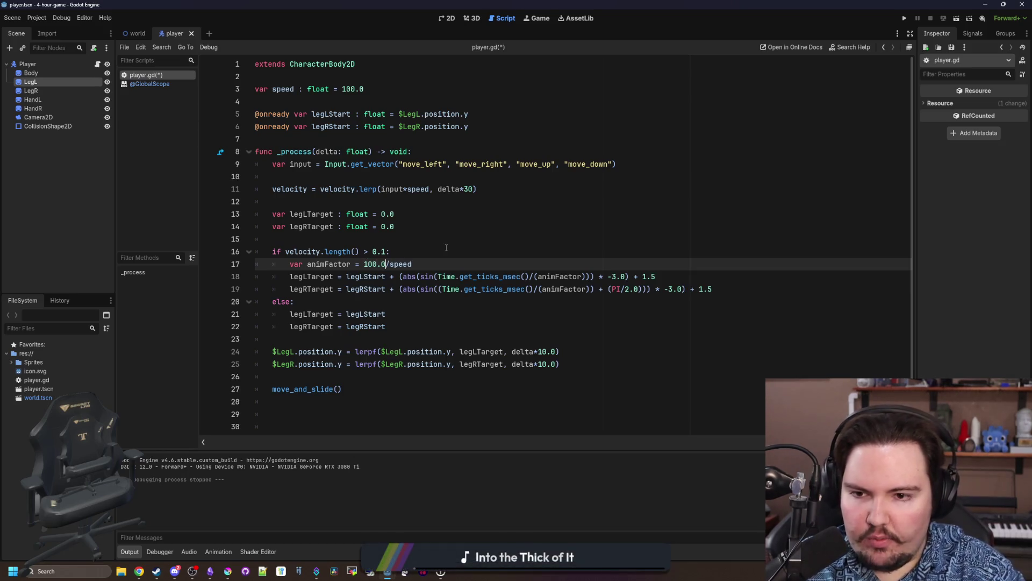
left_click(446, 251)
key("ctrl+s")
Run the game, walk the player left to check the legs, then stop it.
left_click(905, 19)
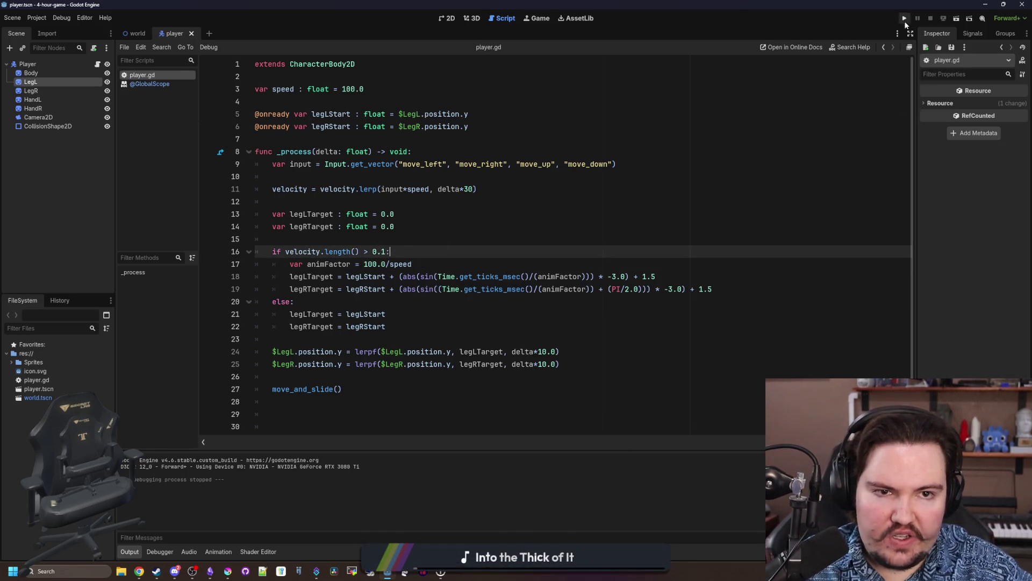
key("Left")
key("Left")
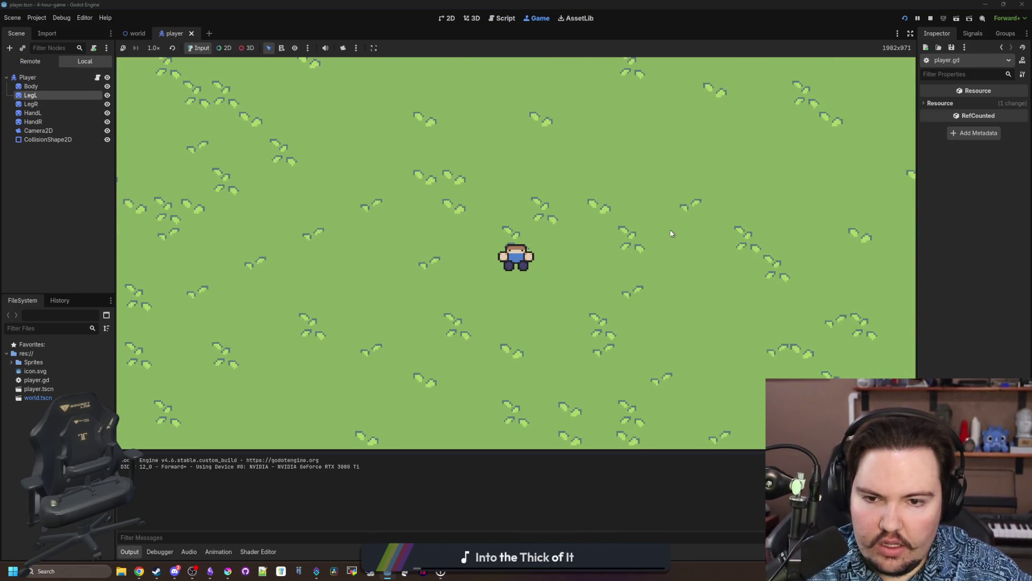
key("F8")
left_click(555, 226)
left_click(414, 239)
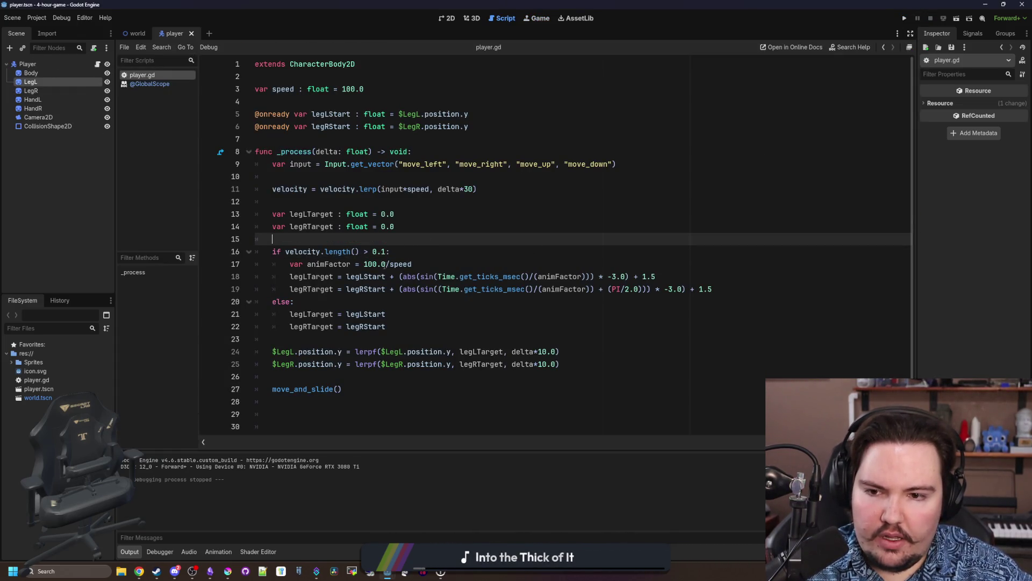
Change animFactor to 10000.0/speed and test-walk the player in two runs.
left_click(380, 263)
key("BackSpace")
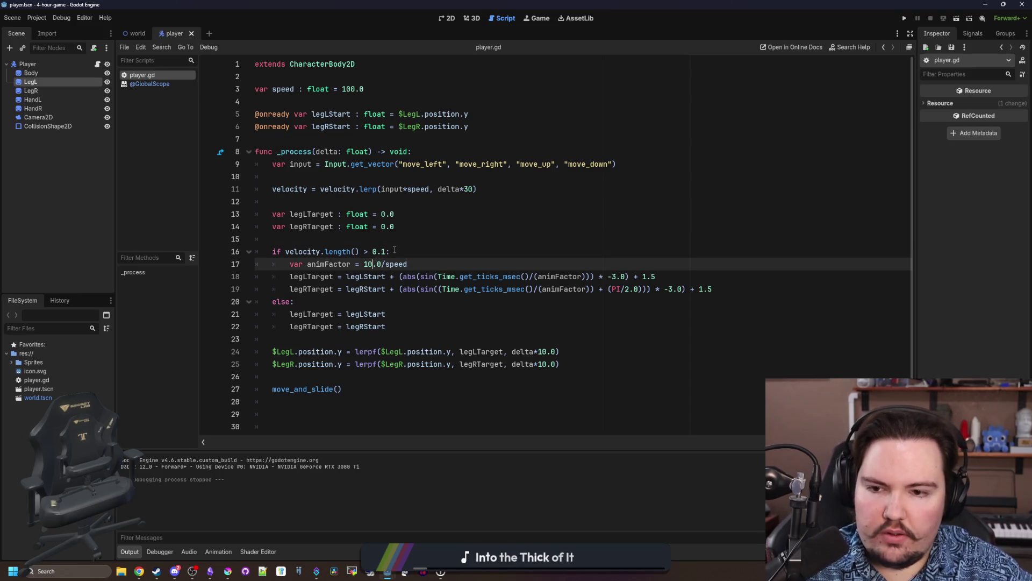
type("000")
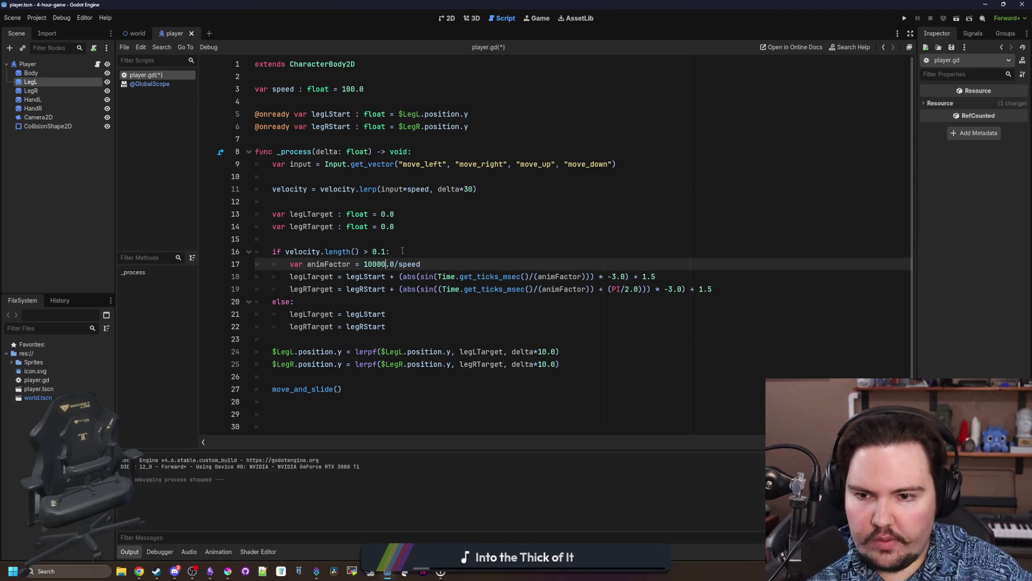
left_click(394, 252)
left_click(904, 18)
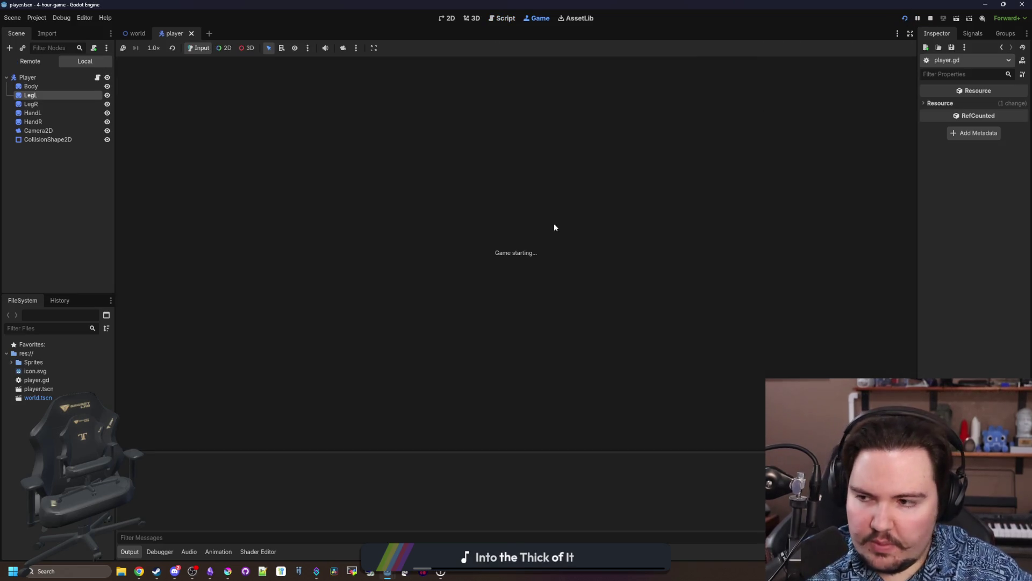
key("Right")
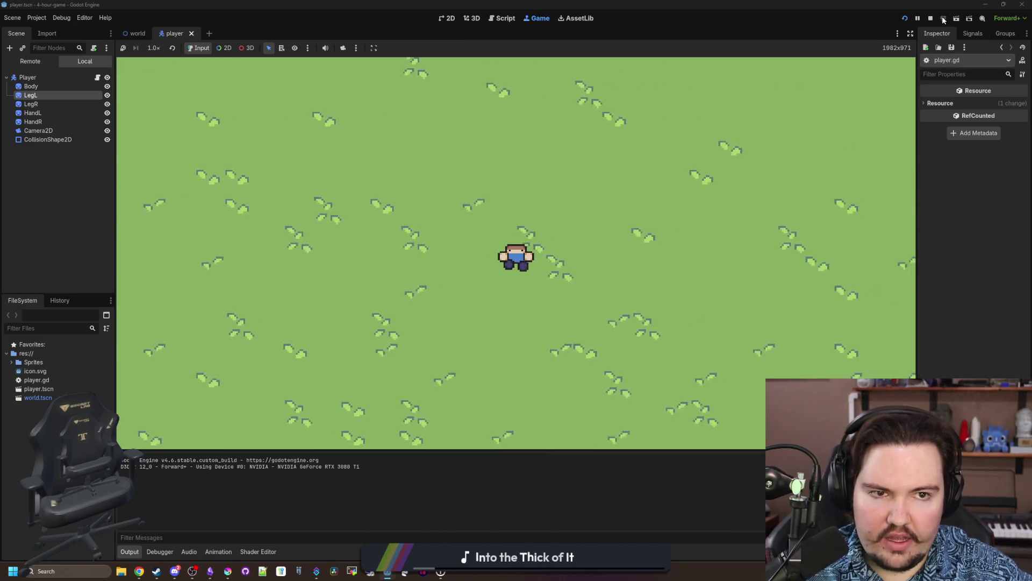
key("F8")
left_click(363, 91)
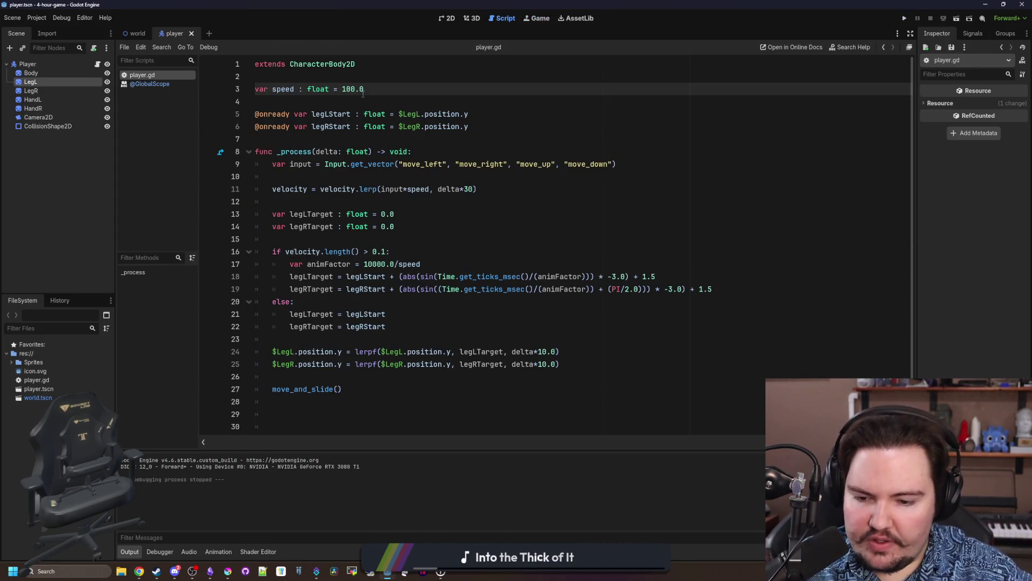
left_click(905, 18)
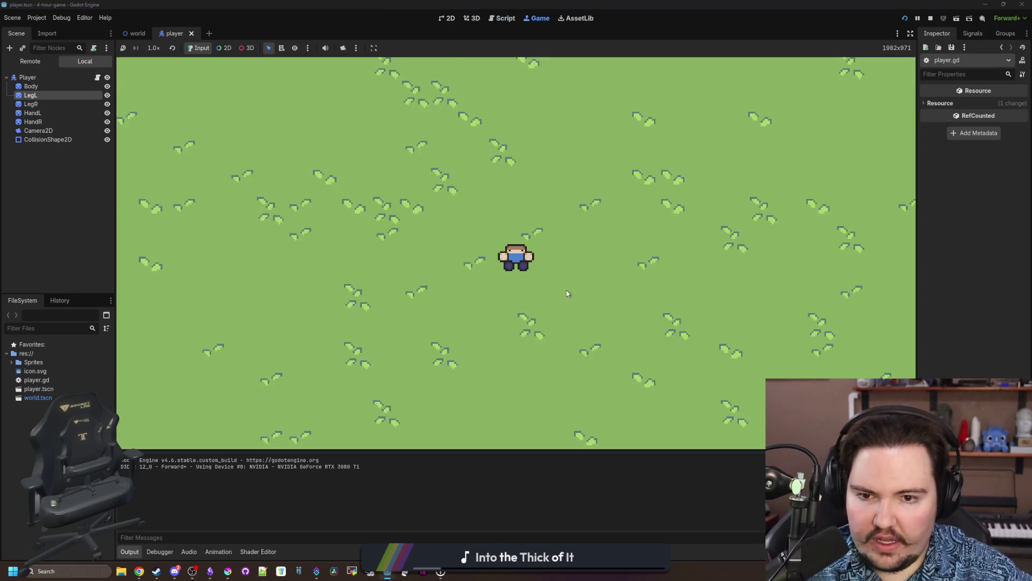
left_click(931, 19)
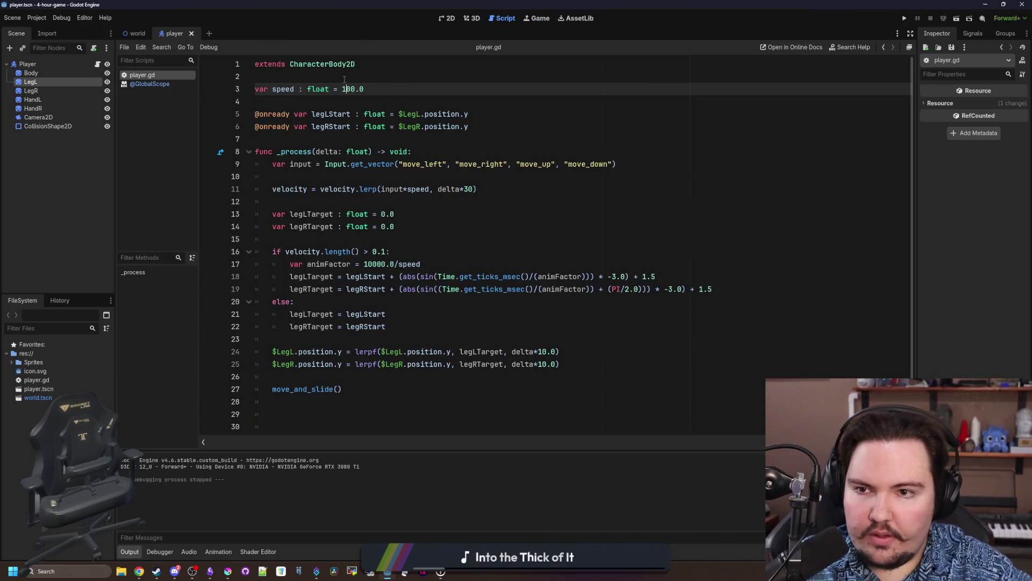
Save the script and switch to the player scene's 2D view.
key("ctrl+s")
left_click(468, 188)
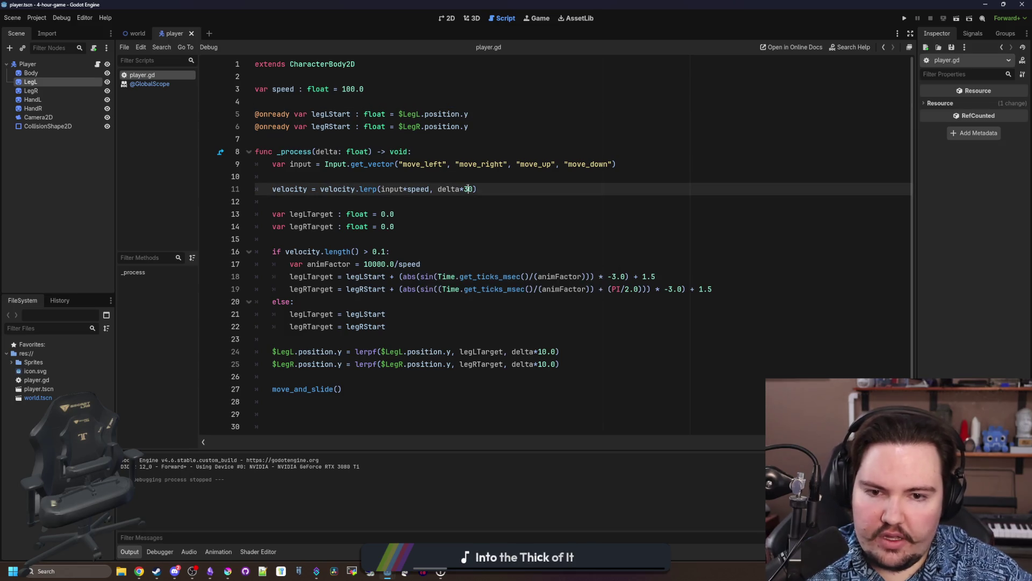
left_click(390, 238)
key("ctrl+s")
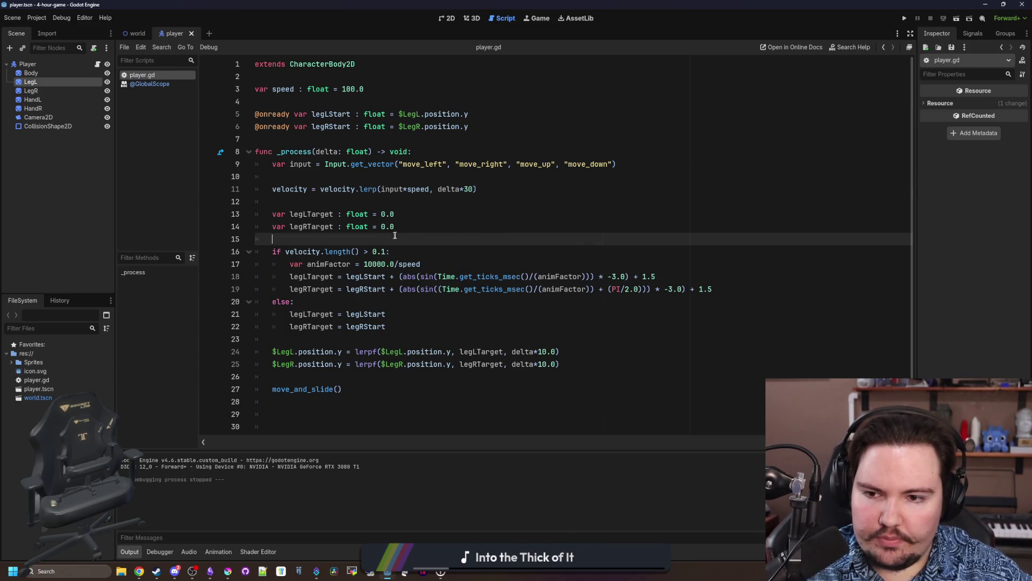
key("ctrl+s")
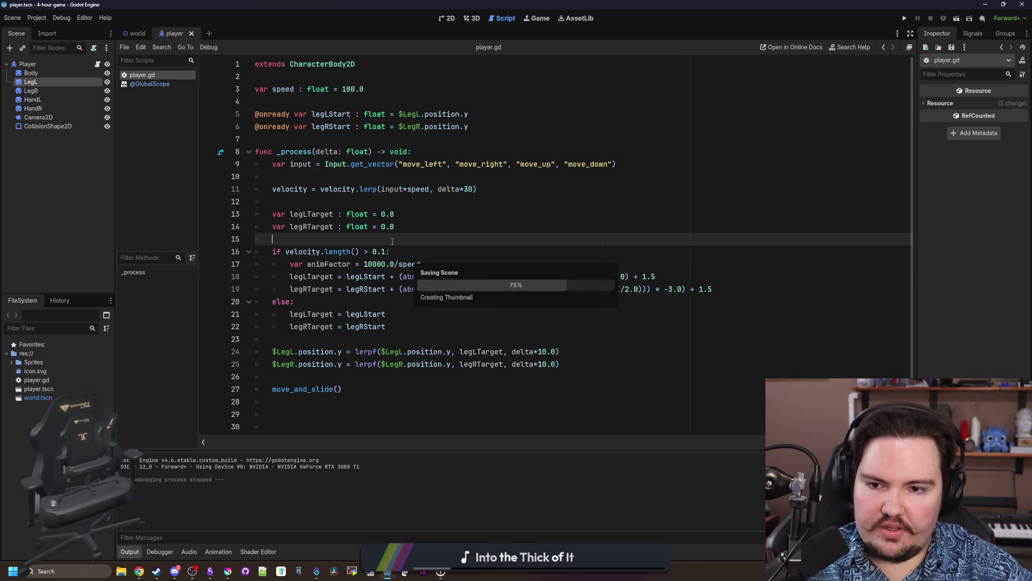
left_click(447, 18)
scroll(404, 269, "up", 3)
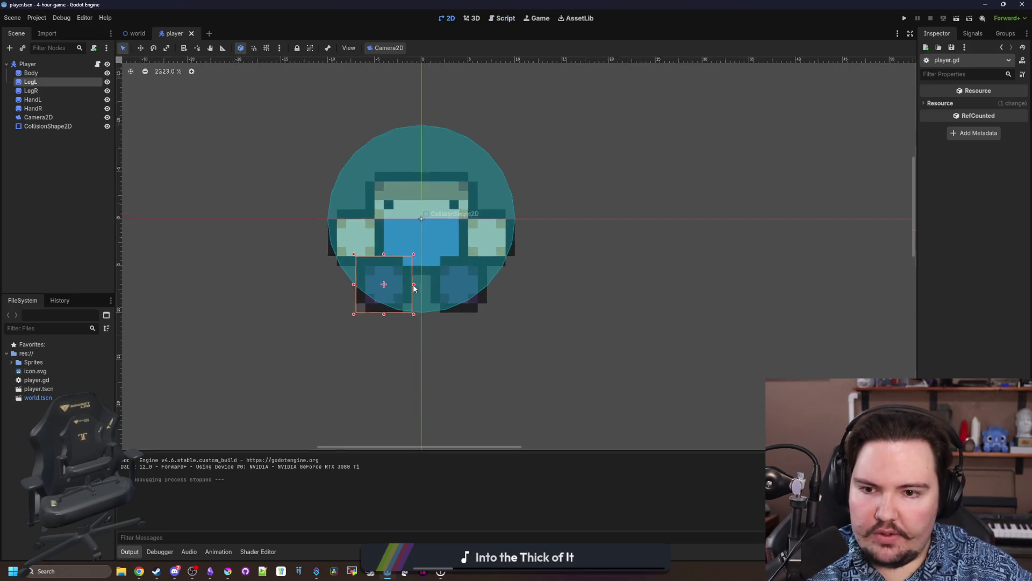
Select the LegR sprite and set its Ordering Z Index to -1.
left_click(49, 100)
left_click(45, 81)
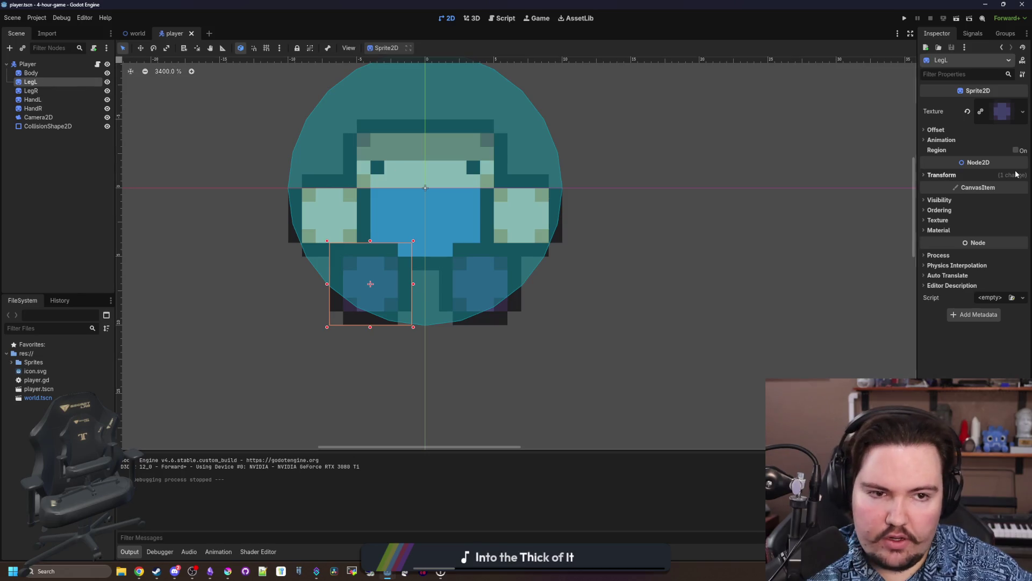
left_click(37, 91)
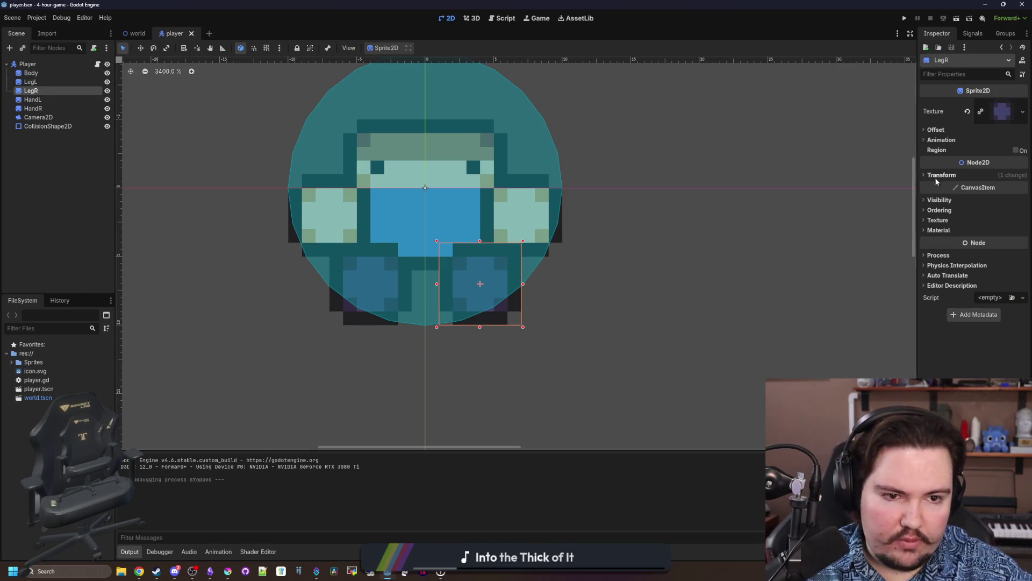
left_click(940, 211)
left_click(994, 220)
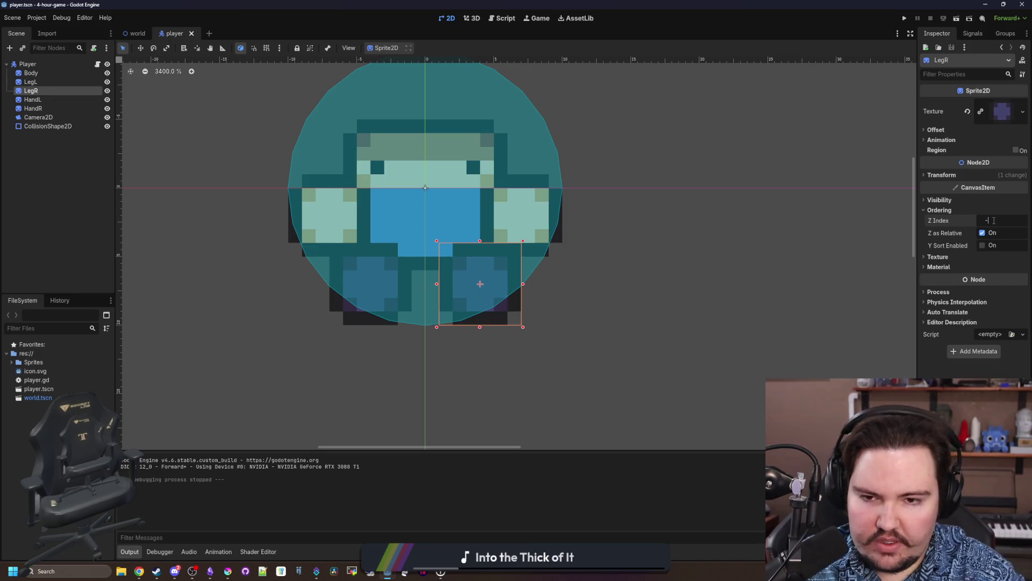
type("1")
key("Return")
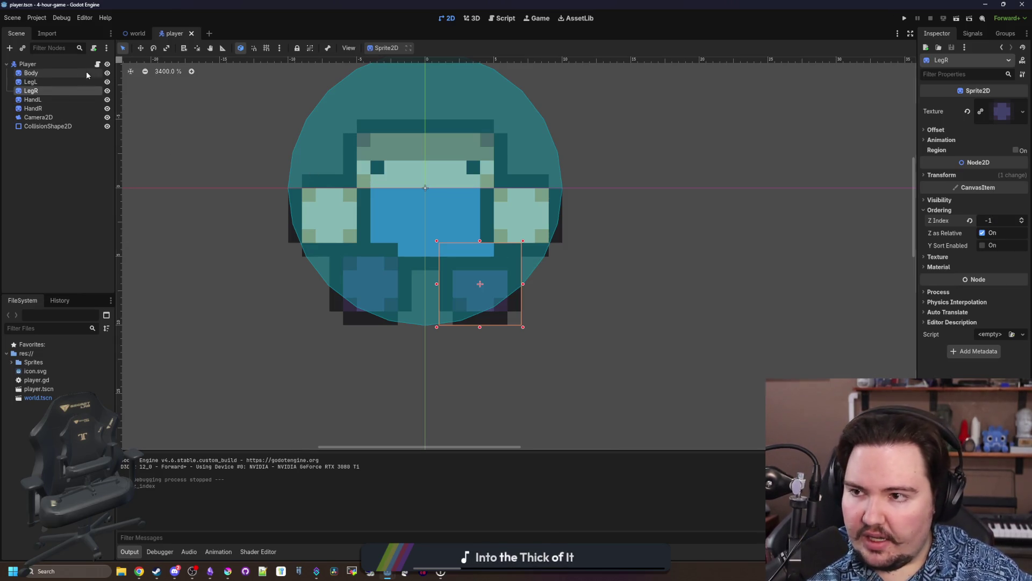
Return to player.gd and save.
left_click(97, 65)
key("ctrl+s")
left_click(313, 201)
key("ctrl+s")
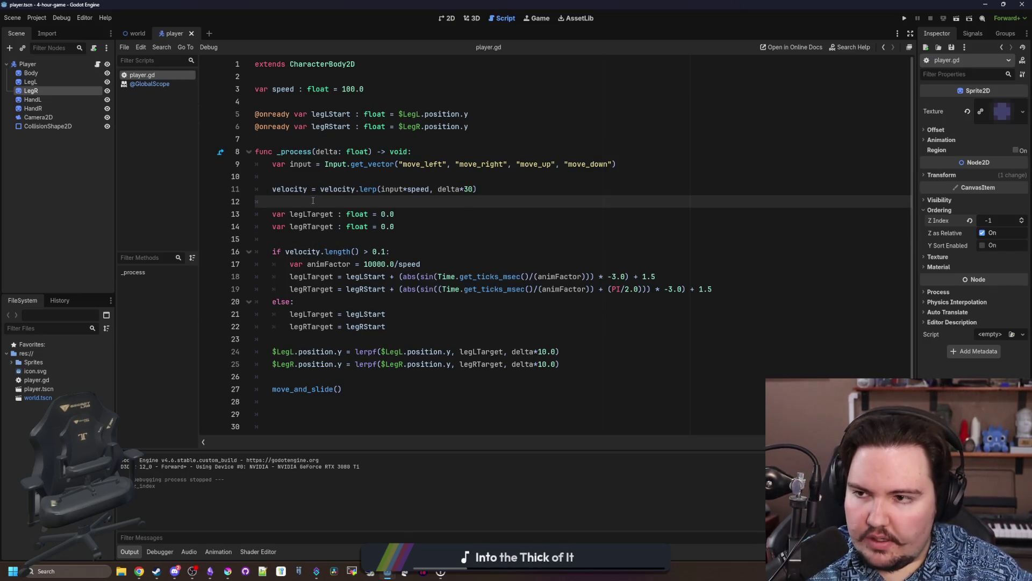
Add a new var declaration line above the process function.
left_click(320, 239)
left_click(340, 201)
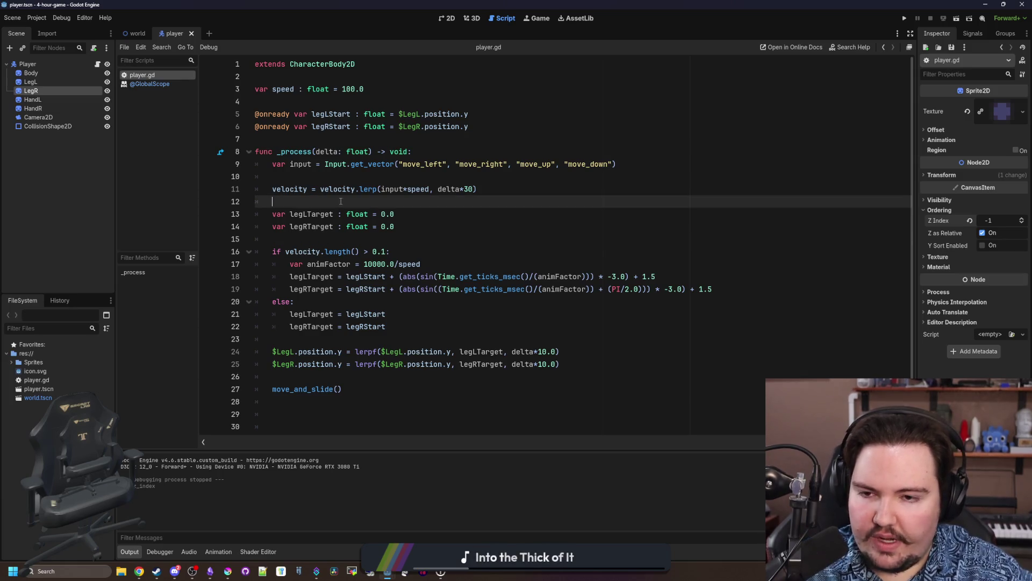
key("Return")
key("Return")
key("Up")
type("v")
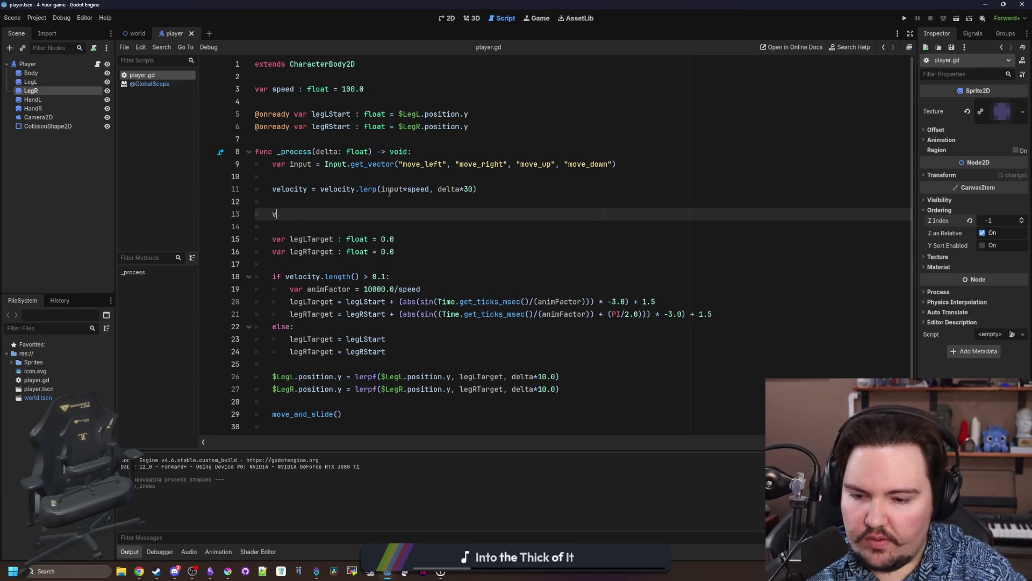
key("BackSpace")
key("BackSpace")
key("BackSpace")
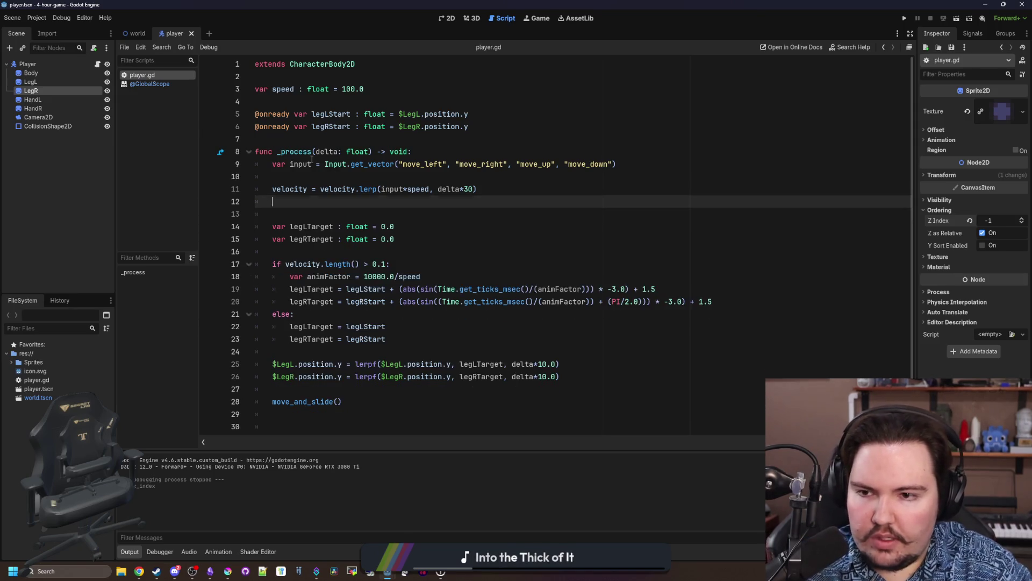
left_click(293, 142)
key("Return")
key("Return")
key("Up")
type("var di")
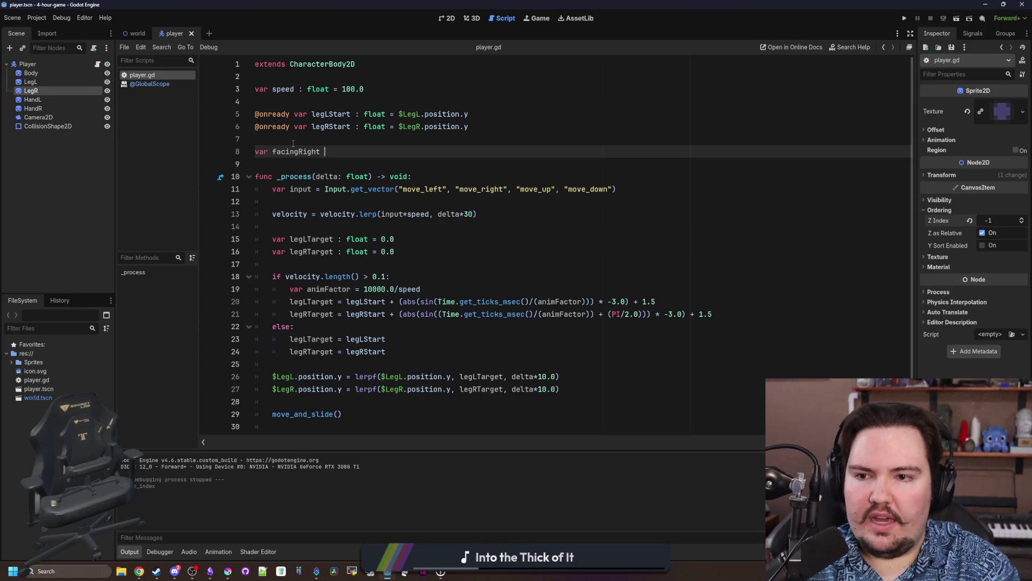
Set facingRight from horizontal velocity and start an if facingRight block using $LegR.
left_click(295, 226)
key("Return")
key("Return")
key("Up")
type("faci")
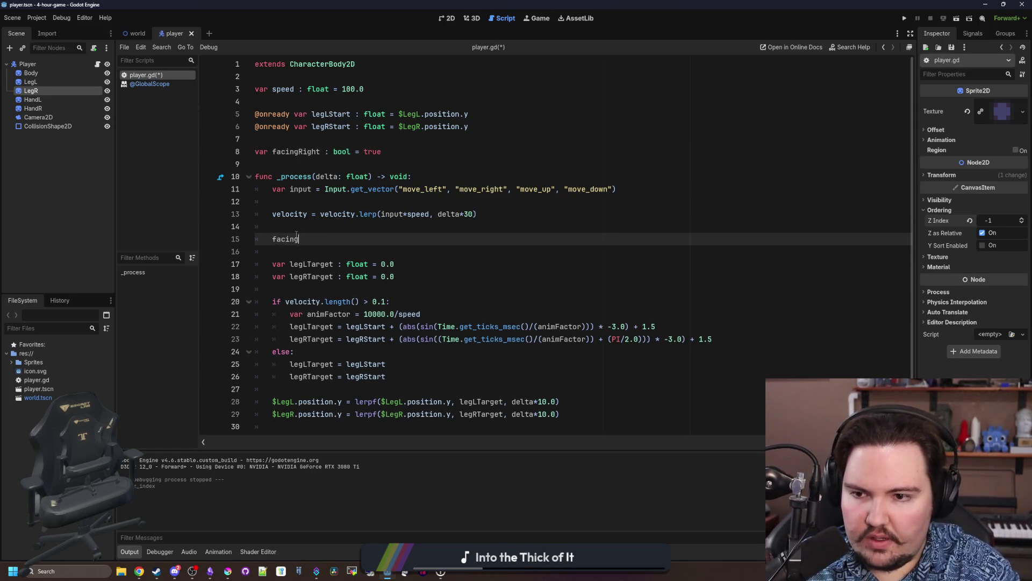
type("velocity")
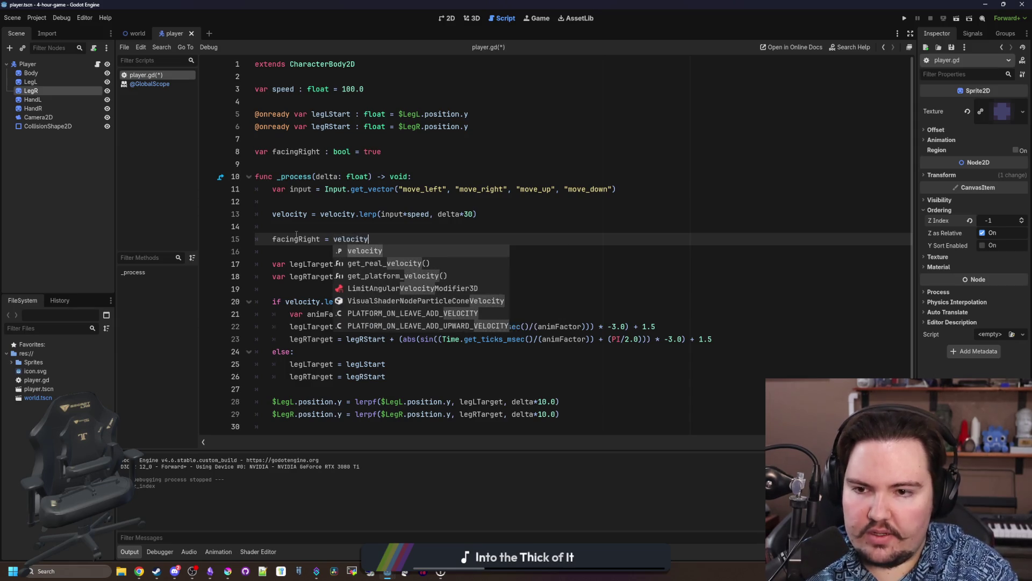
type(".length(")
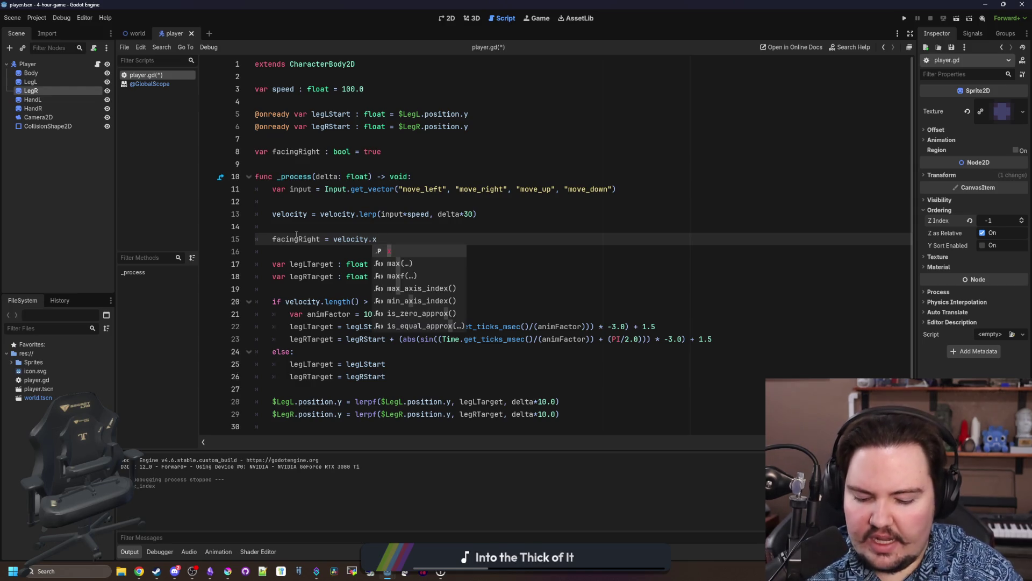
type(" > ")
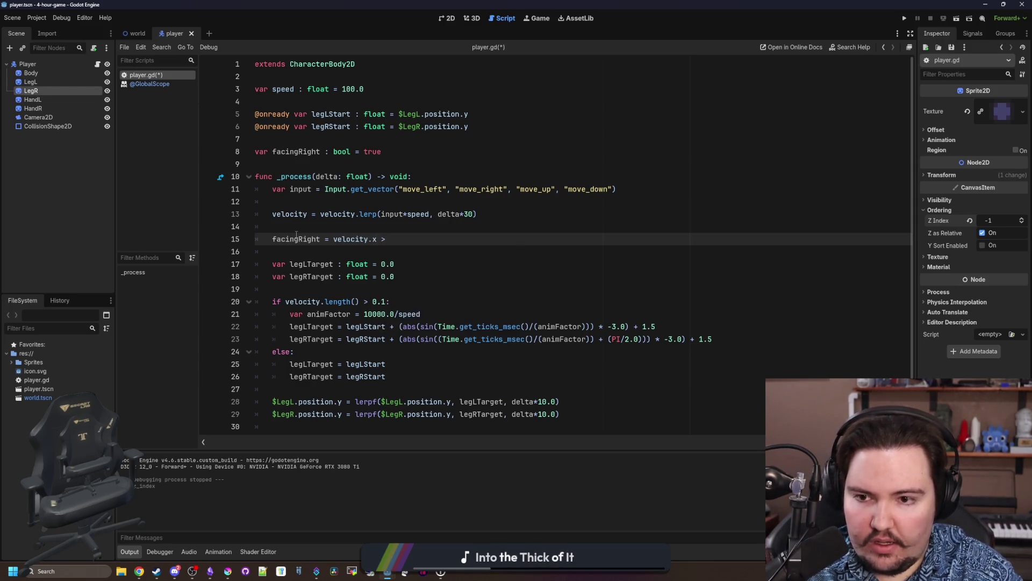
type("0.0")
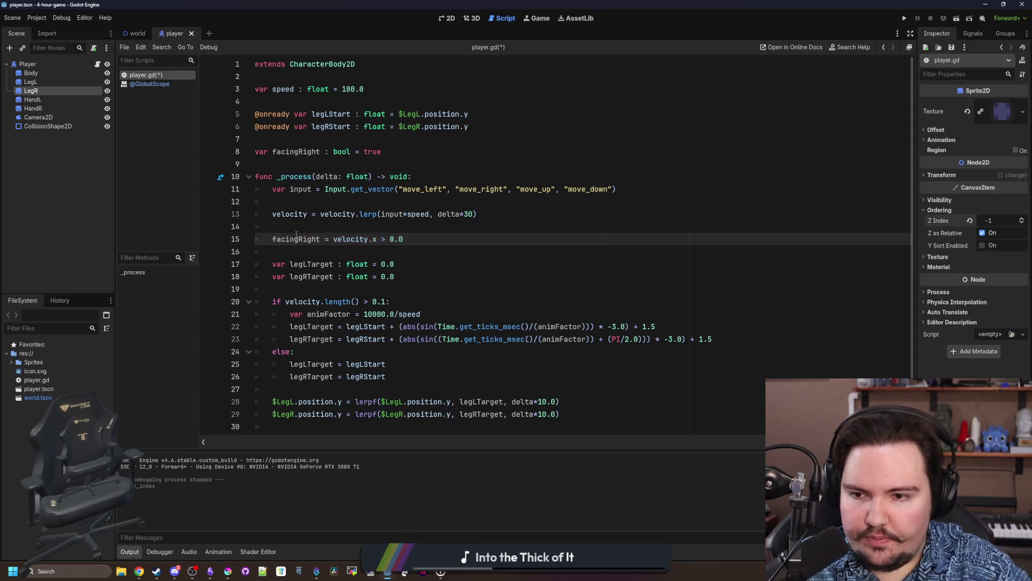
scroll(296, 234, "down", 2)
left_click(305, 327)
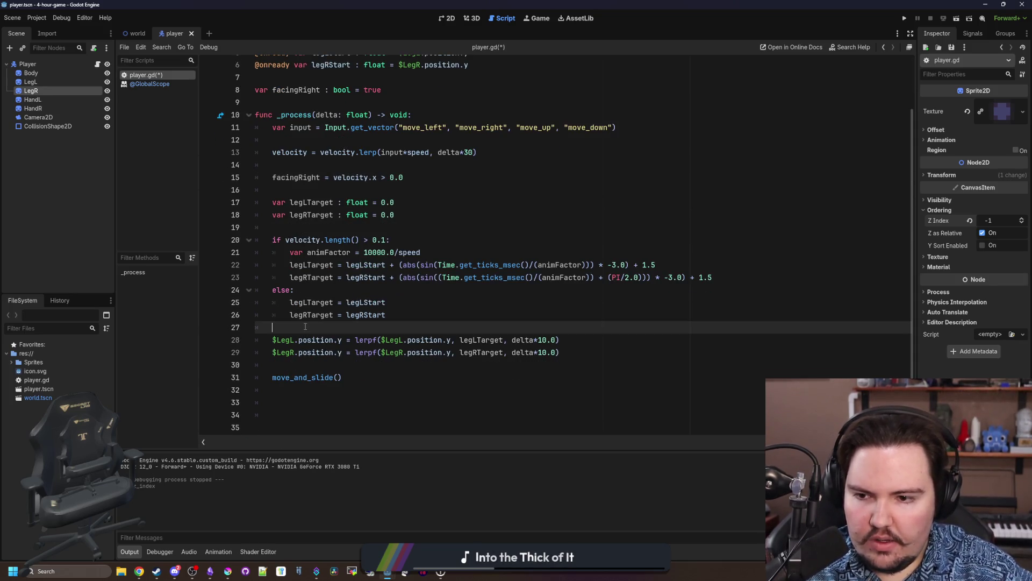
key("Return")
key("Return")
type("ight:")
key("Return")
mouse_move(30, 90)
left_mouse_down()
mouse_move(301, 355)
mouse_move(324, 364)
left_mouse_up()
Add an else branch that sets $LegL's z_index.
left_click(352, 363)
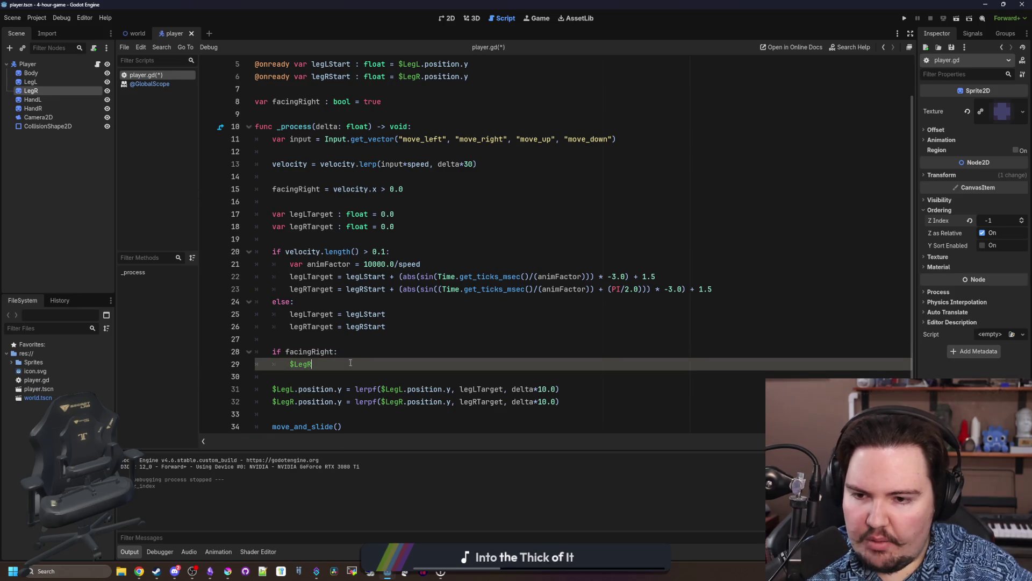
key("Return")
type("e:")
key("Return")
mouse_move(31, 81)
left_mouse_down()
mouse_move(46, 76)
mouse_move(301, 388)
left_mouse_up()
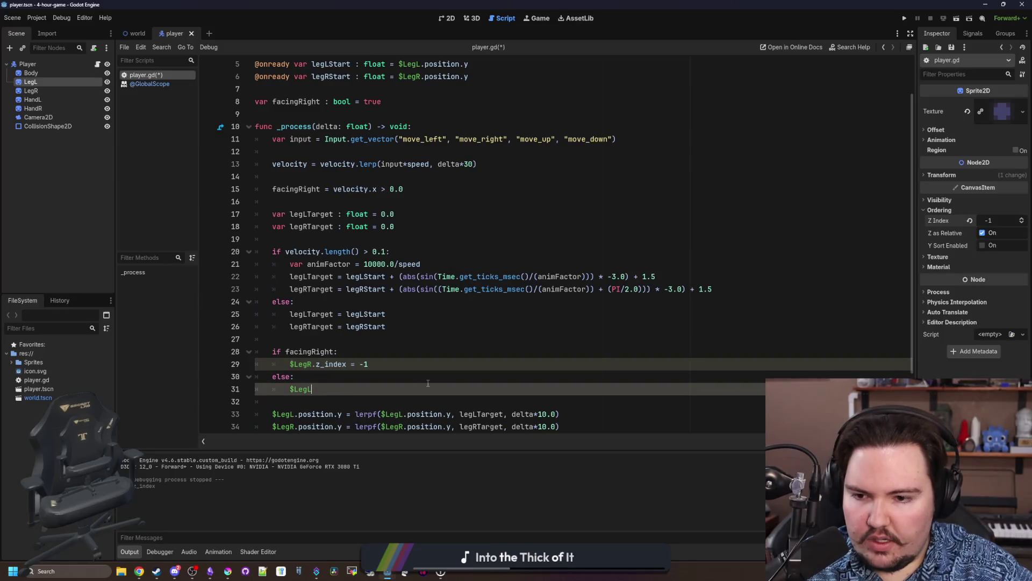
key("BackSpace")
type("z_")
key("BackSpace")
key("BackSpace")
key("BackSpace")
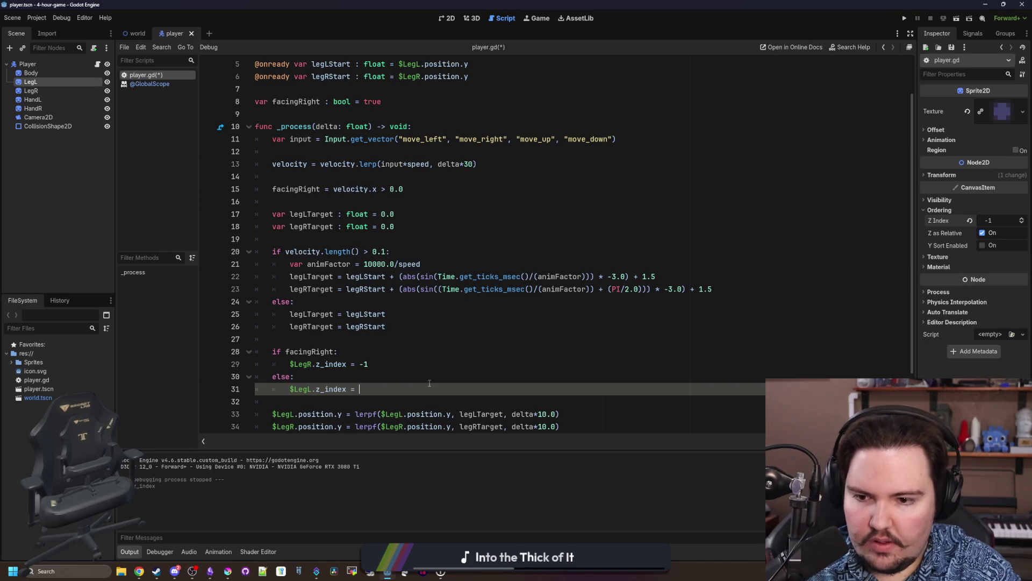
Add a $LegL line under the $LegR z_index line in the if branch.
scroll(335, 361, "down", 1)
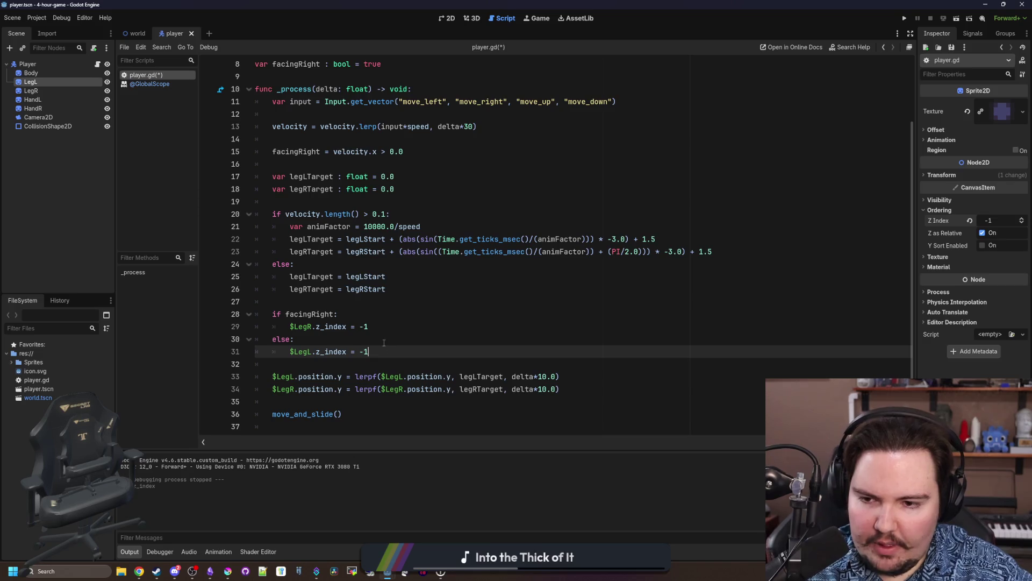
left_click(387, 328)
key("Return")
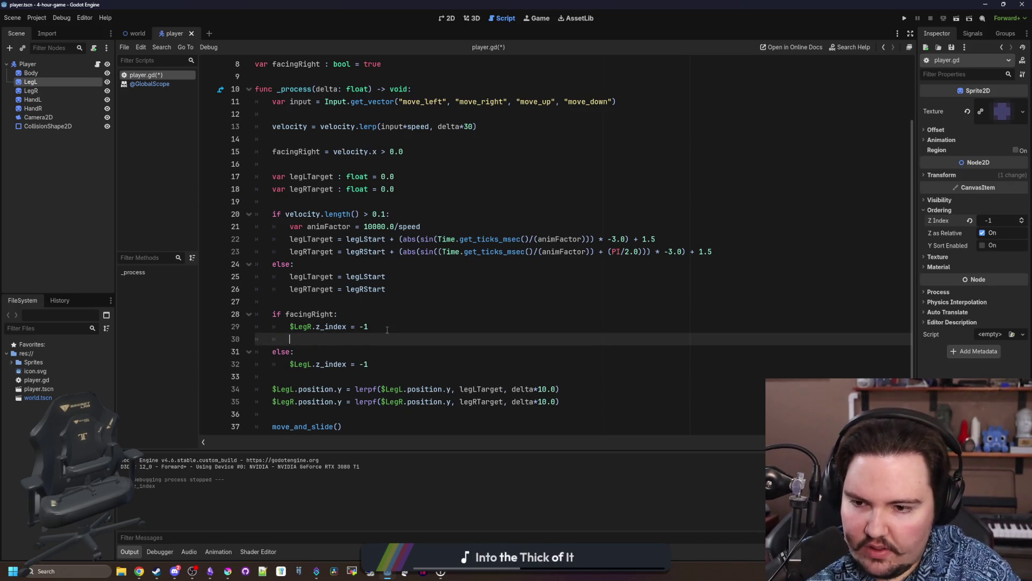
type("egL.z+")
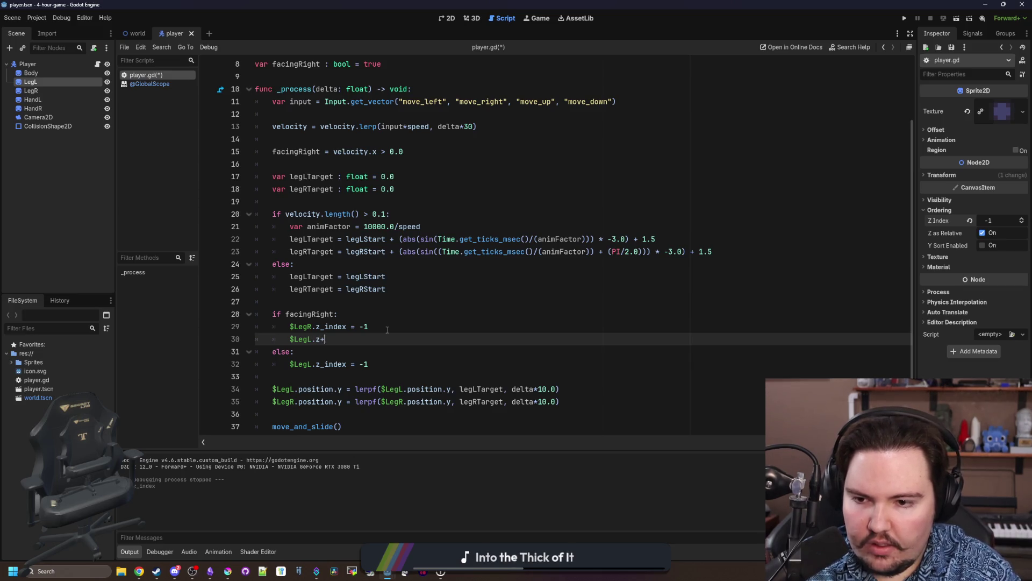
key("BackSpace")
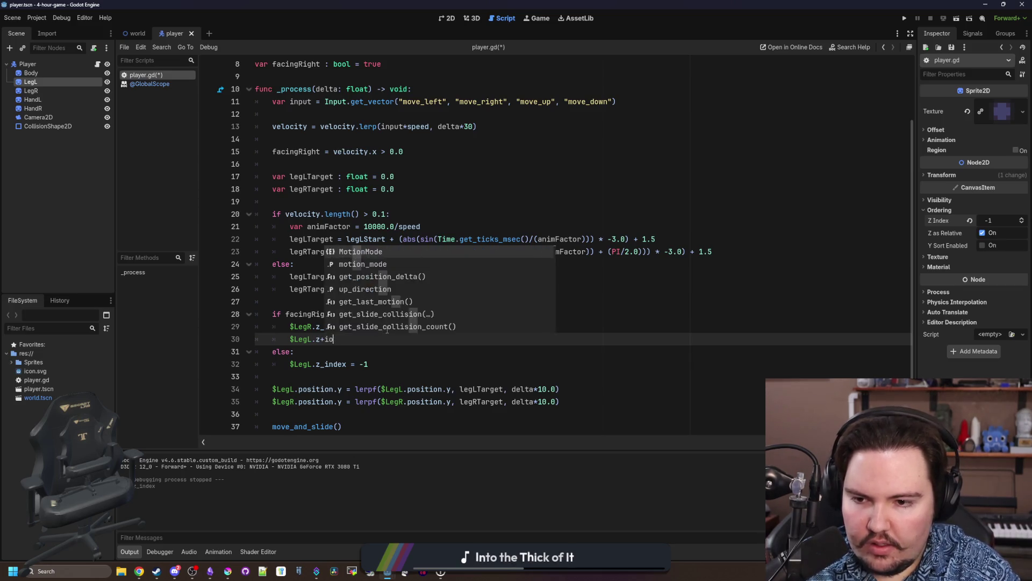
key("BackSpace")
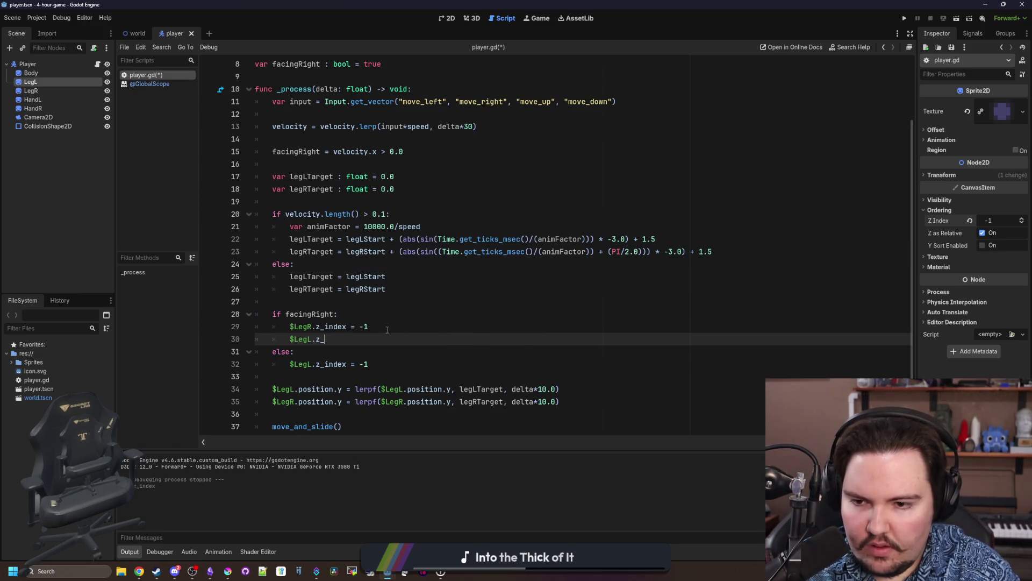
Copy the $LegR z_index line into the else branch, save the script, and switch to Krita.
left_click_drag(388, 363, 289, 364)
key("Up")
key("Up")
key("Up")
key("shift+End")
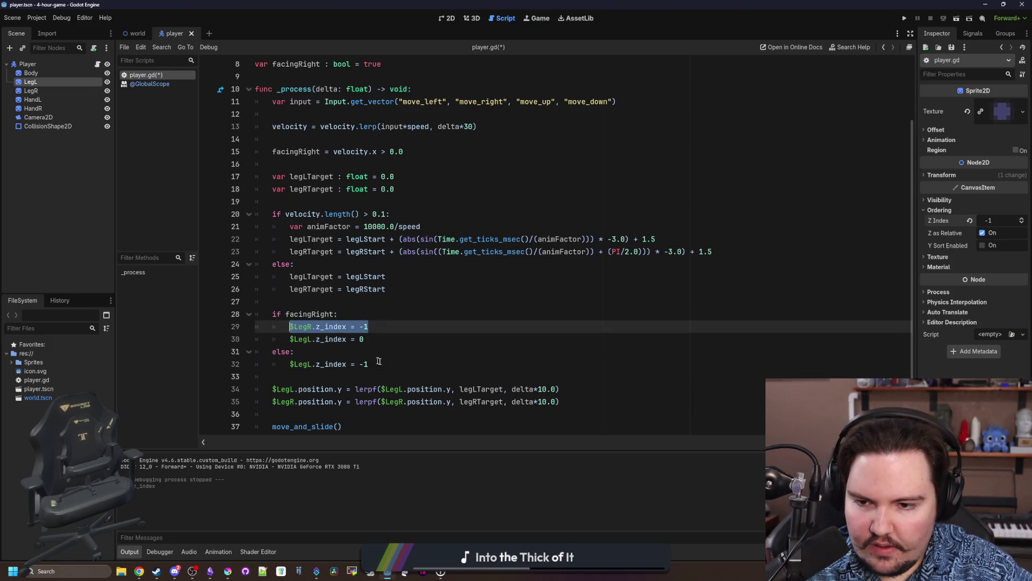
key("ctrl+c")
left_click(379, 363)
key("Return")
key("ctrl+v")
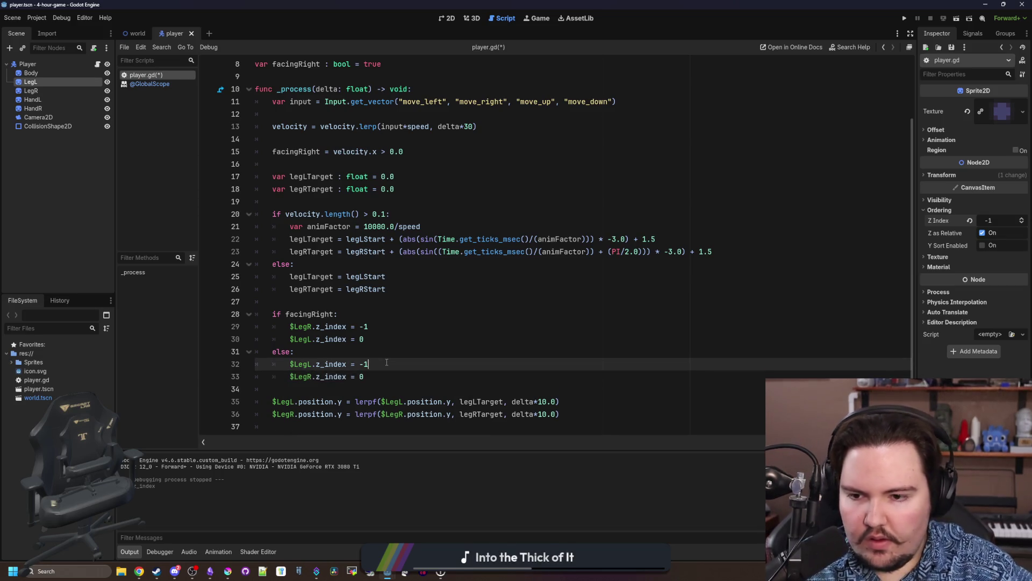
key("ctrl+s")
left_click(226, 573)
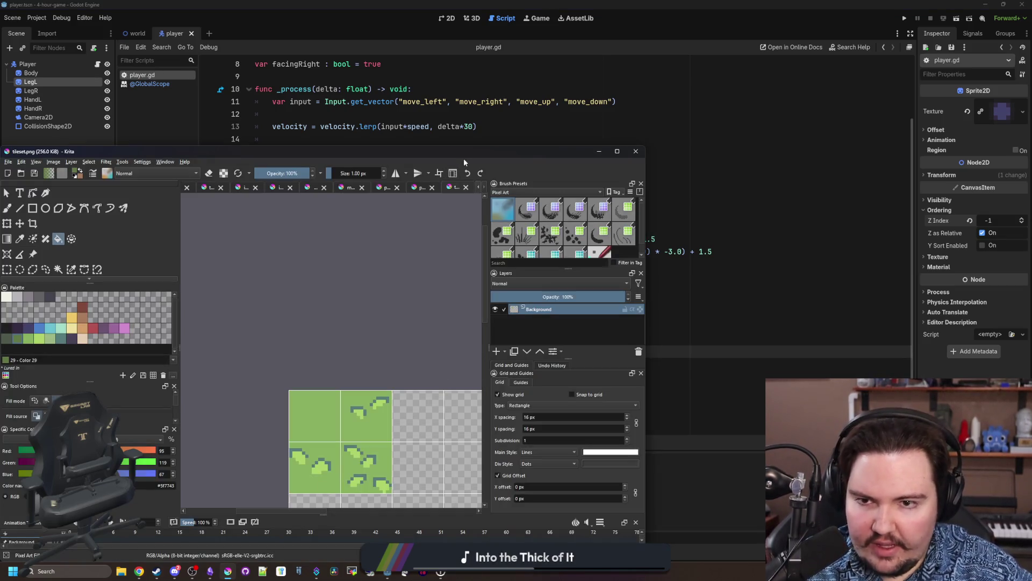
In player_body.png, paint black pixels beside both eyes and repaint the inner eye pixels with skin.
left_click(421, 187)
double_click(446, 153)
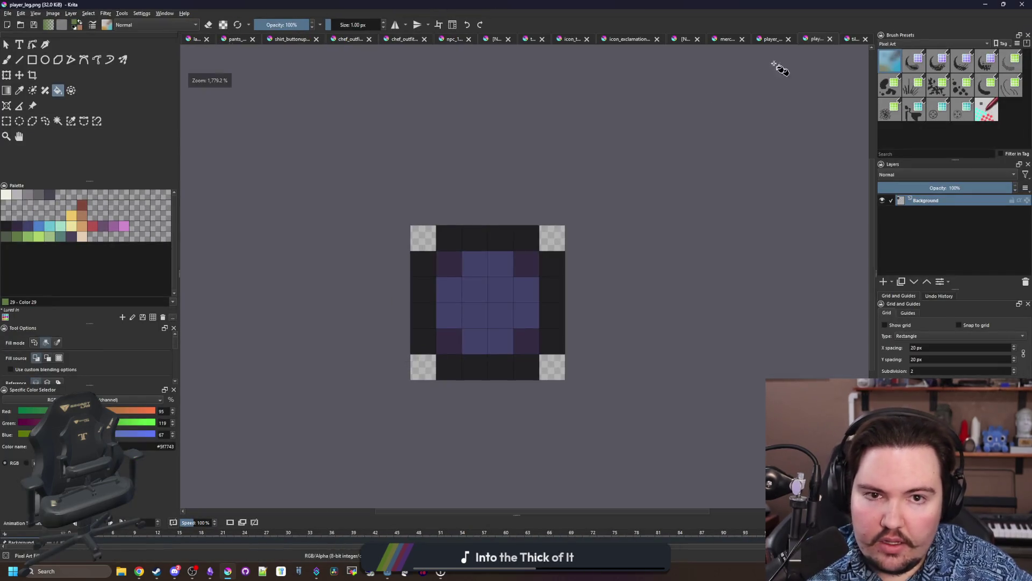
left_click(768, 42)
key("b")
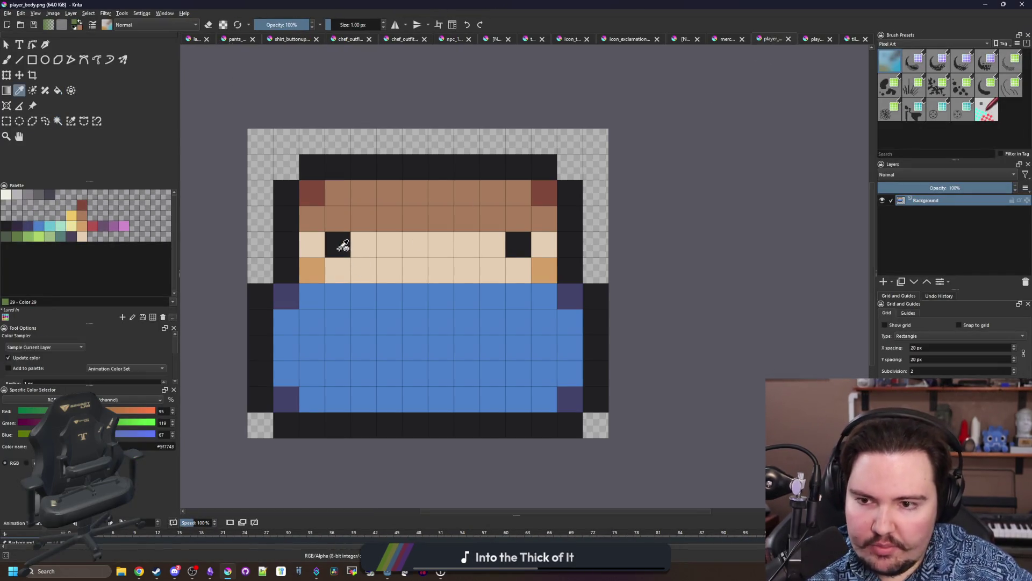
left_click(338, 244, "ctrl")
left_click(363, 244)
left_click(544, 245)
left_click(495, 257, "ctrl")
left_click(518, 244)
left_click(338, 244)
Move the left eye one cell right, painting the pixel beside it hair brown and the old spot skin.
scroll(433, 291, "down", 3)
scroll(433, 293, "up", 2)
scroll(433, 293, "up", 1)
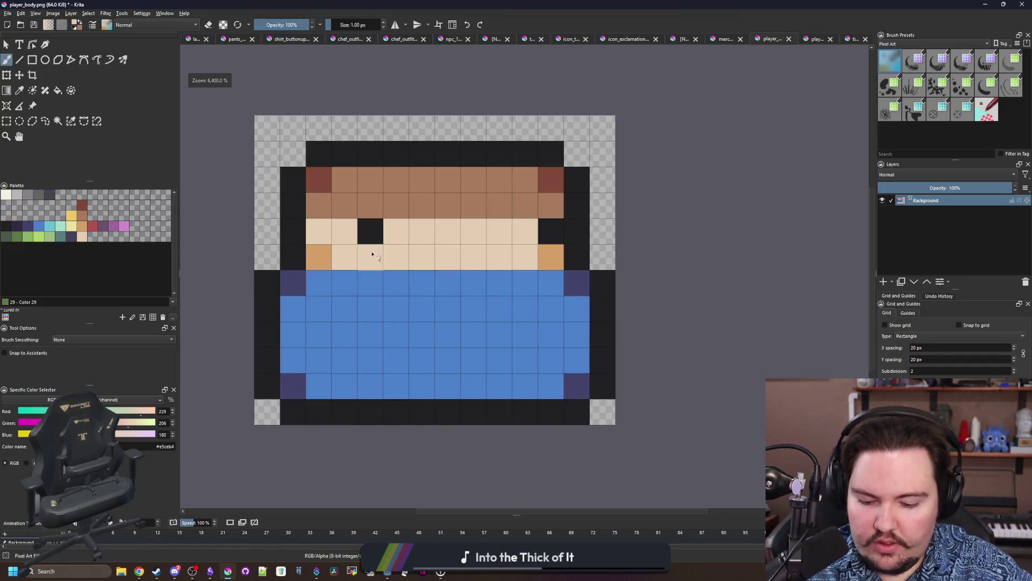
left_click(345, 206, "ctrl")
left_click(345, 232)
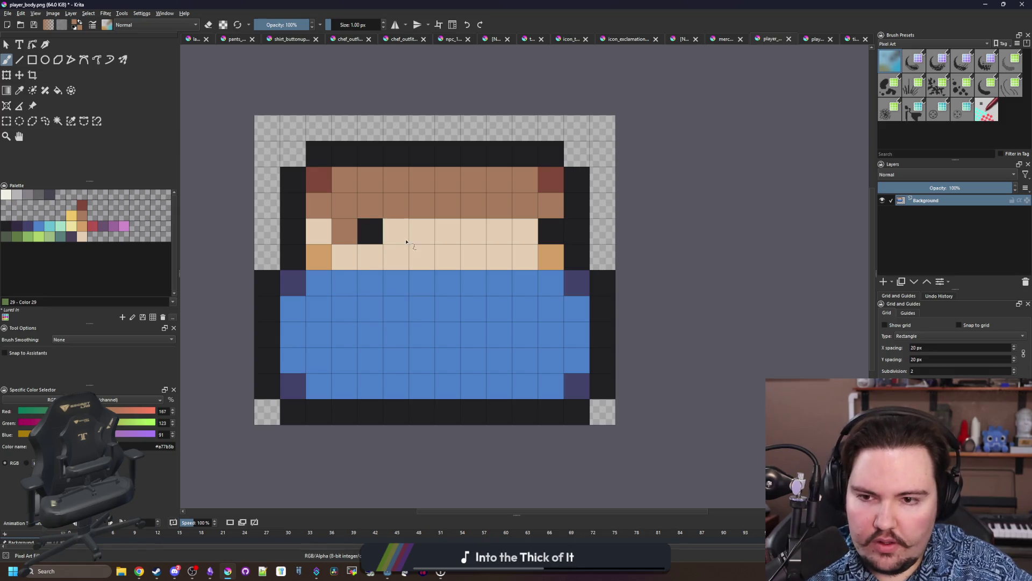
left_click(371, 231, "ctrl")
left_click(396, 231)
left_click(438, 239, "ctrl")
left_click(370, 231)
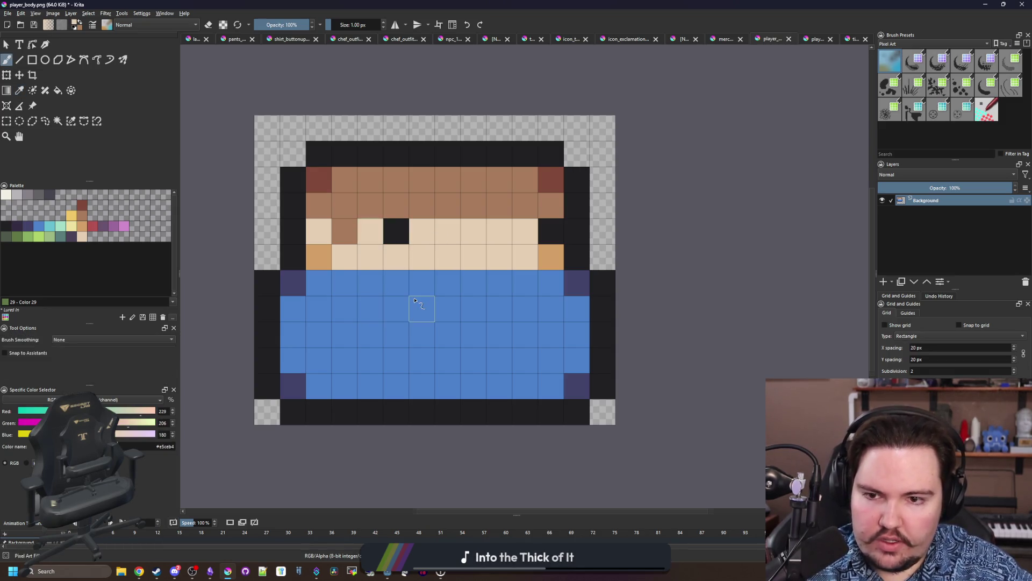
Shade the left side of the shirt dark purple.
scroll(414, 300, "down", 3)
scroll(391, 248, "up", 3)
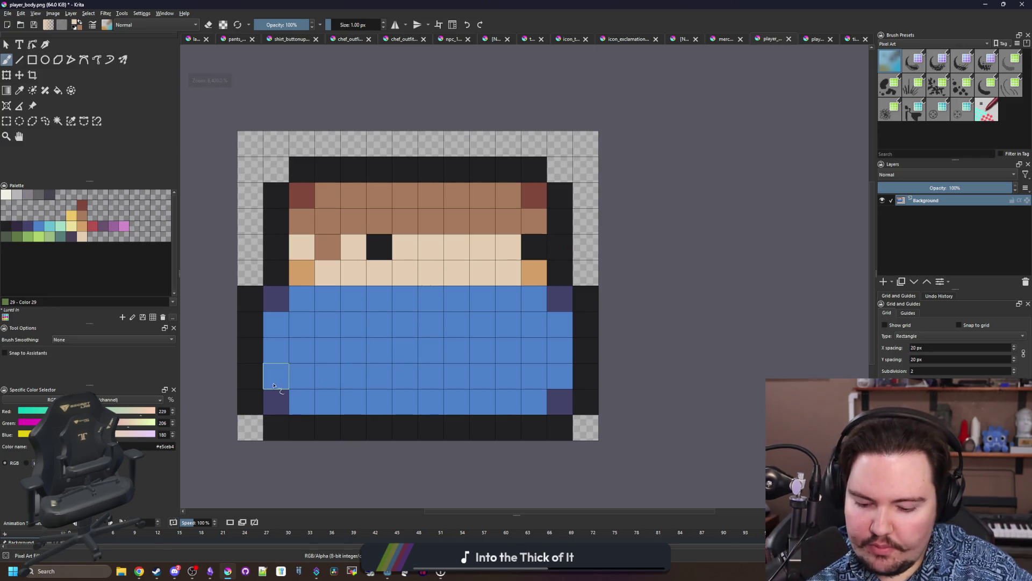
left_click(277, 402, "ctrl")
mouse_move(301, 401)
left_mouse_down()
mouse_move(276, 376)
mouse_move(275, 324)
mouse_move(301, 328)
mouse_move(299, 350)
mouse_move(327, 299)
left_mouse_up()
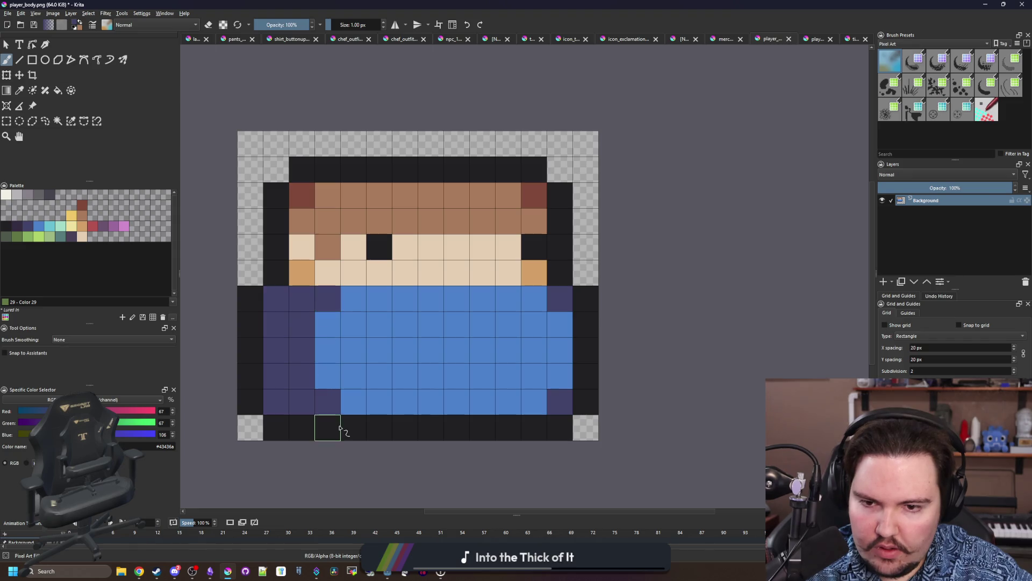
scroll(339, 428, "down", 5)
scroll(340, 427, "up", 3)
Save player_body.png as PNG and minimize Krita.
key("ctrl+s")
left_click(553, 359)
key("super+Down")
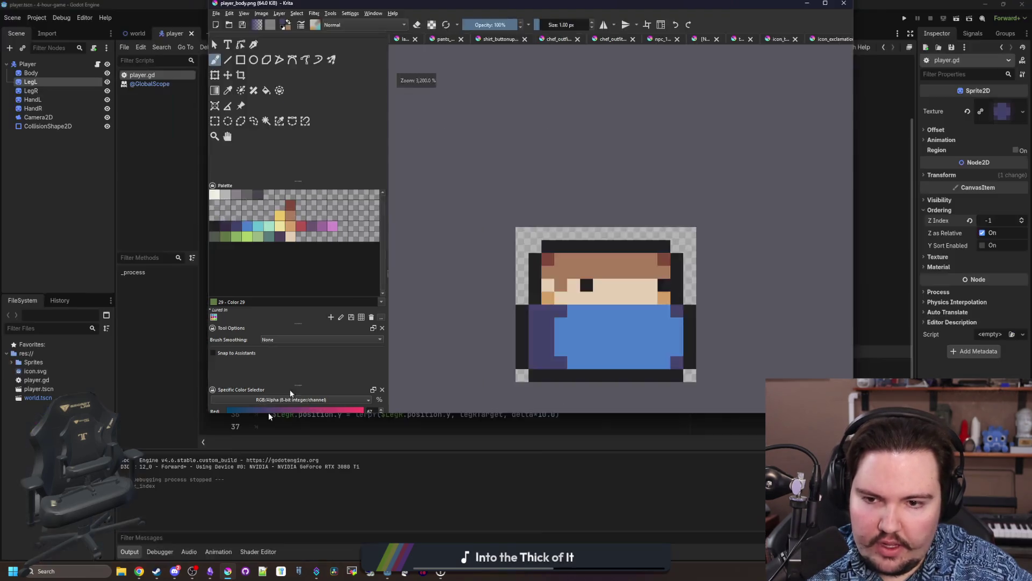
key("super+Down")
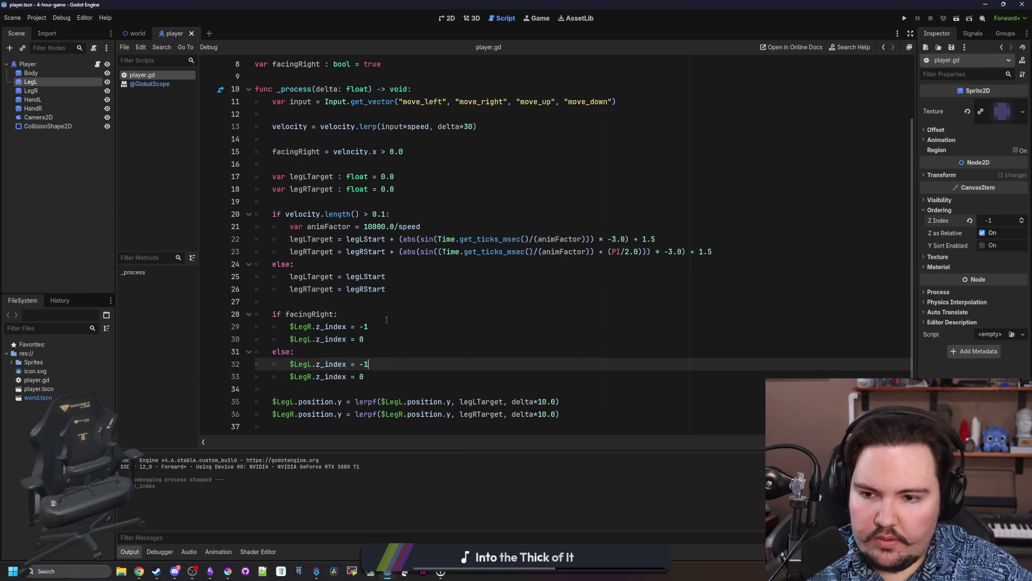
Add a $Body.flip line after the facingRight if/else block in player.gd.
scroll(395, 350, "down", 2)
left_click(376, 317)
key("Return")
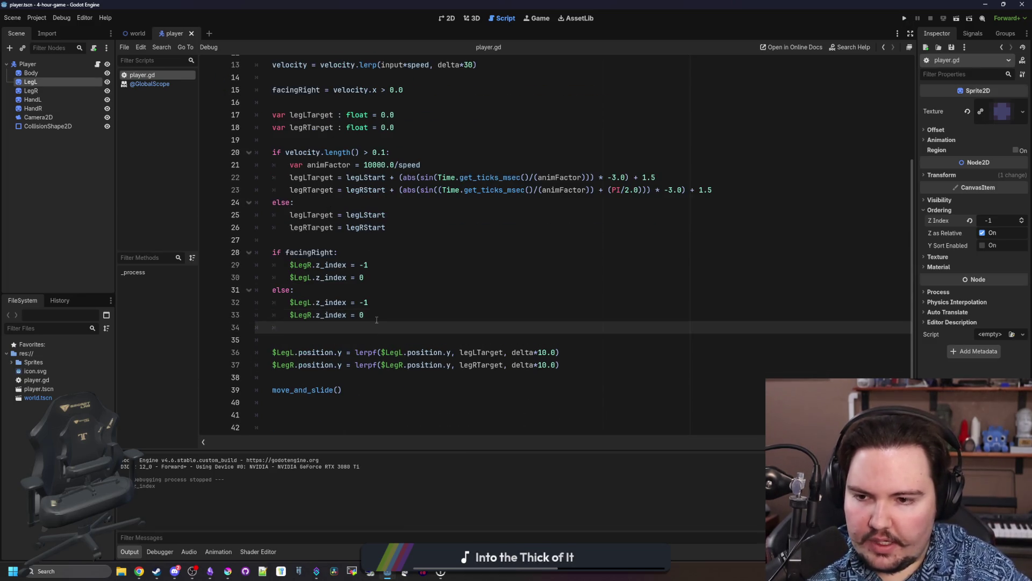
key("BackSpace")
key("Return")
mouse_move(44, 73)
left_mouse_down()
mouse_move(323, 362)
mouse_move(297, 344)
mouse_move(349, 339)
left_mouse_up()
type(".flip")
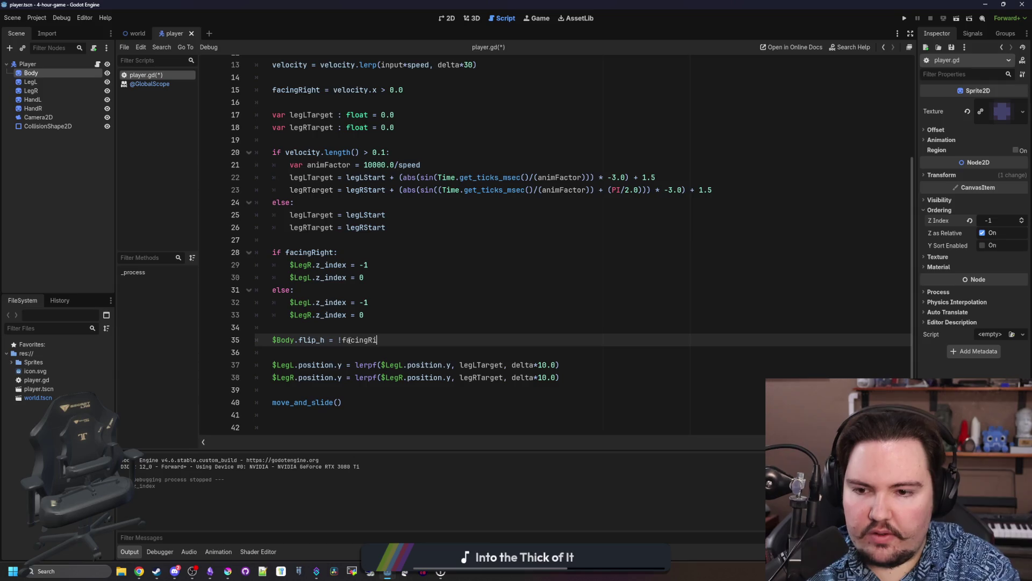
Run the game, walk the player left, then stop it.
key("F5")
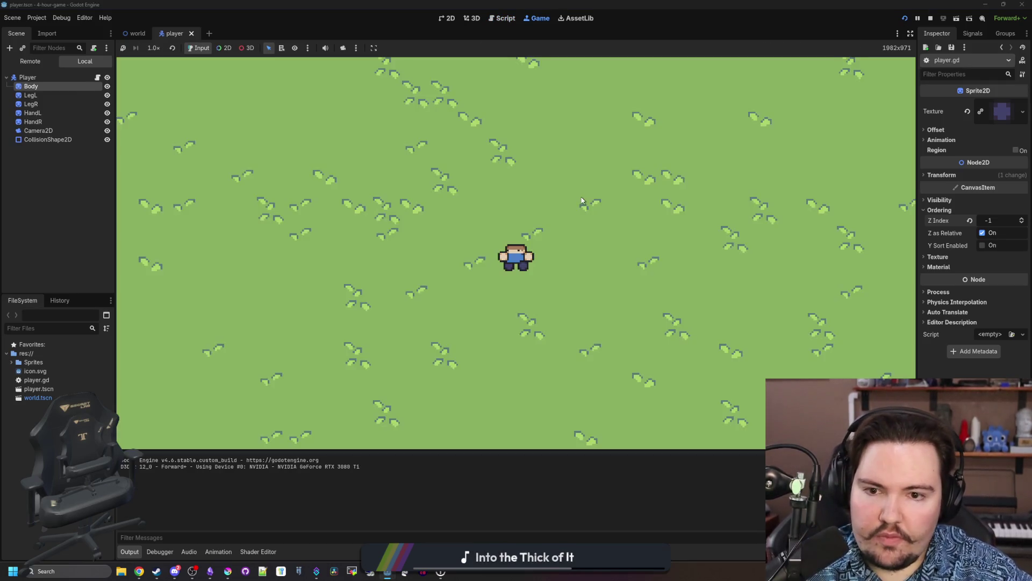
key("a")
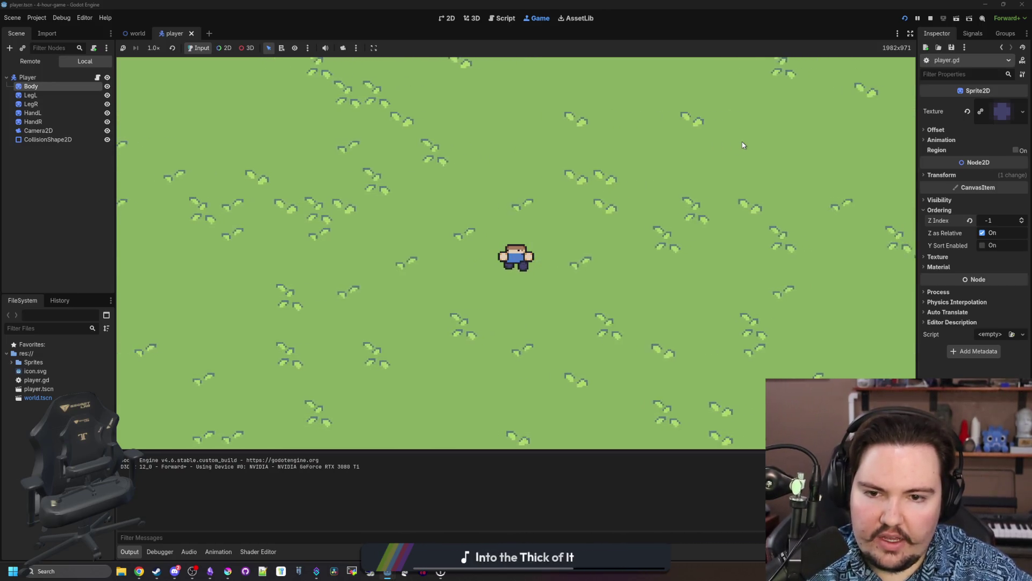
left_click(930, 18)
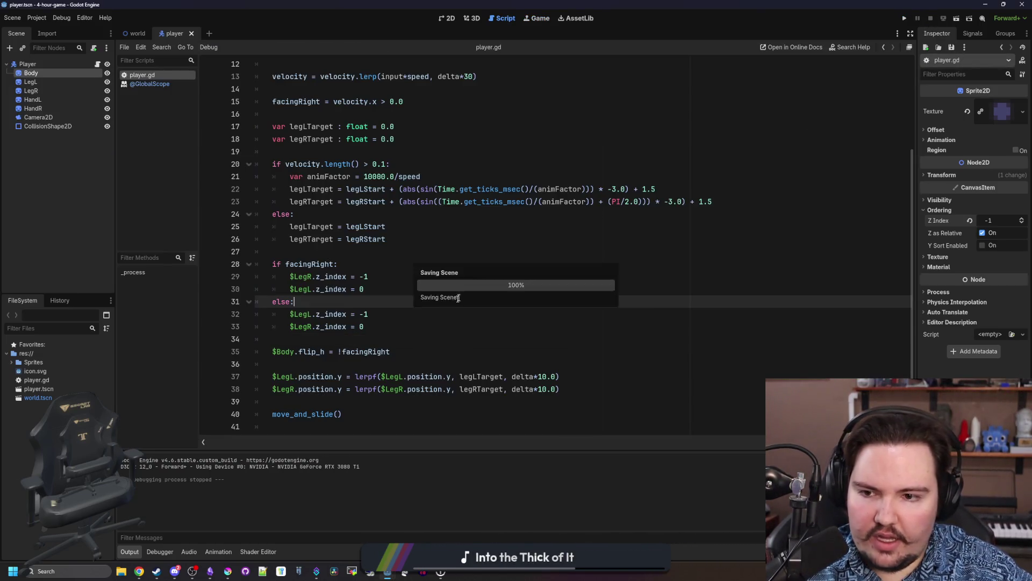
Add $HandR.z_index = -1 and $HandL.z_index = -1 lines in the facingRight branch.
mouse_move(33, 99)
left_mouse_down()
mouse_move(383, 323)
mouse_move(378, 285)
mouse_move(290, 289)
mouse_move(312, 288)
mouse_move(313, 277)
left_mouse_up()
left_click(366, 289)
key("Return")
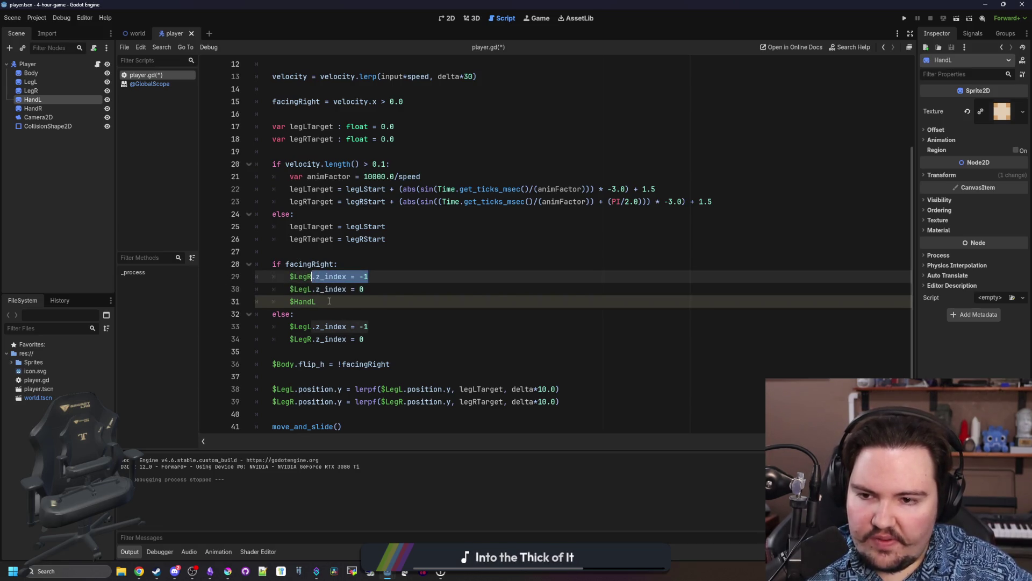
left_click(329, 301)
mouse_move(33, 108)
left_mouse_down()
mouse_move(331, 289)
mouse_move(375, 290)
left_mouse_up()
left_click(360, 289)
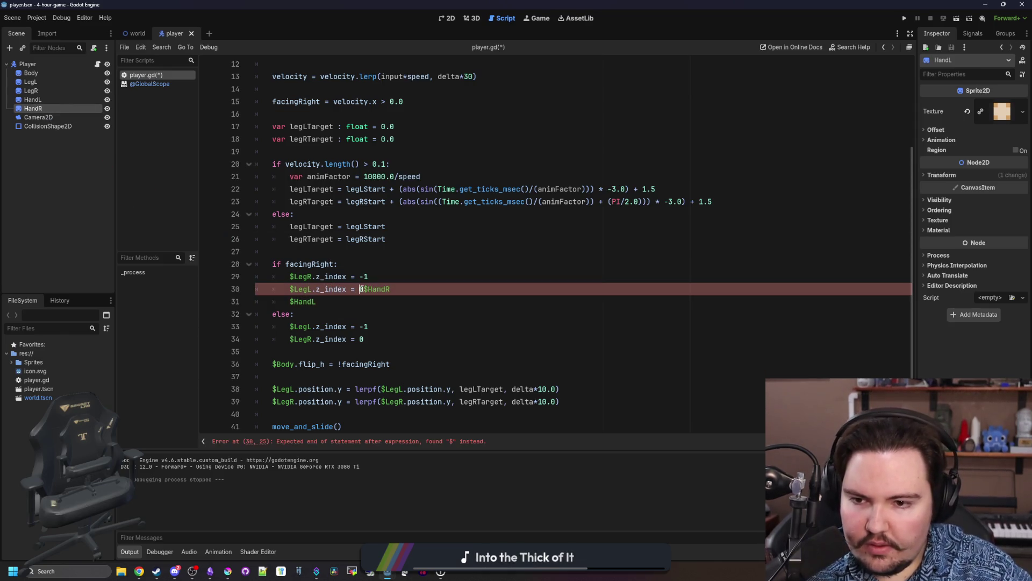
key("Return")
key("Return")
type(".z_index = -1")
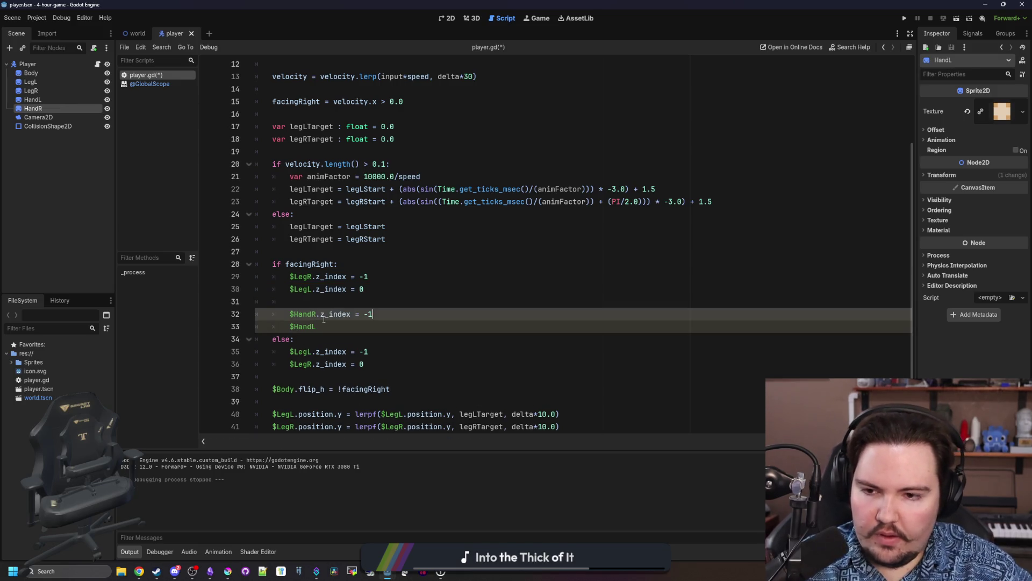
left_click(341, 326)
type(".z_index = -1")
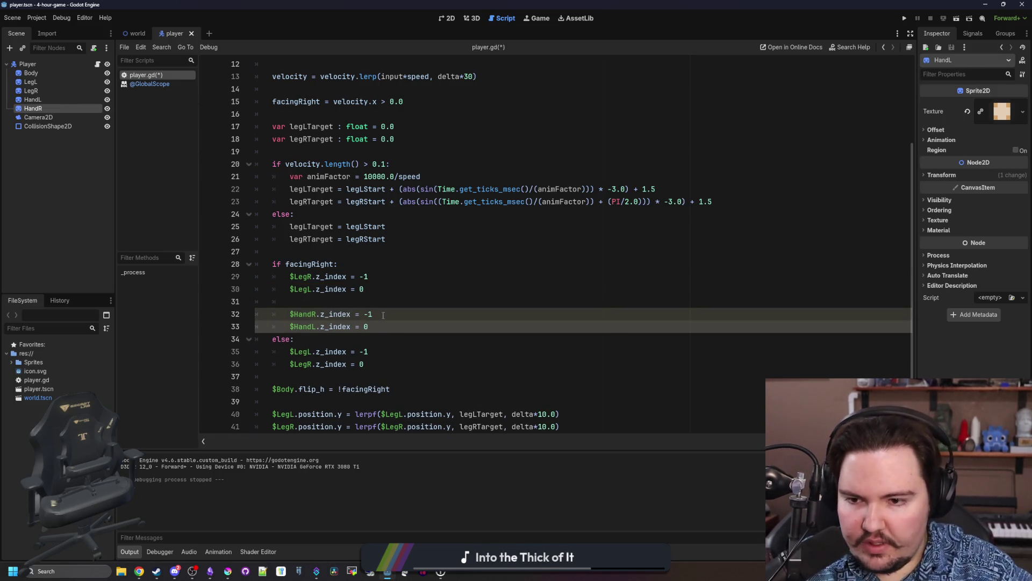
Copy the hand z_index lines into the else branch, adjust their values, save, and run the game.
key("shift+Up")
key("shift+Home")
key("ctrl+c")
left_click(389, 364)
key("Return")
key("Return")
key("ctrl+v")
left_click(325, 389)
key("BackSpace")
key("BackSpace")
left_click(387, 401)
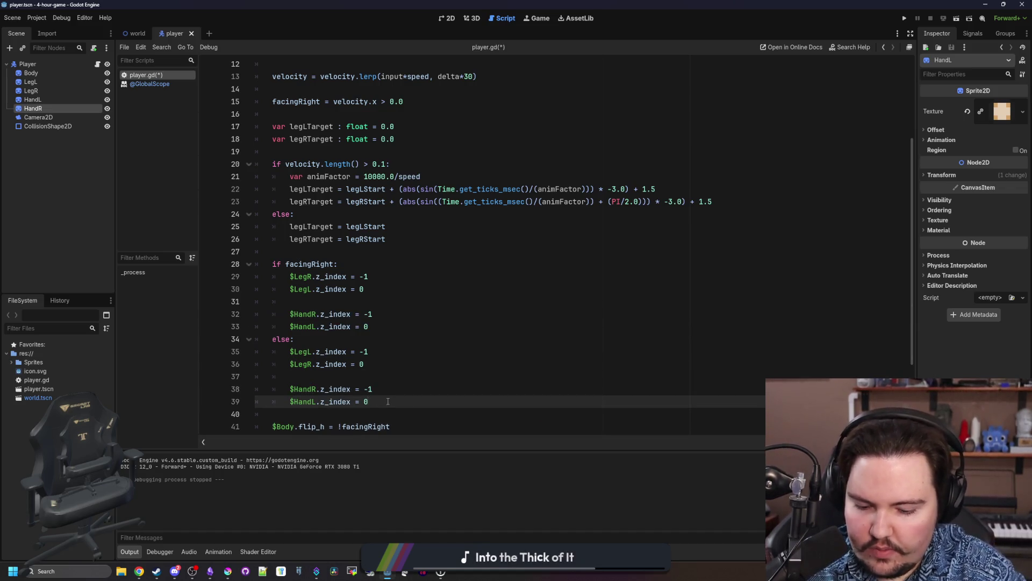
key("BackSpace")
type("-1")
key("Up")
key("ctrl+s")
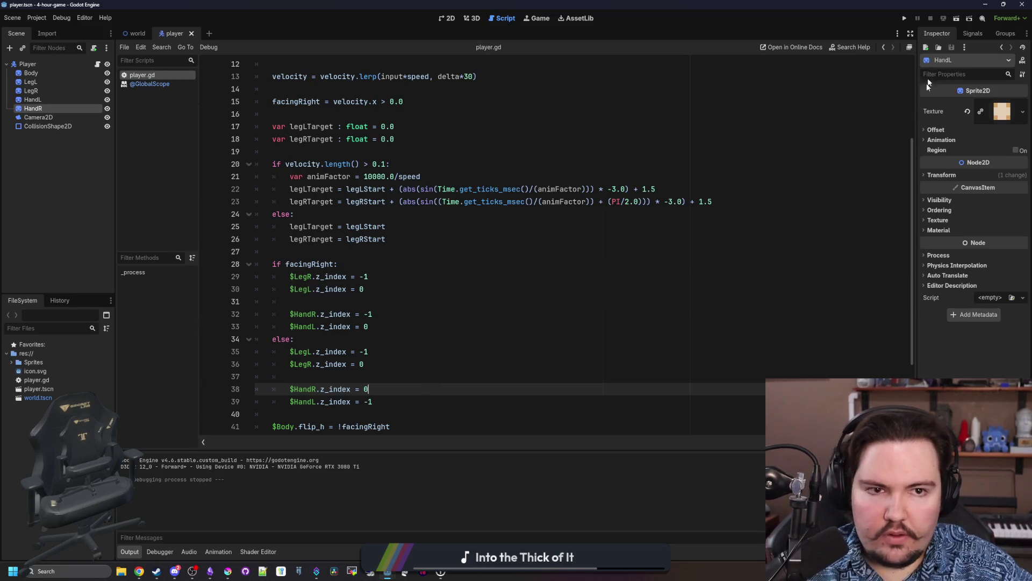
left_click(904, 18)
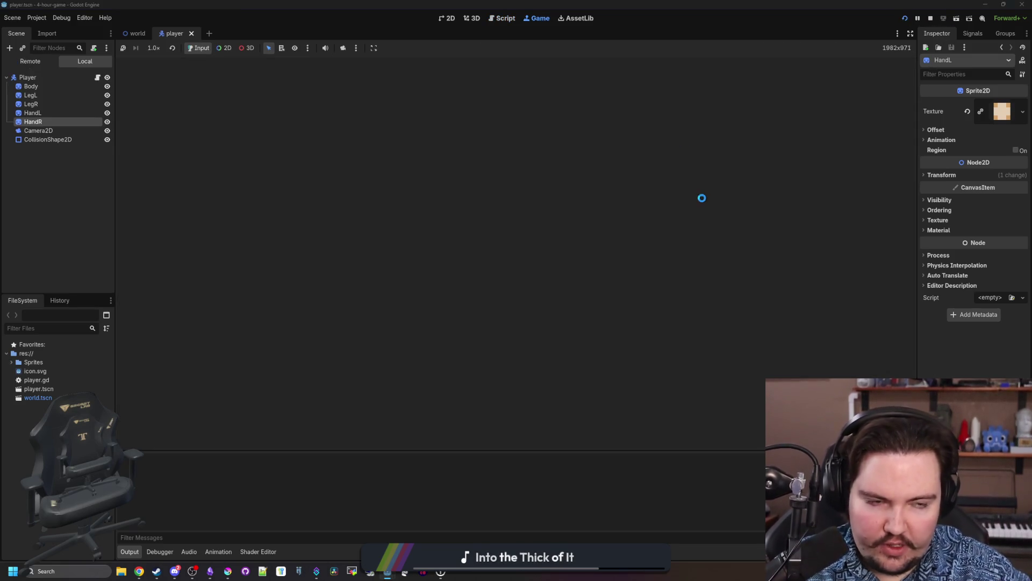
key("a")
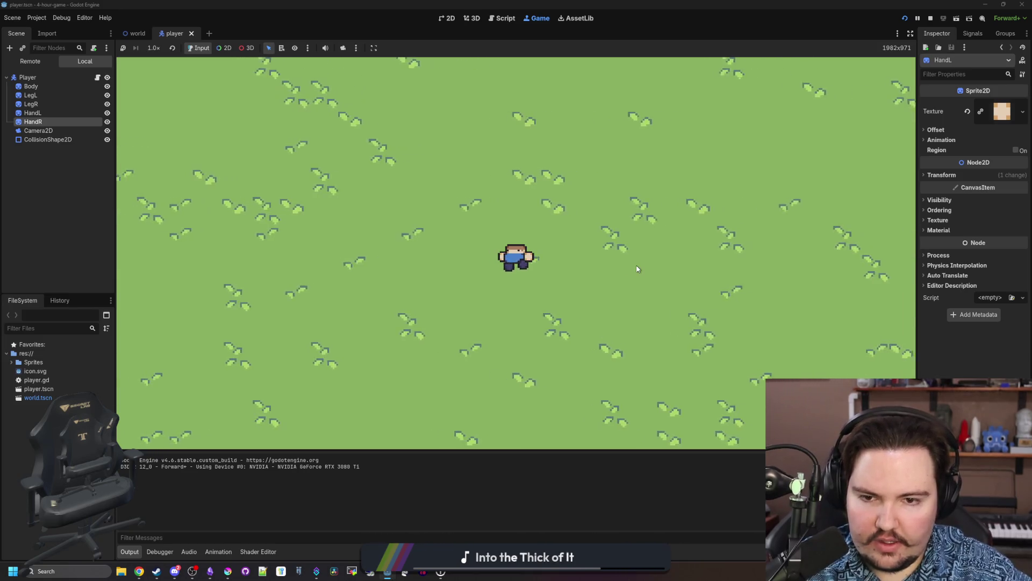
key("d")
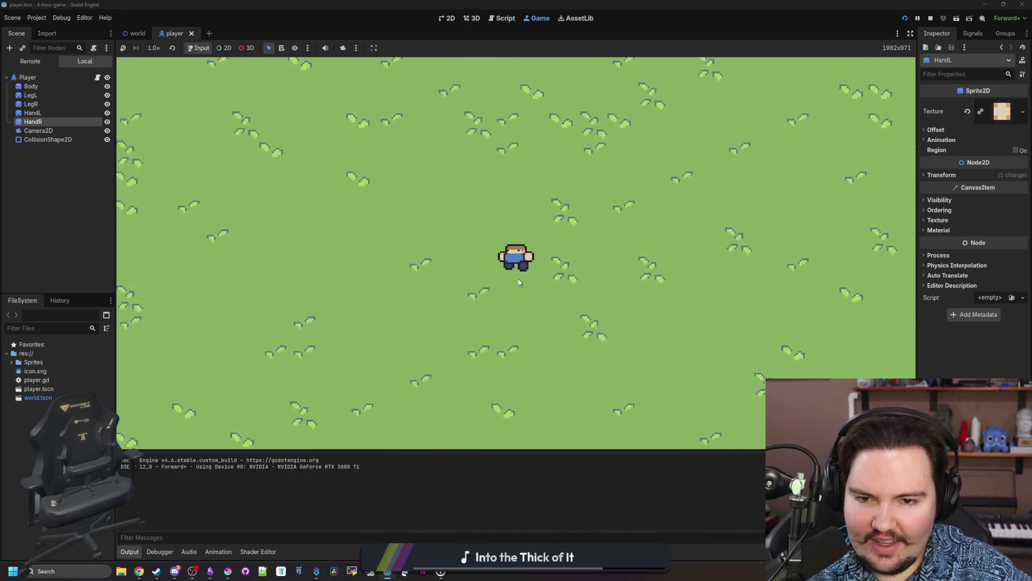
key("d")
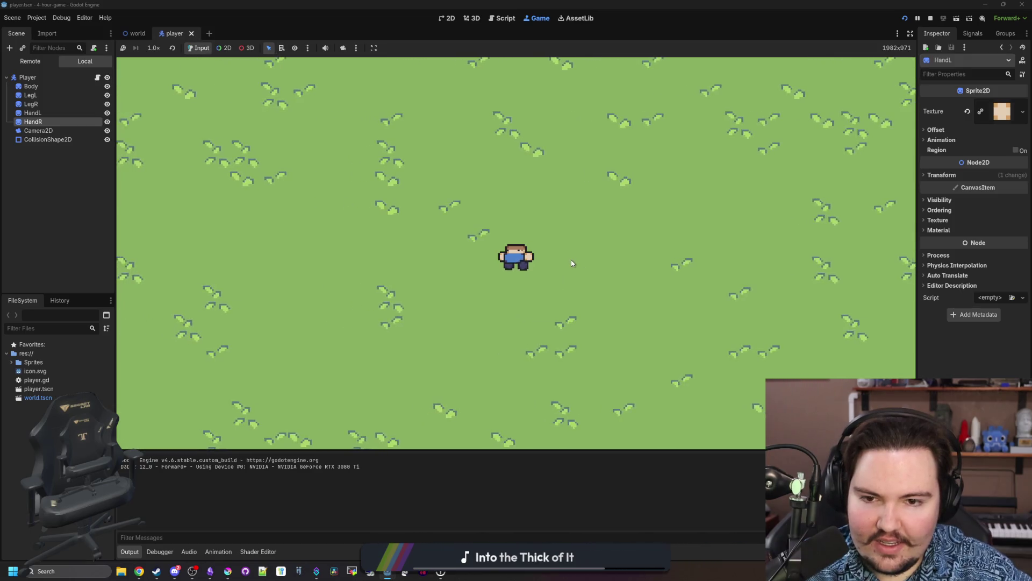
key("d")
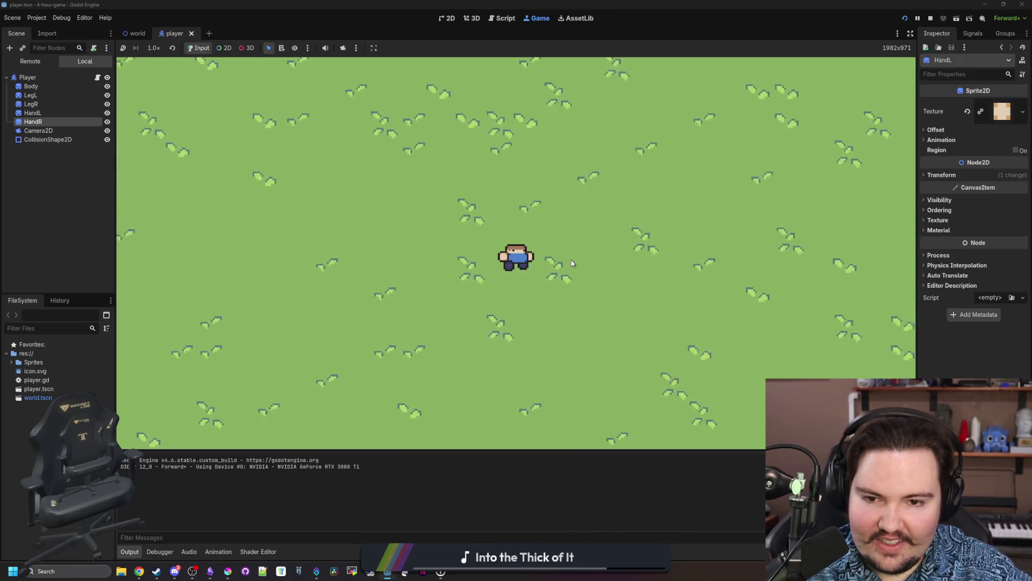
key("d")
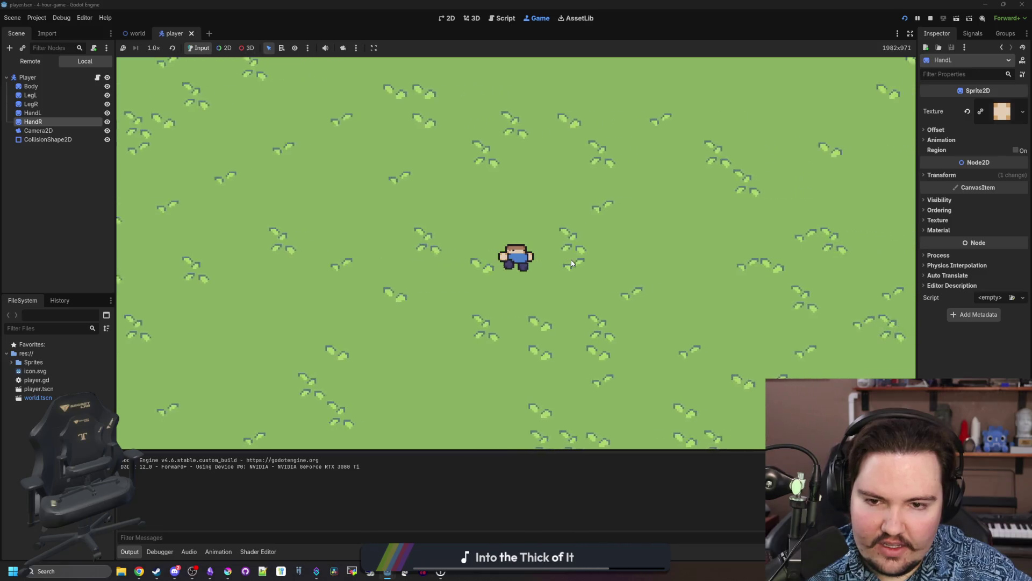
key("a")
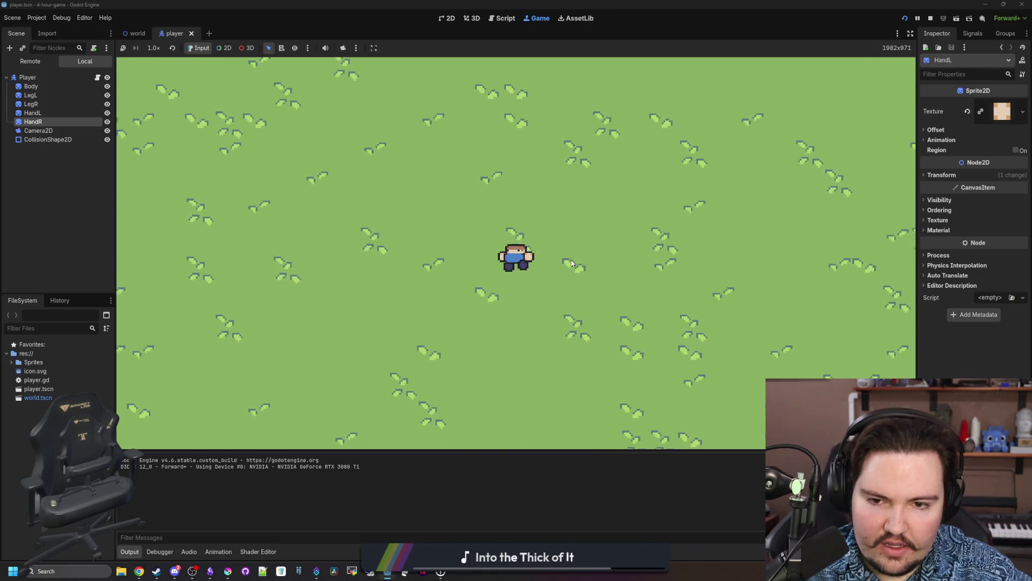
key("w")
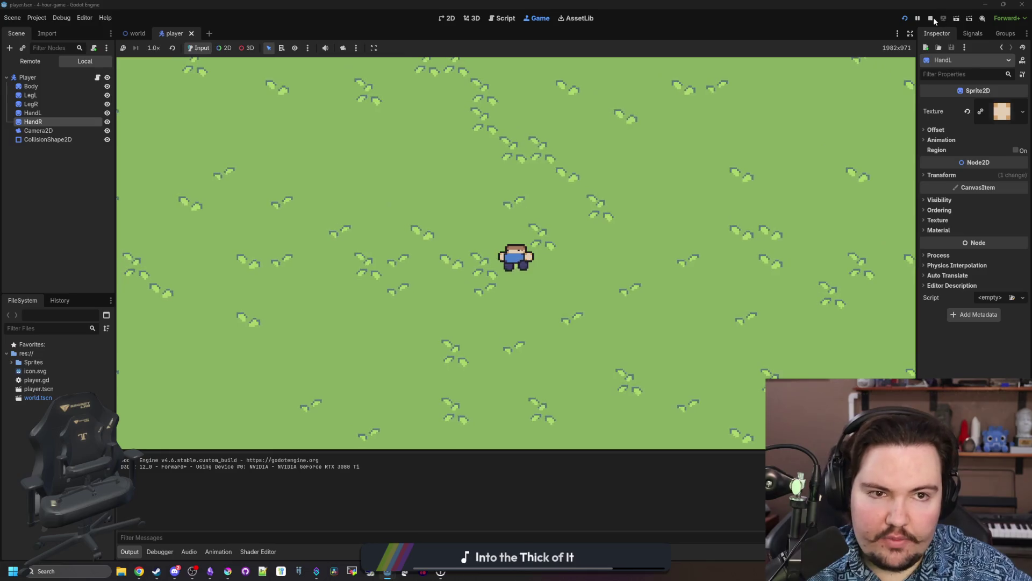
key("F8")
left_click(226, 571)
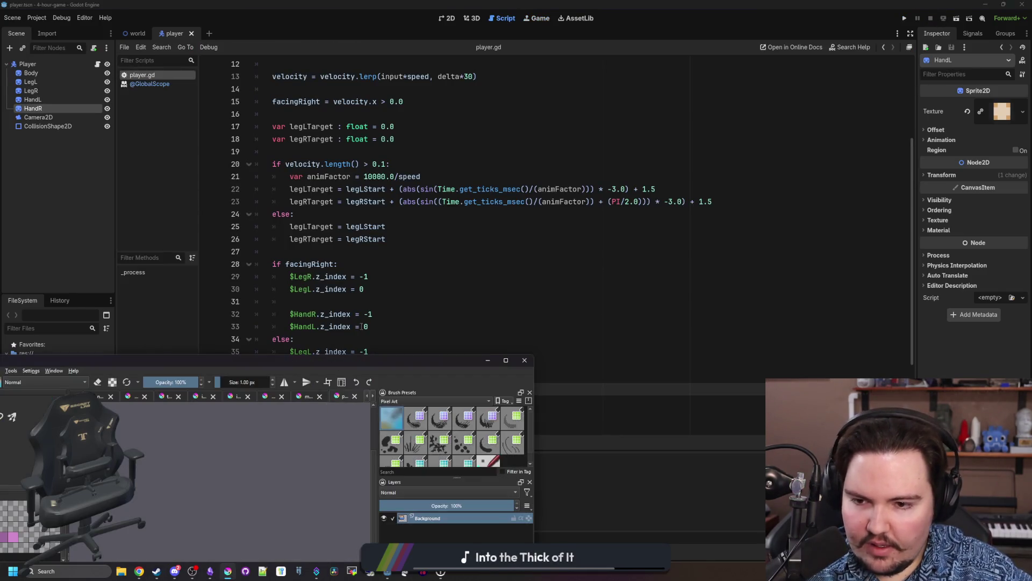
Maximize Krita and measure the character's face width with a rectangular selection.
double_click(349, 364)
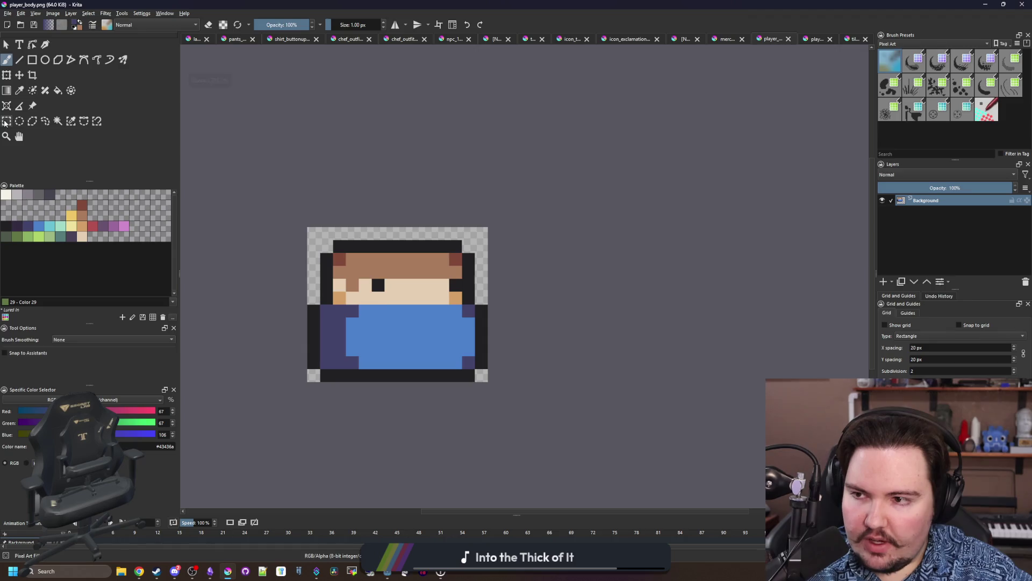
left_click(6, 121)
left_click_drag(307, 267, 487, 305)
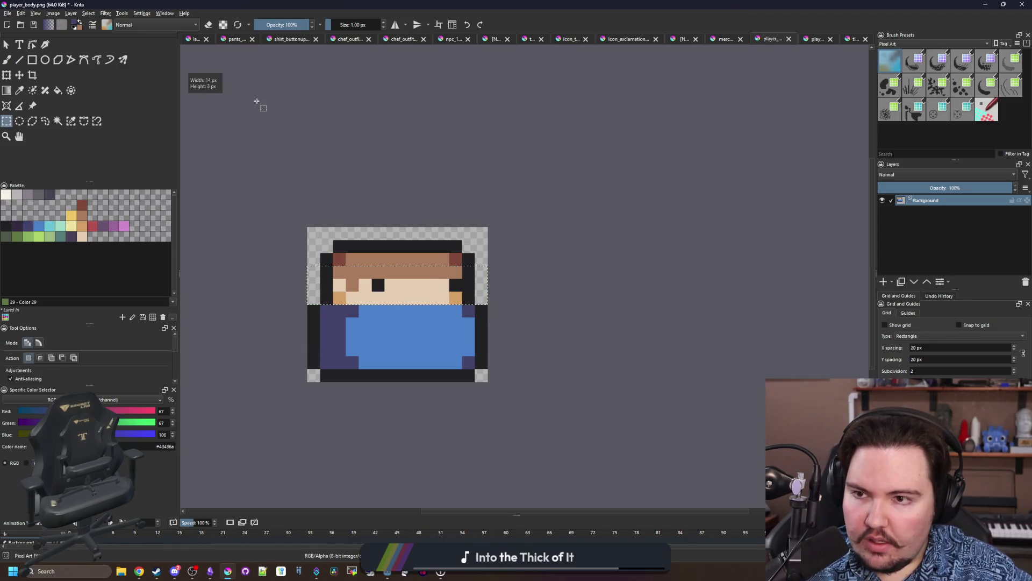
Create a new 14 × 8 px canvas and clear it to transparency.
left_click(20, 14)
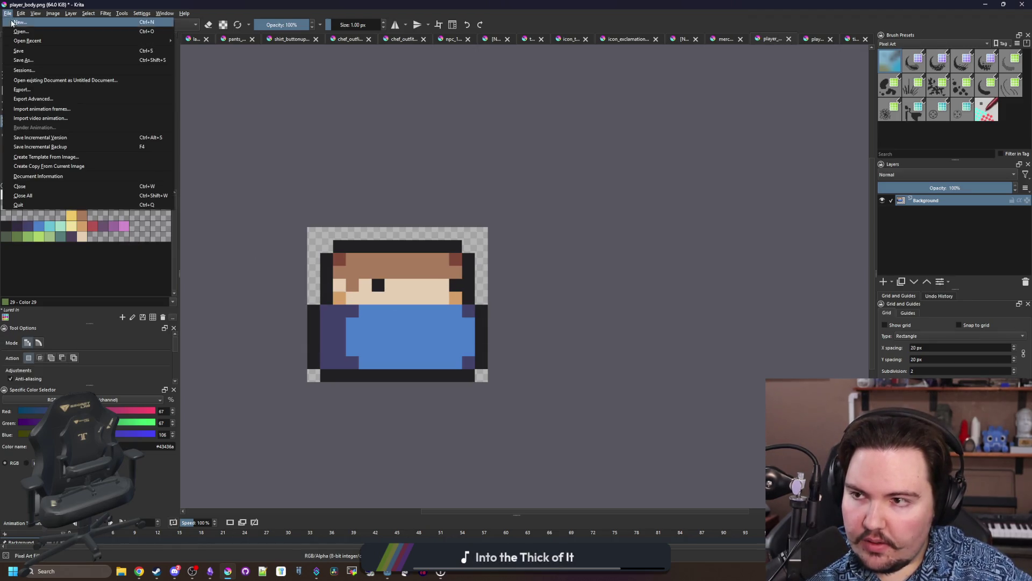
left_click(25, 22)
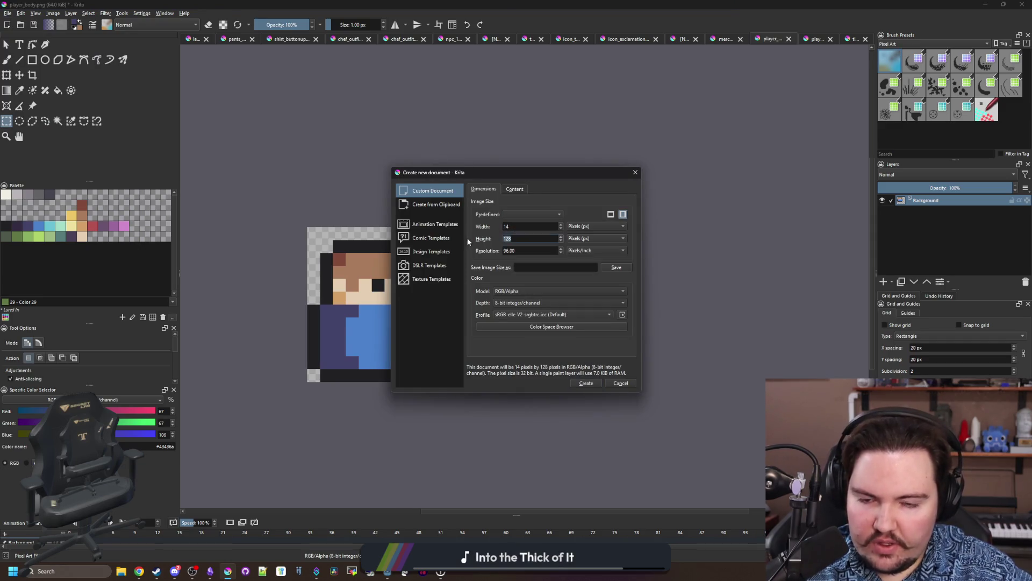
type("8")
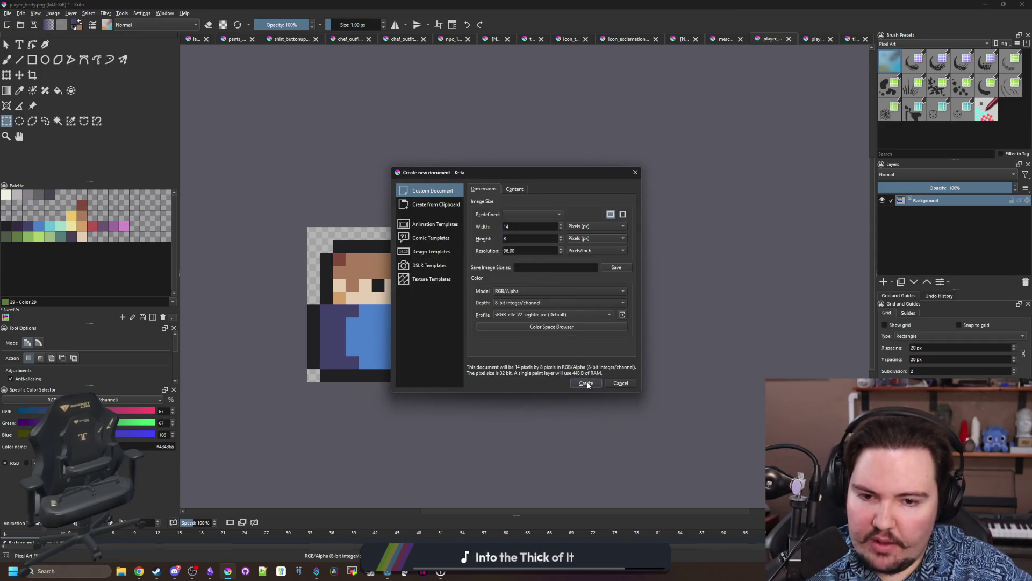
key("Return")
left_click(7, 119)
left_click_drag(234, 94, 851, 422)
key("Delete")
left_click(6, 226)
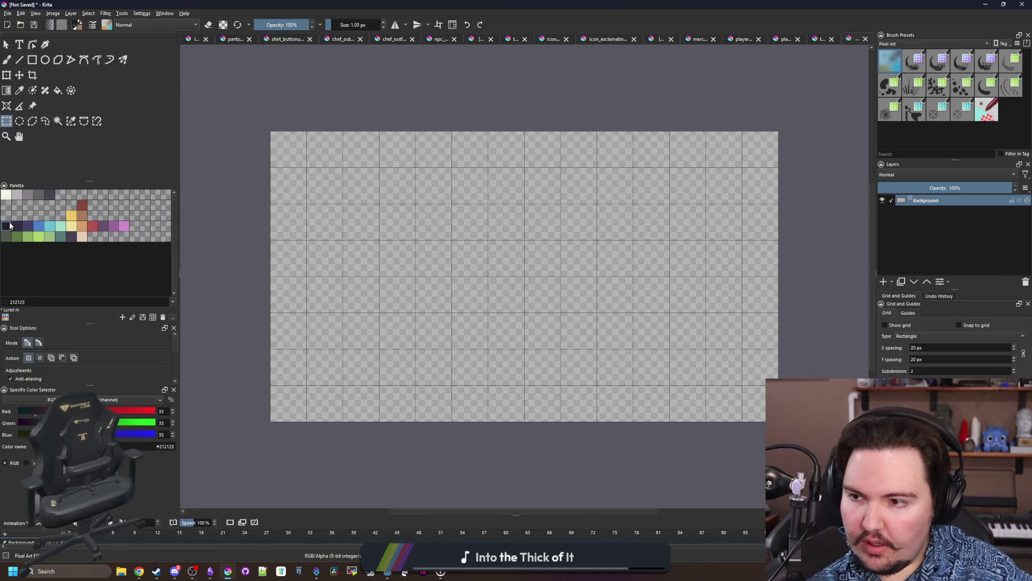
Draw an oval outline across the canvas and touch up its edge pixels.
left_click(46, 60)
mouse_move(271, 131)
left_mouse_down()
mouse_move(307, 168)
mouse_move(816, 385)
mouse_move(779, 422)
left_mouse_up()
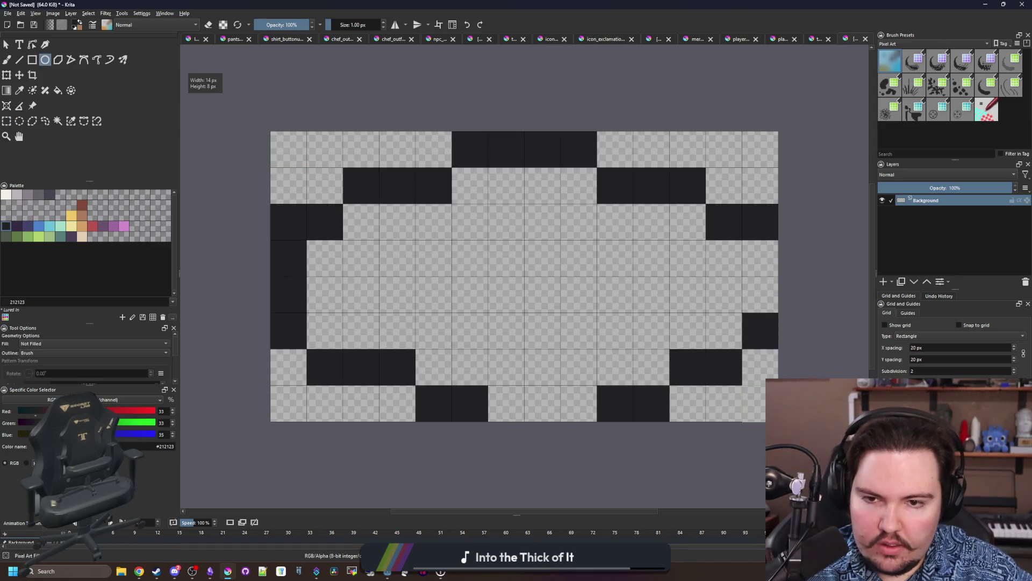
key("b")
left_click_drag(491, 403, 591, 404)
key("e")
left_click(285, 220)
key("e")
left_click_drag(769, 253, 770, 330)
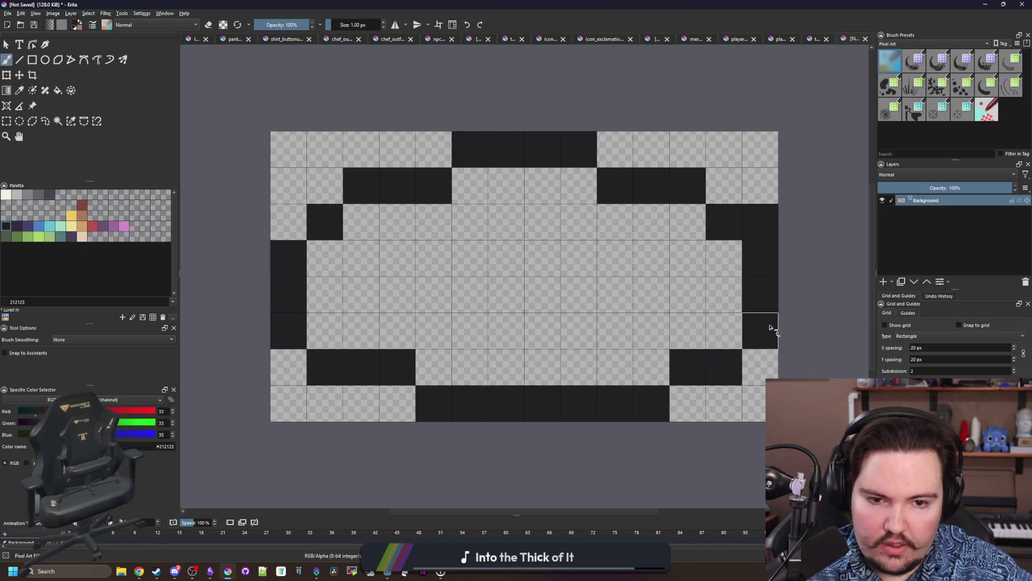
key("e")
left_click(768, 227)
key("e")
left_click_drag(355, 221, 586, 222)
Flood-fill the oval's inside dark and trim pixels off its lower left and right.
key("f")
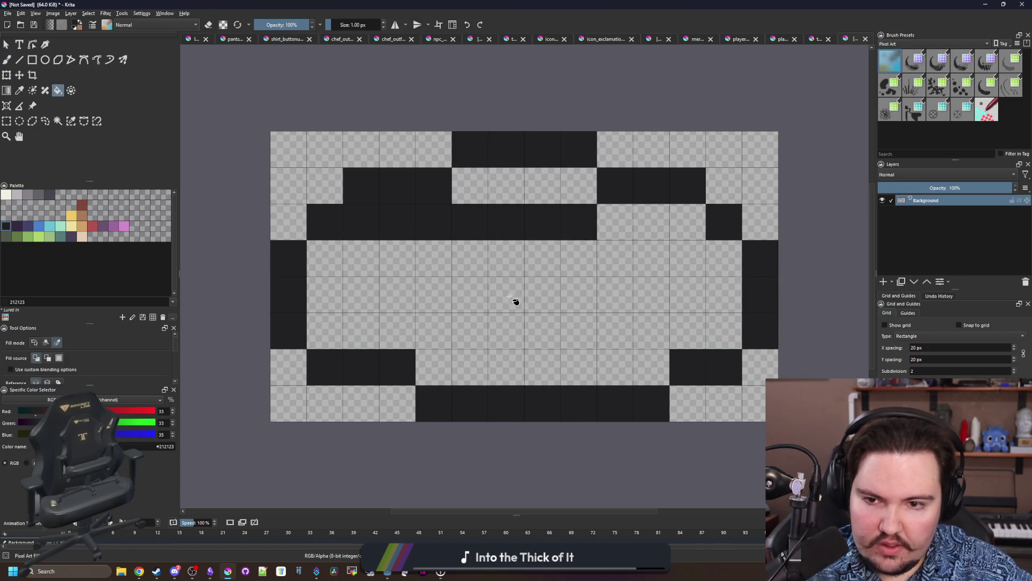
left_click(444, 320)
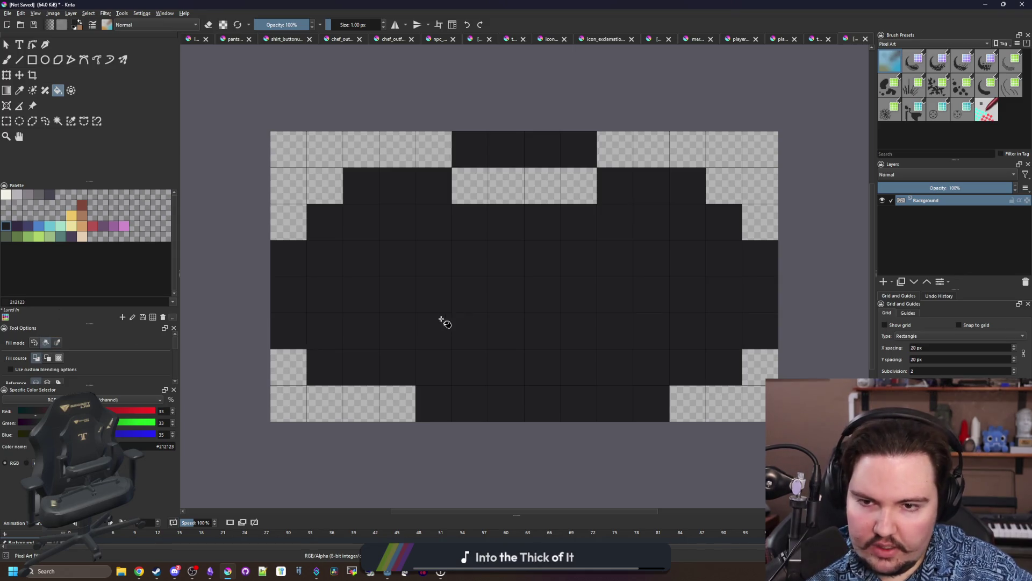
left_click(516, 197)
key("b")
key("e")
left_click_drag(287, 331, 358, 374)
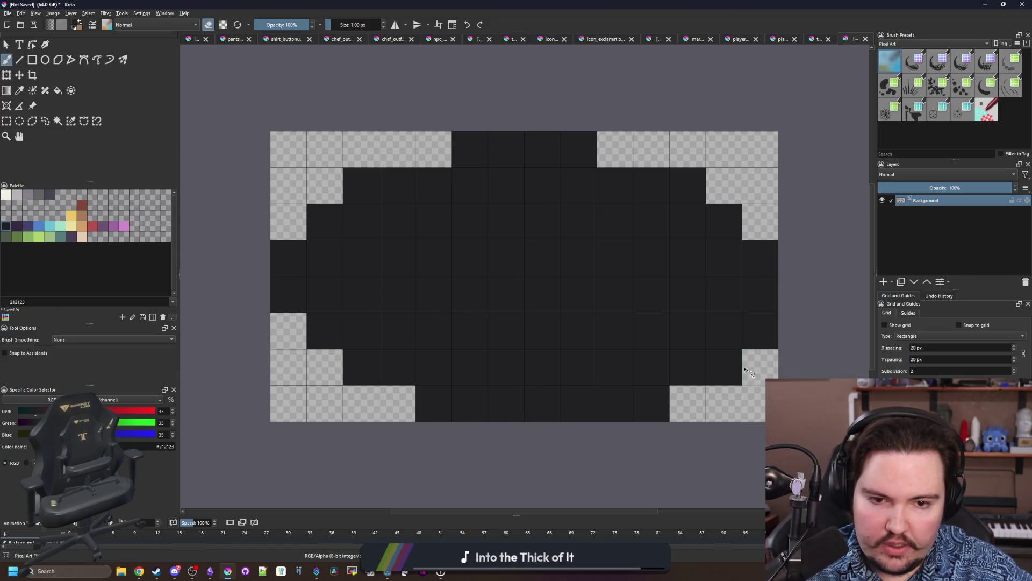
left_click_drag(732, 365, 760, 331)
scroll(377, 301, "down", 1)
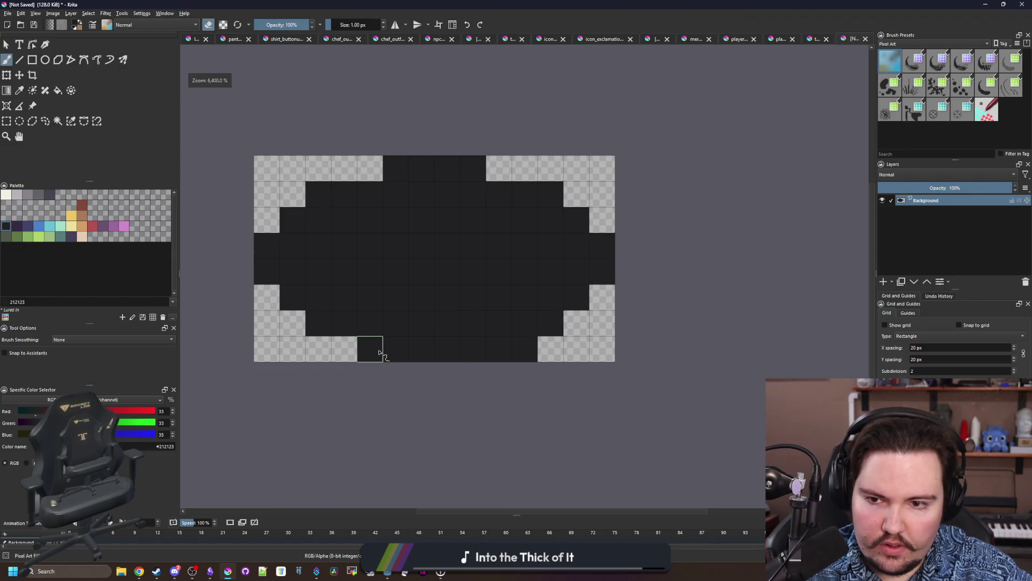
Fill the transparent edge and corner pixels to round out the oval.
left_click(370, 176)
left_click(499, 168)
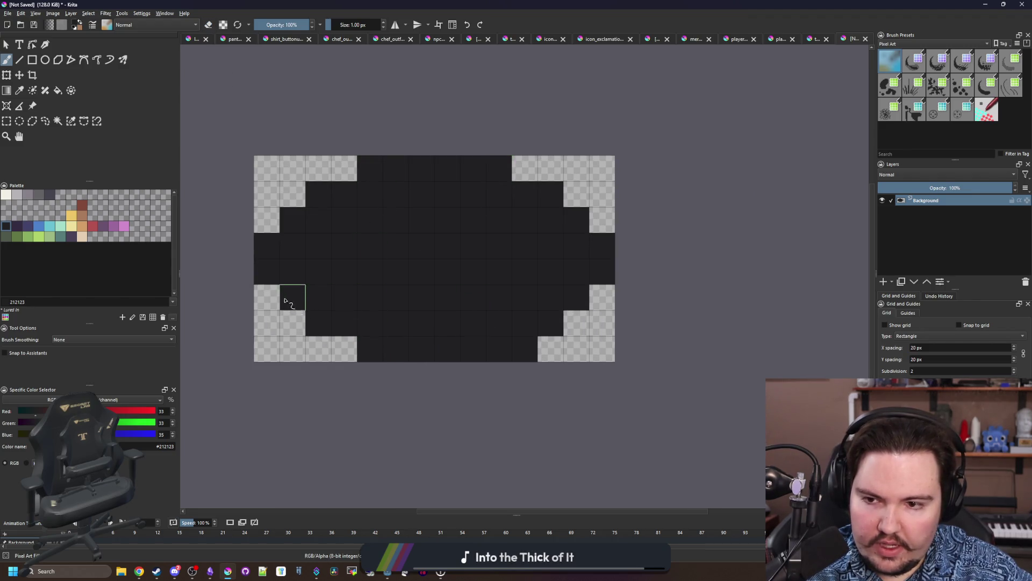
left_click(267, 297)
left_click(266, 220)
left_click(602, 220)
left_click(602, 298)
left_click(576, 323)
left_click(550, 349)
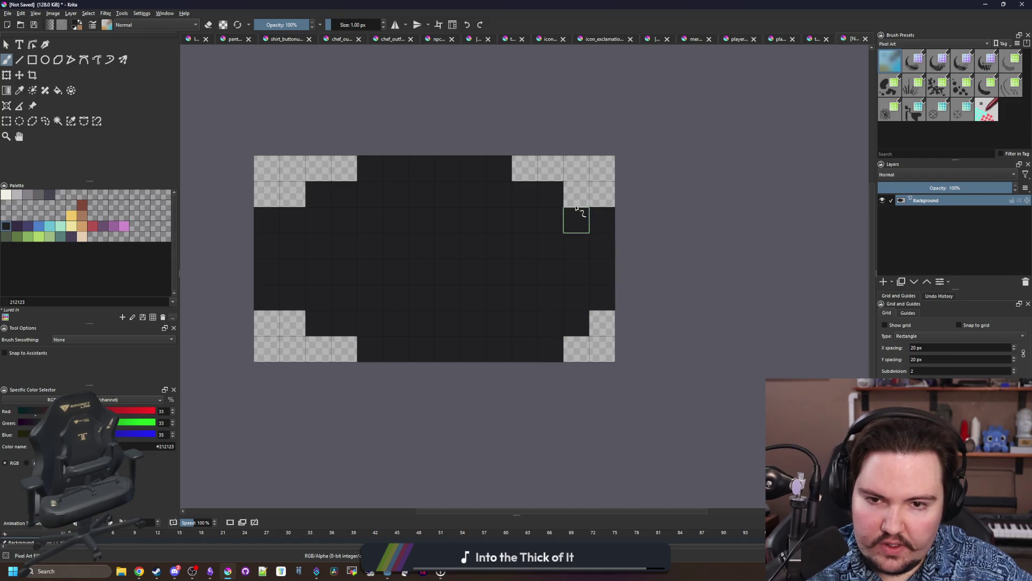
left_click(577, 194)
left_click(525, 169)
left_click(344, 169)
left_click(292, 194)
left_click(292, 323)
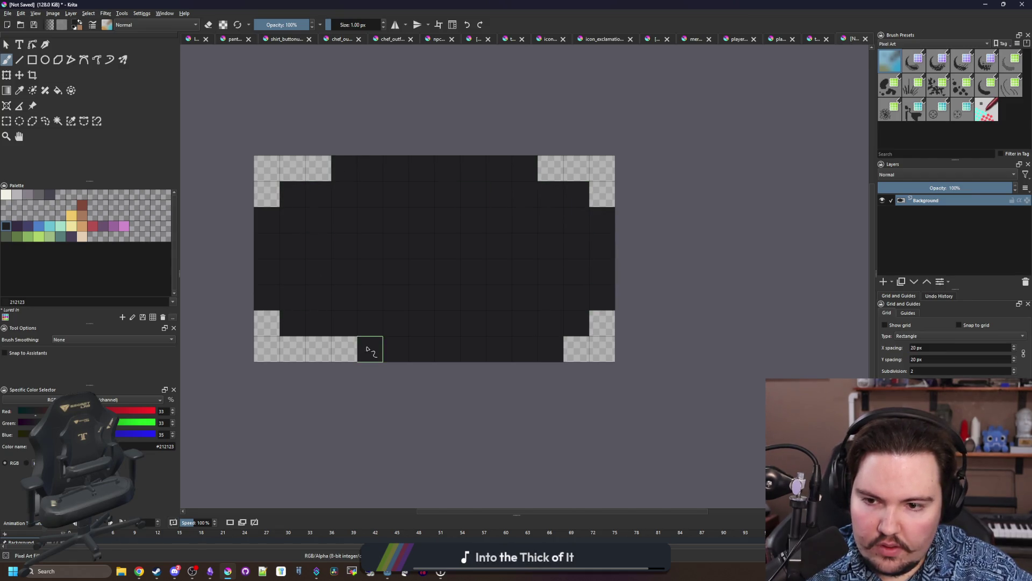
Save the drawing as shadow.png in PNG format and switch back to Godot.
left_click(8, 13)
left_click(25, 63)
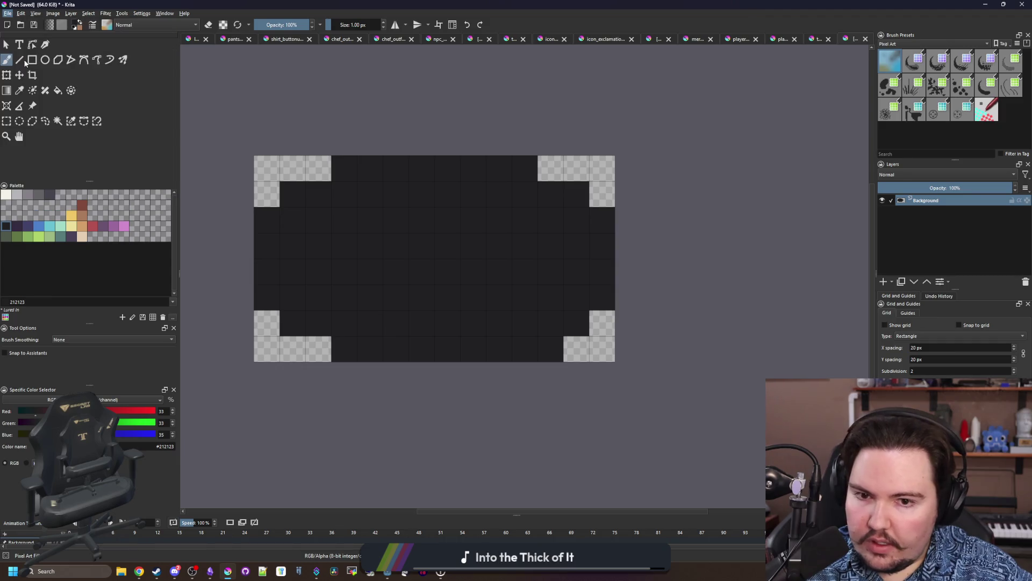
type("shadow")
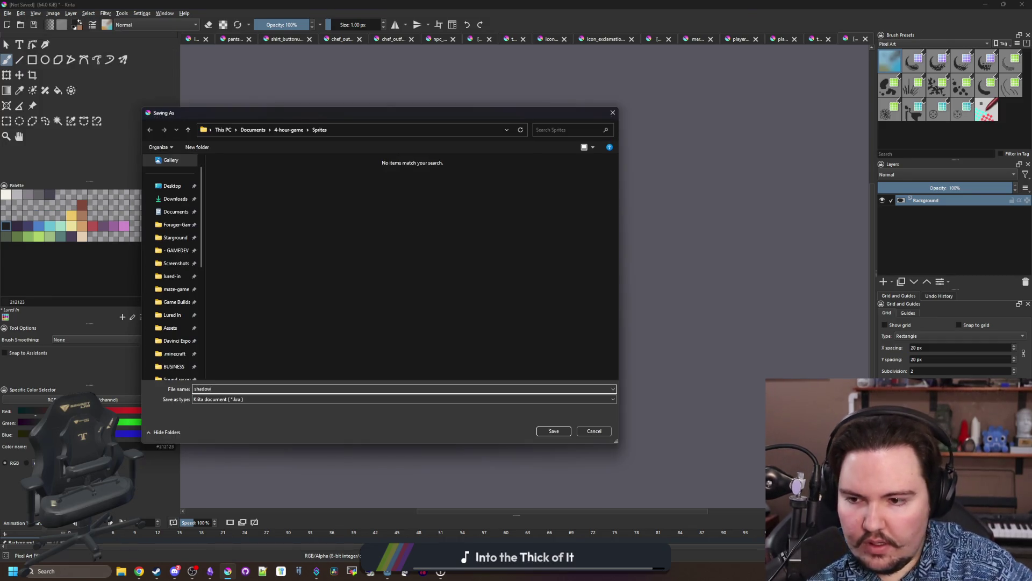
left_click(218, 398)
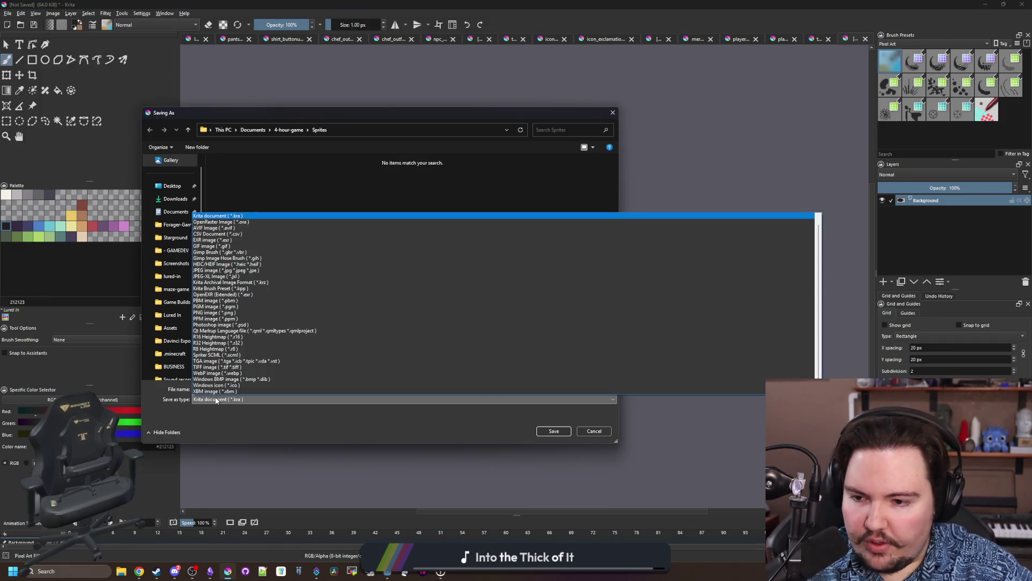
left_click(210, 313)
left_click(557, 431)
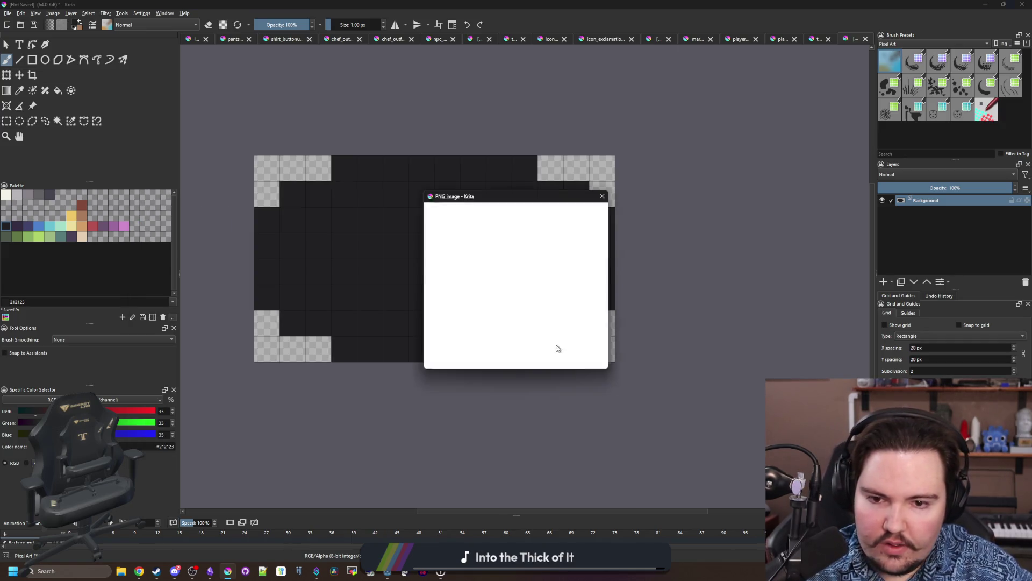
left_click(545, 357)
key("ctrl+s")
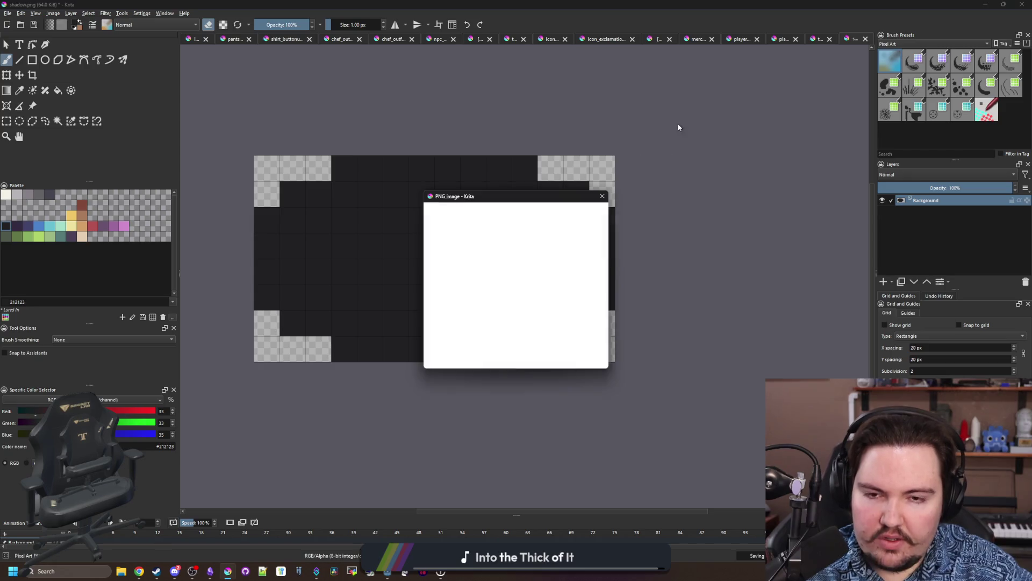
left_click(549, 358)
key("alt+Tab")
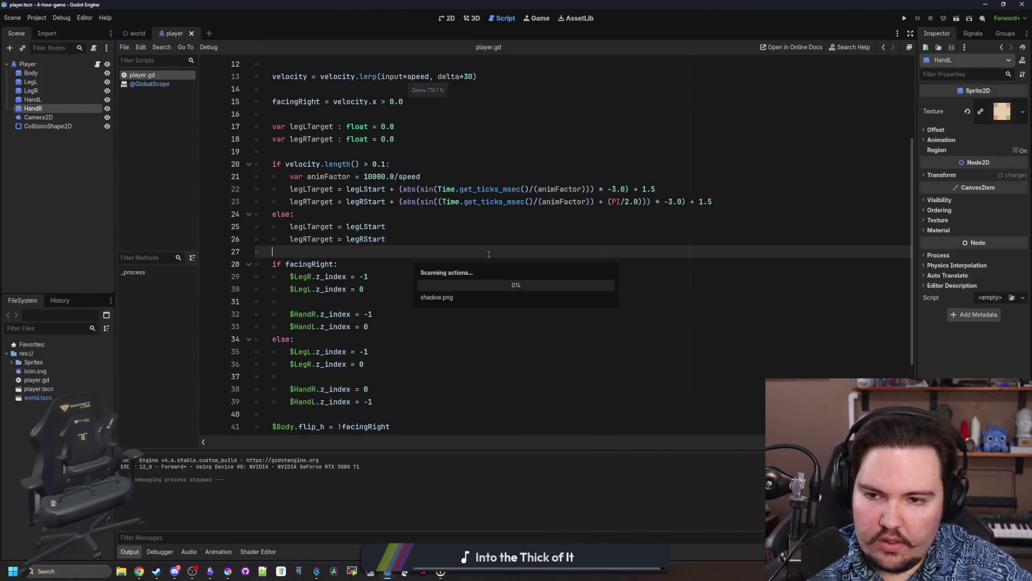
Add a Sprite2D child under Player and set its Z Index to -2.
right_click(39, 63)
left_click(66, 83)
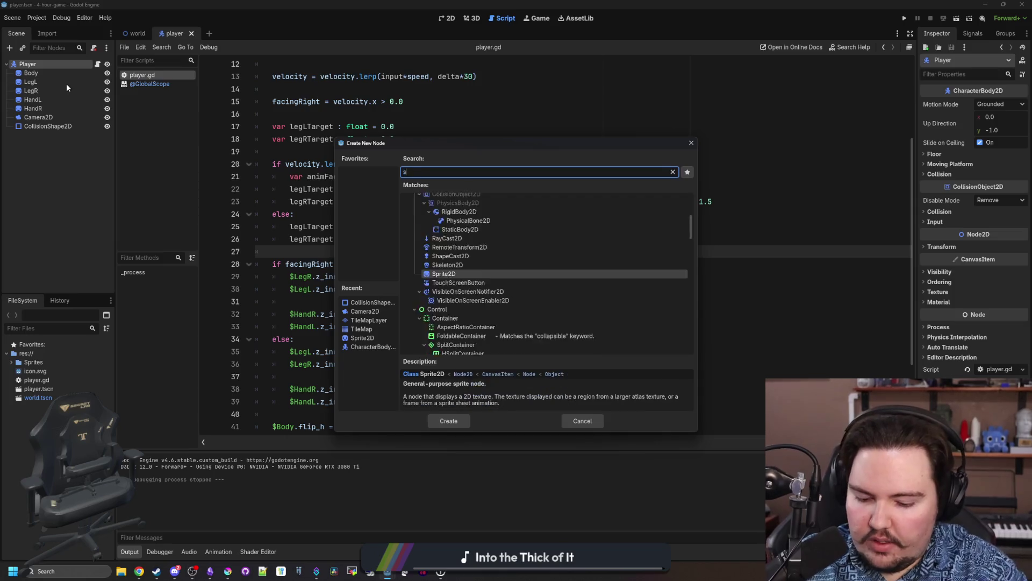
key("Return")
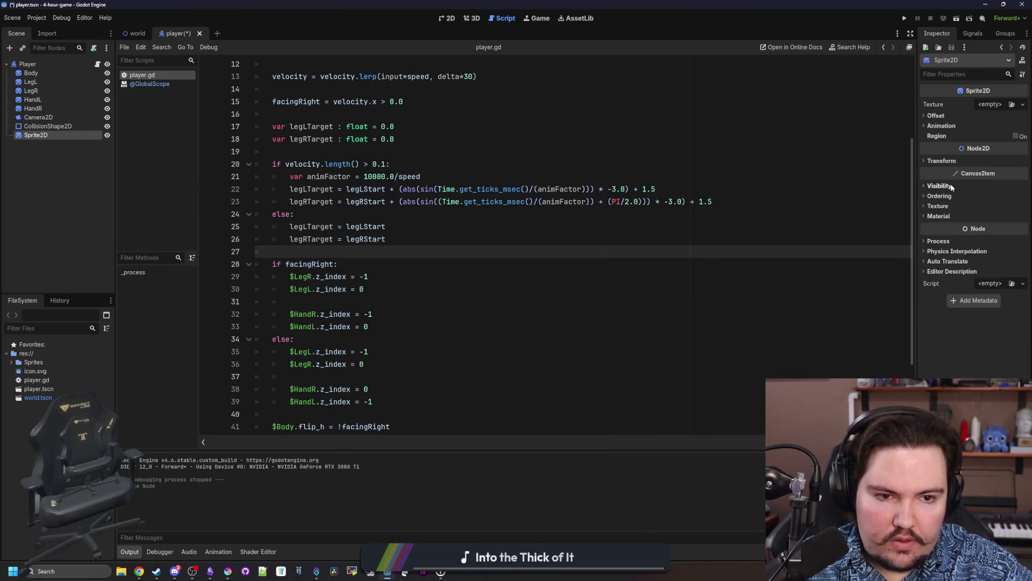
left_click(941, 196)
left_click(990, 205)
type("-2")
key("Return")
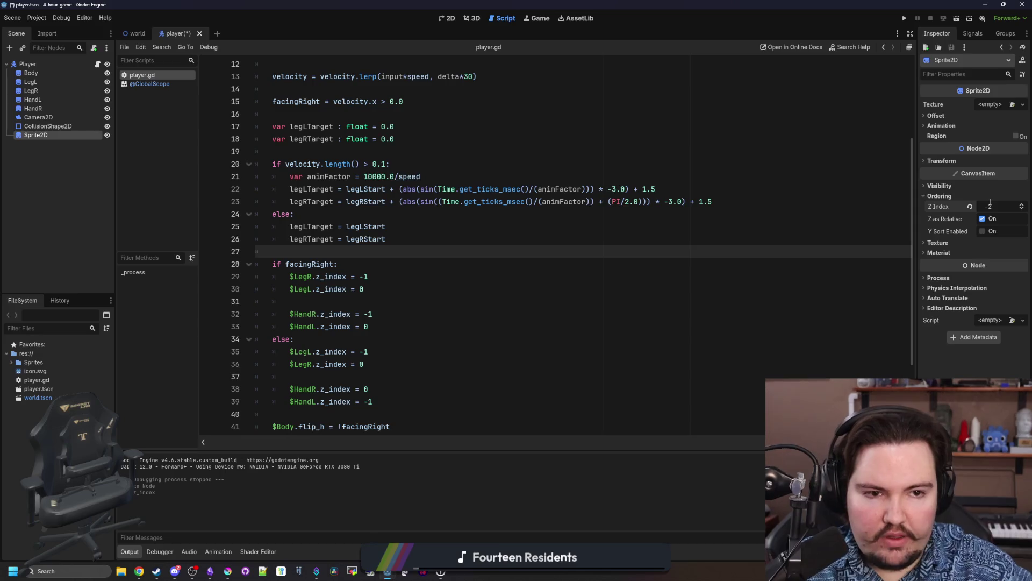
Quick Load shadow.png as the sprite's texture, save the scene, and view it in 2D.
left_click(999, 106)
left_click(956, 290)
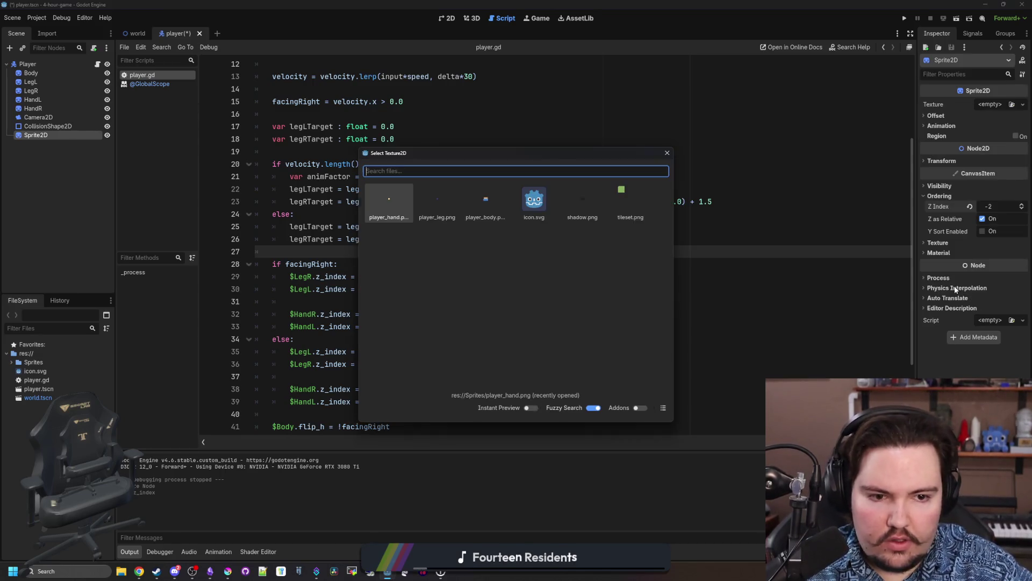
type("sh")
key("Return")
key("ctrl+s")
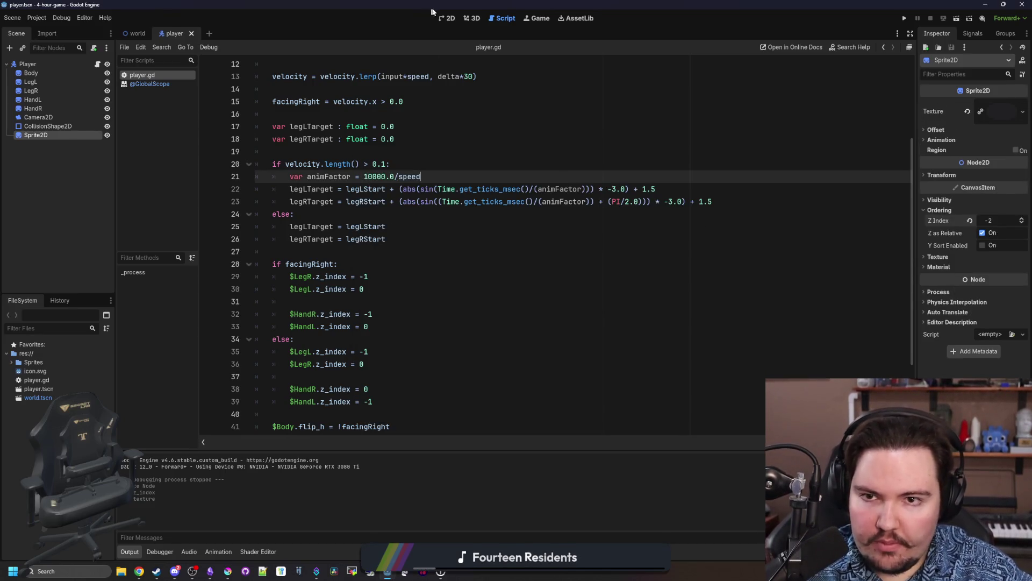
left_click(448, 19)
scroll(440, 264, "up", 1)
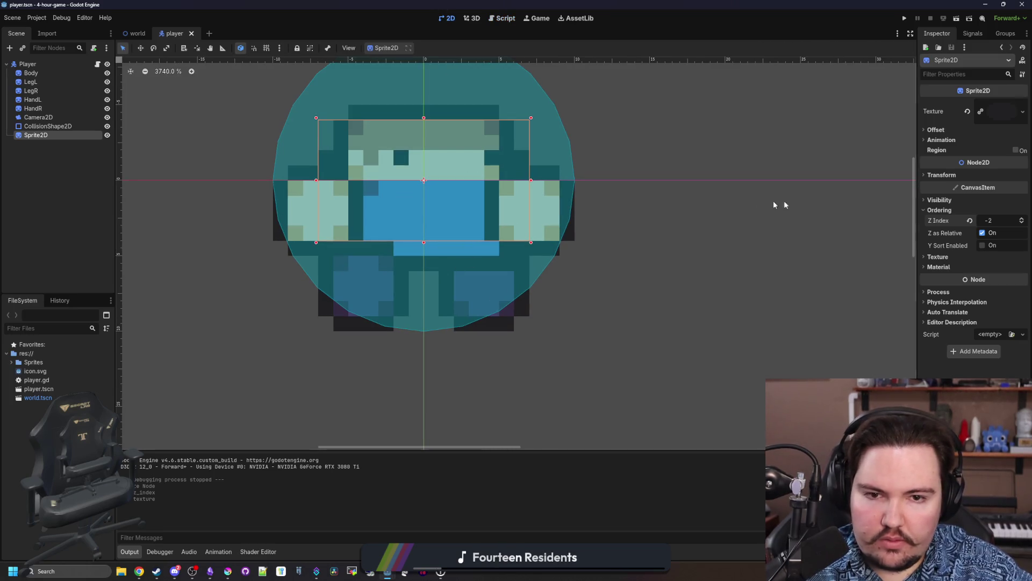
Try moving the body, legs and left hand to y -2.0 in the Inspector, then undo it.
left_click(941, 180)
scroll(403, 312, "down", 6)
scroll(387, 242, "up", 4)
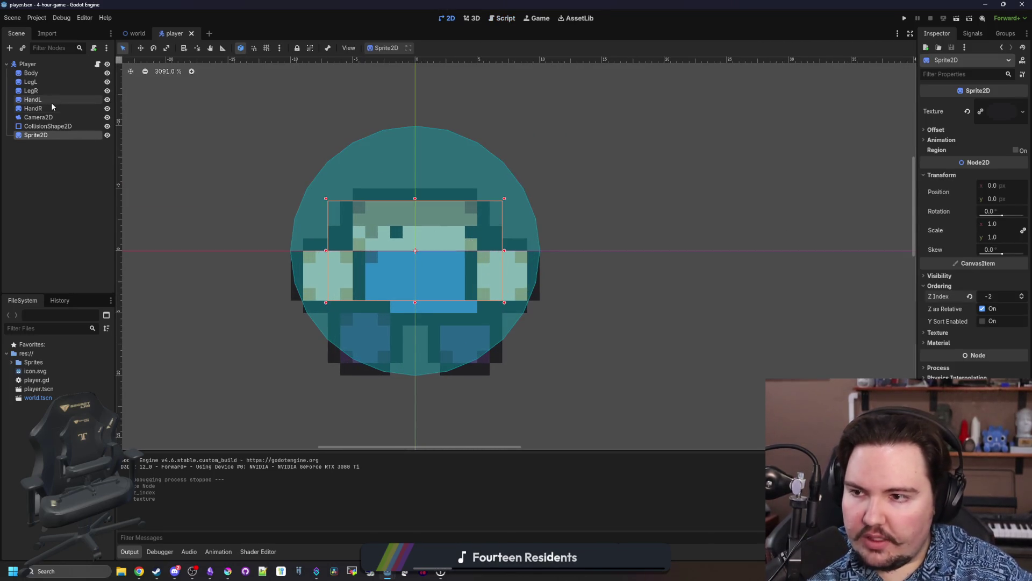
left_click(32, 99)
left_click(30, 73, "shift")
left_click(960, 178)
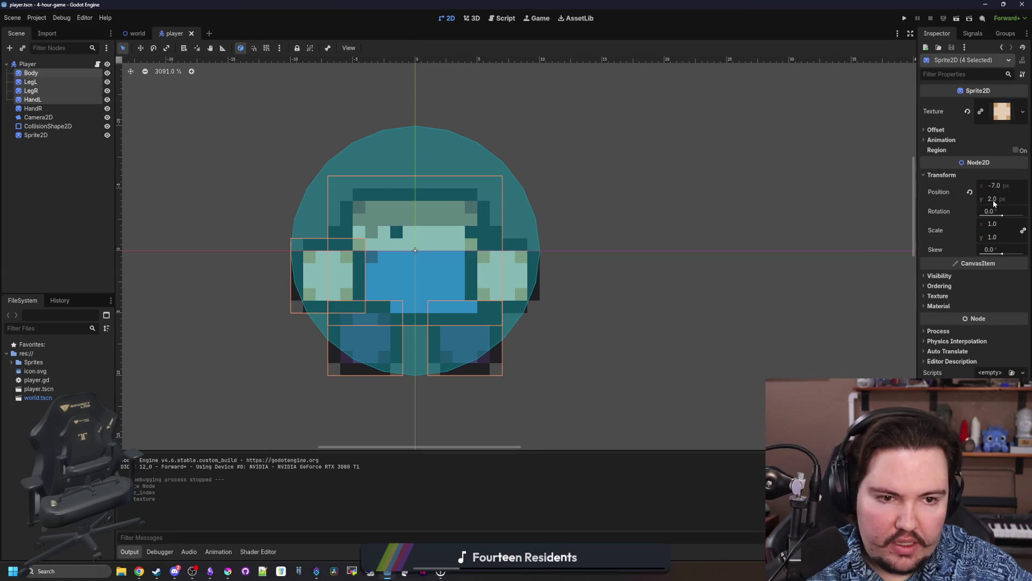
left_click(970, 192)
key("ctrl+z")
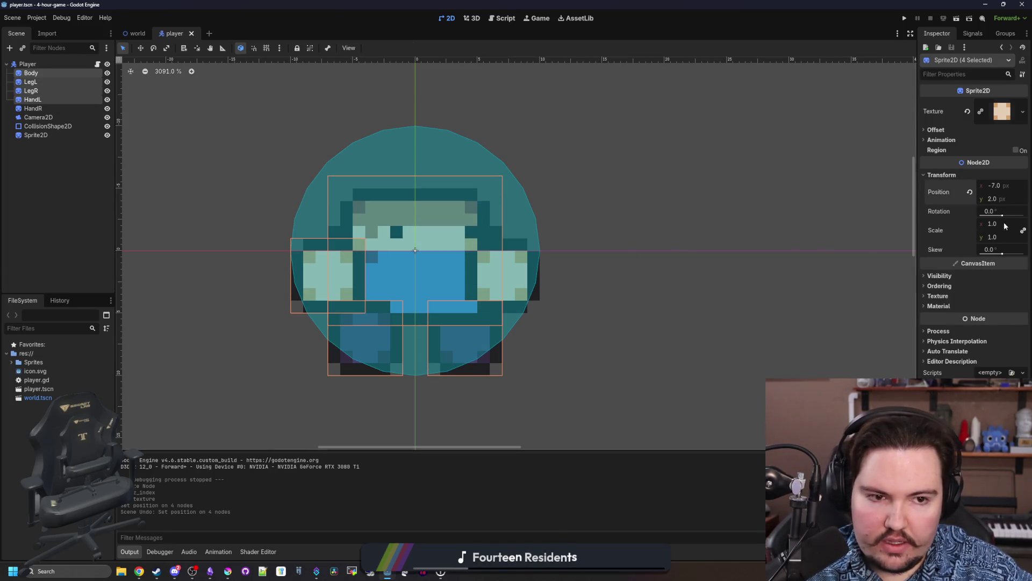
key("Return")
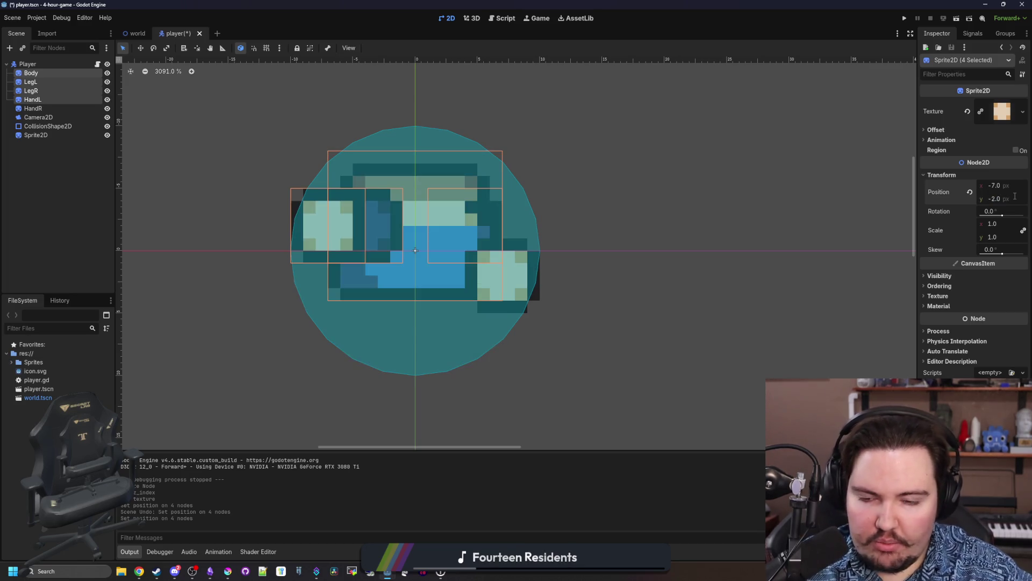
key("ctrl+z")
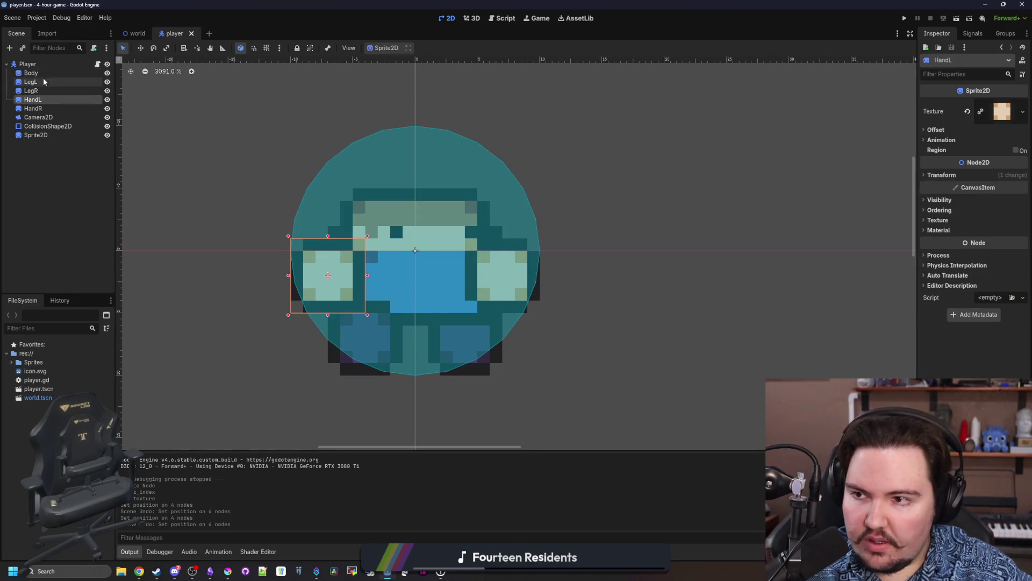
Drag the left and right leg sprites up onto the body.
left_click(423, 251)
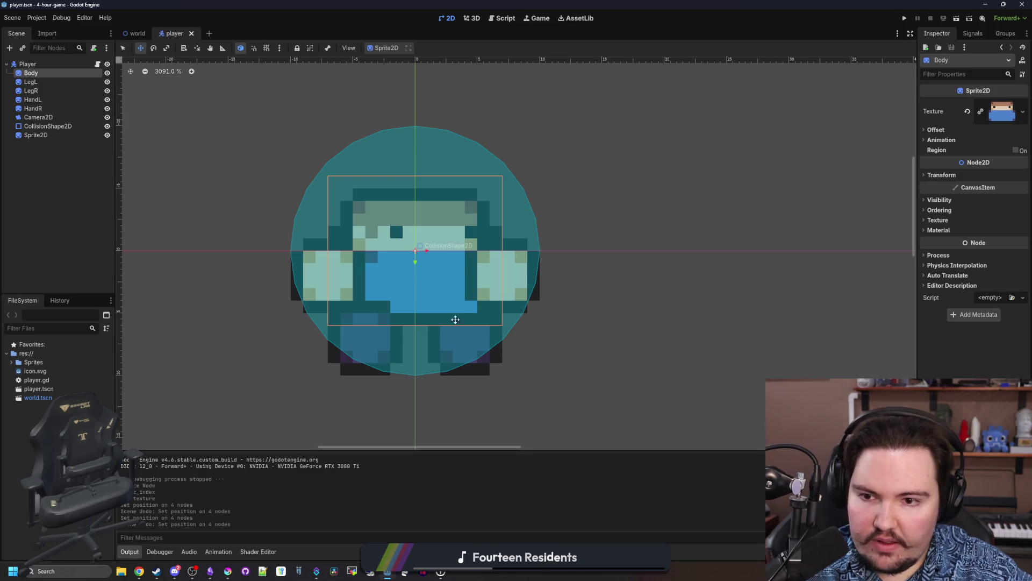
left_click(40, 82)
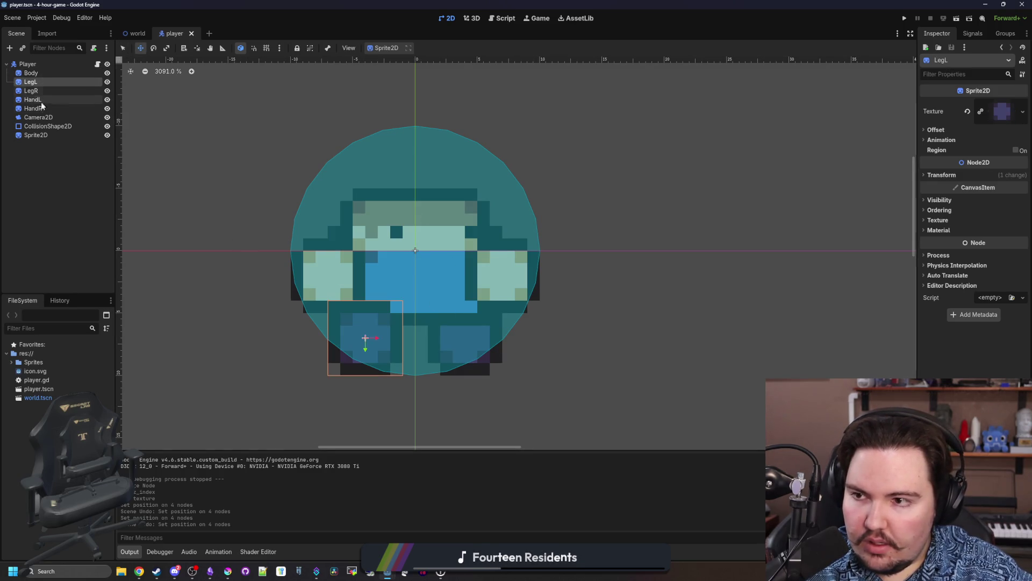
left_click(44, 93, "shift")
left_click_drag(482, 375, 474, 223)
Lift both hands and the body up 6 pixels above the shadow.
left_click(34, 100)
left_click(43, 109, "shift")
left_click(32, 72, "shift")
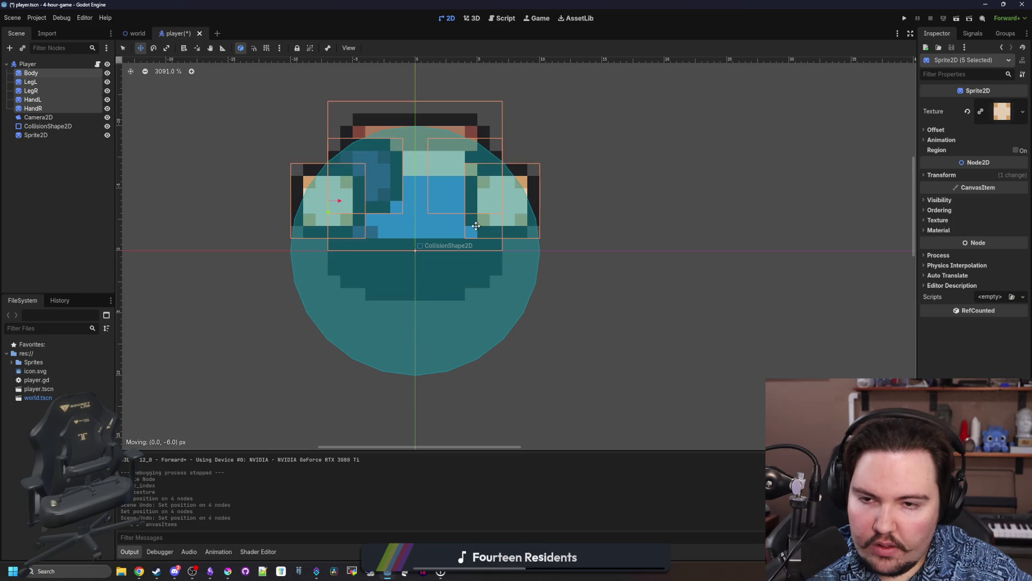
key("ctrl+z")
left_click(36, 100)
left_click(33, 108, "ctrl")
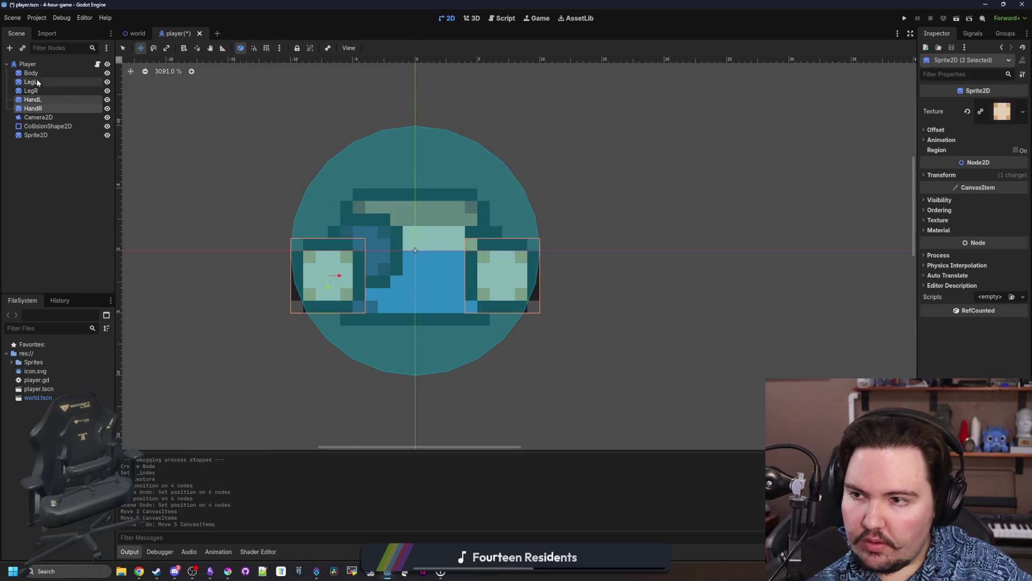
left_click(31, 72, "ctrl")
mouse_move(439, 299)
left_mouse_down()
mouse_move(442, 198)
mouse_move(442, 223)
left_mouse_up()
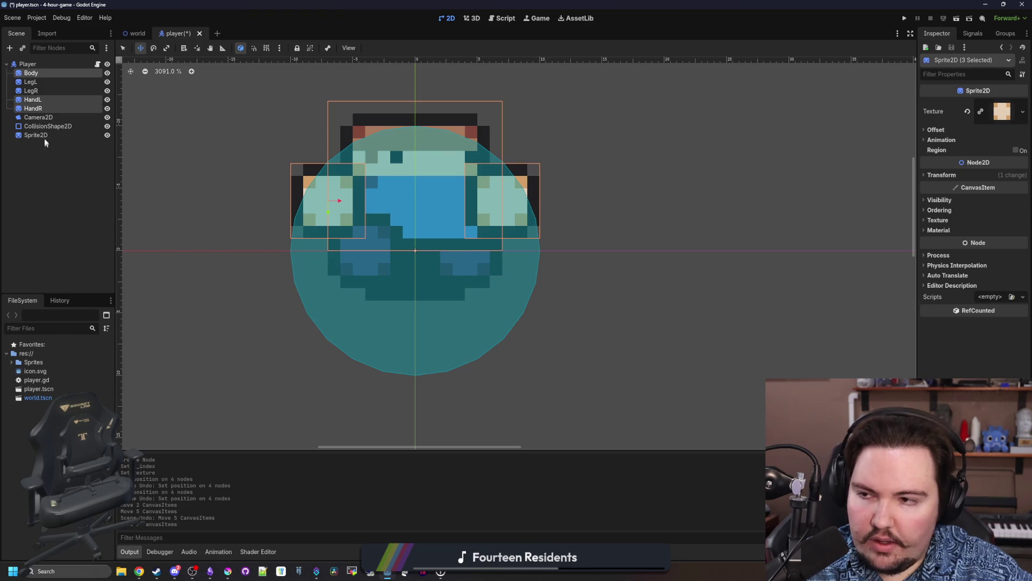
Rename the new Sprite2D node to Shadow.
left_click(33, 109)
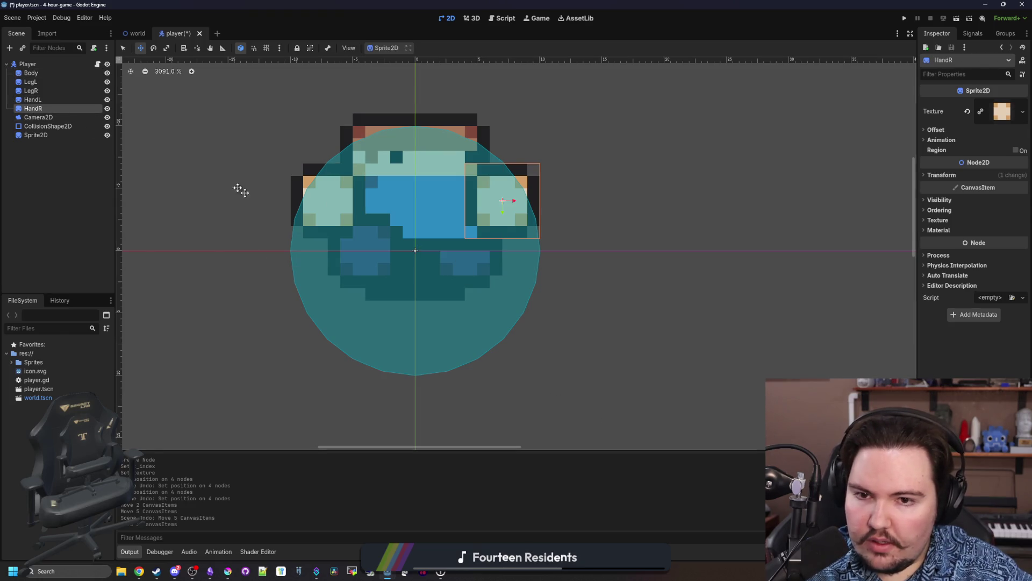
left_click(54, 135)
left_click(71, 138)
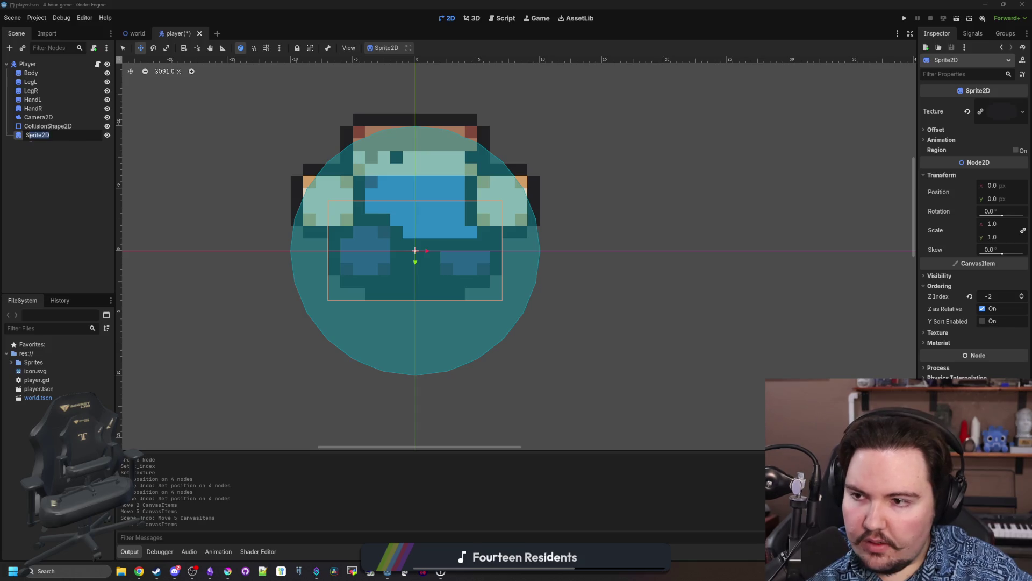
type("hadow")
key("Return")
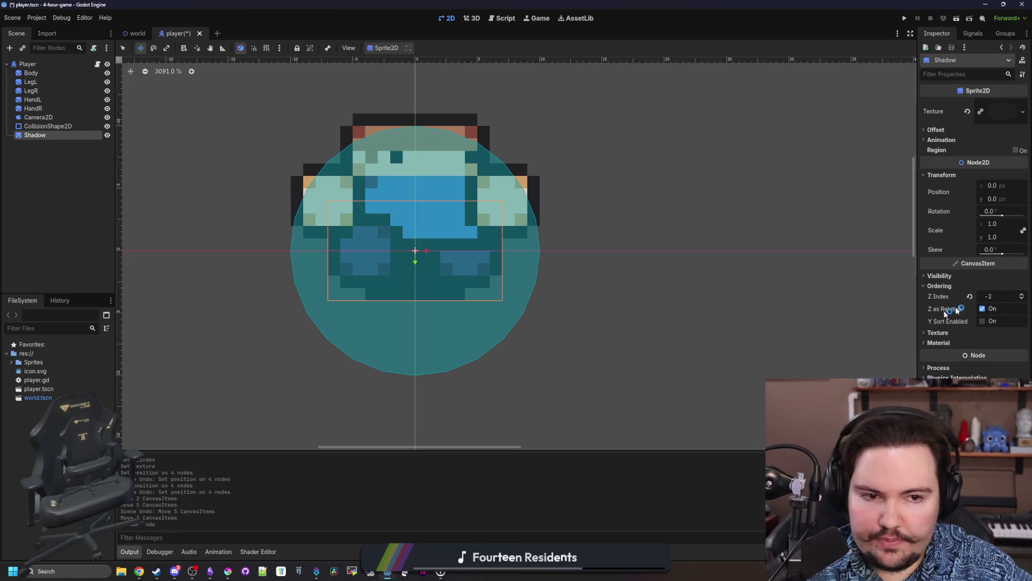
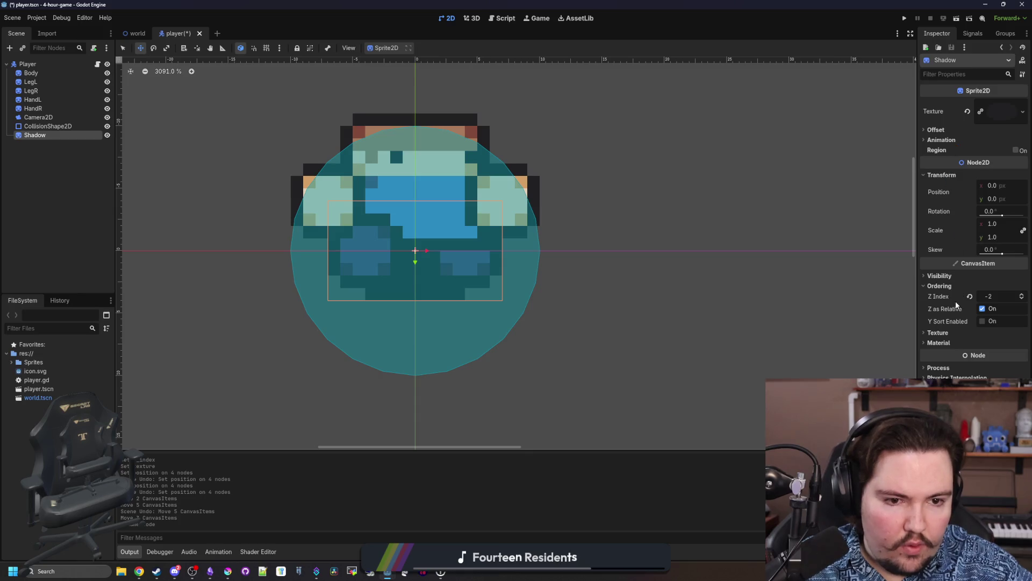
Lower the Shadow sprite's Modulate alpha to semi-transparent, save the player scene, and open shadow.png in Krita.
left_click(939, 275)
left_click(984, 300)
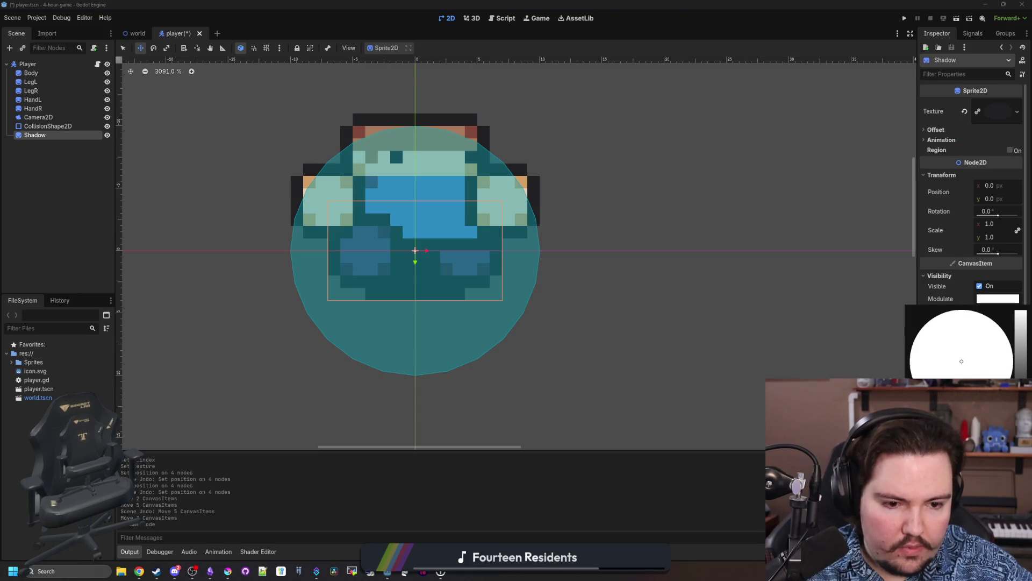
left_click_drag(1000, 451, 963, 451)
left_click(618, 515)
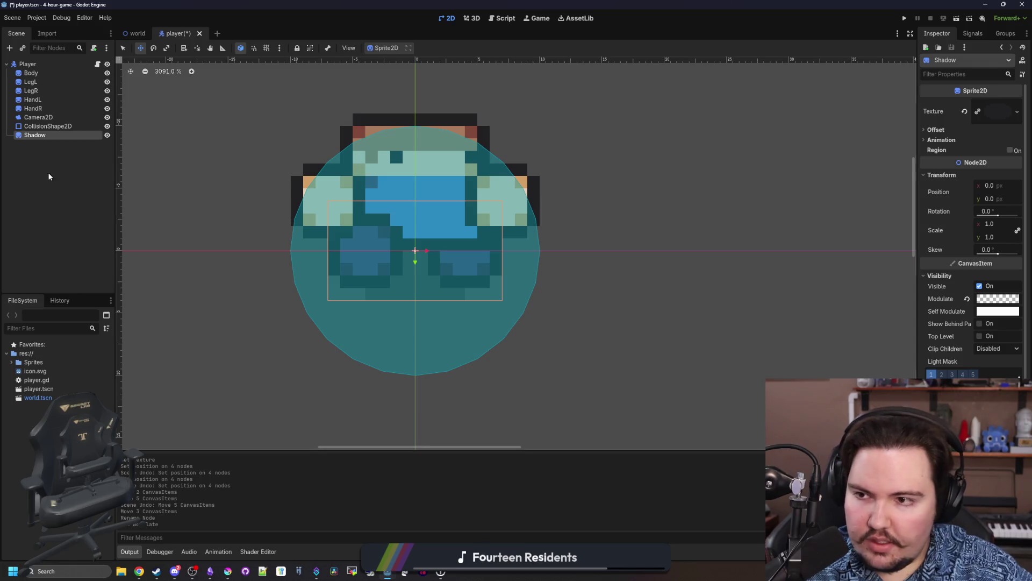
key("ctrl+s")
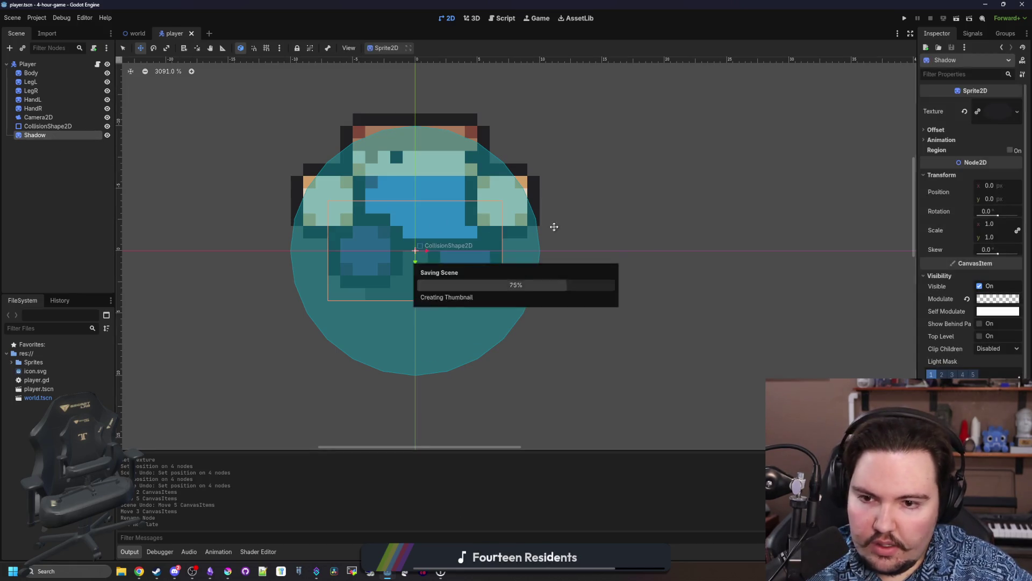
left_click(226, 572)
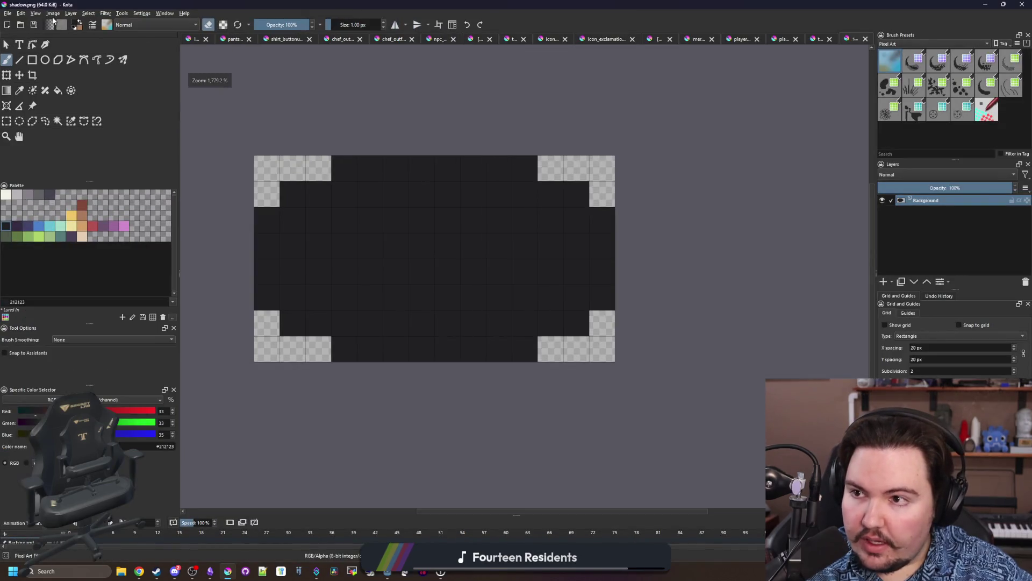
Enlarge the shadow canvas and delete the added white rows, leaving them transparent.
left_click(53, 13)
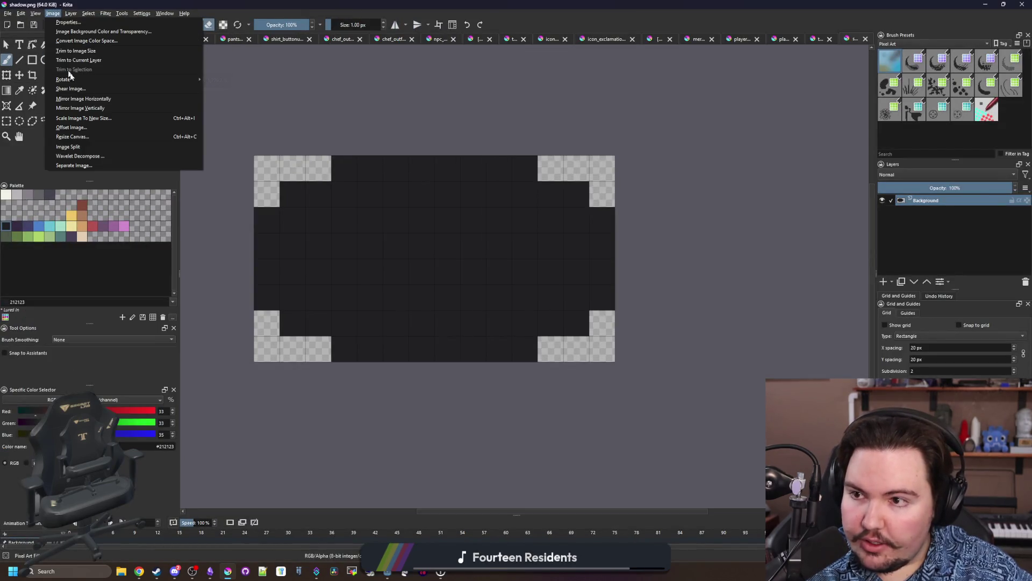
left_click(81, 136)
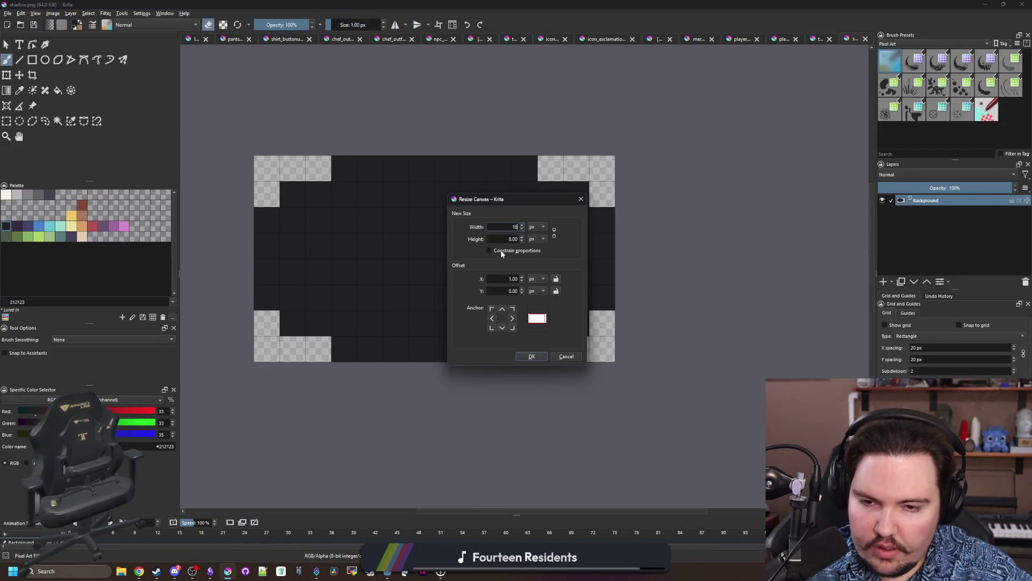
left_click(531, 355)
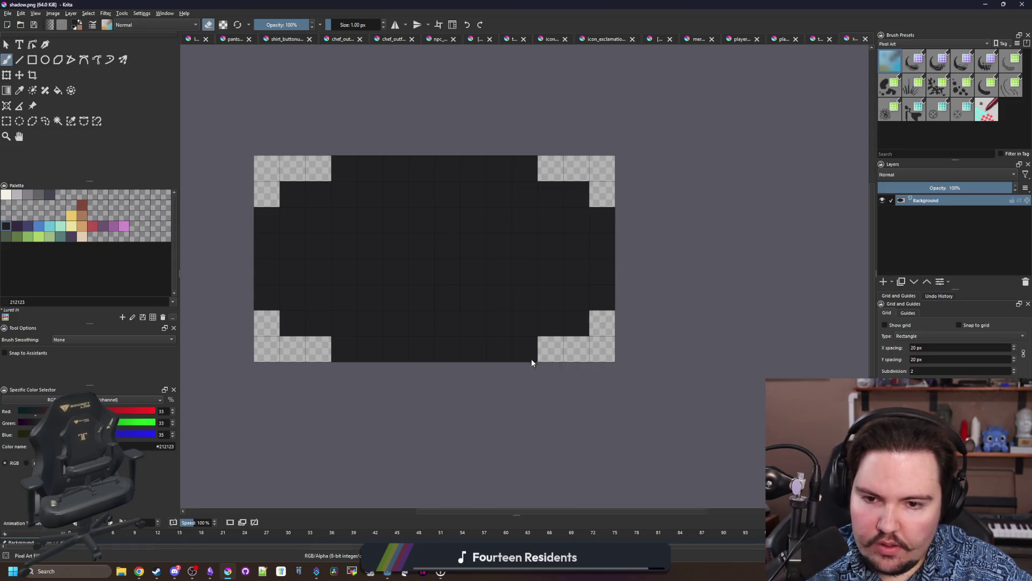
left_click(71, 121)
left_click(280, 121)
key("Delete")
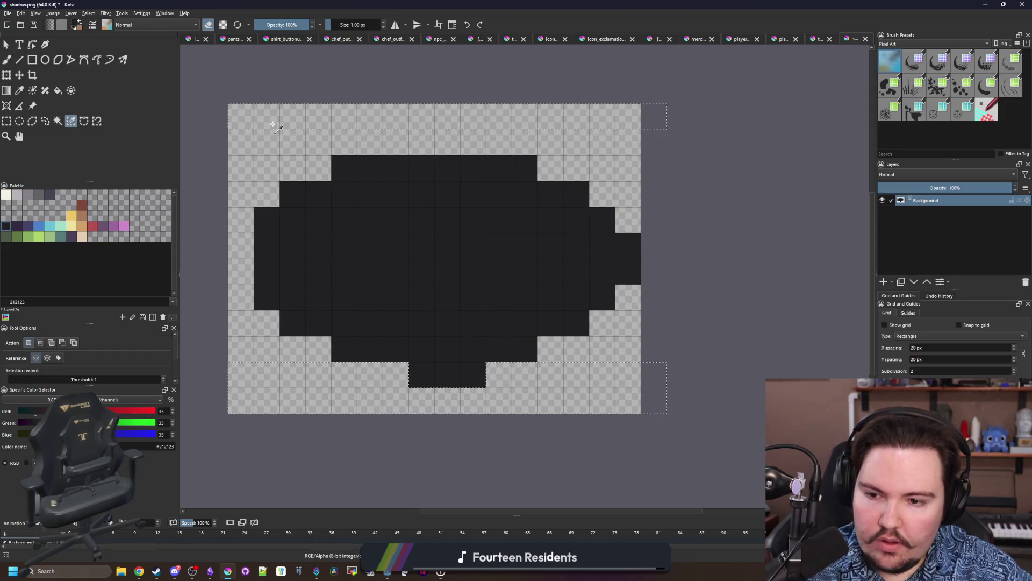
Paint the shadow's left and right columns and edge pixels dark to widen the oval.
key("b")
mouse_move(235, 265)
left_mouse_down()
mouse_move(240, 247)
mouse_move(240, 290)
left_mouse_up()
left_click_drag(628, 298, 628, 219)
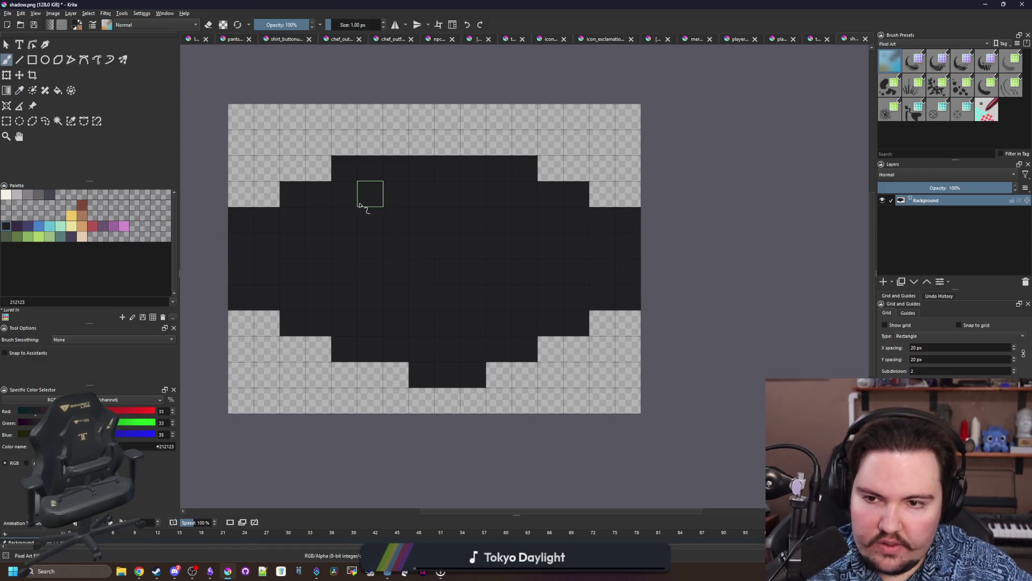
left_click(269, 194)
left_click(319, 167)
left_click(555, 353)
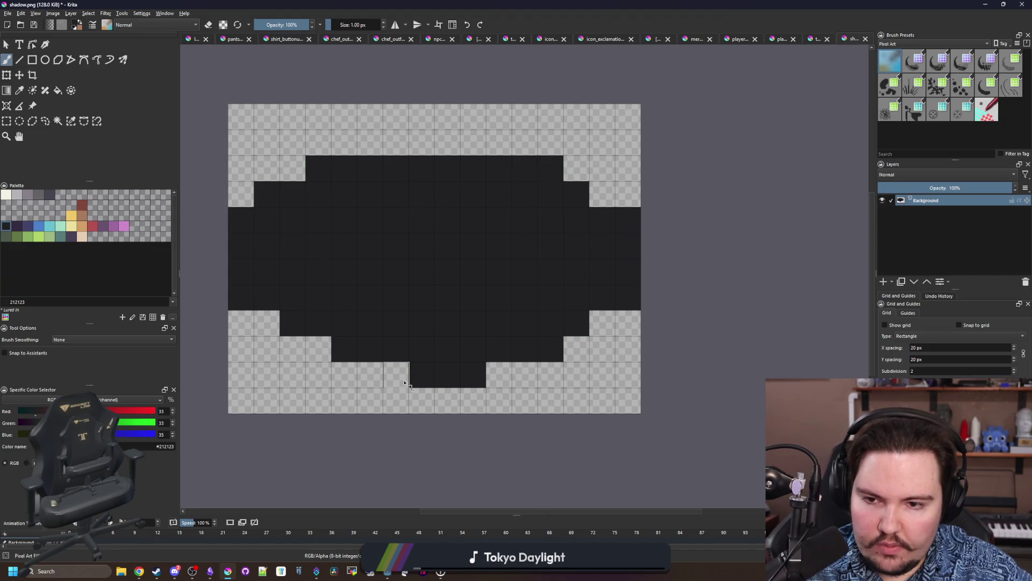
left_click(317, 350)
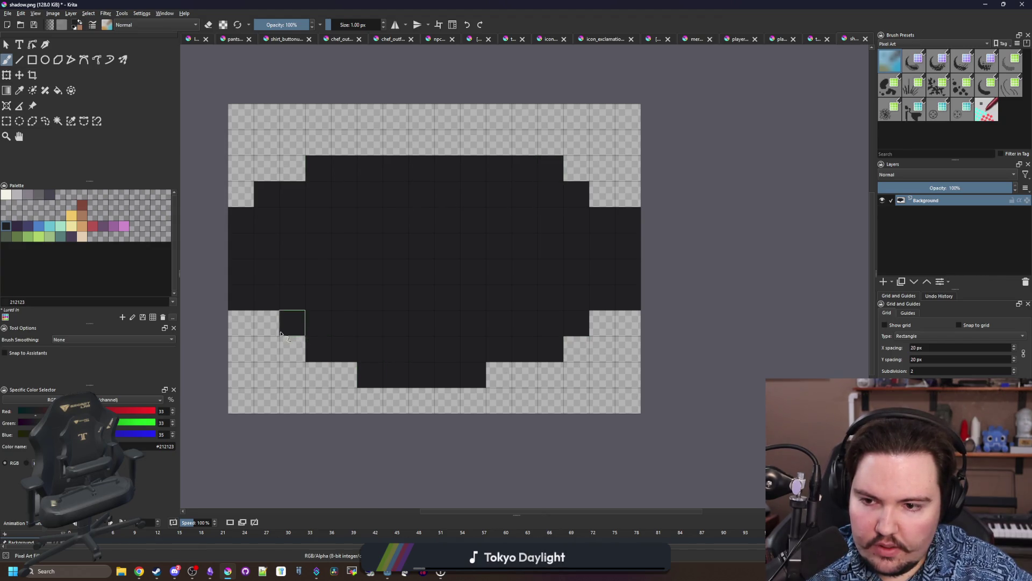
left_click(269, 326)
Extend the top and bottom rows and round off the oval's corners with dark pixels.
left_click_drag(370, 141, 488, 151)
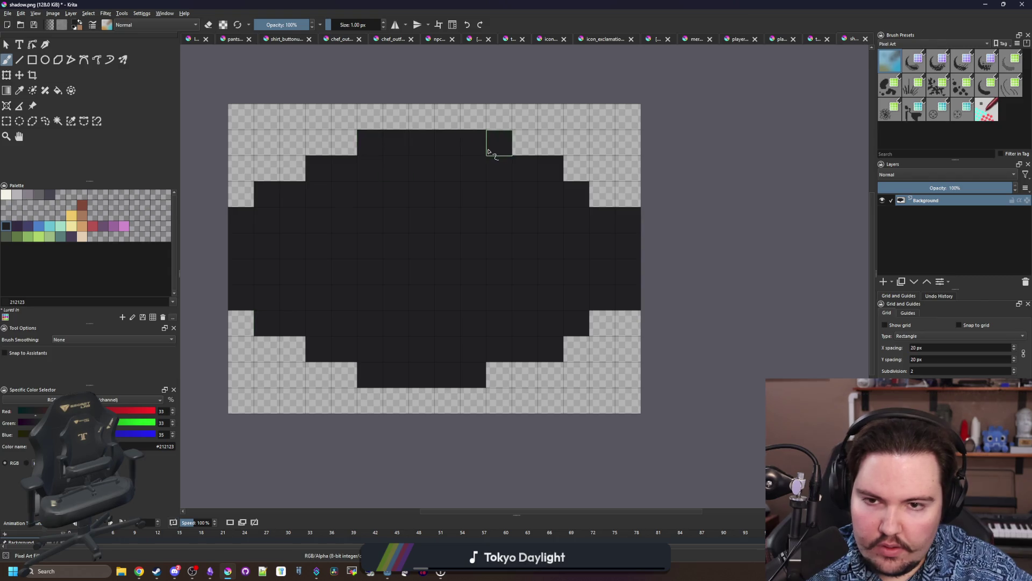
left_click(602, 322)
left_click(600, 194)
left_click(577, 351)
left_click(498, 376)
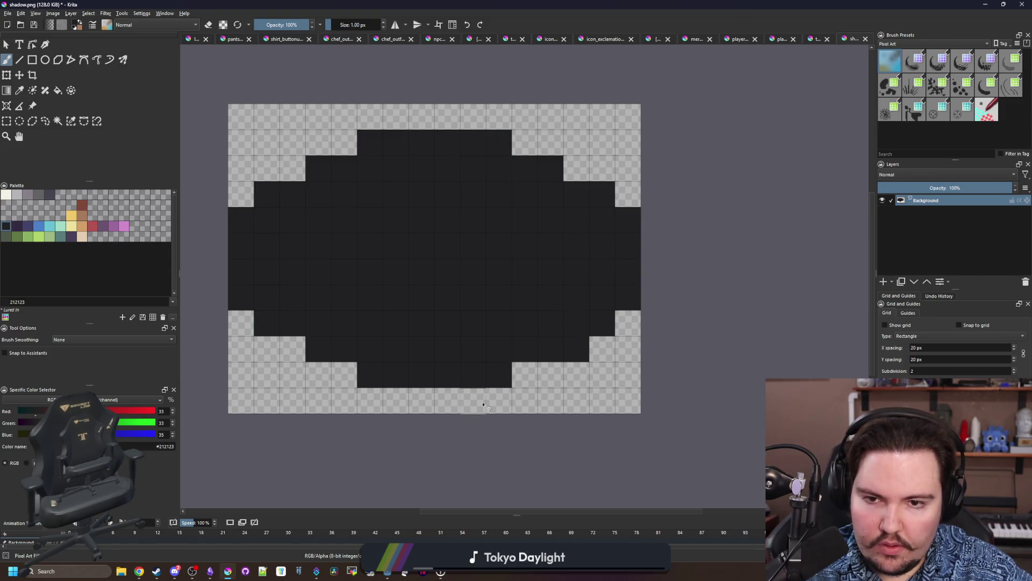
left_click(325, 345)
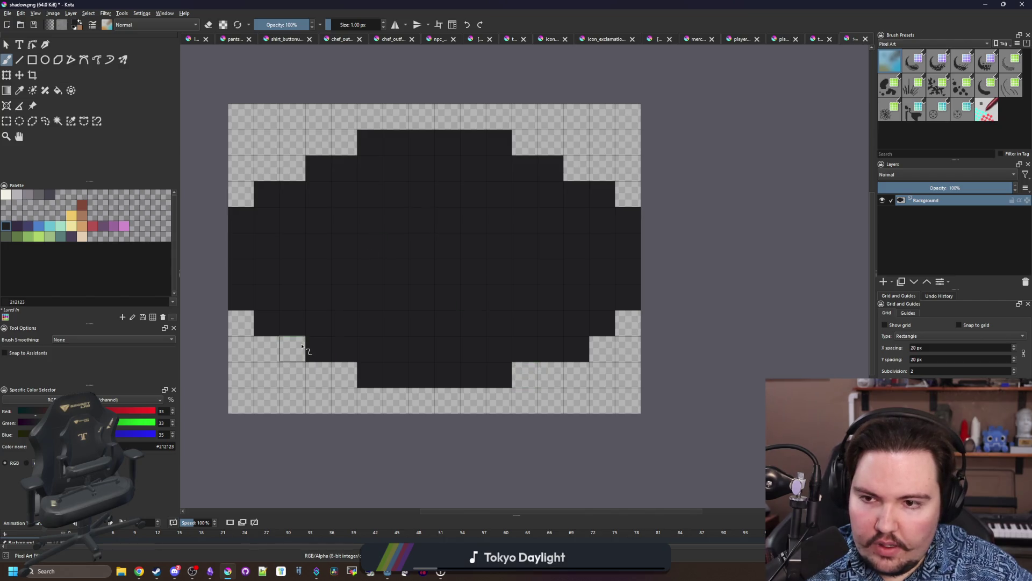
left_click(298, 346)
left_click(293, 167)
left_click(576, 168)
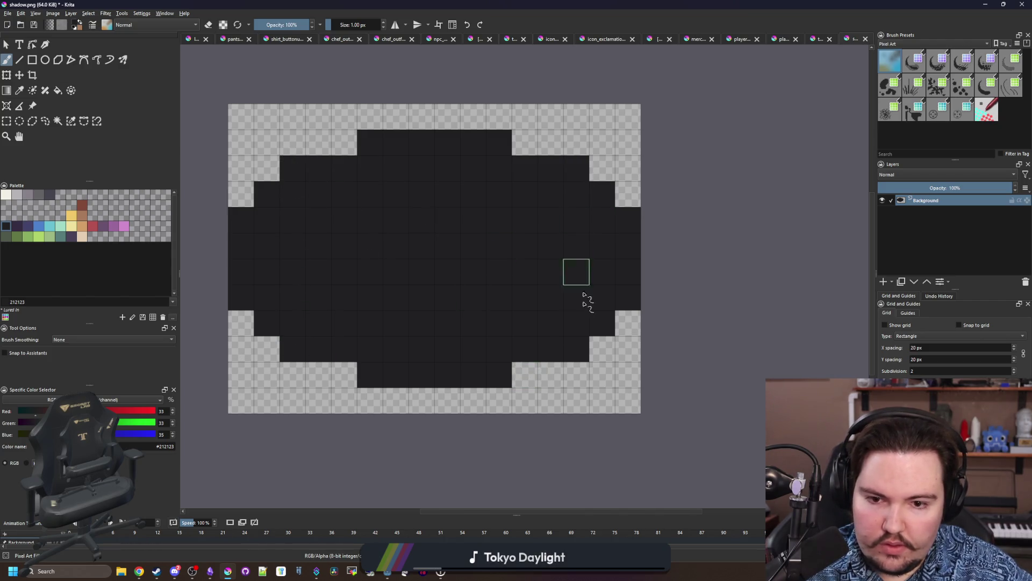
scroll(410, 265, "down", 4)
Save shadow.png with the PNG export settings and return to Godot.
key("ctrl+s")
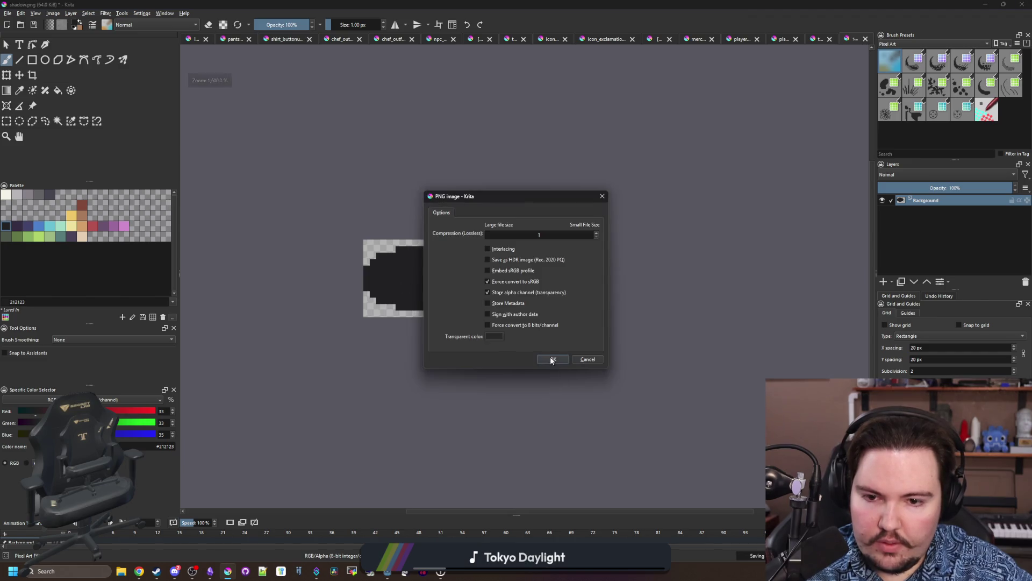
key("Return")
key("alt+Tab")
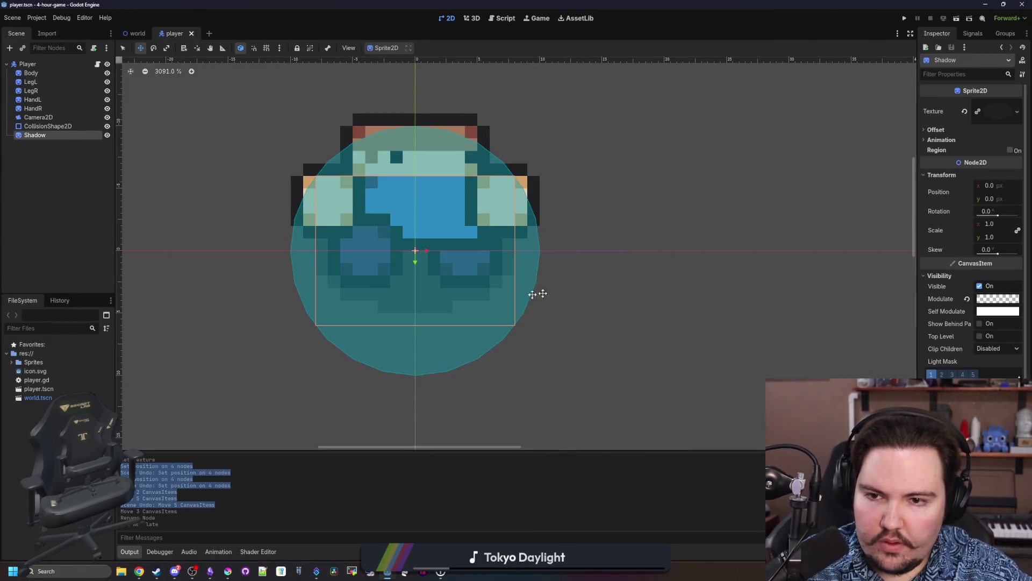
scroll(419, 296, "down", 2)
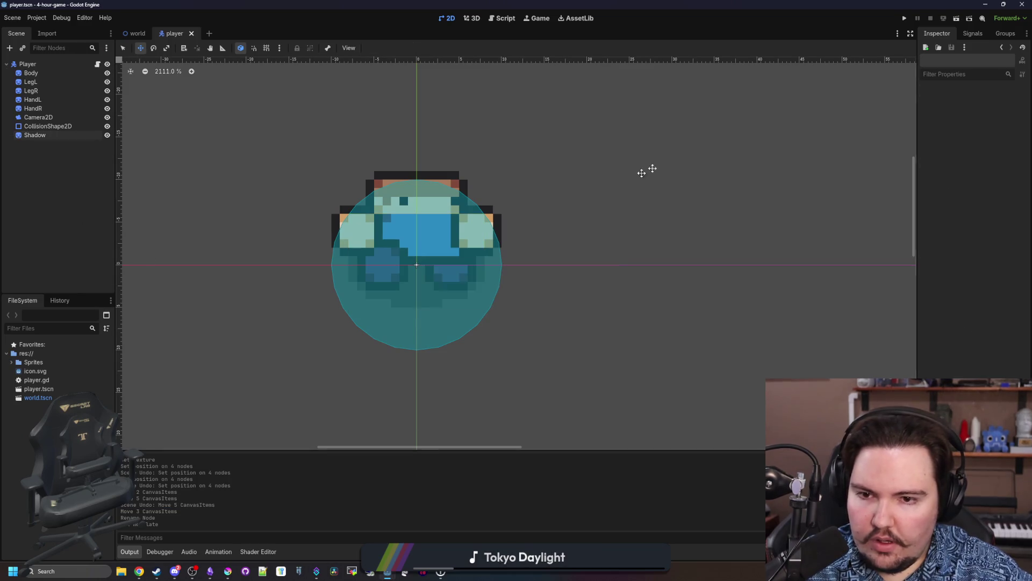
left_click(907, 18)
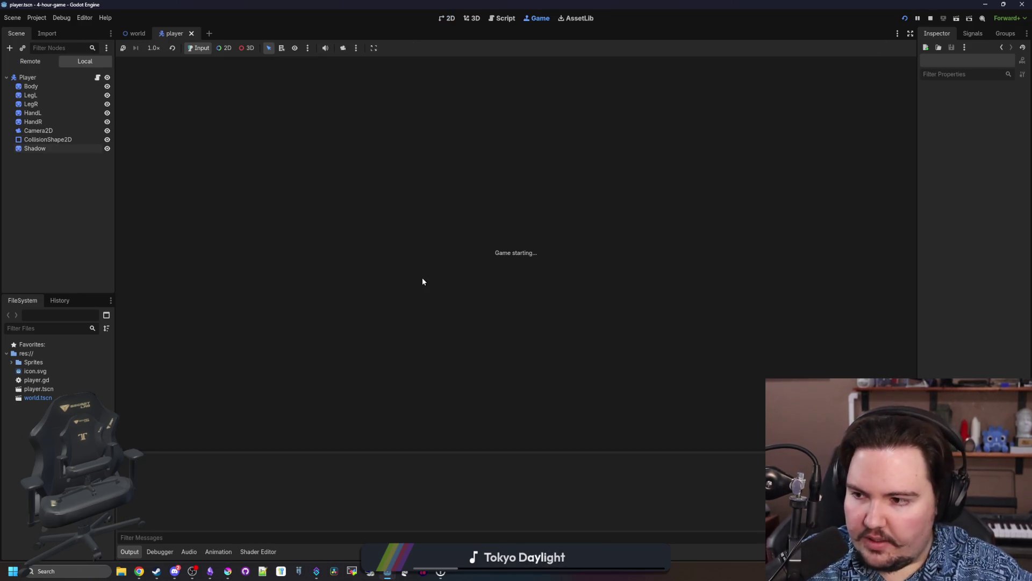
key("Right")
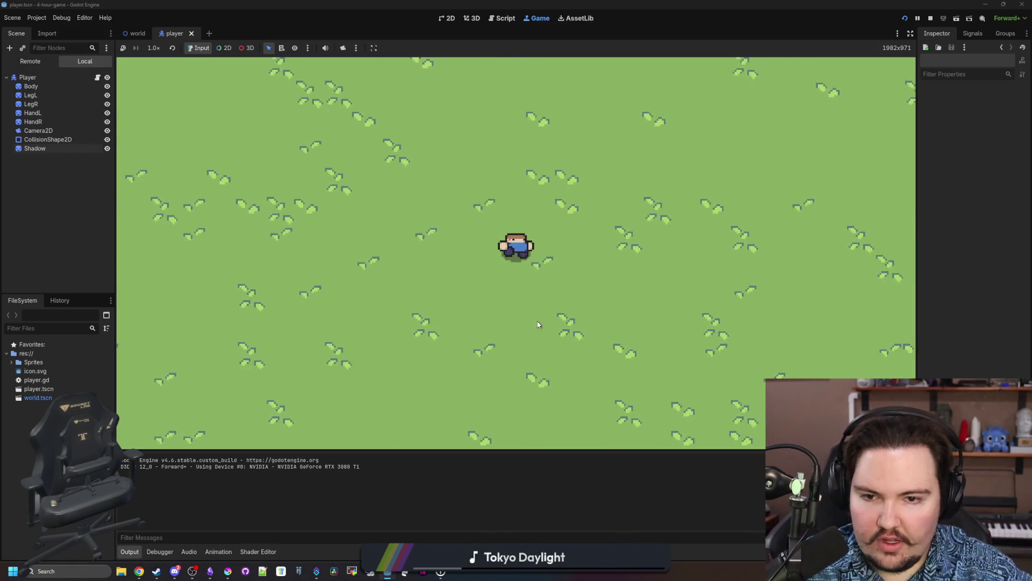
key("Left")
key("Up")
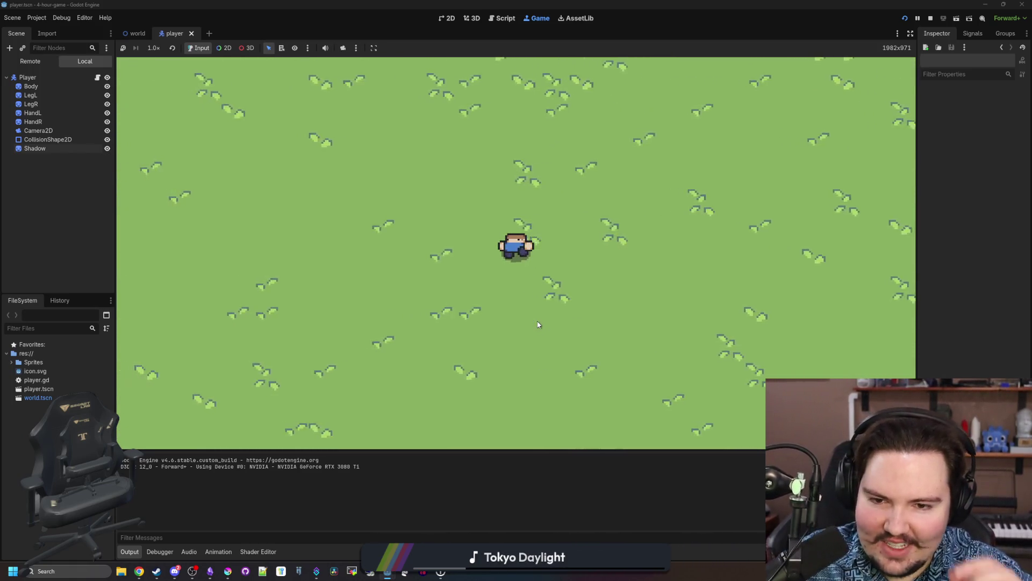
key("Right")
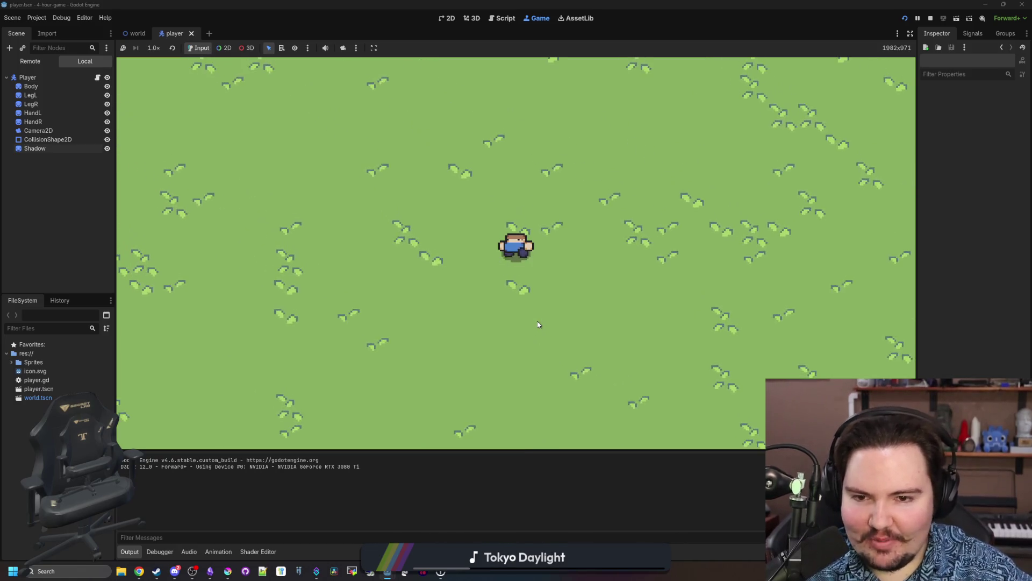
key("Up")
key("Right")
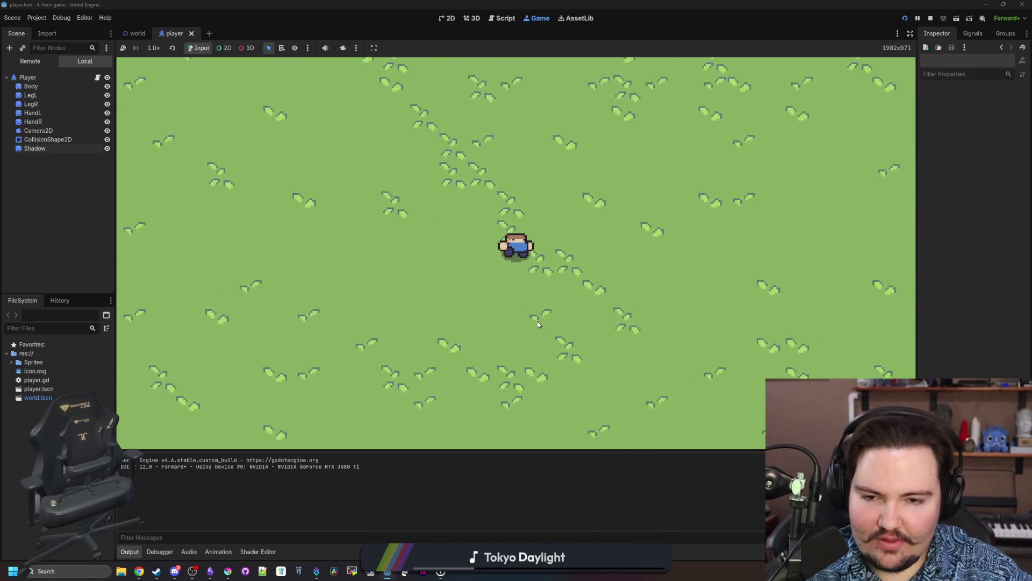
key("Down")
key("Left")
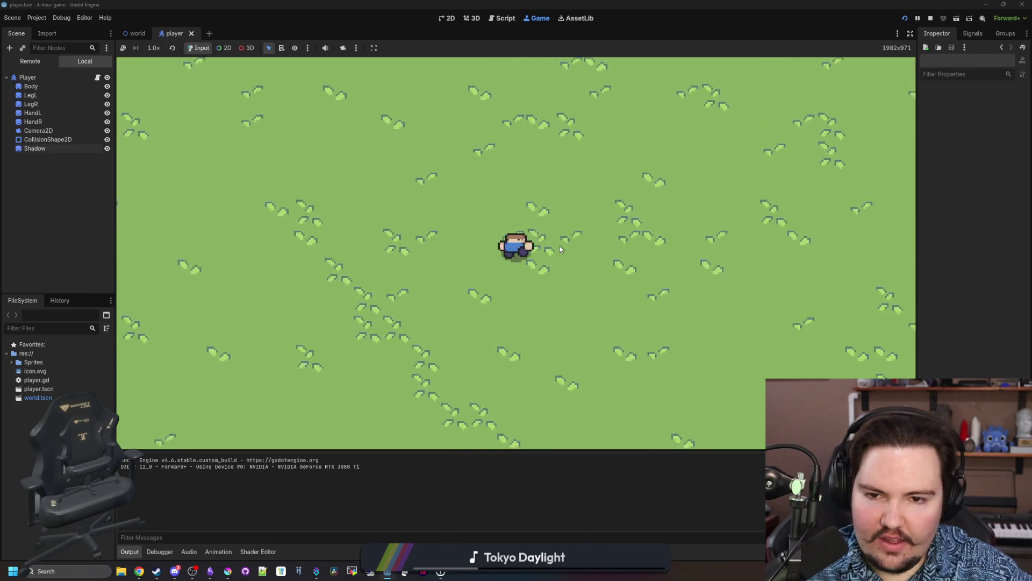
key("Down")
key("Right")
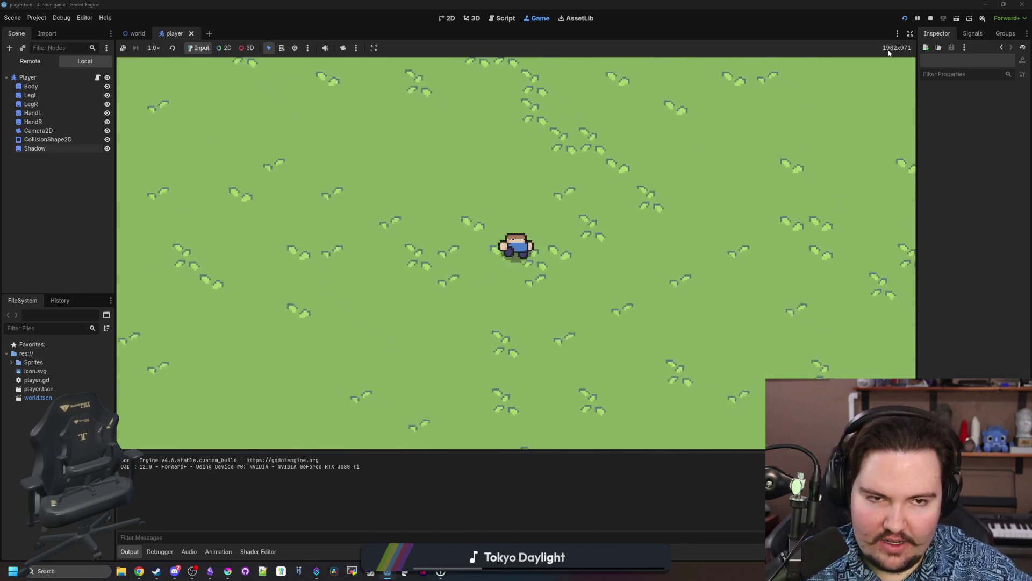
key("F8")
key("ctrl+s")
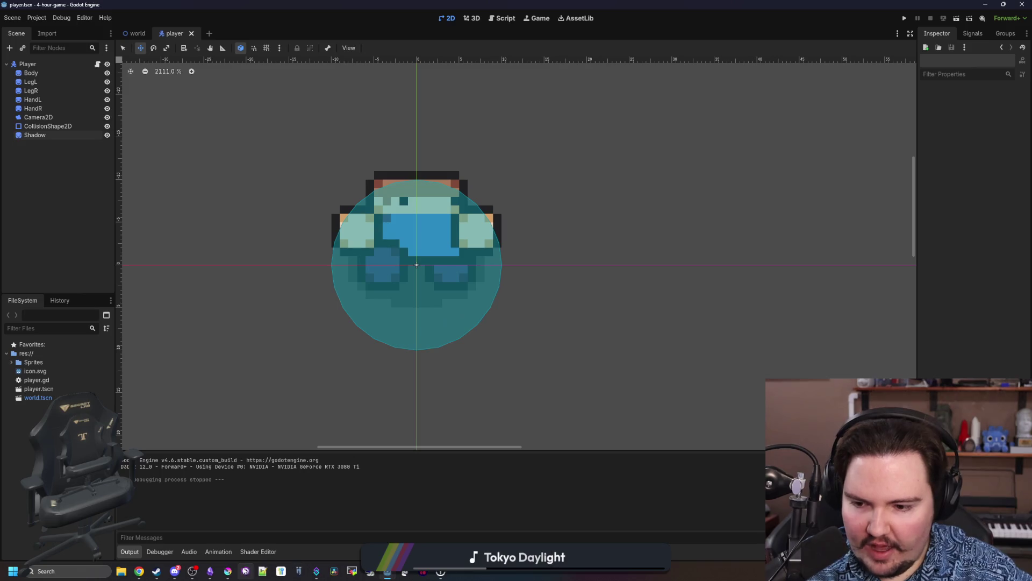
left_click(233, 571)
In the maximized tileset image, fill the next empty tile with solid brown.
double_click(390, 421)
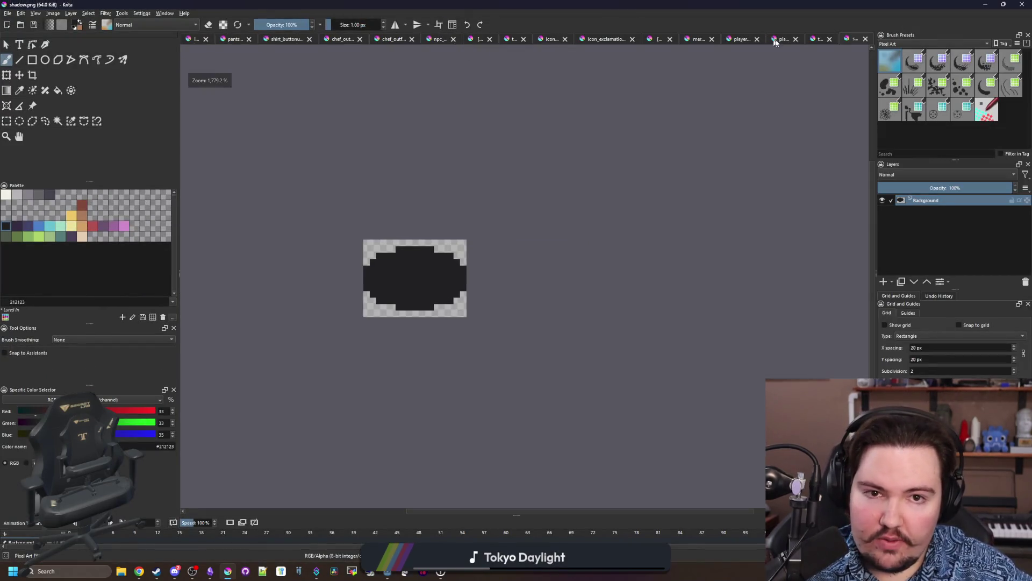
left_click(820, 40)
scroll(328, 353, "up", 3)
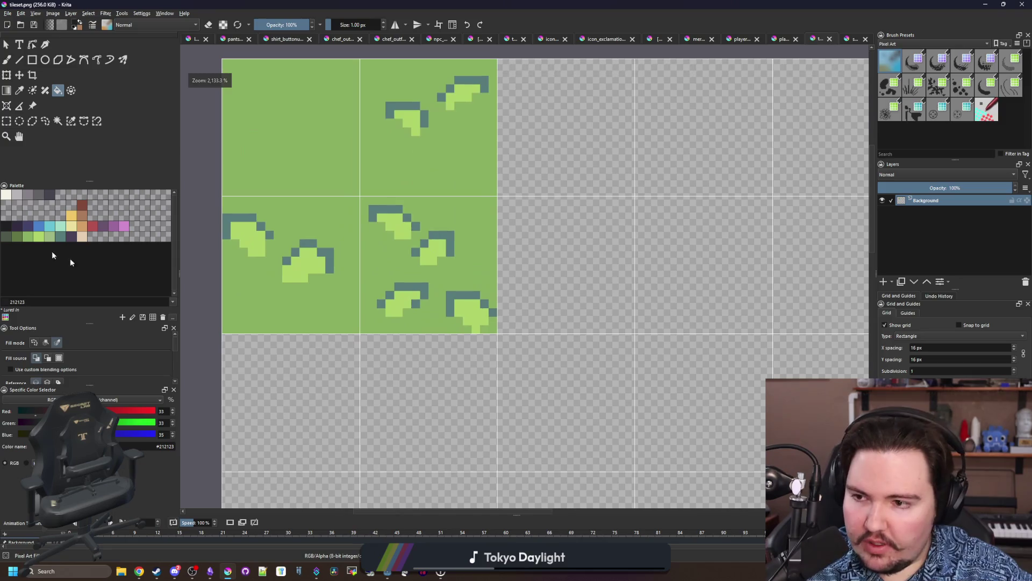
left_click(80, 217)
left_click_drag(384, 77, 226, 120)
key("r")
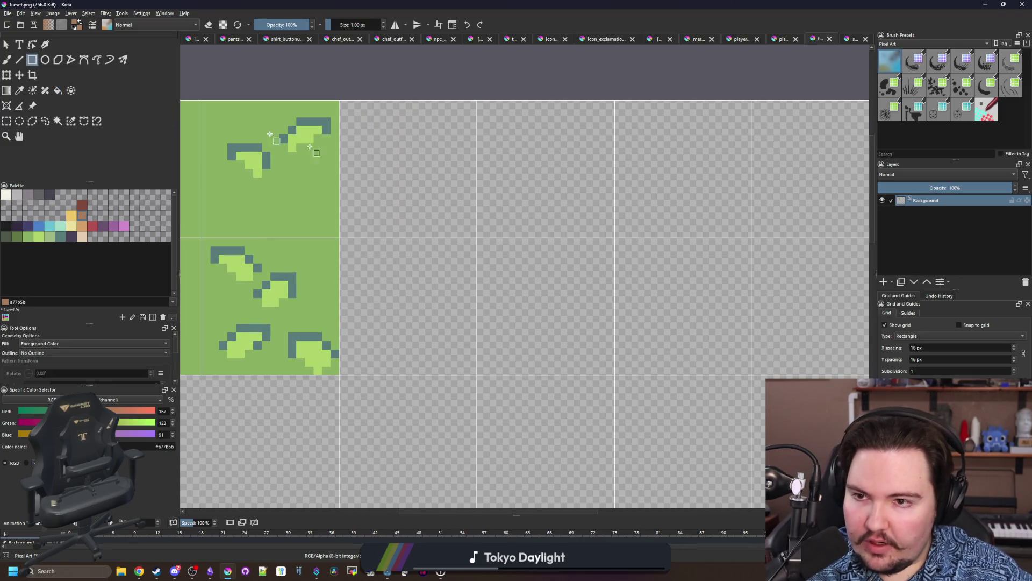
left_click_drag(344, 103, 476, 235)
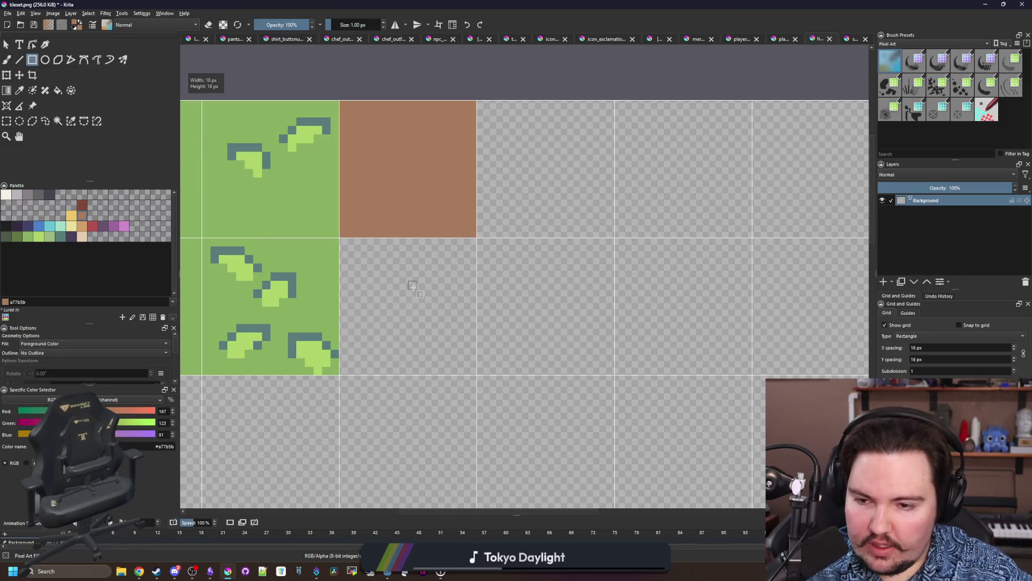
Draw a 3x3 green grass block and fill its centre tile with the sampled brown.
scroll(412, 286, "down", 2)
left_click(371, 325, "ctrl")
scroll(377, 328, "up", 1)
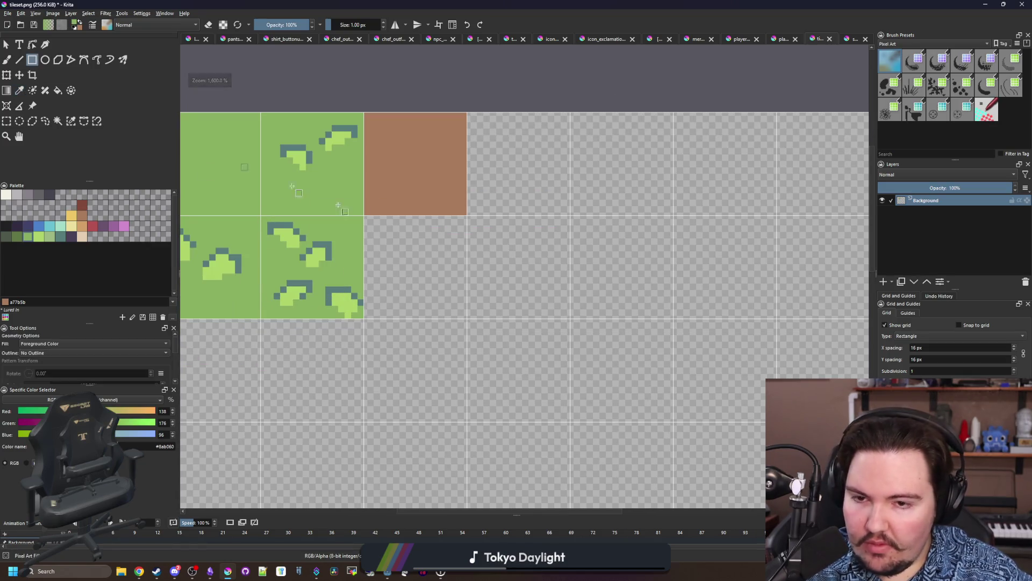
left_click_drag(425, 250, 402, 216)
mouse_move(343, 184)
left_mouse_down()
mouse_move(554, 409)
mouse_move(649, 400)
mouse_move(652, 495)
left_mouse_up()
key("p")
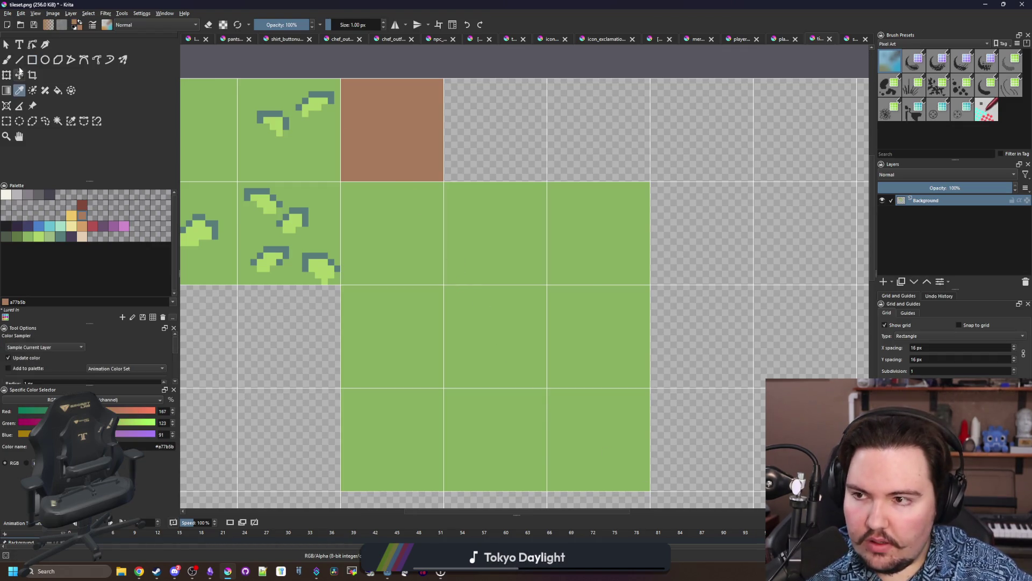
left_click(33, 59)
scroll(487, 300, "up", 1)
left_click_drag(434, 280, 565, 416)
Move the 3x3 grass block up one tile row.
key("b")
scroll(425, 288, "down", 1)
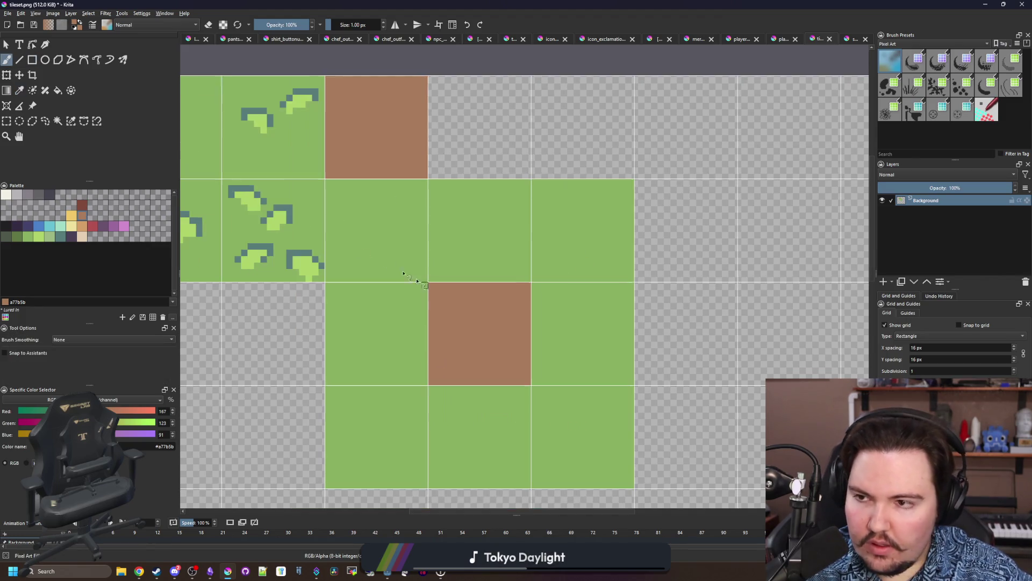
left_click(11, 122)
left_click_drag(327, 180, 635, 489)
key("t")
left_click_drag(404, 266, 402, 168)
Expand the centre dirt tile into a larger brown patch with a ragged outline.
scroll(448, 164, "up", 1)
key("b")
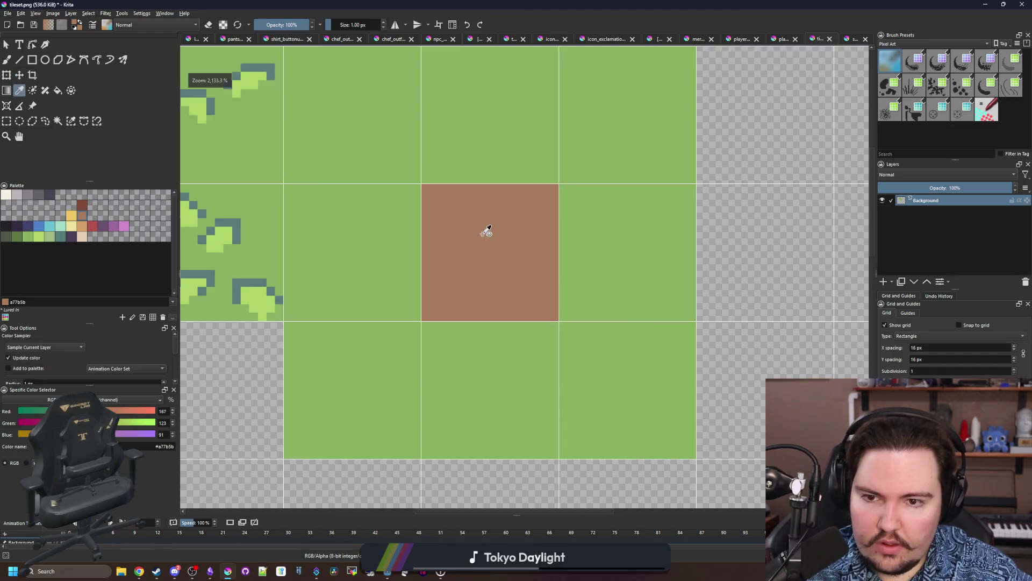
scroll(483, 228, "up", 2)
mouse_move(384, 364)
left_mouse_down()
mouse_move(346, 251)
mouse_move(371, 160)
mouse_move(451, 113)
mouse_move(547, 110)
mouse_move(591, 122)
mouse_move(629, 249)
mouse_move(629, 333)
left_mouse_up()
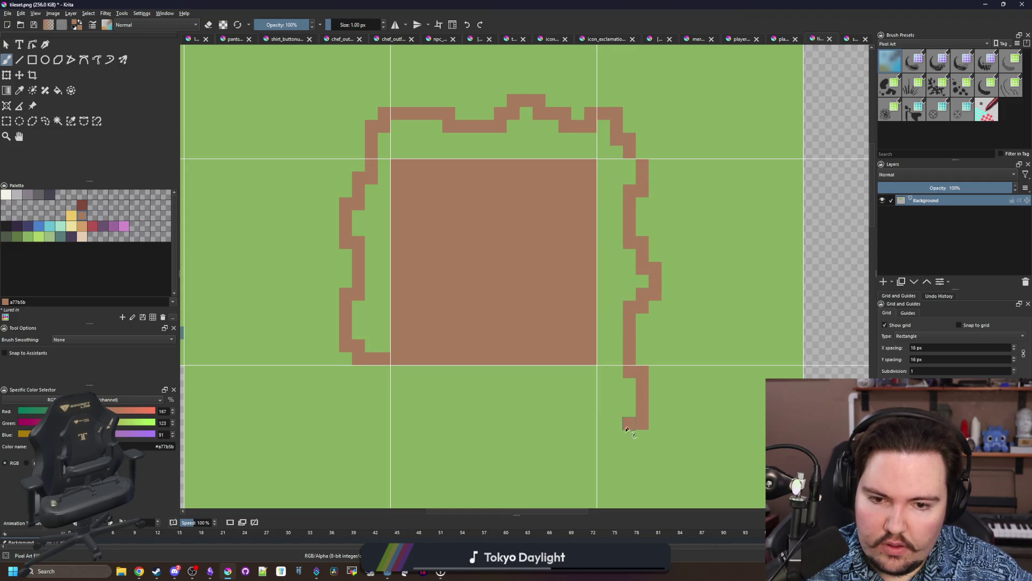
left_click_drag(557, 435, 461, 429)
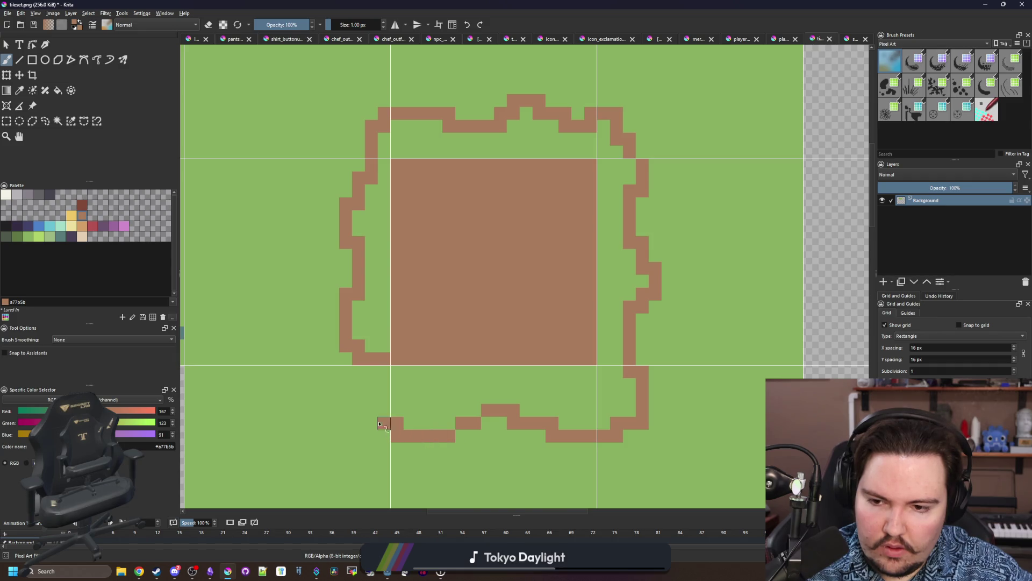
key("f")
left_click(383, 322)
key("ctrl+z")
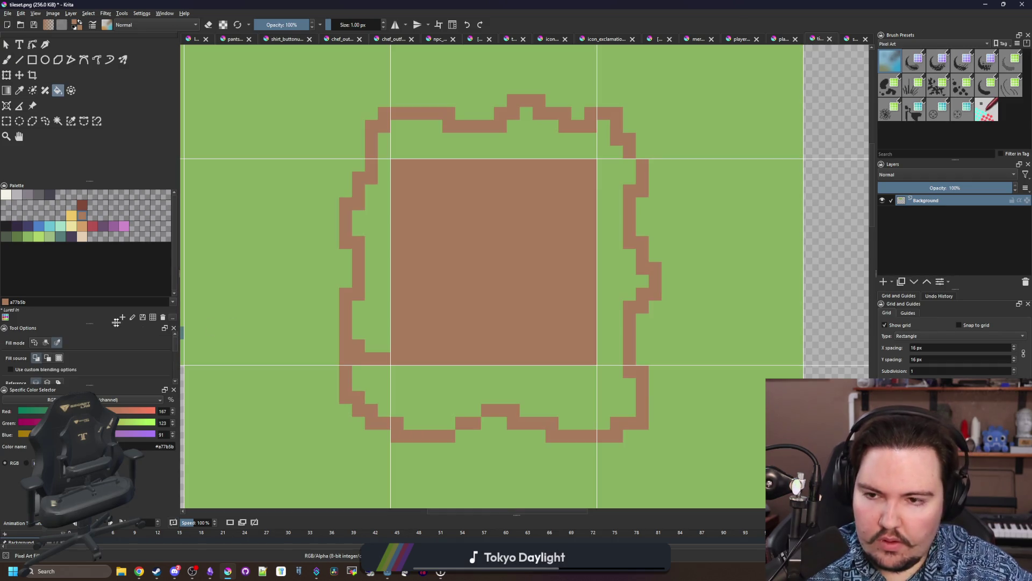
scroll(493, 292, "down", 4)
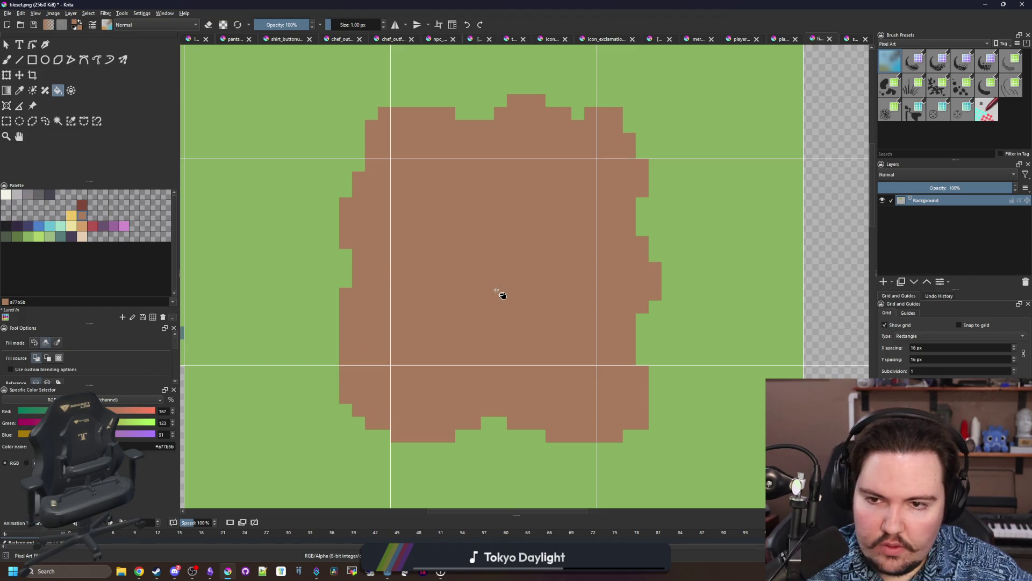
scroll(494, 291, "up", 4)
Save tileset.png as PNG.
key("ctrl+s")
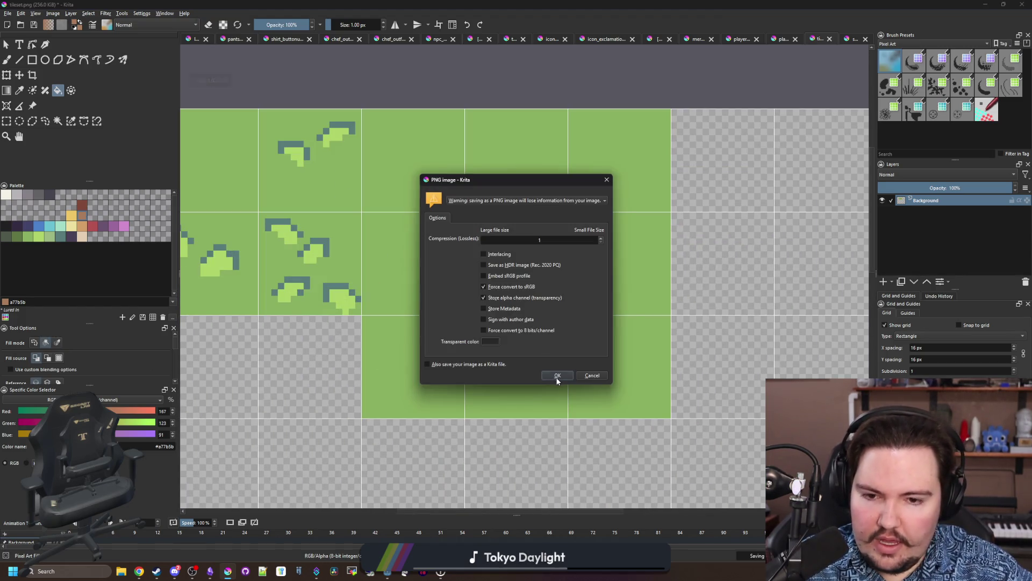
left_click(557, 375)
scroll(530, 193, "up", 3)
Outline the dirt patch's top edge in dark purple, replacing a discarded teal attempt.
left_click(85, 207)
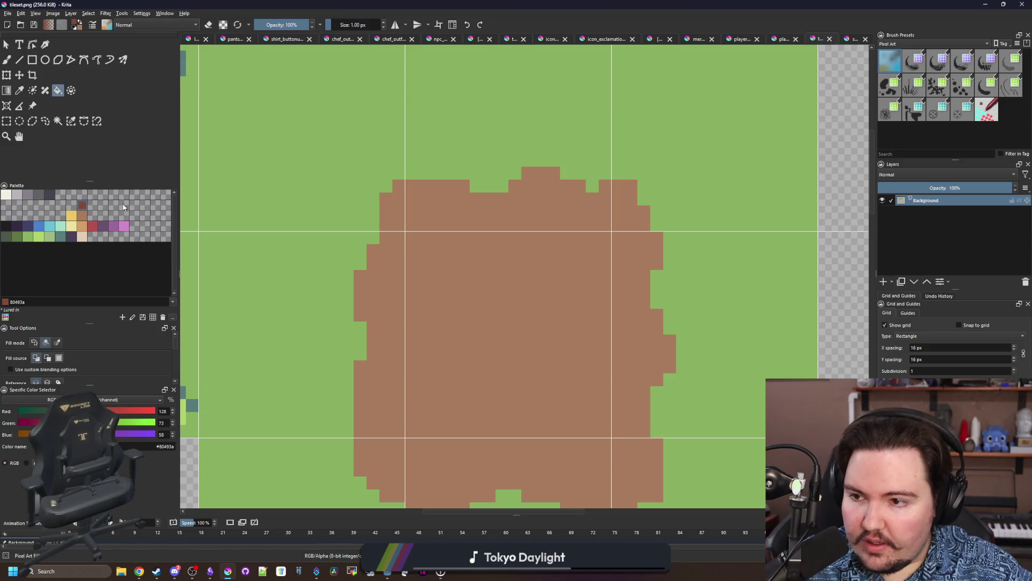
left_click(61, 236)
scroll(452, 191, "up", 1)
key("b")
mouse_move(468, 184)
left_mouse_down()
mouse_move(363, 184)
mouse_move(420, 186)
mouse_move(379, 202)
left_mouse_up()
key("ctrl+z")
left_click(103, 227)
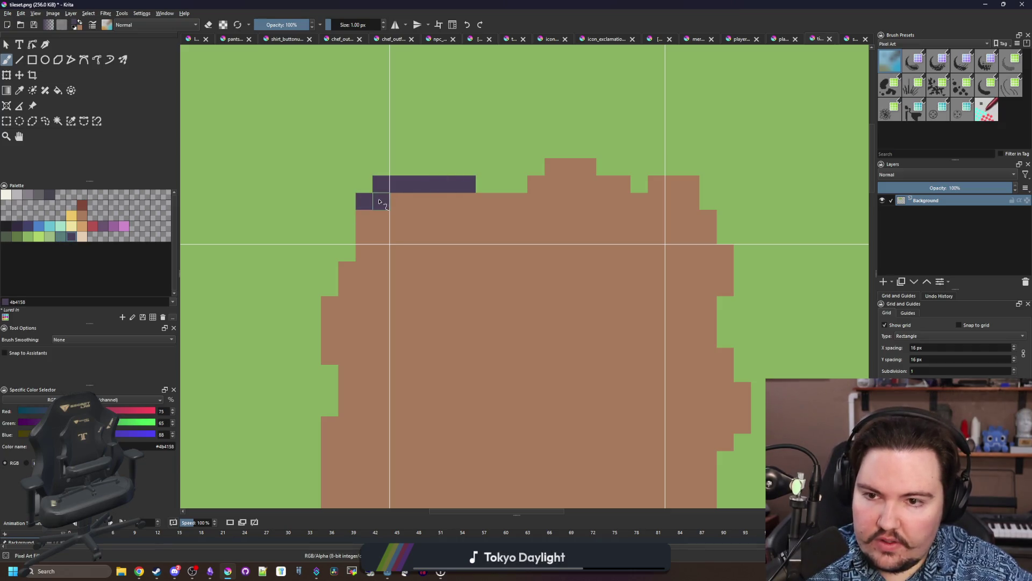
mouse_move(493, 206)
left_mouse_down()
mouse_move(524, 200)
mouse_move(554, 171)
mouse_move(588, 167)
left_mouse_up()
left_click(622, 184)
mouse_move(657, 184)
left_mouse_down()
mouse_move(666, 186)
mouse_move(659, 200)
mouse_move(640, 200)
left_mouse_up()
Add dark purple outline pixels down the dirt patch's left and right sides.
left_click(710, 224)
left_click(724, 254)
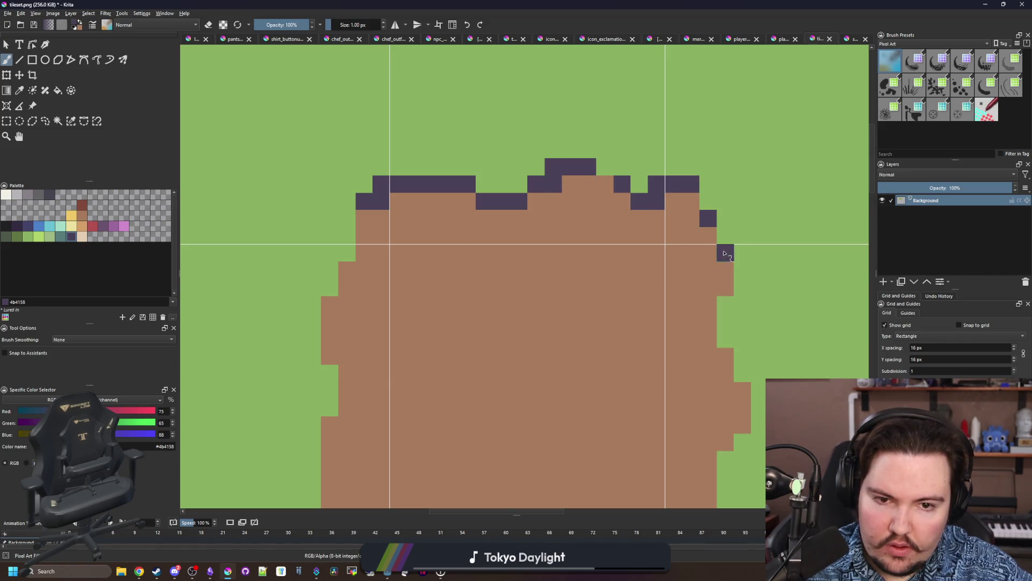
left_click(346, 270)
left_click(330, 304)
left_click(725, 357)
left_click(743, 391)
left_click(329, 425)
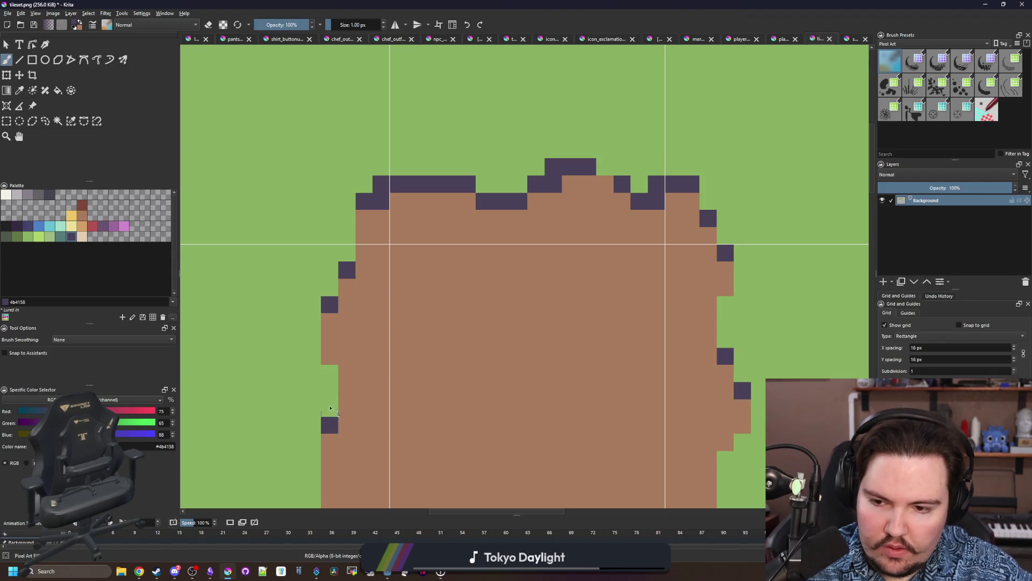
scroll(412, 238, "down", 6)
Re-save tileset.png as PNG, return to Godot, and open the world scene.
key("ctrl+s")
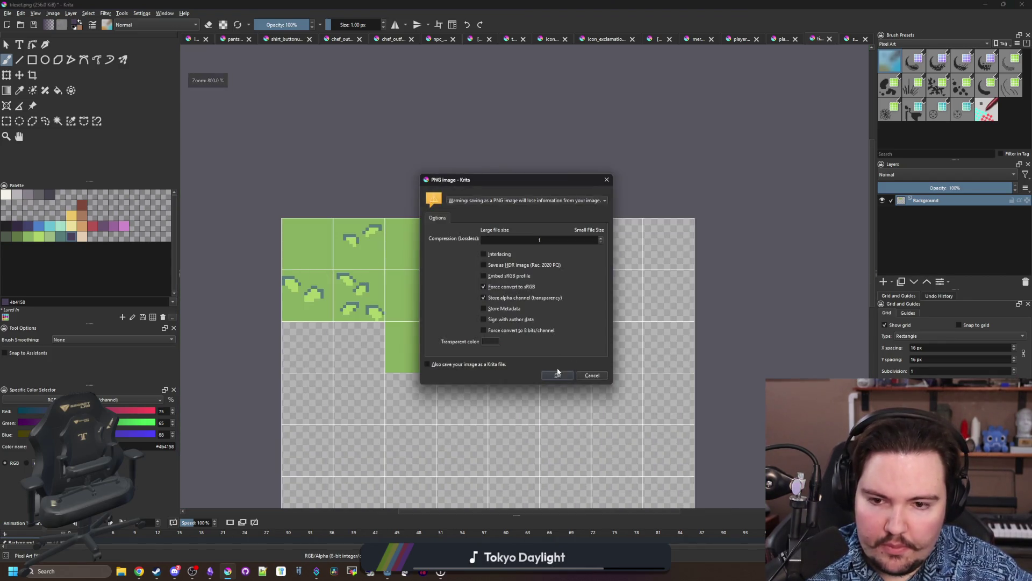
key("Return")
key("alt+Tab")
mouse_move(707, 342)
left_mouse_down()
mouse_move(334, 306)
mouse_move(249, 168)
left_mouse_up()
left_click(136, 33)
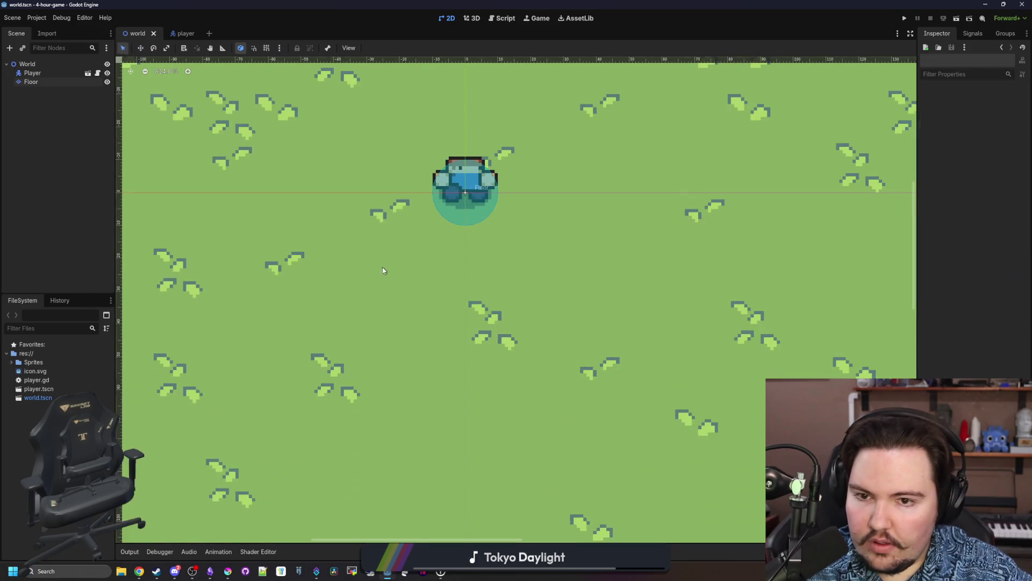
Select the Floor layer and create atlas tiles over the new dirt artwork in TileSet Setup mode.
left_click(44, 83)
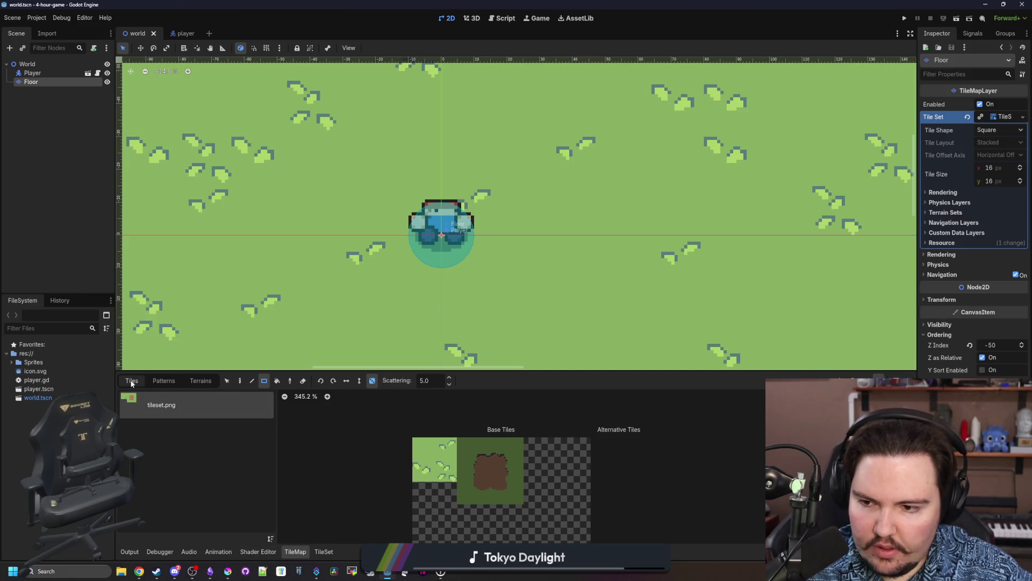
left_click(299, 550)
left_click(295, 551)
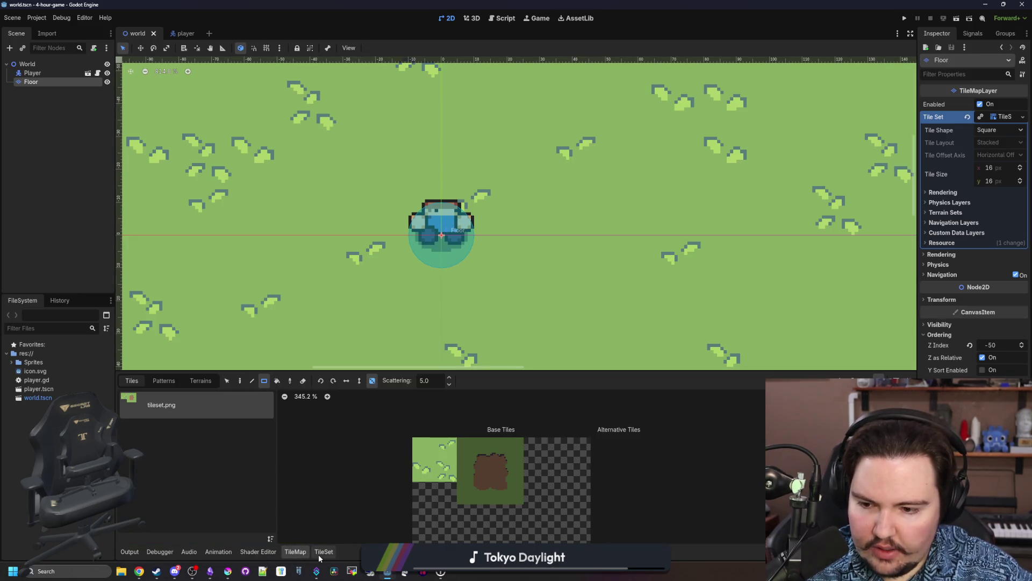
left_click(324, 552)
left_click(291, 455)
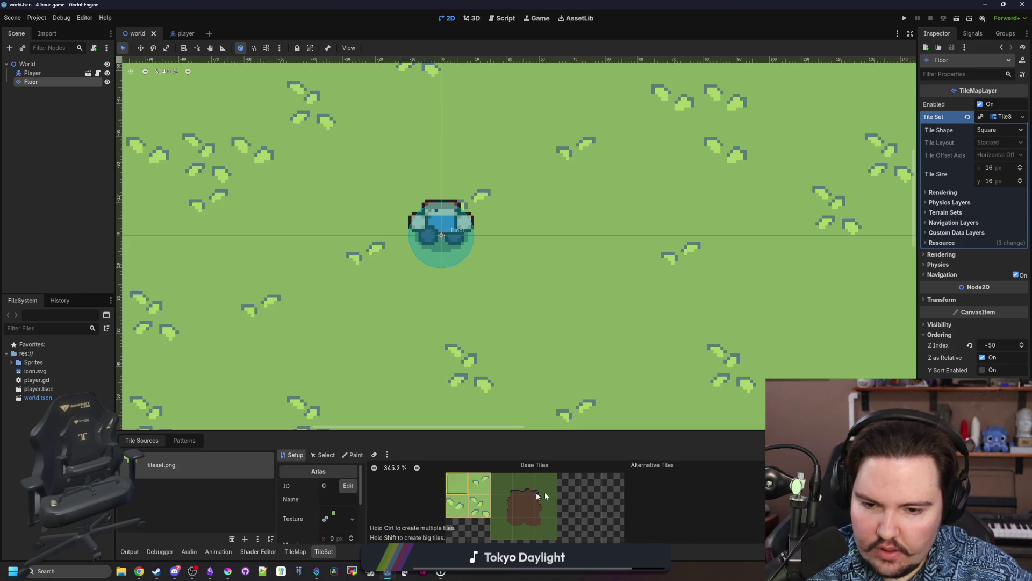
left_click(501, 483)
left_click(546, 484)
left_click(543, 510)
left_click(501, 506)
left_click(501, 528)
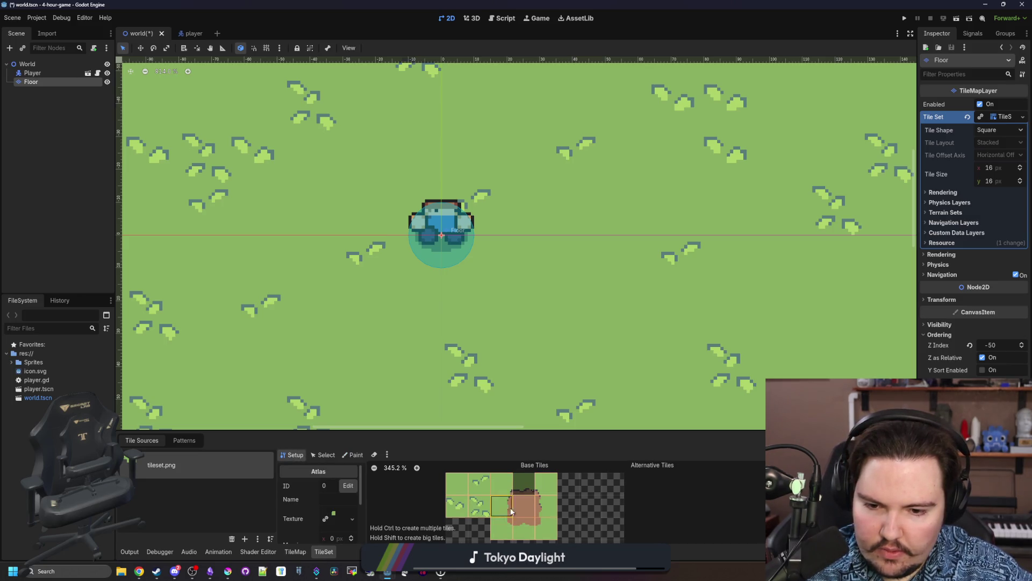
left_click(524, 483)
Pick the centre dirt tile for rectangle painting on the Floor layer.
left_click(296, 552)
left_click(490, 471)
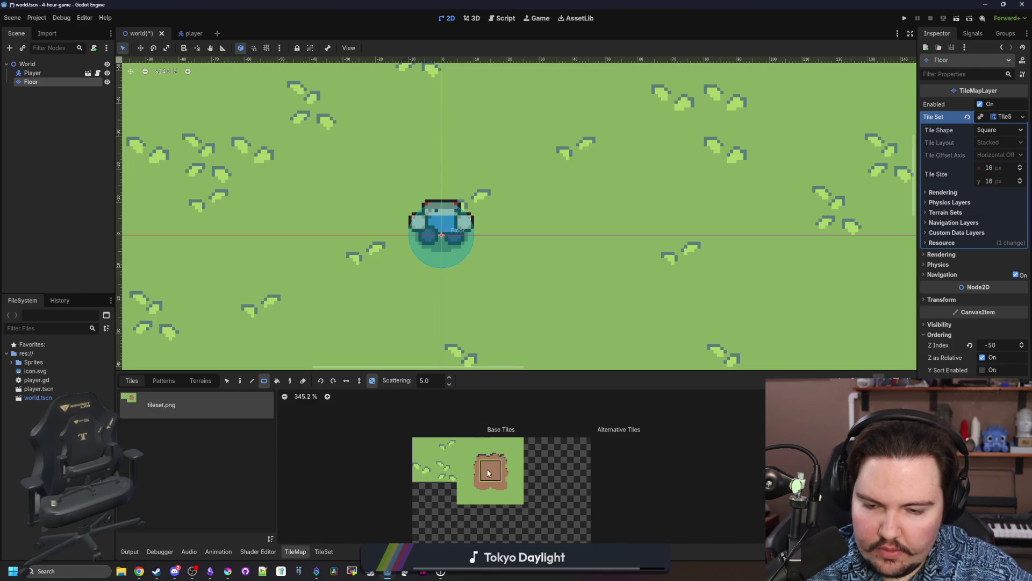
left_click(263, 381)
Paint a large rectangle of dirt tiles on the grass around the player.
left_click_drag(354, 199, 510, 314)
left_click_drag(533, 161, 349, 162)
scroll(417, 172, "down", 2)
mouse_move(331, 115)
left_mouse_down()
mouse_move(538, 322)
mouse_move(520, 311)
left_mouse_up()
scroll(521, 311, "down", 1)
Line the dirt area's top and right sides with edge tiles and add the top-left corner.
left_click(491, 448)
left_click_drag(369, 141, 513, 139)
left_click(512, 470)
mouse_move(542, 320)
left_mouse_down()
mouse_move(542, 124)
mouse_move(542, 146)
left_mouse_up()
left_click(467, 447)
left_click(347, 127)
Edge the dirt area's left and bottom sides, pick the bottom-left corner tile, and save.
left_click(468, 470)
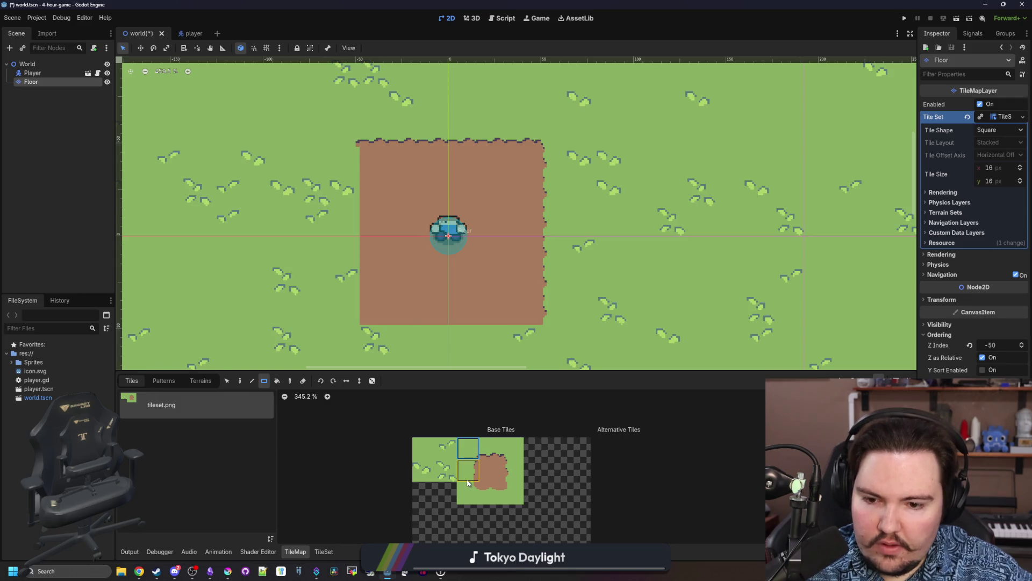
left_click_drag(354, 153, 354, 307)
left_click(490, 492)
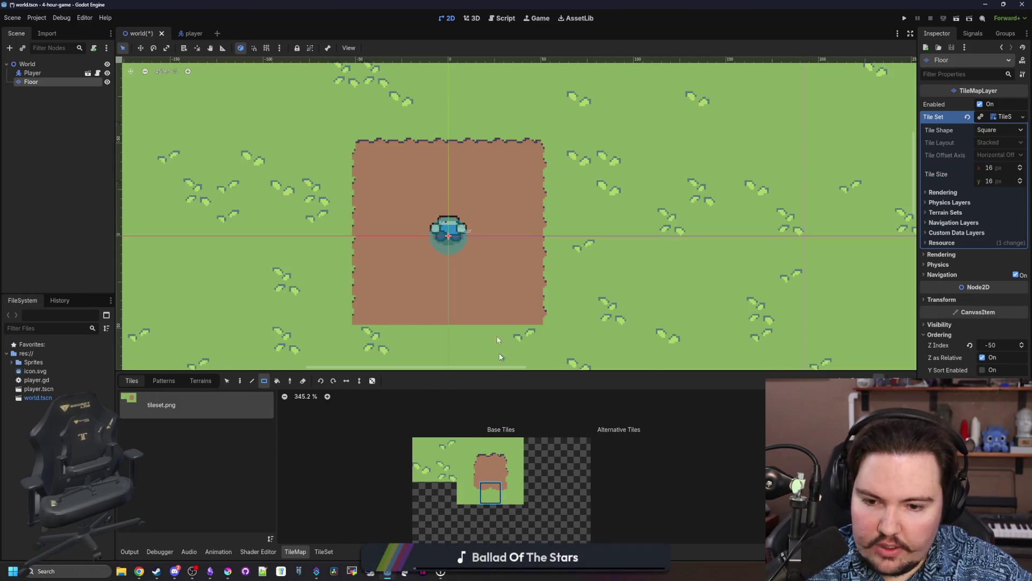
scroll(441, 301, "down", 1)
left_click_drag(524, 301, 374, 310)
left_click(468, 493)
scroll(469, 270, "down", 3)
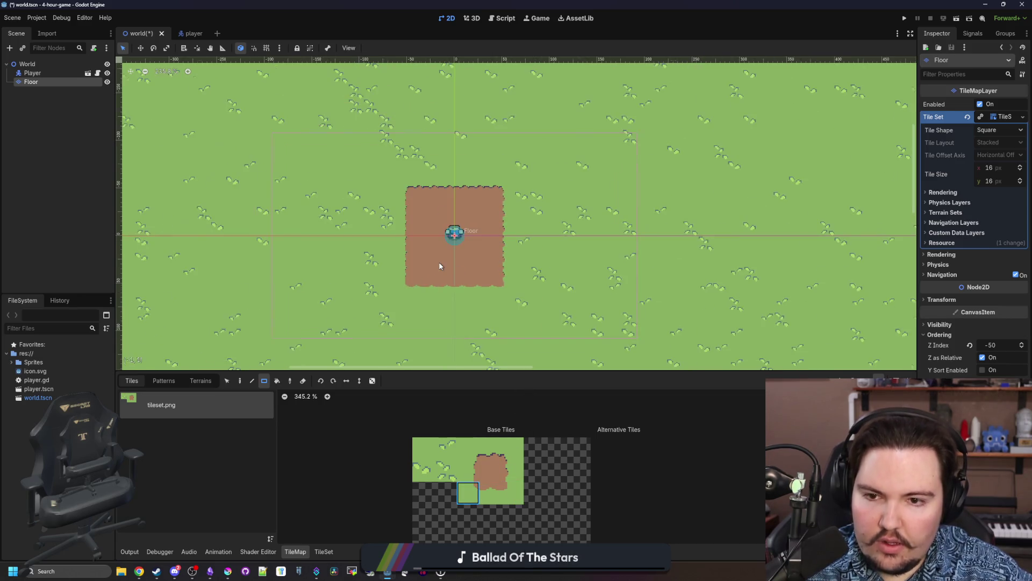
scroll(444, 266, "up", 5)
key("ctrl+s")
Repaint the centre dirt tiles as a 10x10 square.
scroll(441, 260, "down", 2)
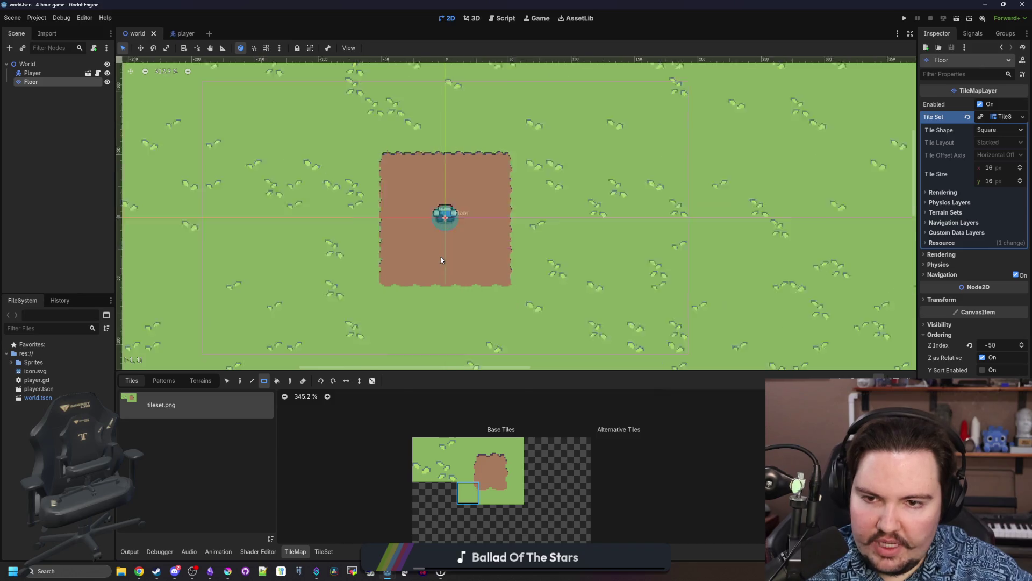
scroll(440, 260, "down", 3)
scroll(441, 253, "up", 2)
left_click(491, 471)
scroll(440, 231, "up", 2)
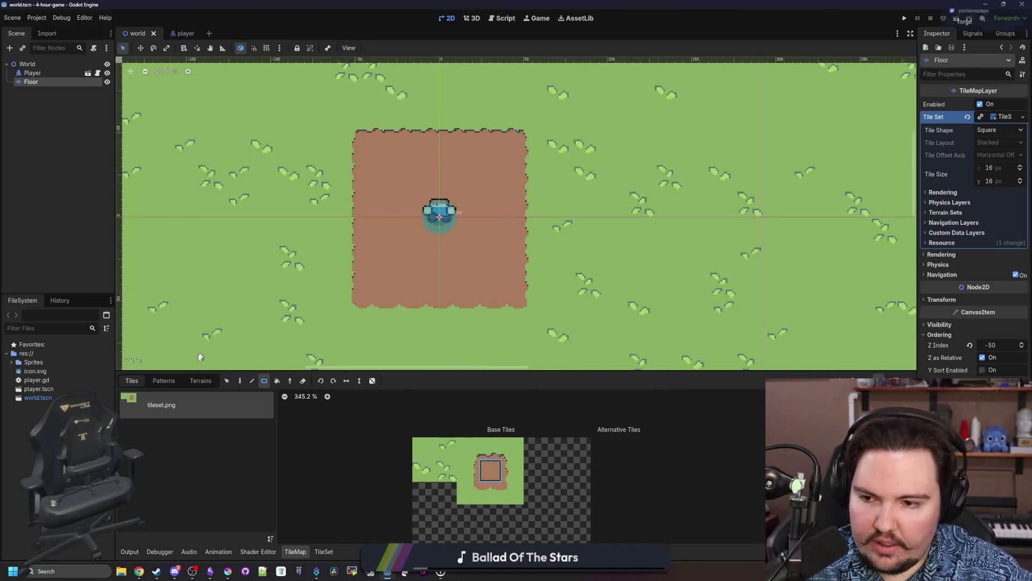
scroll(378, 205, "down", 2)
left_click_drag(348, 156, 505, 303)
left_click_drag(329, 131, 525, 325)
Edge the top, left, right and bottom of the 10x10 dirt square.
left_click(490, 447)
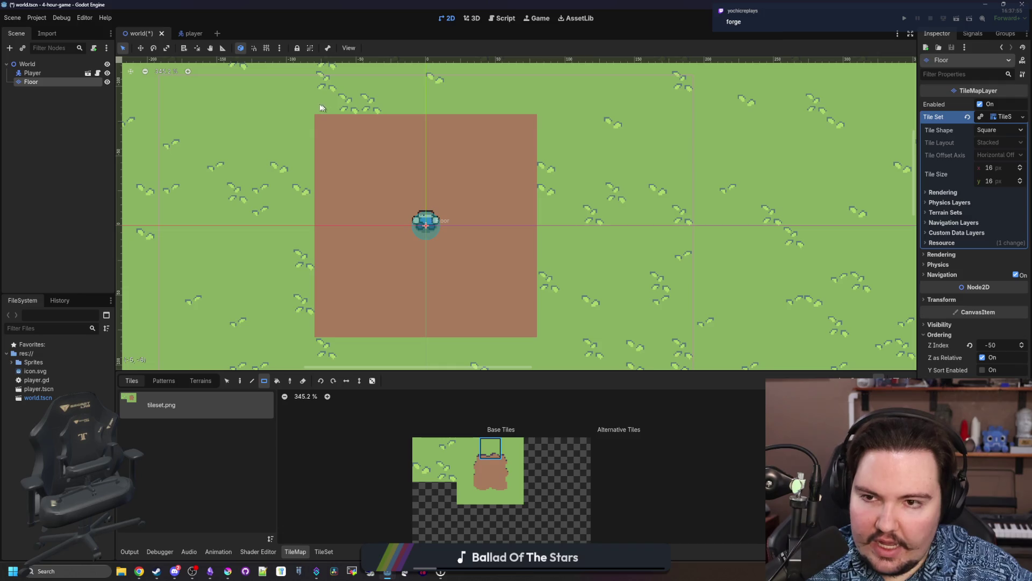
left_click_drag(527, 104, 344, 100)
left_click(478, 481)
mouse_move(309, 144)
left_mouse_down()
mouse_move(308, 321)
mouse_move(310, 130)
left_mouse_up()
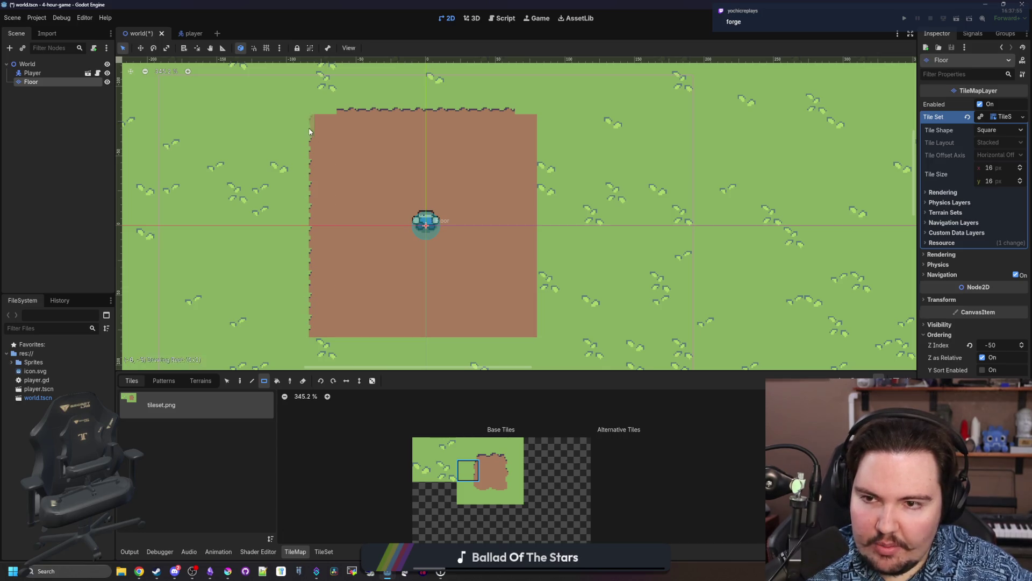
left_click(516, 480)
left_click_drag(543, 331, 542, 115)
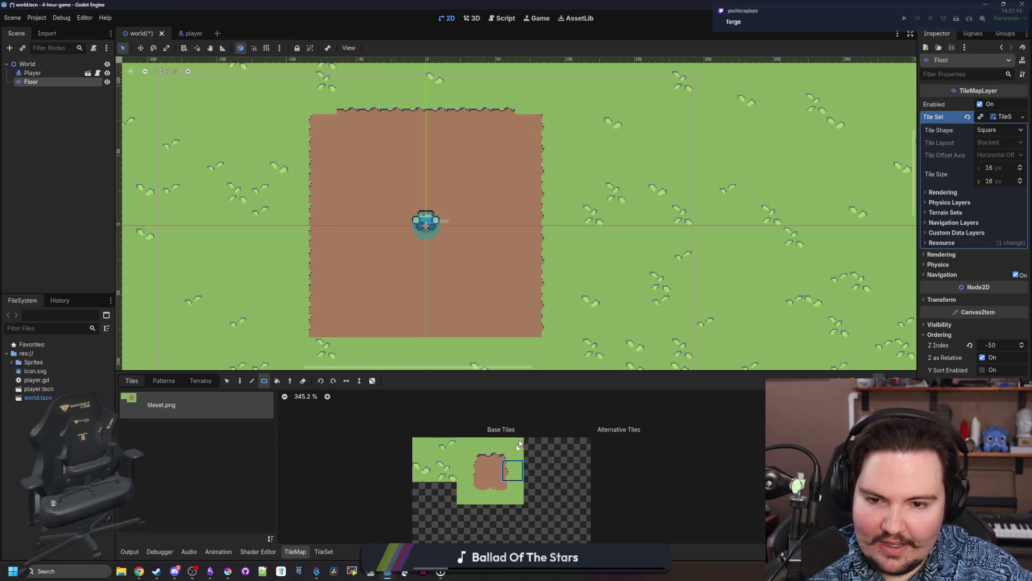
left_click(493, 488)
left_click_drag(534, 342, 316, 341)
Place the dirt square's corner tiles and save the world scene.
left_click(490, 447)
left_click(513, 446)
left_click(468, 448)
left_click(468, 492)
left_click(513, 492)
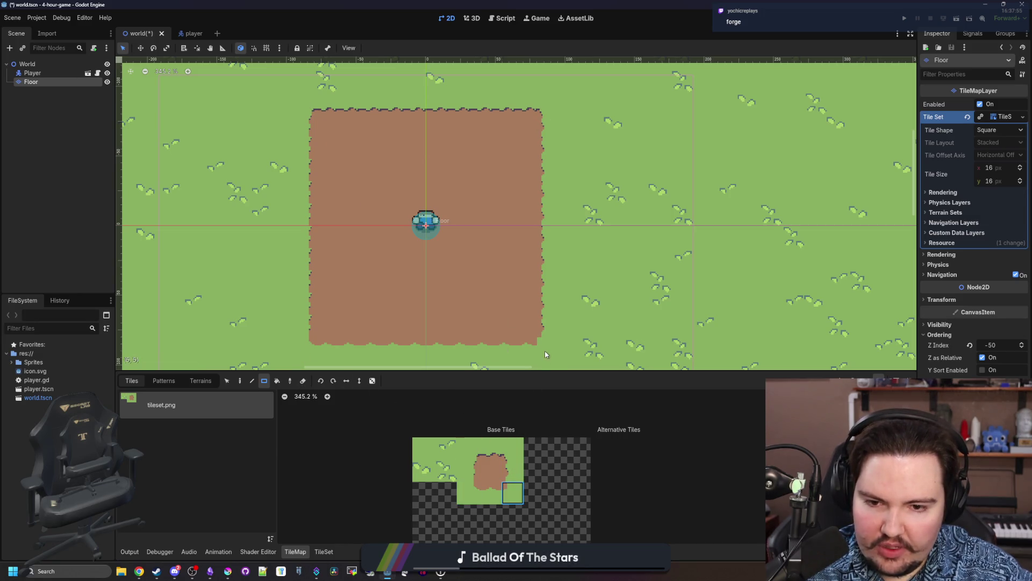
key("ctrl+s")
scroll(473, 237, "down", 4)
scroll(411, 277, "up", 3)
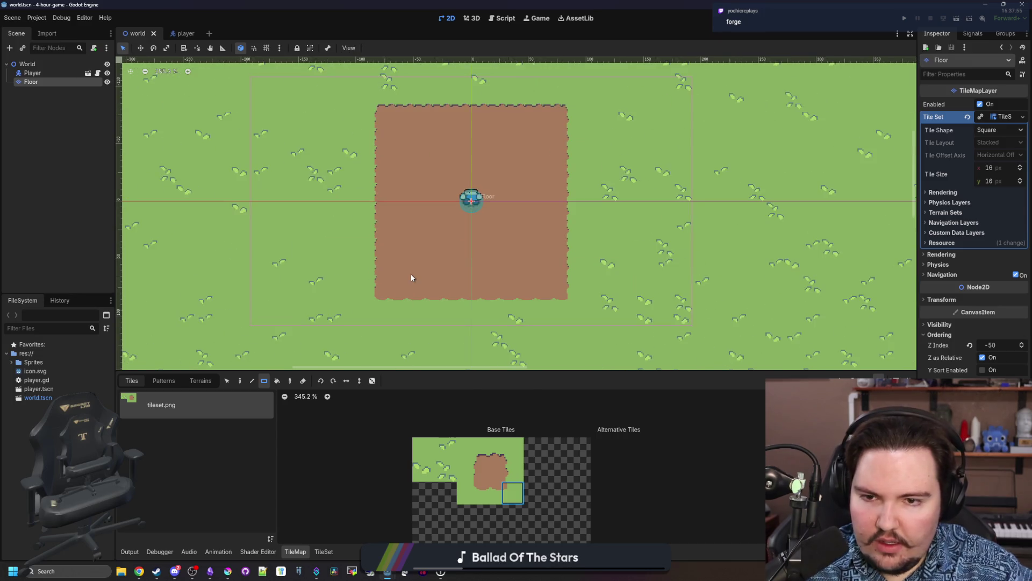
scroll(411, 278, "down", 1)
scroll(410, 274, "down", 2)
scroll(430, 277, "up", 4)
key("ctrl+s")
scroll(466, 248, "down", 2)
key("ctrl+s")
scroll(465, 248, "up", 3)
scroll(446, 246, "down", 2)
key("ctrl+s")
scroll(436, 245, "up", 2)
scroll(429, 245, "down", 1)
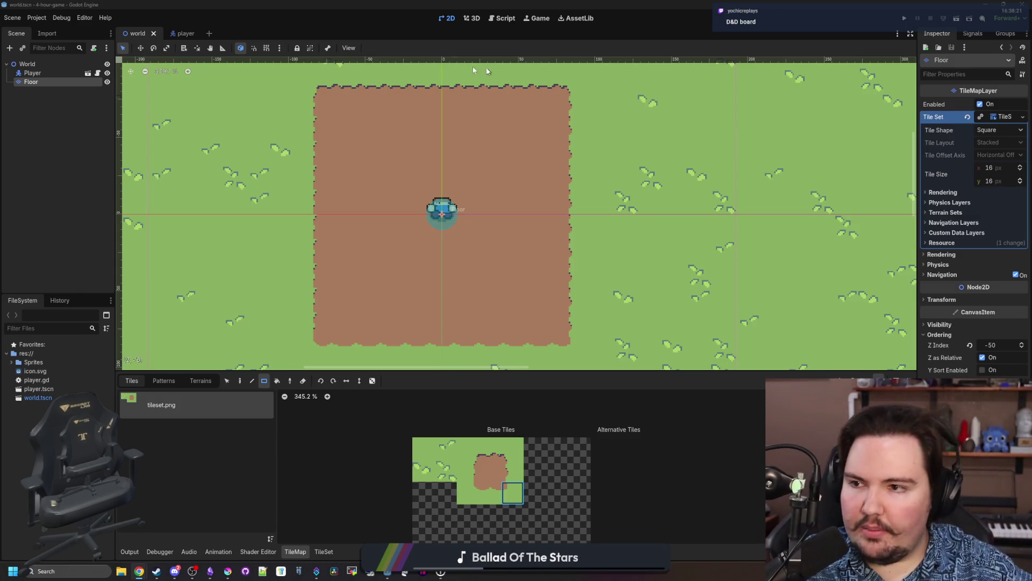
Add a StaticBody2D child node under World.
right_click(43, 62)
left_click(59, 73)
type("static")
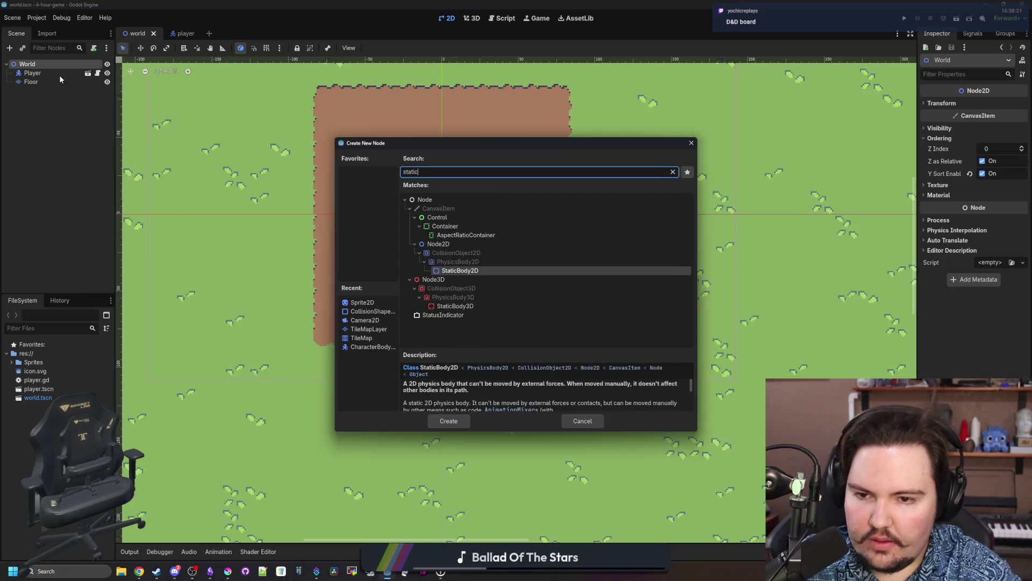
key("Return")
Add a Sprite2D child under the StaticBody2D.
right_click(61, 91)
left_click(83, 99)
type("sprite")
key("Return")
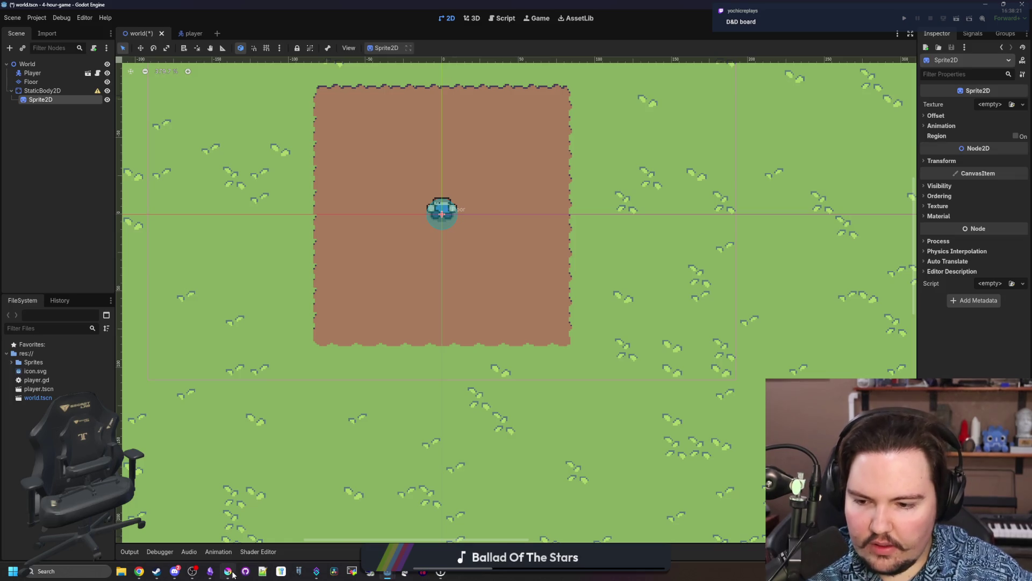
left_click(228, 571)
Maximize Krita and create a new image with width 16*3 (48) and height 32 pixels.
double_click(380, 448)
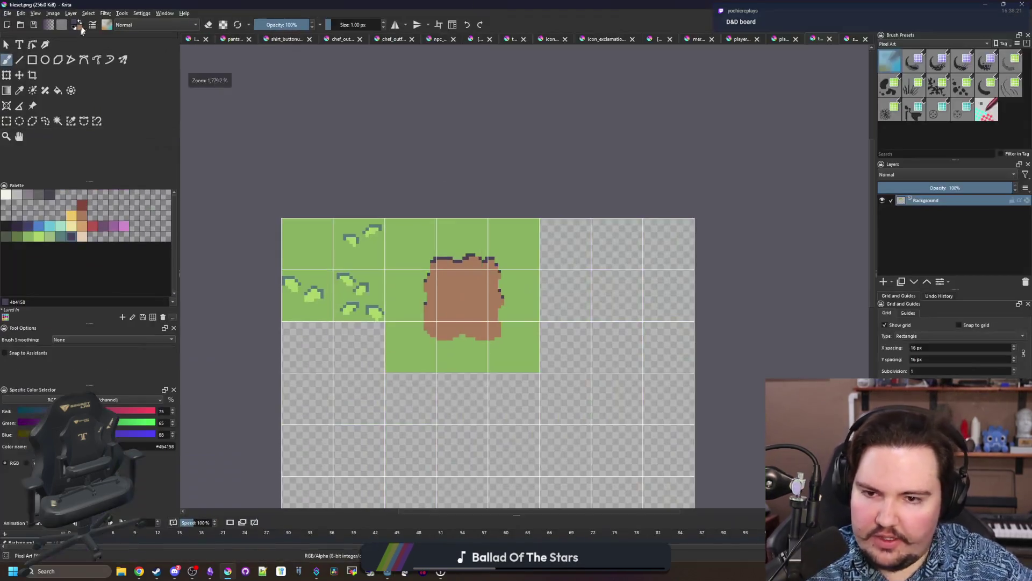
key("ctrl+n")
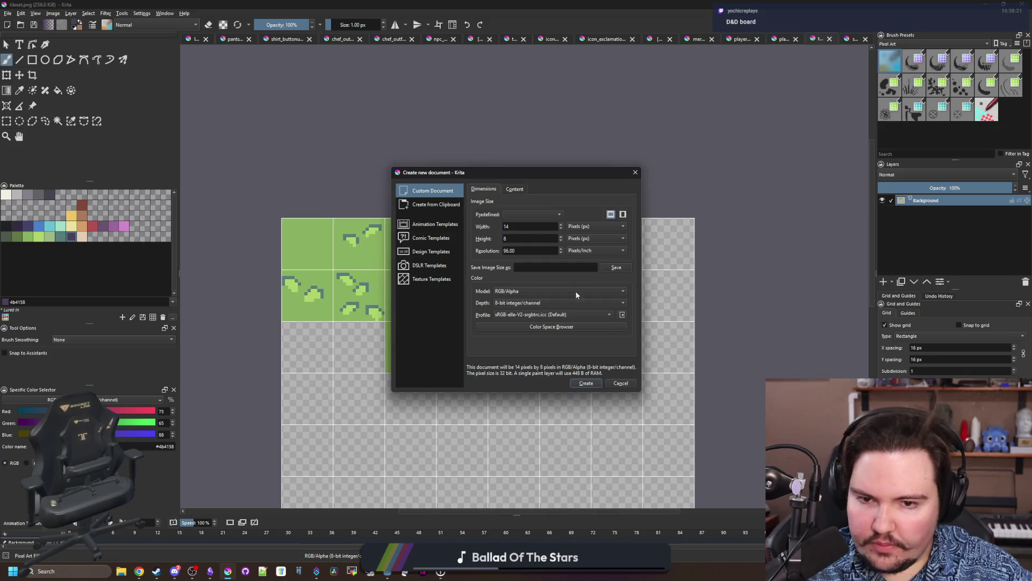
double_click(531, 227)
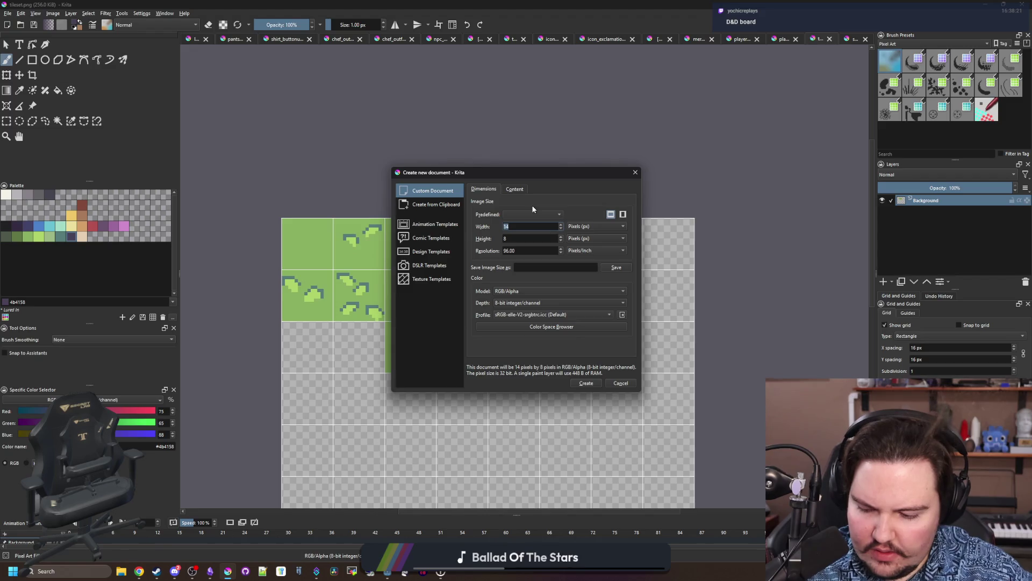
type("16*3")
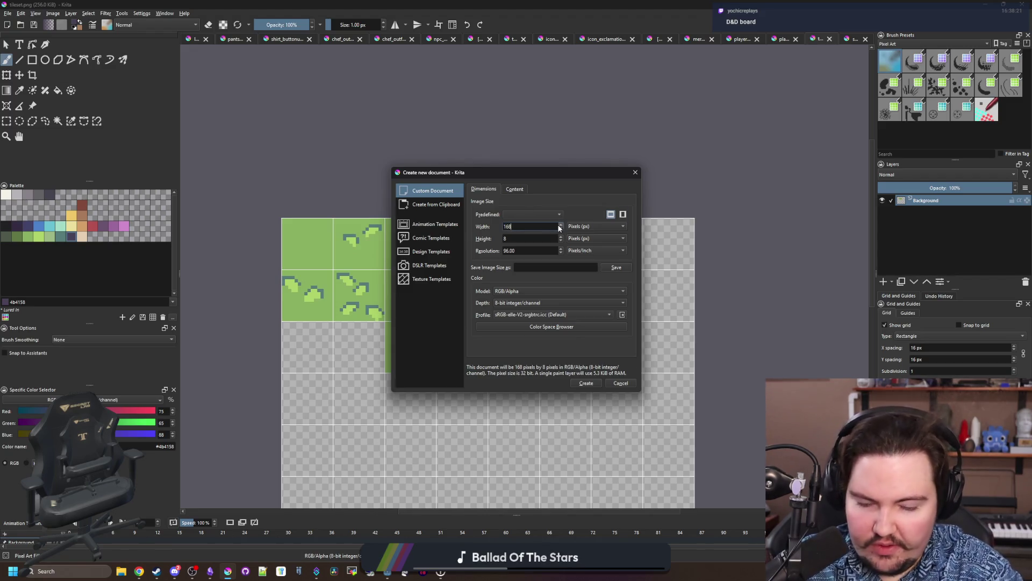
left_click(543, 238)
type("24")
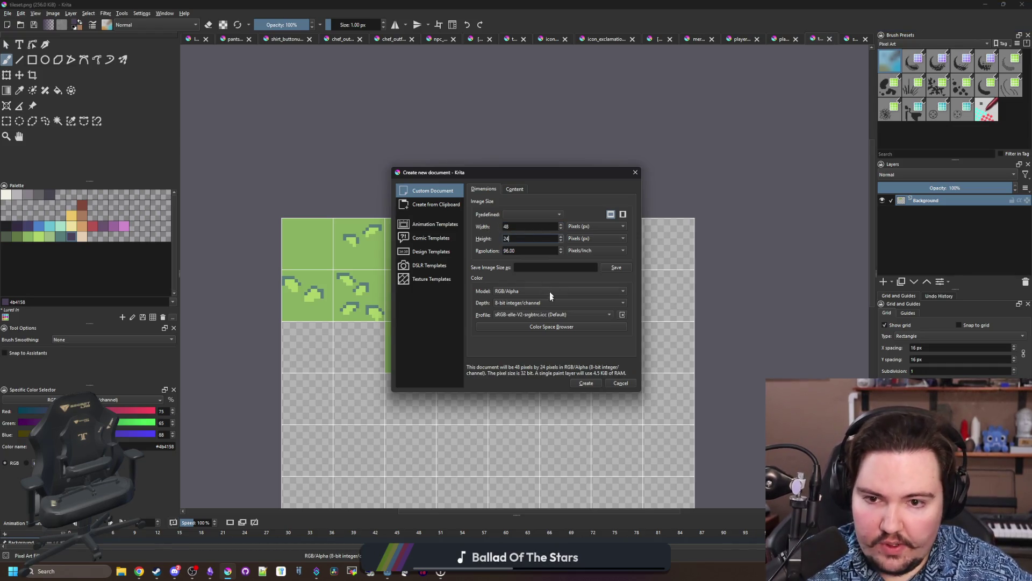
key("BackSpace")
key("BackSpace")
type("32")
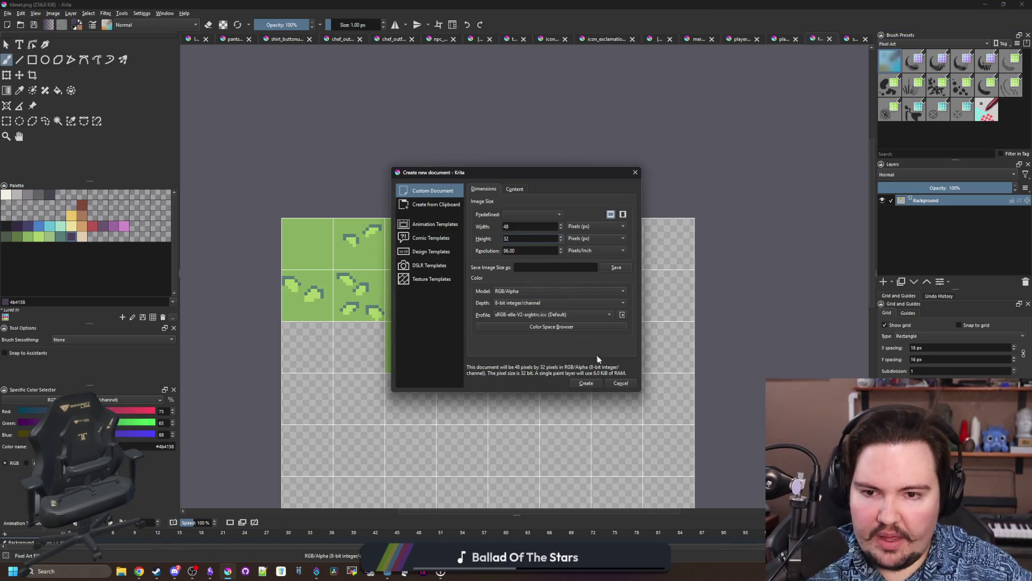
left_click(590, 383)
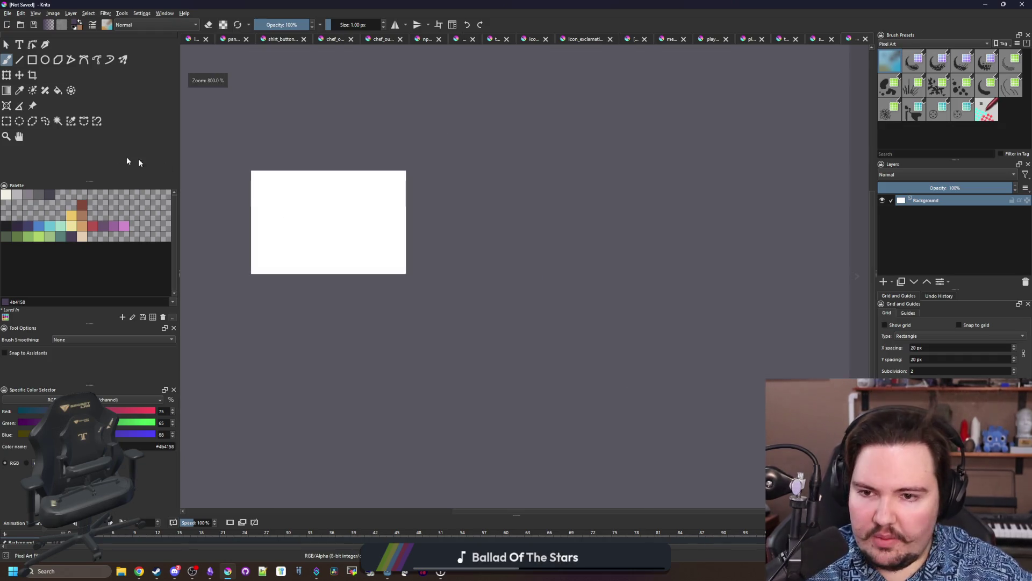
Select and delete the white canvas fill so the image is transparent.
left_click(7, 121)
scroll(256, 199, "up", 2)
mouse_move(282, 175)
left_mouse_down()
mouse_move(324, 223)
mouse_move(688, 420)
left_mouse_up()
key("Delete")
left_click_drag(662, 400, 261, 126)
key("Delete")
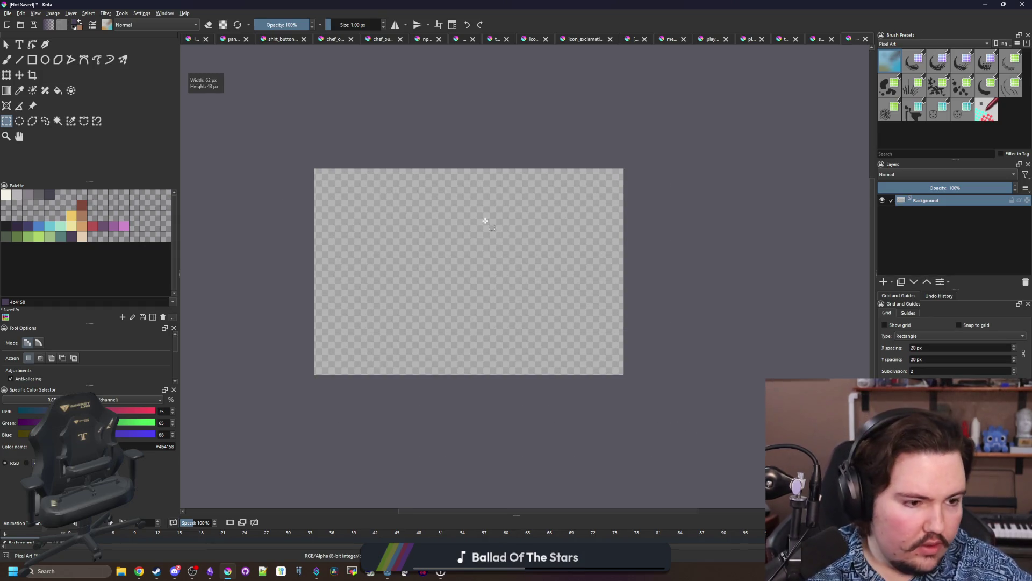
scroll(485, 220, "up", 1)
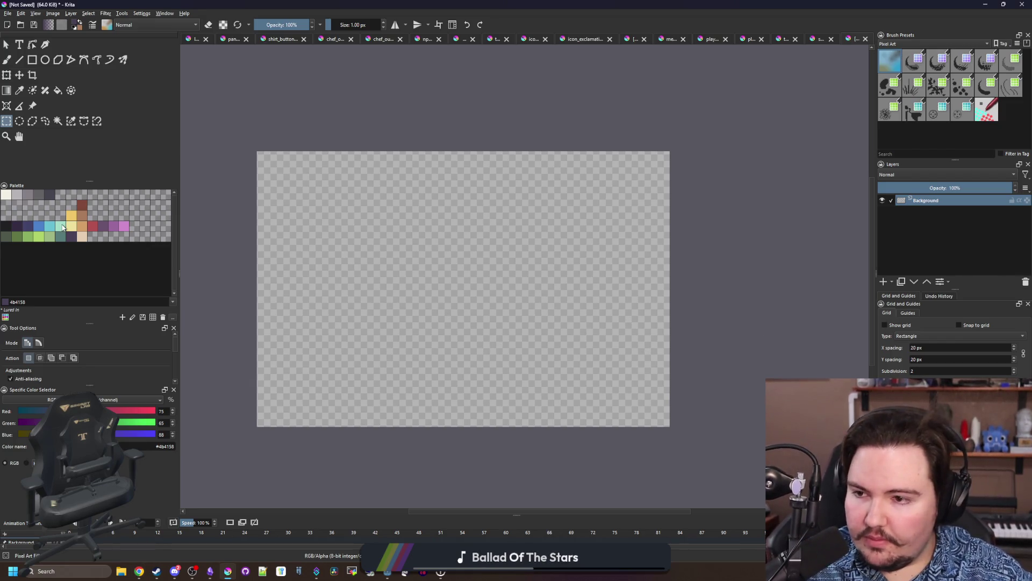
Draw a filled tan rectangle as the tabletop across the canvas.
left_click(83, 217)
left_click(32, 60)
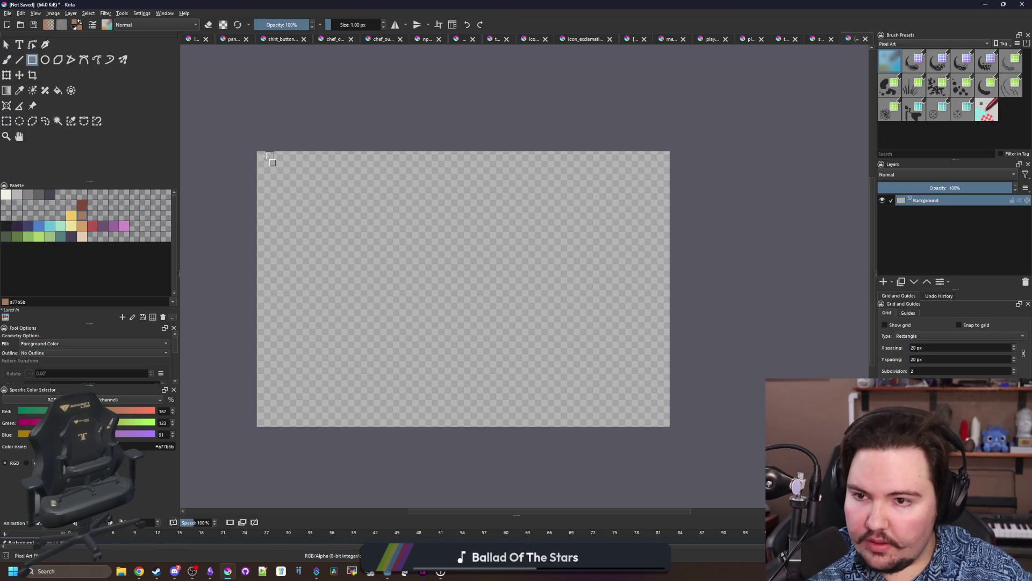
mouse_move(266, 161)
left_mouse_down()
mouse_move(622, 340)
mouse_move(660, 339)
left_mouse_up()
scroll(308, 379, "up", 2)
Add a dark-brown band under the tabletop and paint left and right legs freehand.
left_click(82, 205)
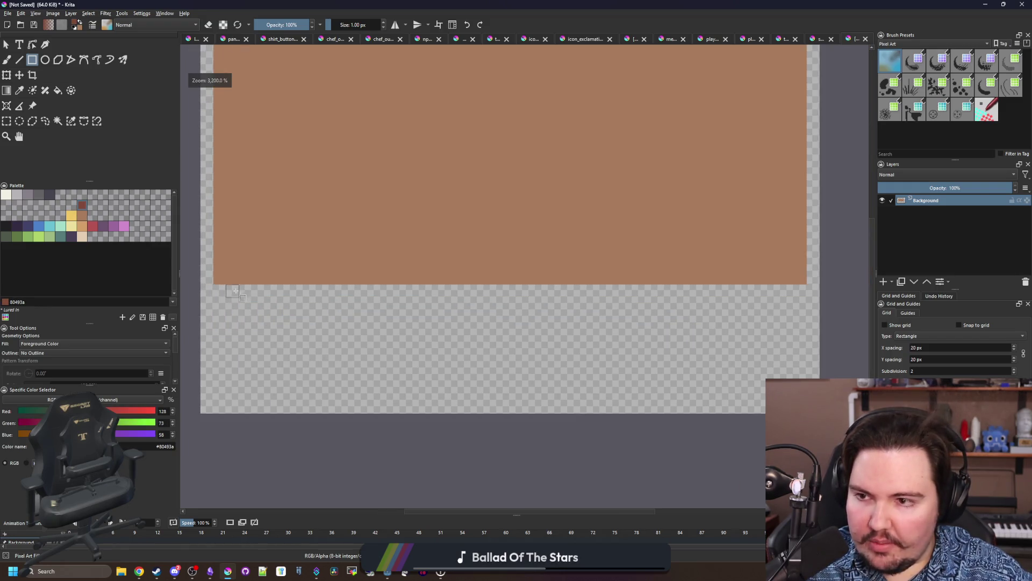
left_click_drag(218, 287, 817, 311)
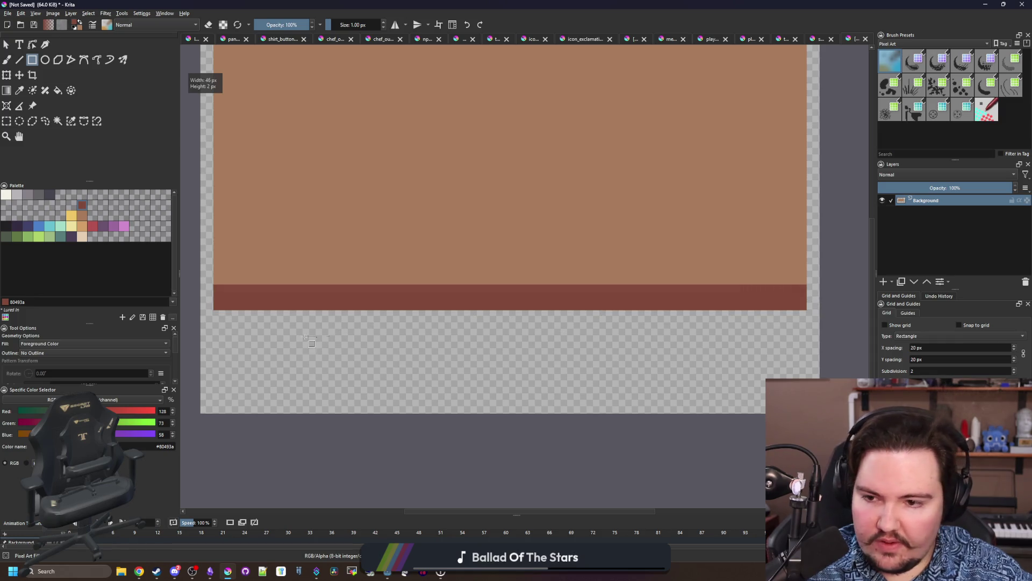
key("b")
mouse_move(242, 323)
left_mouse_down()
mouse_move(243, 386)
mouse_move(255, 411)
mouse_move(264, 314)
mouse_move(271, 412)
left_mouse_up()
mouse_move(766, 317)
left_mouse_down()
mouse_move(774, 326)
mouse_move(761, 414)
mouse_move(767, 317)
mouse_move(758, 410)
mouse_move(748, 377)
left_mouse_up()
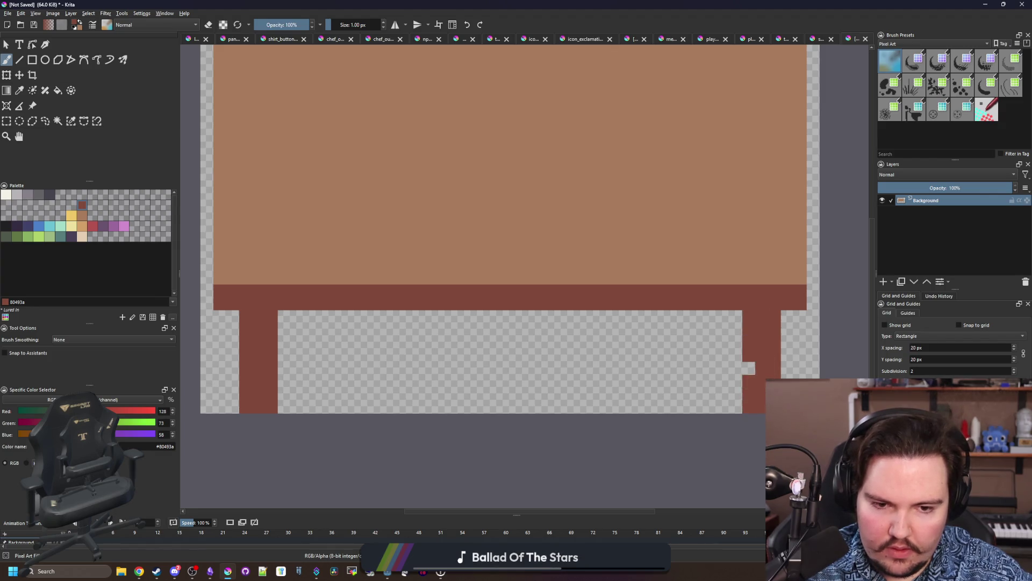
Outline the table, its underside and legs with #212123 straight lines.
left_click(11, 229)
left_click_drag(243, 317, 227, 413)
key("ctrl+z")
mouse_move(284, 317)
left_mouse_down()
mouse_move(286, 408)
mouse_move(236, 319)
mouse_move(524, 318)
left_mouse_up()
key("minus")
key("ctrl+z")
key("v")
mouse_move(276, 317)
left_mouse_down()
mouse_move(579, 317)
mouse_move(568, 317)
mouse_move(567, 379)
left_mouse_up()
mouse_move(608, 325)
left_mouse_down()
mouse_move(605, 315)
mouse_move(569, 317)
mouse_move(603, 324)
mouse_move(628, 138)
mouse_move(621, 110)
mouse_move(199, 110)
mouse_move(212, 111)
mouse_move(216, 317)
left_mouse_up()
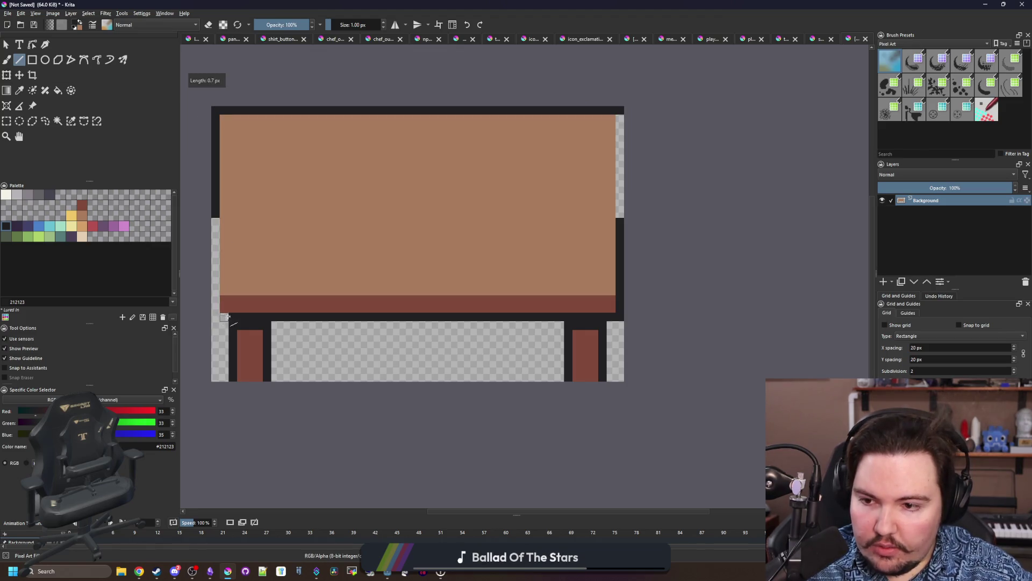
left_click_drag(213, 215, 225, 220)
left_click_drag(626, 209, 623, 115)
Erase the table's outer corner pixels and paint a #80493a shading pixel at the top-left corner.
scroll(250, 96, "up", 1)
key("b")
key("e")
left_click(198, 118)
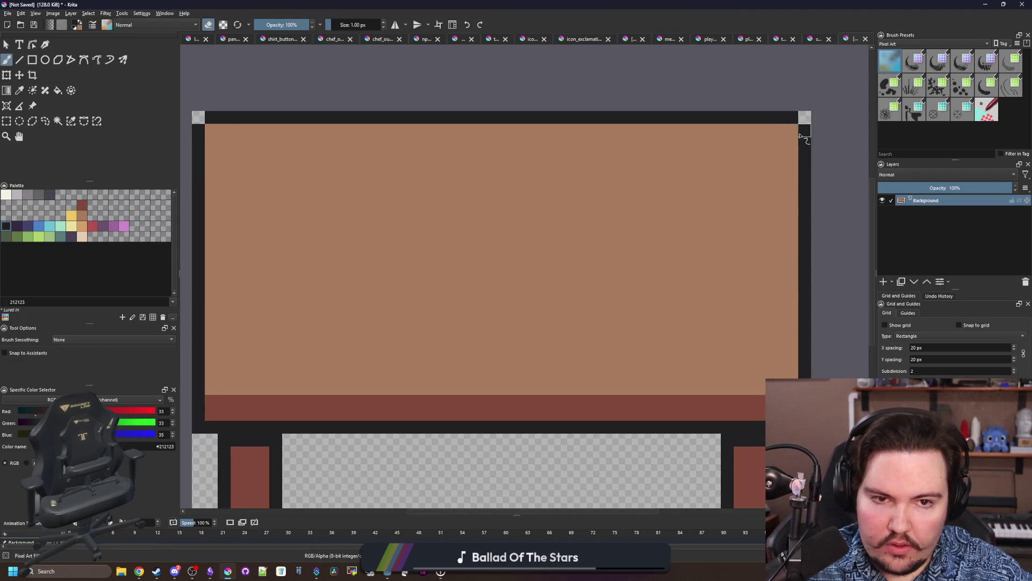
left_click(201, 426)
key("e")
left_click(231, 403, "ctrl")
left_click(211, 388)
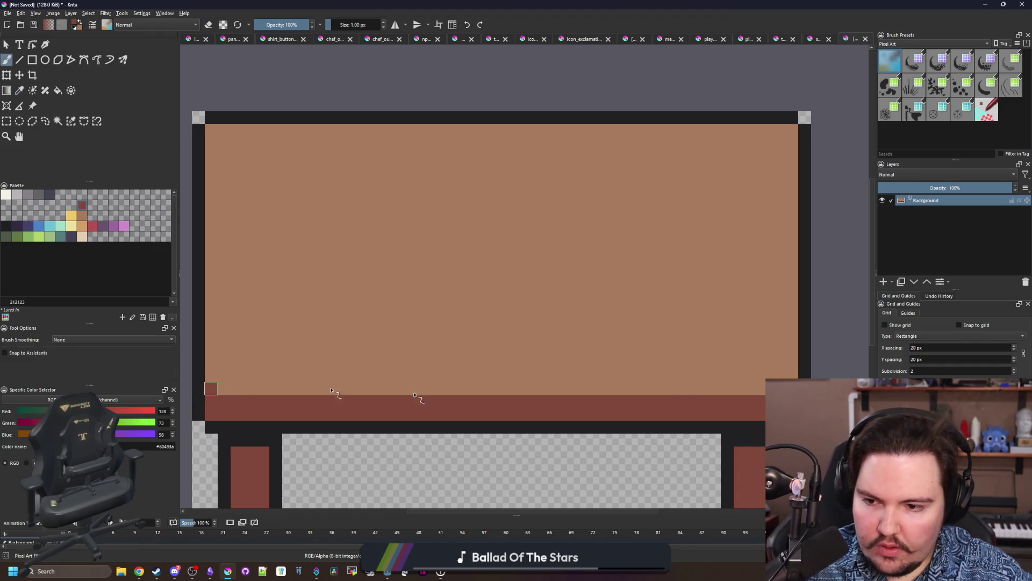
key("ctrl+z")
left_click(212, 129)
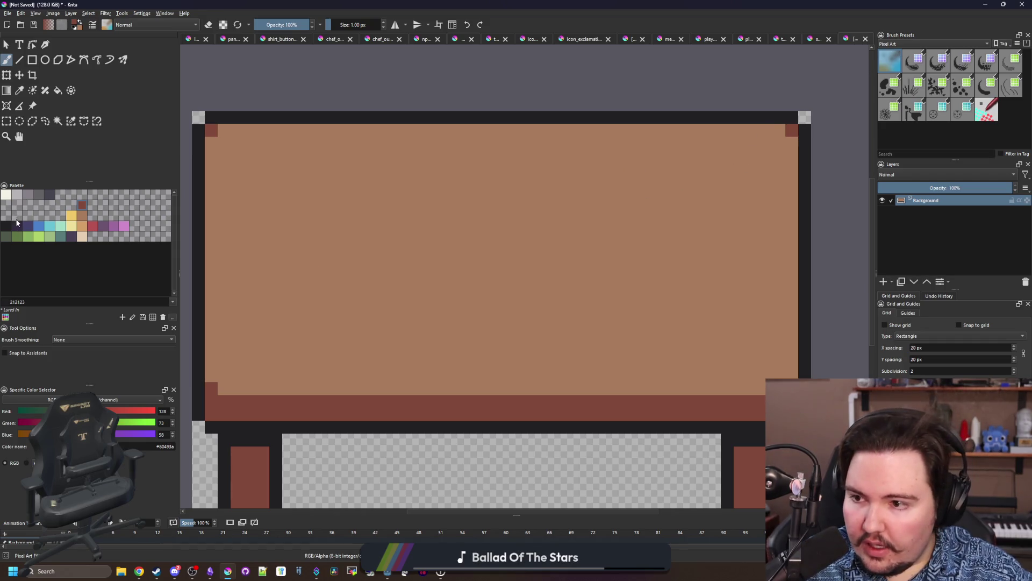
Paint a #352b42 purple pixel at the bottom-left corner, then pick the light cream colour for rectangles.
left_click(17, 226)
left_click(214, 416)
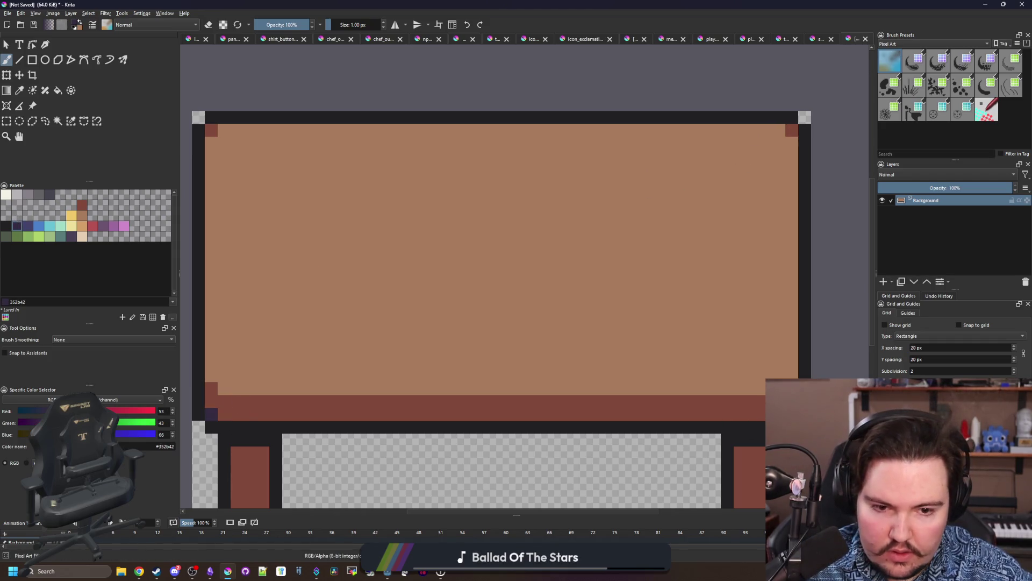
scroll(501, 312, "down", 5)
scroll(508, 327, "up", 5)
scroll(496, 330, "down", 1)
scroll(346, 346, "up", 1)
scroll(345, 345, "down", 1)
scroll(407, 177, "up", 1)
scroll(397, 221, "down", 1)
scroll(397, 222, "up", 1)
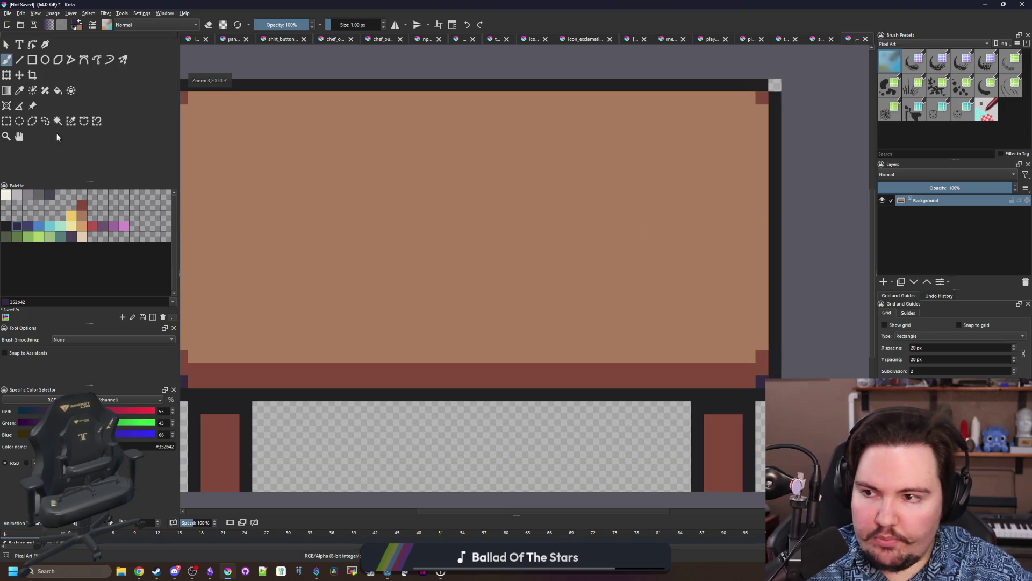
left_click(33, 60)
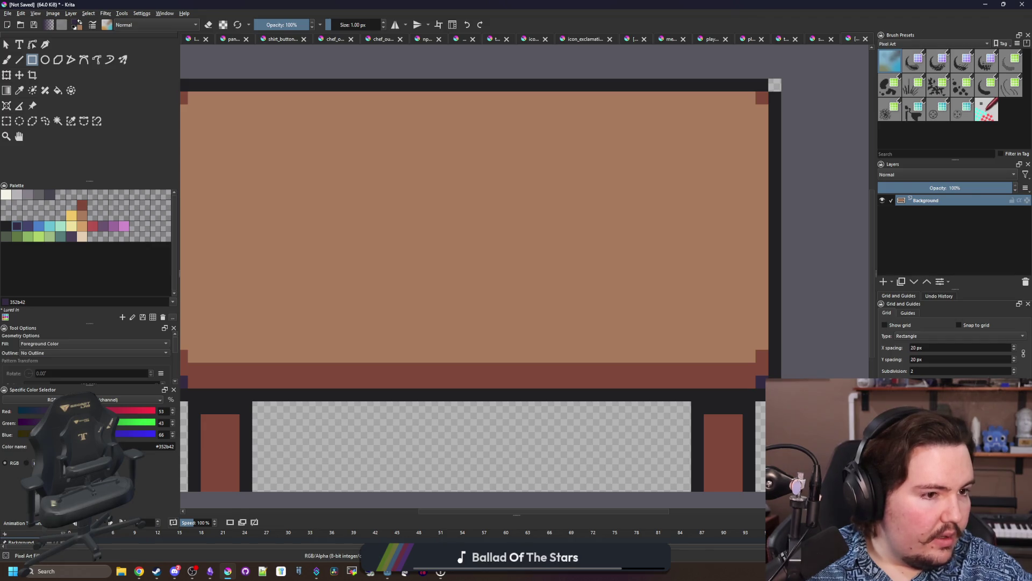
key("alt+Tab")
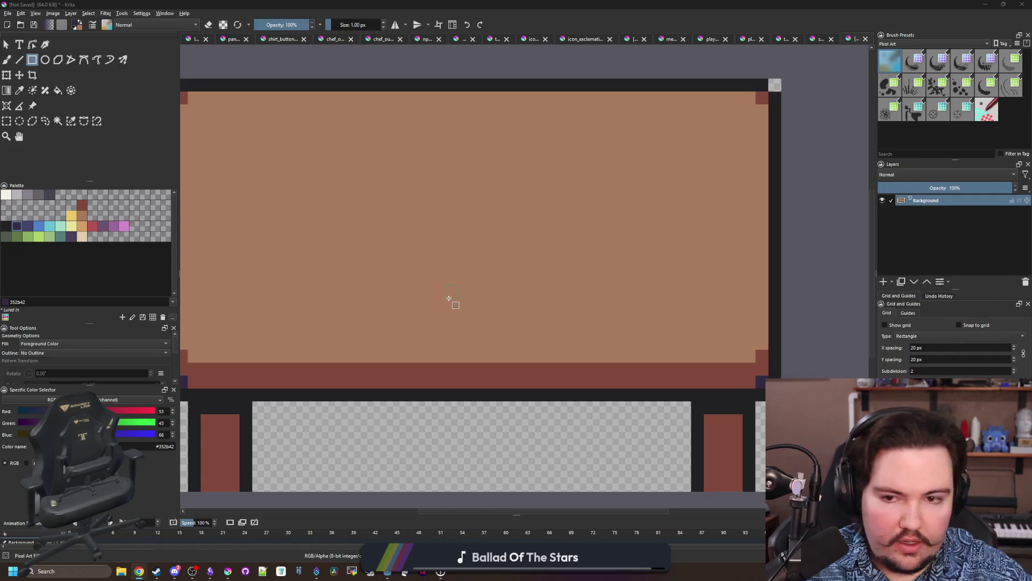
scroll(364, 285, "up", 2)
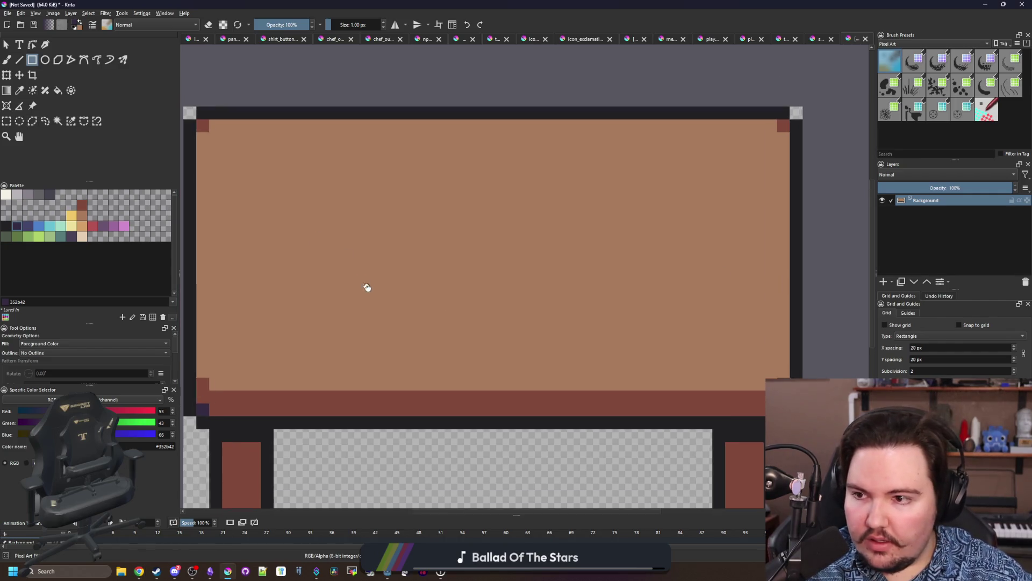
left_click(82, 236)
scroll(378, 258, "down", 2)
Draw an #e5ceb4 cream rectangle on the tabletop, nudge it up-left, and tilt it with Ctrl+T.
left_click_drag(353, 203, 550, 303)
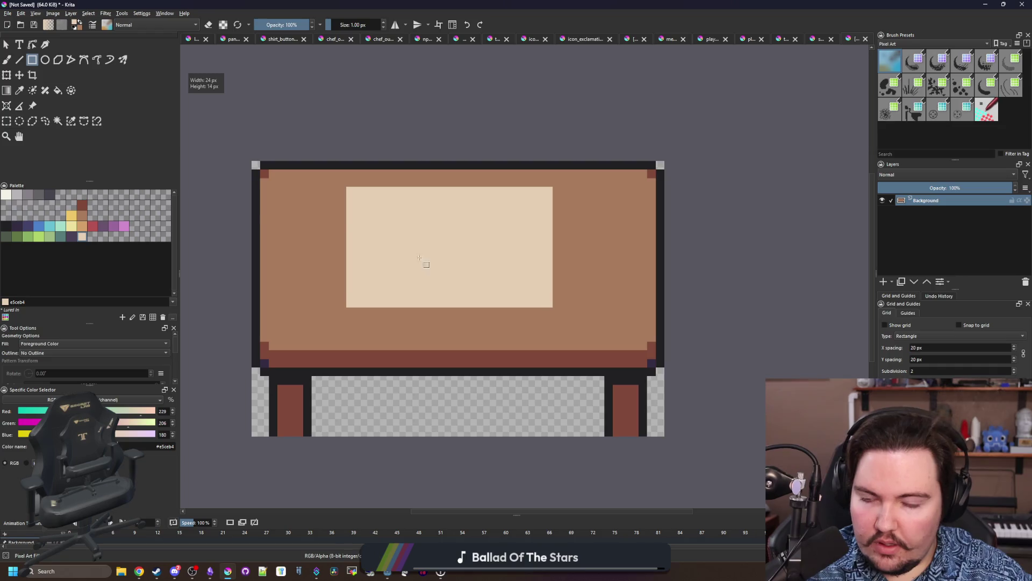
key("ctrl+z")
left_click_drag(338, 195, 361, 204)
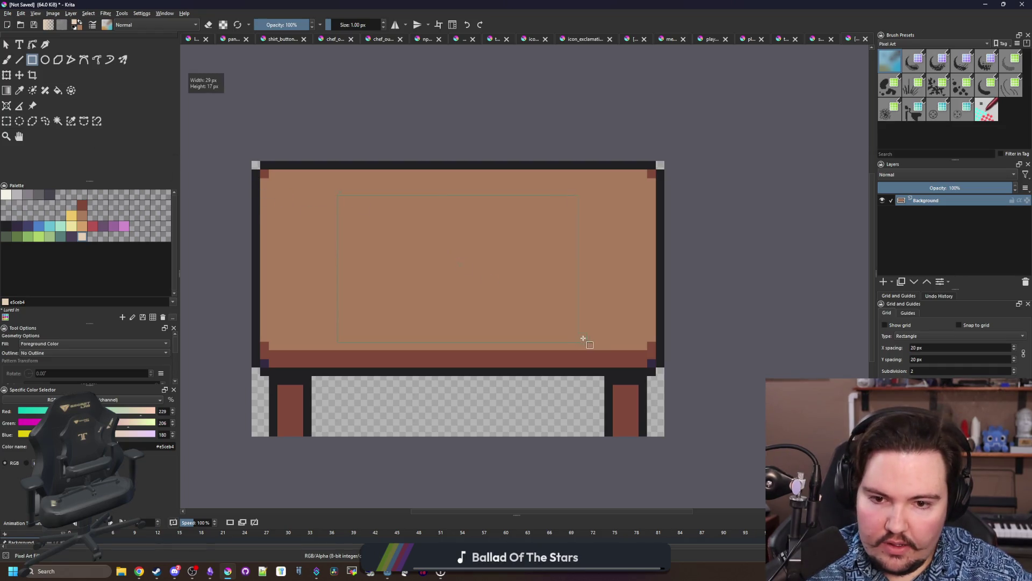
left_click_drag(581, 338, 594, 340)
left_click(20, 76)
left_click_drag(539, 295, 530, 285)
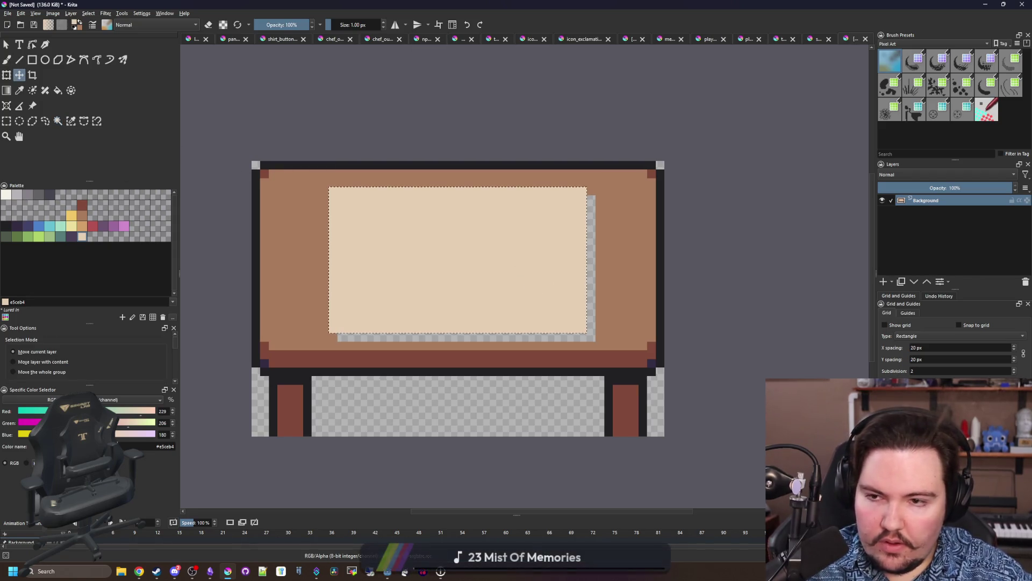
key("ctrl+t")
mouse_move(588, 271)
left_mouse_down()
mouse_move(588, 253)
mouse_move(555, 266)
left_mouse_up()
scroll(610, 279, "up", 2)
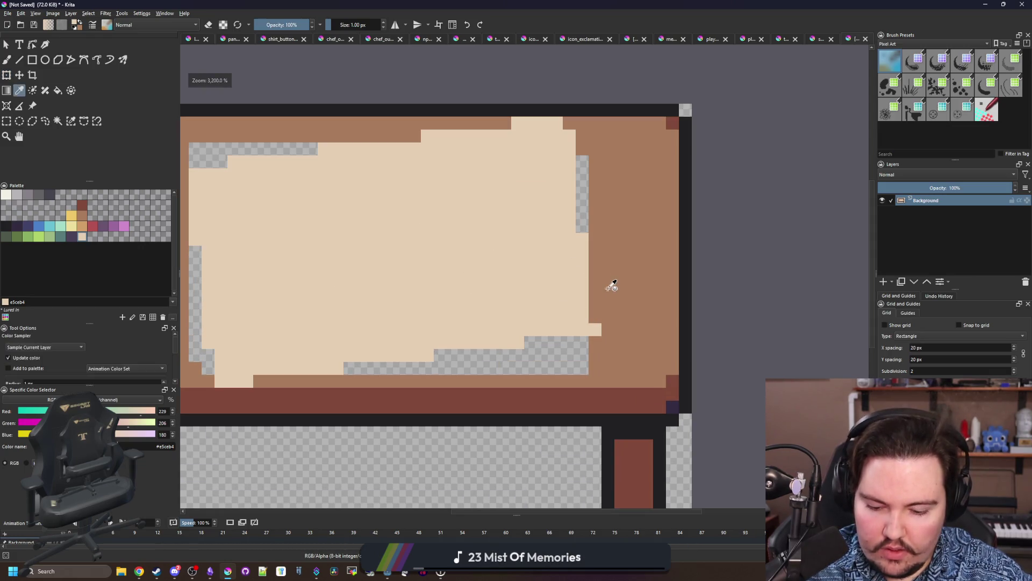
Fill the transparent gaps and notches around the tilted cream sheet.
key("f")
left_click(585, 344)
left_click(575, 222)
key("ctrl+z")
left_click(582, 212)
scroll(597, 215, "down", 2)
left_click(332, 304)
left_click(334, 186)
scroll(453, 293, "up", 1)
Paint #d3a068 tan edge pixels around the sheet and fill its inner area tan.
key("b")
left_click(82, 226)
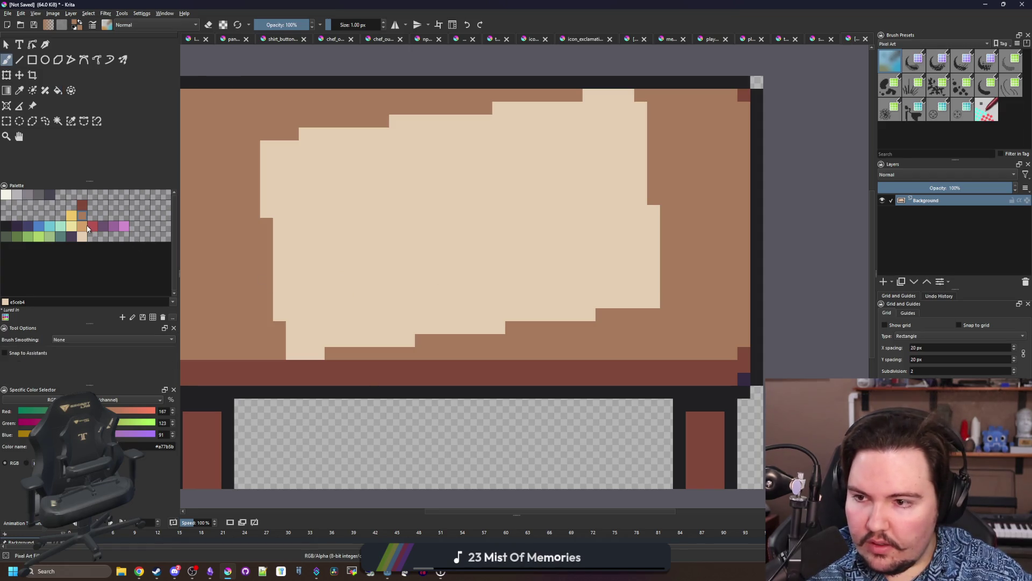
left_click_drag(301, 352, 649, 301)
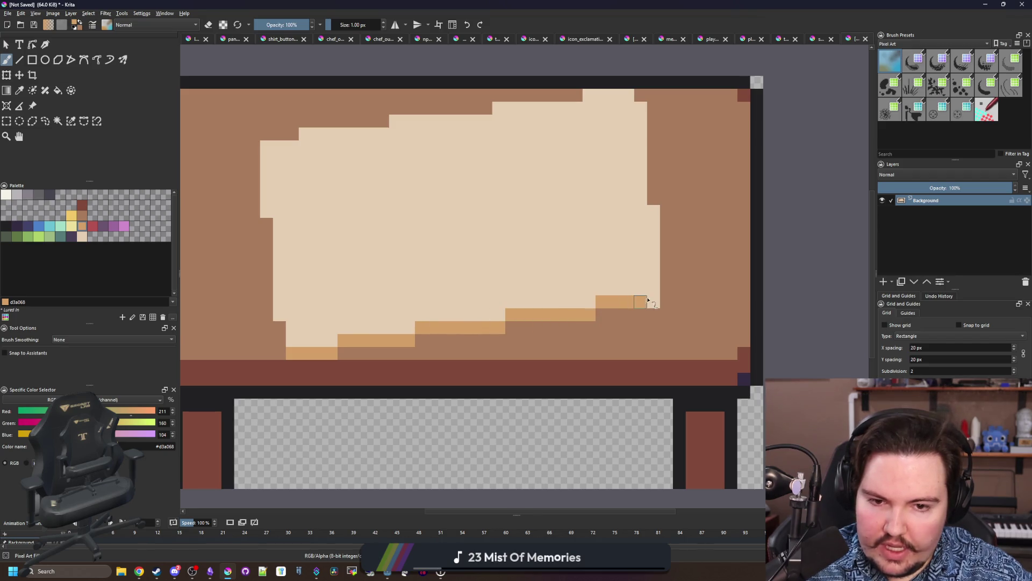
mouse_move(268, 240)
left_mouse_down()
mouse_move(273, 182)
mouse_move(317, 162)
mouse_move(721, 170)
mouse_move(718, 314)
mouse_move(337, 324)
mouse_move(272, 315)
mouse_move(273, 247)
left_mouse_up()
scroll(404, 271, "down", 3)
scroll(255, 266, "up", 5)
scroll(254, 266, "down", 3)
scroll(311, 269, "up", 3)
key("f")
left_click(355, 238)
Repaint the stray cream pixels in the left, upper and right columns tan.
key("b")
mouse_move(288, 339)
left_mouse_down()
mouse_move(287, 370)
mouse_move(320, 369)
mouse_move(322, 352)
mouse_move(548, 334)
mouse_move(505, 322)
left_mouse_up()
left_click(324, 334)
left_click(342, 368)
left_click(273, 334)
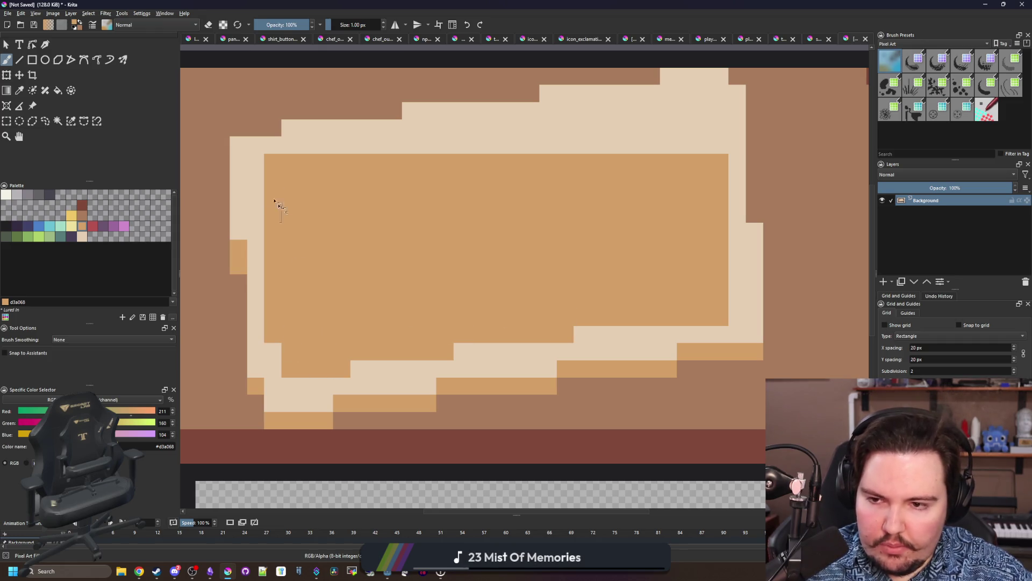
left_click_drag(256, 210, 256, 168)
mouse_move(327, 153)
left_mouse_down()
mouse_move(721, 141)
mouse_move(457, 130)
mouse_move(581, 129)
mouse_move(652, 108)
mouse_move(700, 113)
left_mouse_up()
left_click_drag(729, 245, 735, 313)
Repaint the leftover cream pixels along the panel's lower edge tan.
left_click_drag(613, 341, 615, 344)
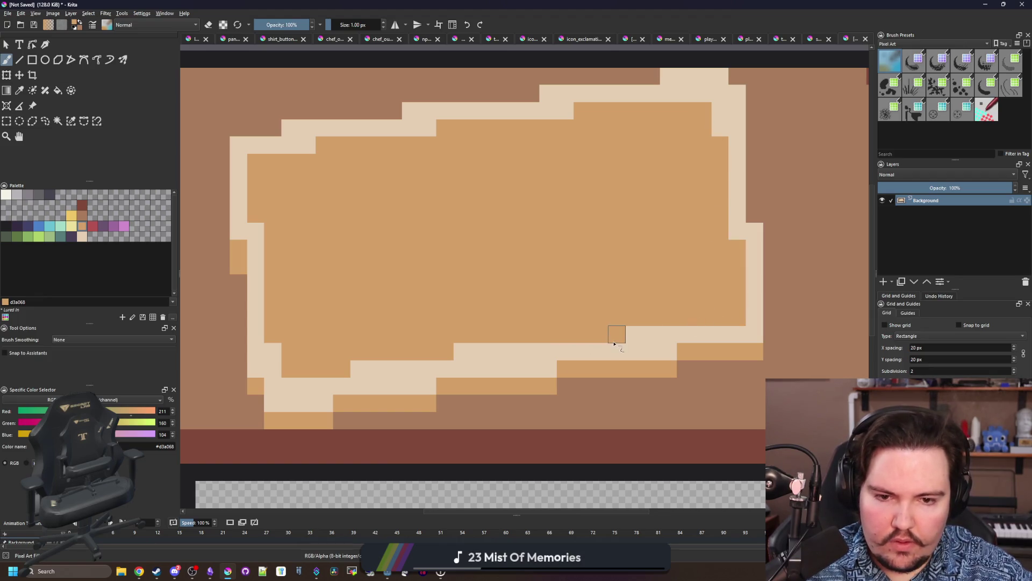
scroll(493, 317, "down", 5)
scroll(366, 333, "up", 5)
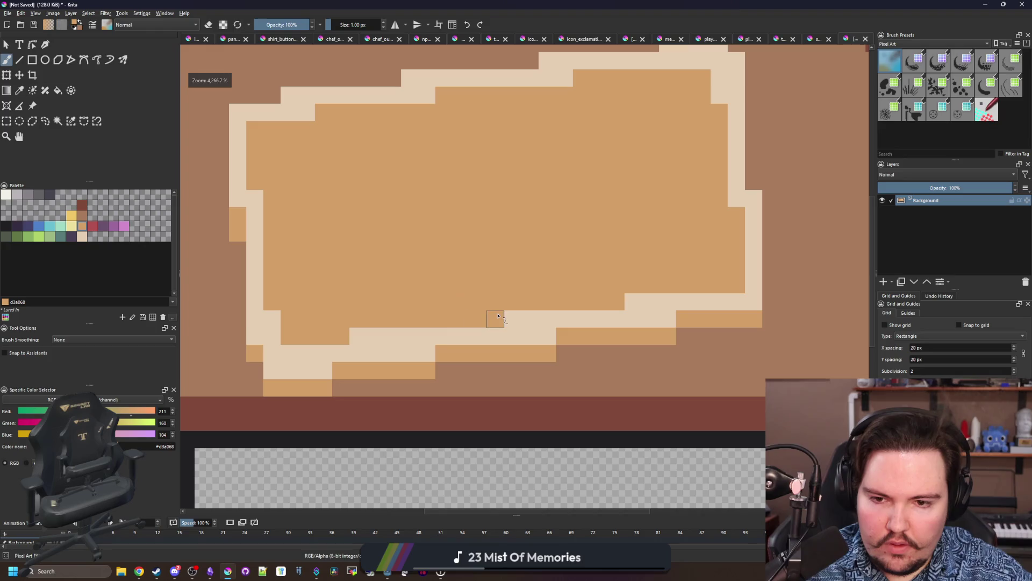
left_click_drag(366, 334, 384, 337)
scroll(368, 258, "down", 5)
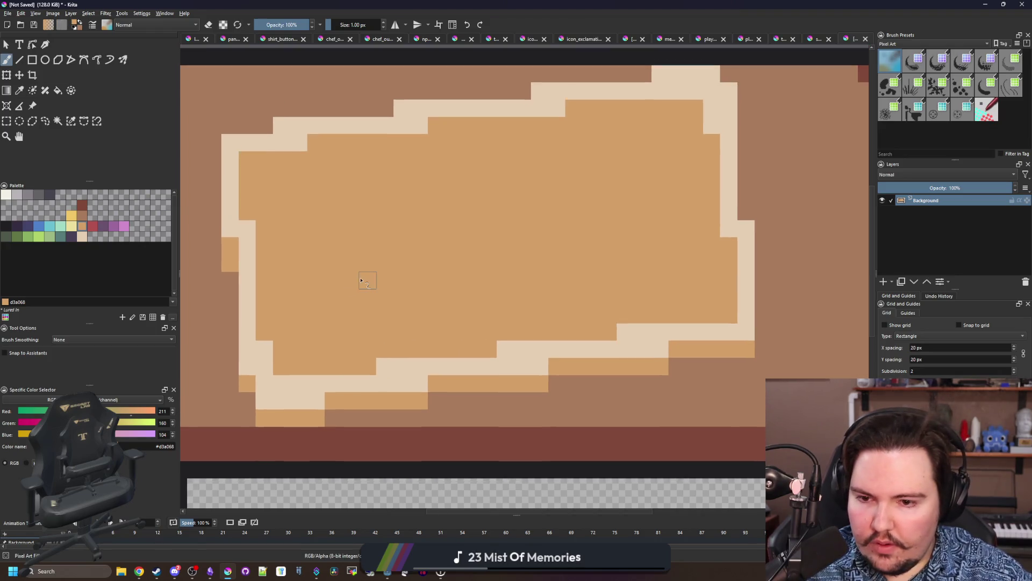
scroll(369, 275, "up", 5)
scroll(368, 275, "up", 3)
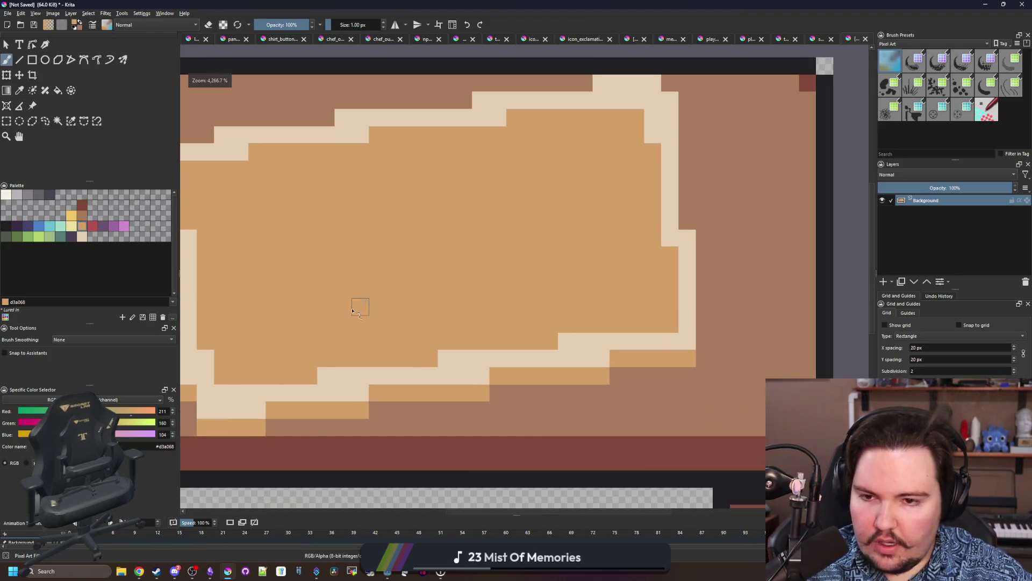
Check the browser reference, then pick the dark grey colour for filling.
left_click(80, 216)
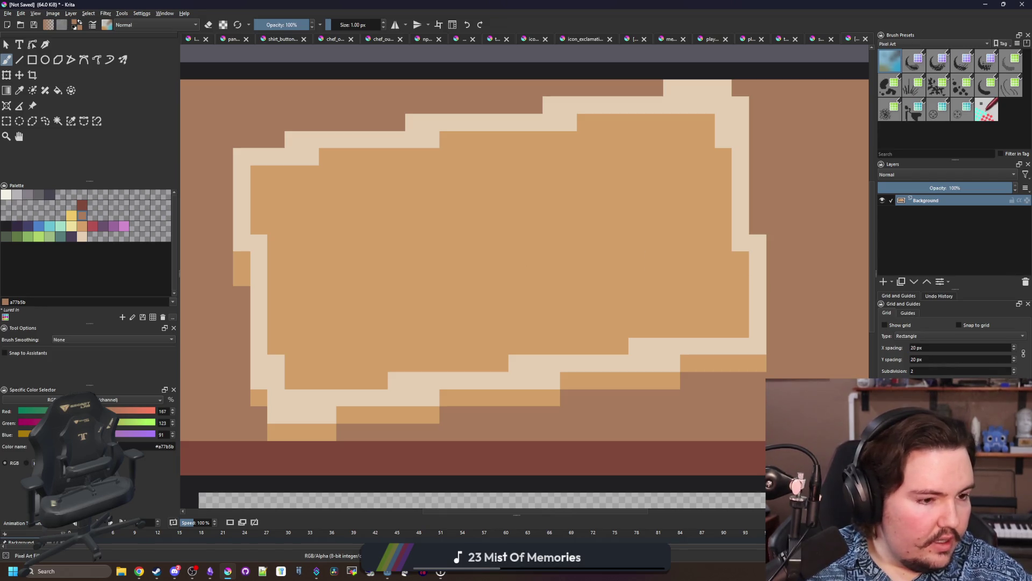
key("alt+Tab")
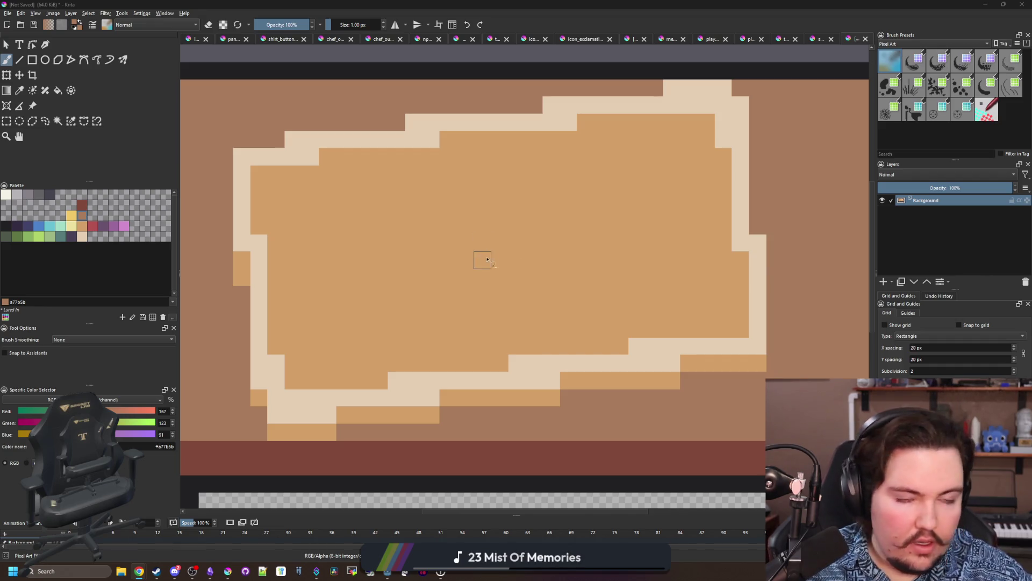
key("alt+Tab")
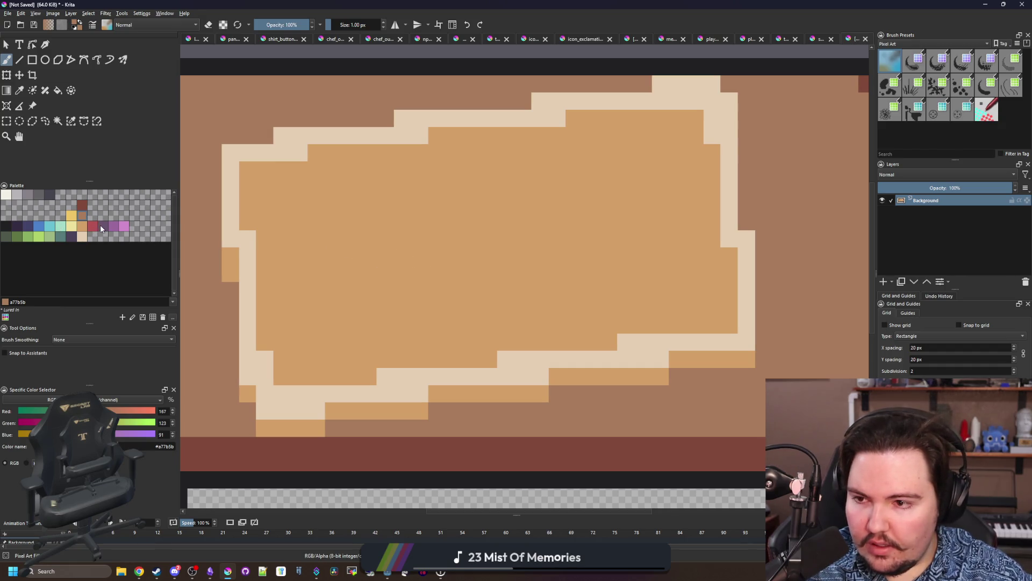
left_click(38, 195)
key("f")
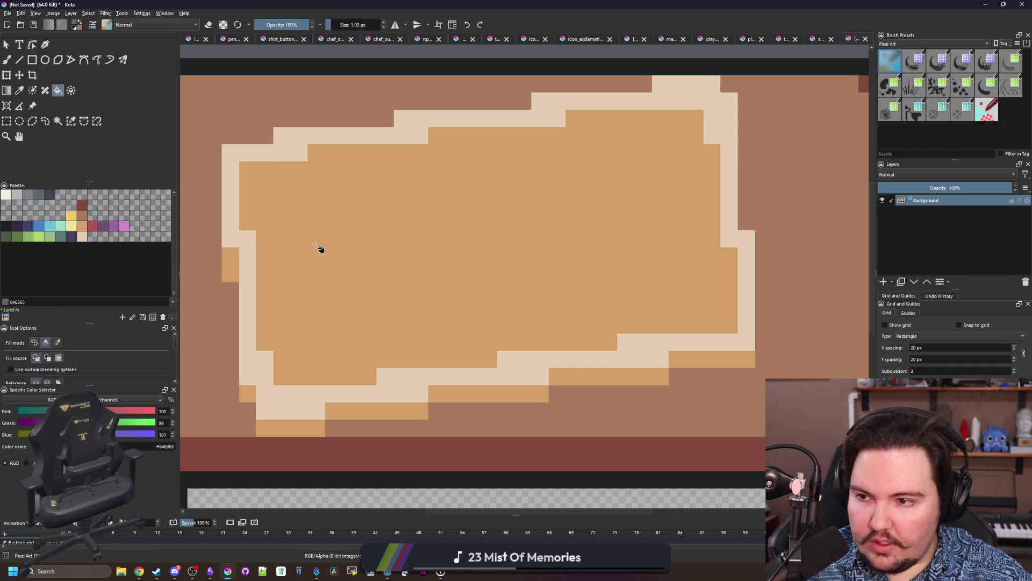
left_click(365, 246)
left_click(17, 195)
key("b")
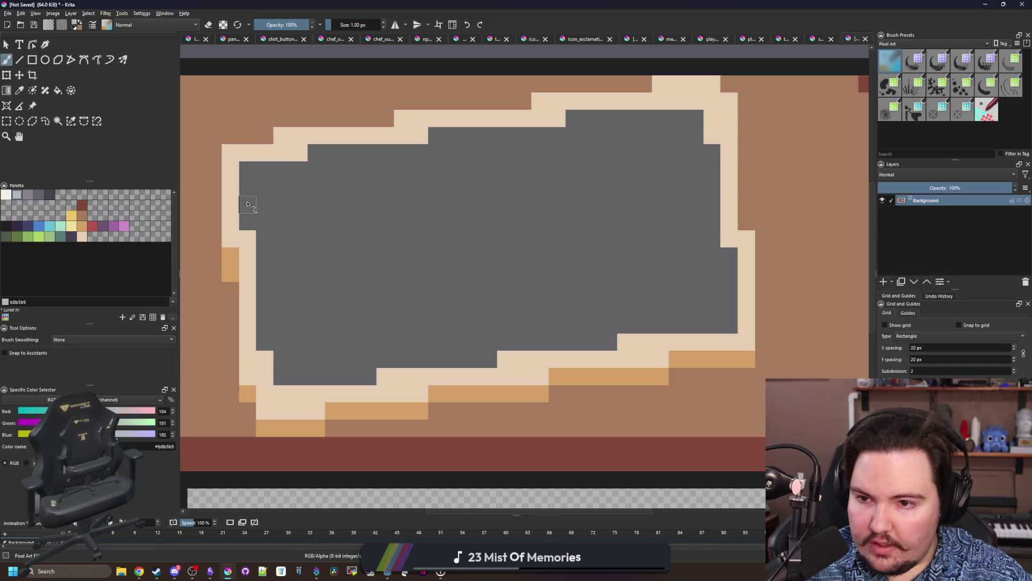
mouse_move(271, 252)
left_mouse_down()
mouse_move(322, 255)
mouse_move(352, 237)
mouse_move(350, 152)
mouse_move(402, 250)
mouse_move(406, 306)
mouse_move(468, 299)
mouse_move(488, 249)
mouse_move(488, 140)
left_mouse_up()
mouse_move(575, 170)
left_mouse_down()
mouse_move(679, 211)
mouse_move(605, 238)
mouse_move(576, 189)
mouse_move(608, 204)
mouse_move(597, 209)
left_mouse_up()
mouse_move(638, 248)
left_mouse_down()
mouse_move(579, 252)
mouse_move(653, 153)
mouse_move(677, 178)
left_mouse_up()
key("p")
left_click(686, 269)
key("f")
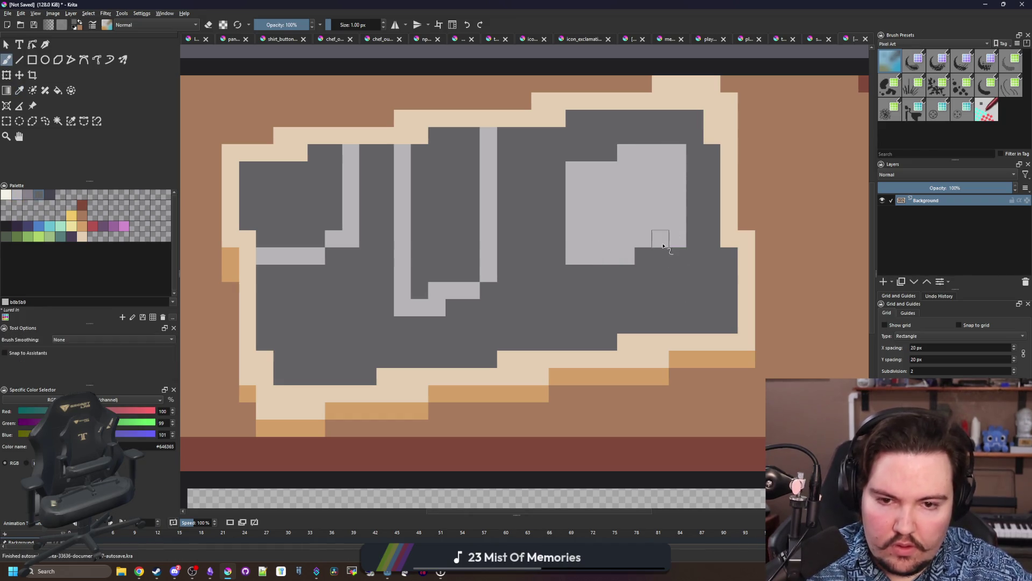
left_click(570, 218, "ctrl")
left_click(446, 226)
left_click(320, 215)
scroll(382, 294, "down", 10)
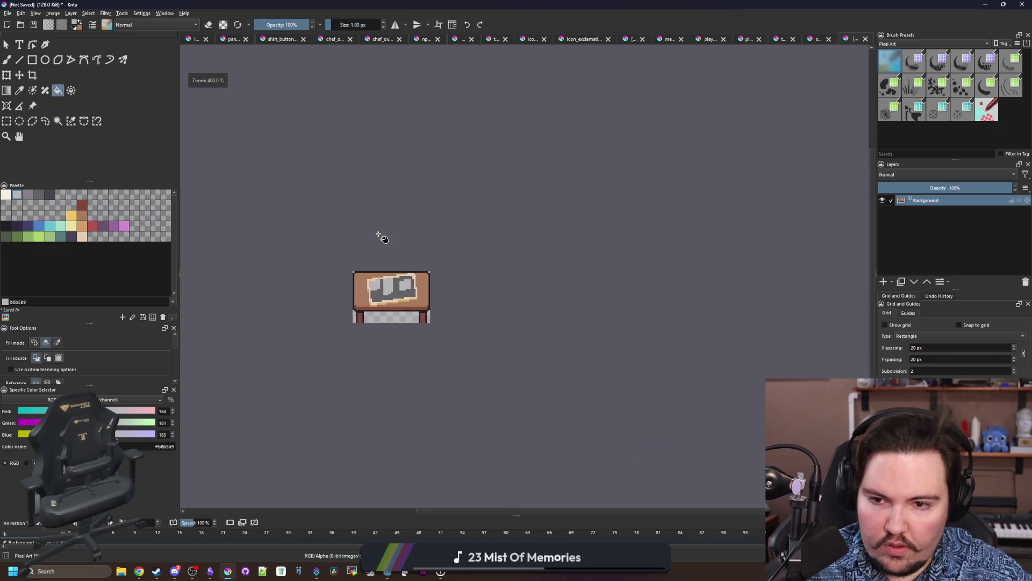
scroll(364, 223, "up", 10)
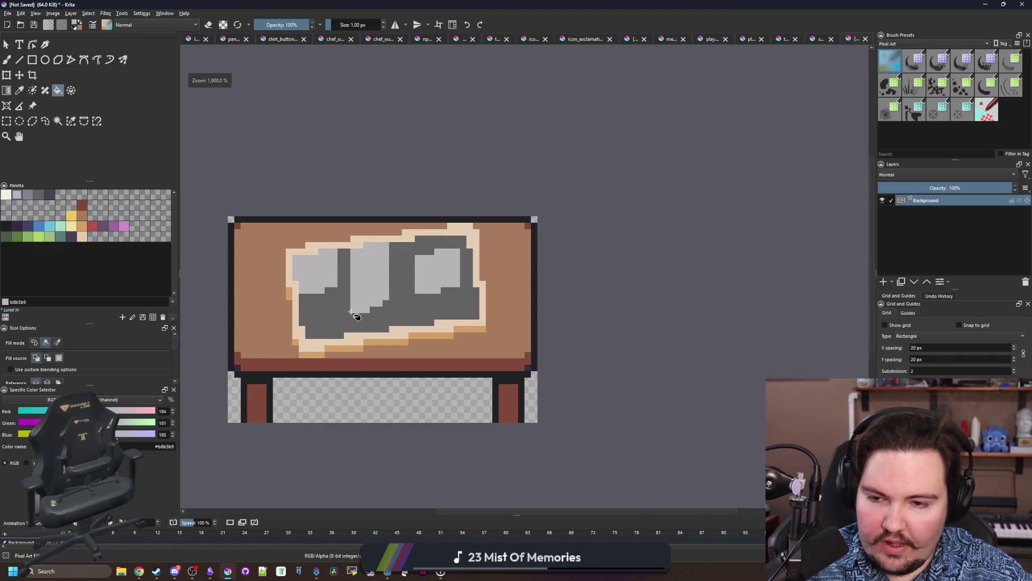
key("ctrl+z")
key("ctrl+z")
key("ctrl+z")
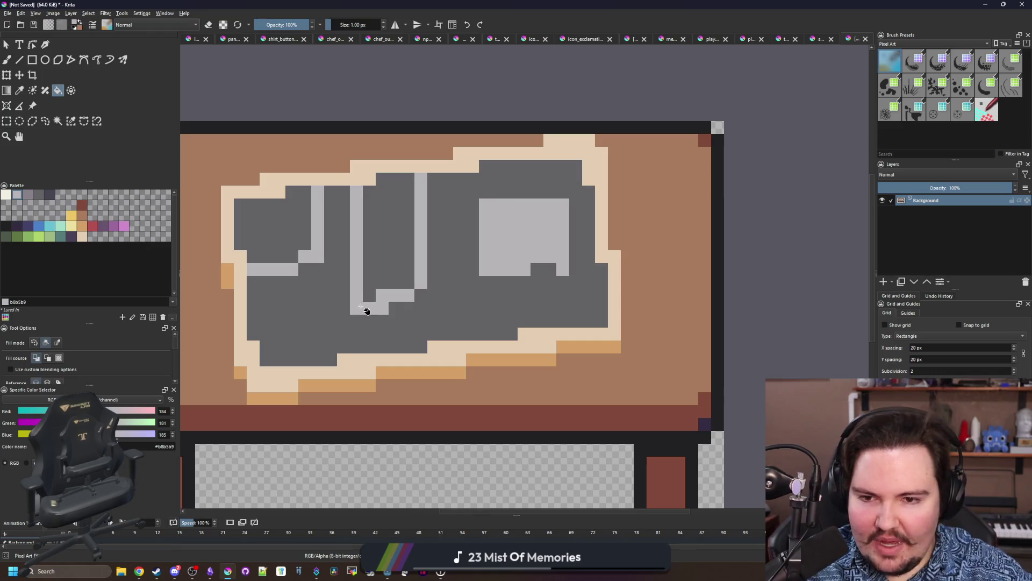
key("ctrl+z")
scroll(355, 296, "down", 2)
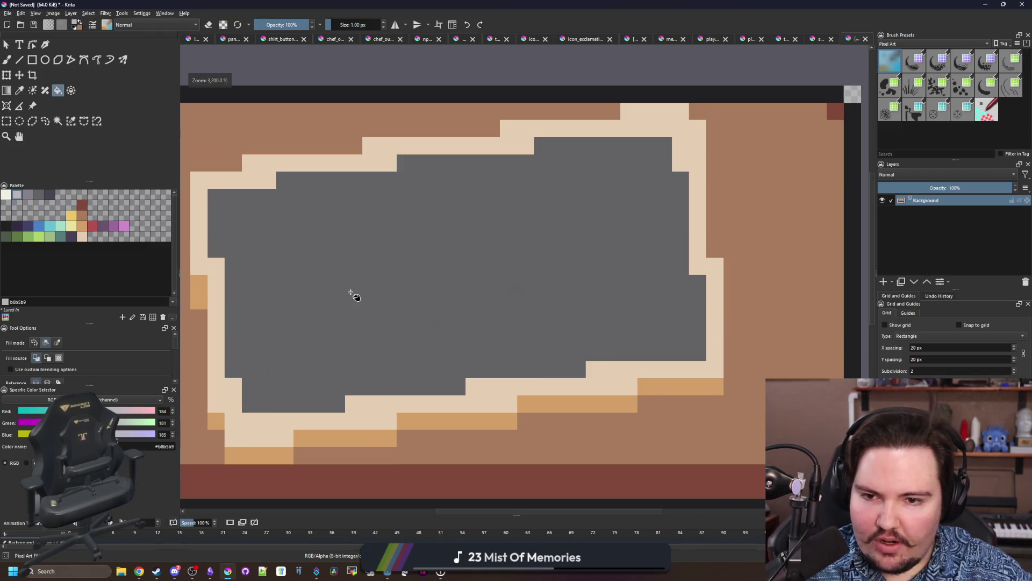
scroll(345, 312, "up", 4)
key("p")
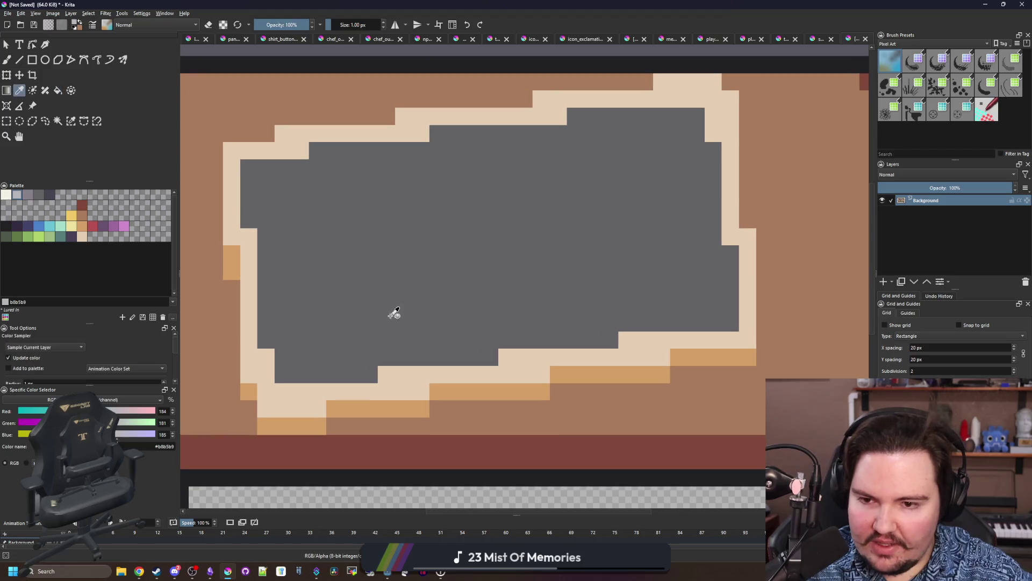
left_click(72, 215)
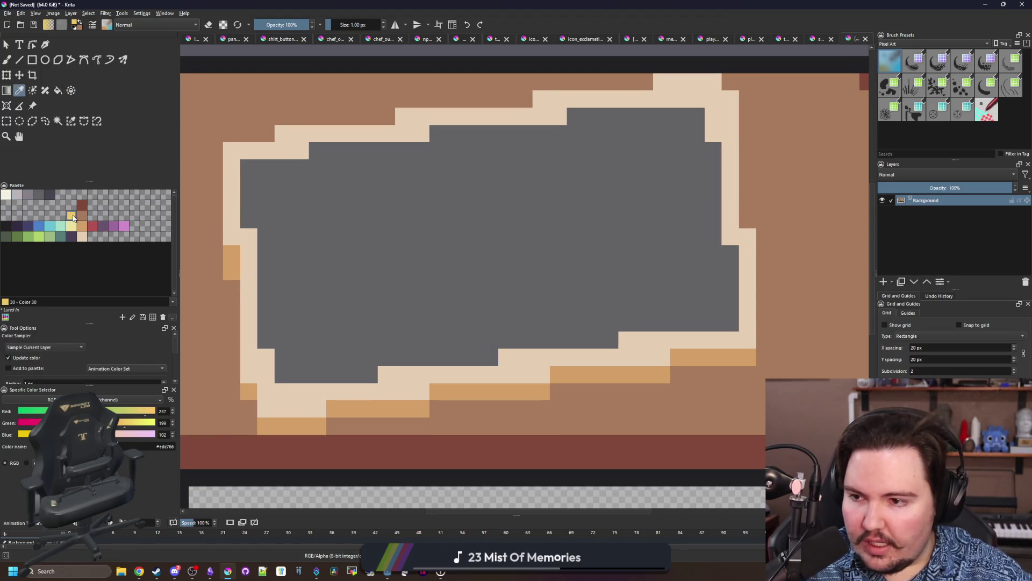
left_click(82, 226)
key("f")
left_click(334, 253)
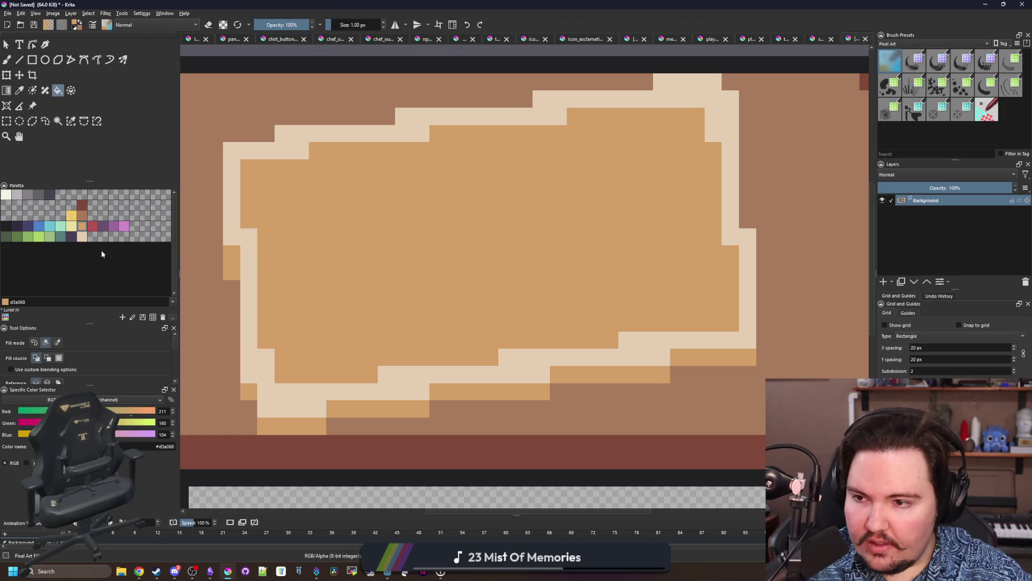
Select the tan panel and draw a #ede19e pale yellow loop inside it, filling its notches.
left_click(72, 227)
key("b")
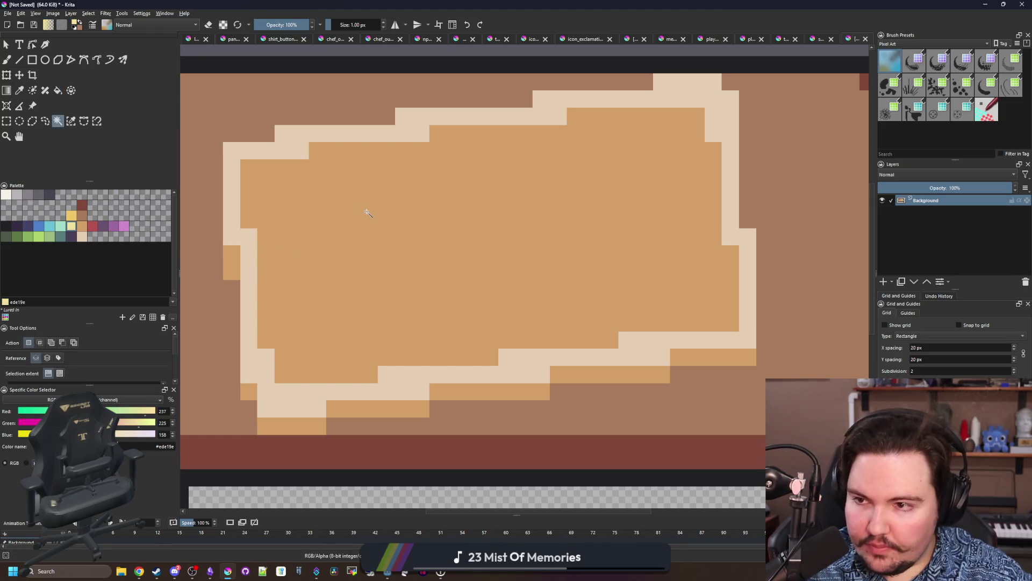
mouse_move(644, 289)
left_mouse_down()
mouse_move(675, 215)
mouse_move(572, 145)
mouse_move(432, 206)
mouse_move(283, 185)
mouse_move(337, 286)
mouse_move(420, 340)
mouse_move(566, 311)
mouse_move(640, 286)
mouse_move(644, 271)
left_mouse_up()
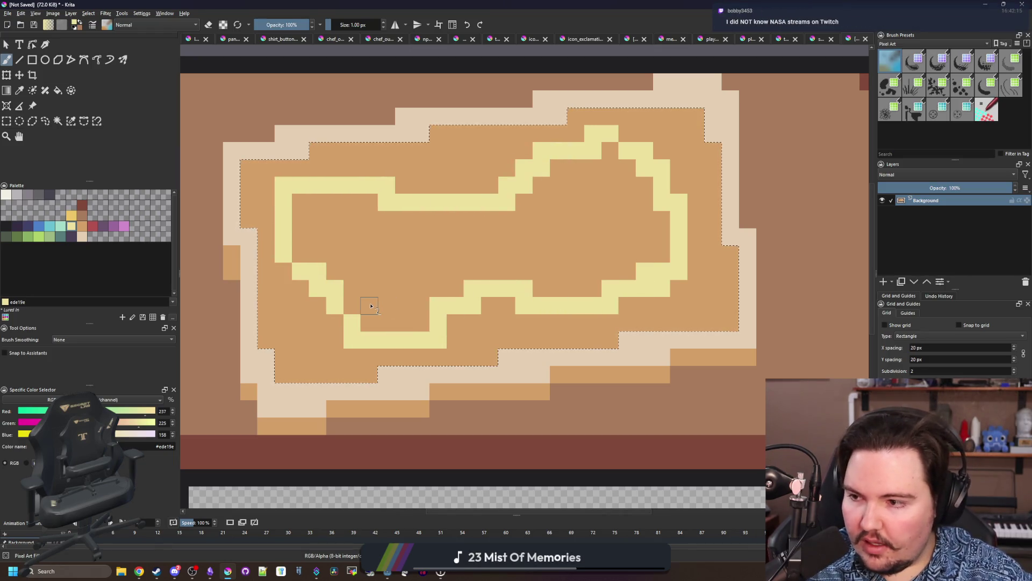
left_click_drag(300, 256, 304, 189)
left_click(318, 202)
left_click(611, 156)
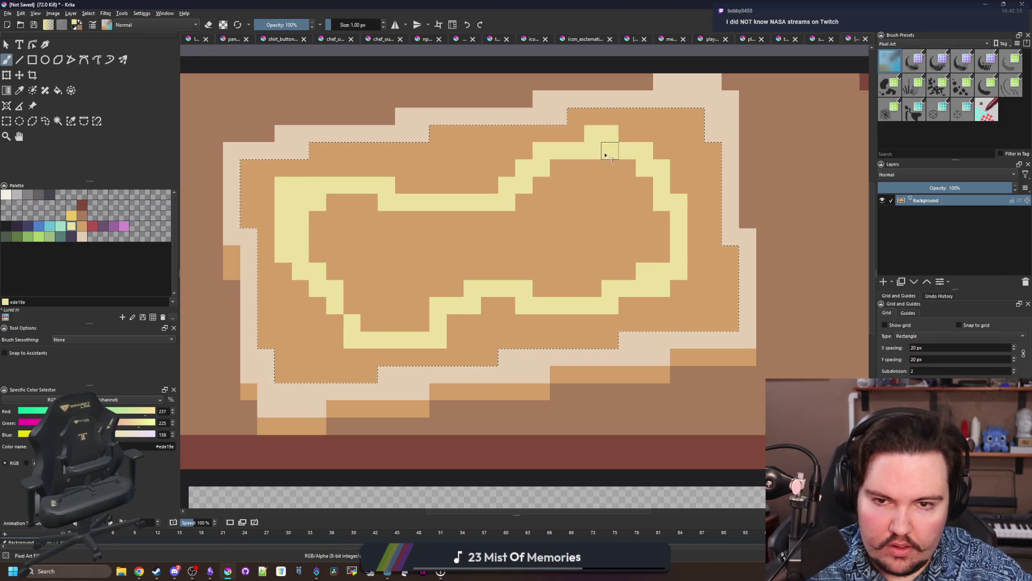
left_click(562, 138)
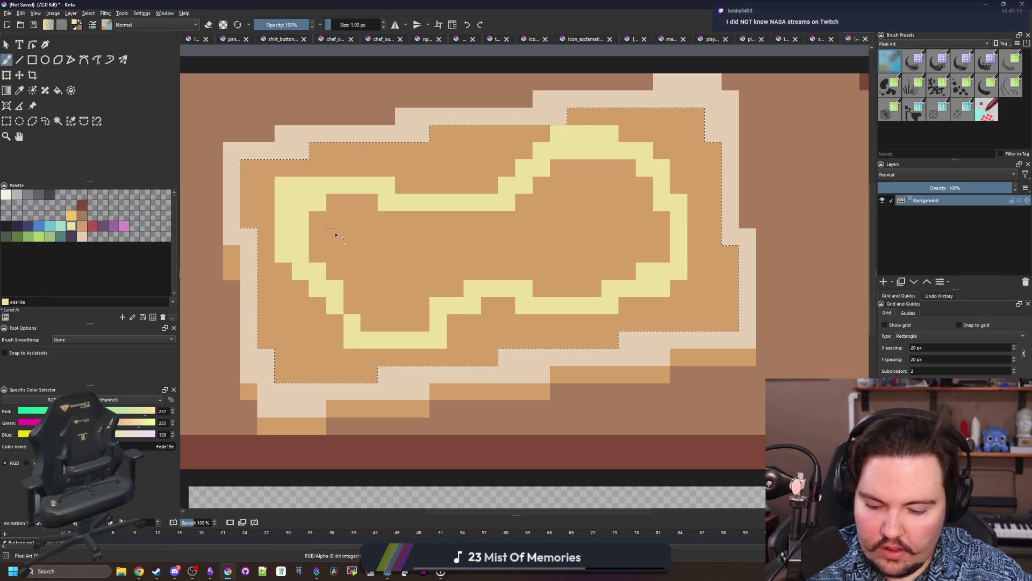
Touch up the outline's stray pixels in tan and pale yellow, then deselect.
key("p")
left_click(318, 215)
key("b")
left_click(285, 186)
key("p")
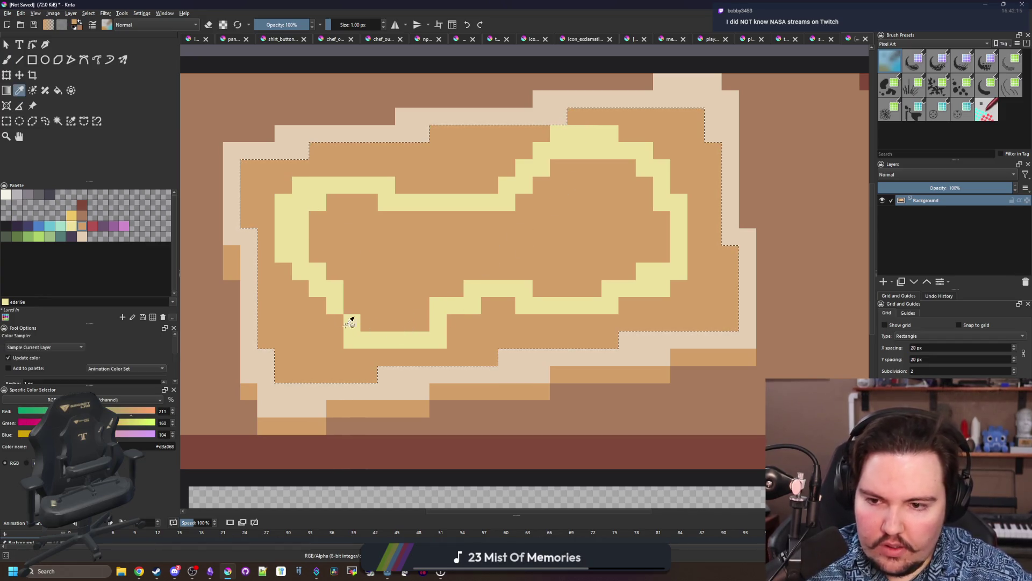
left_click(358, 322)
key("b")
left_click(332, 322)
left_click(455, 288)
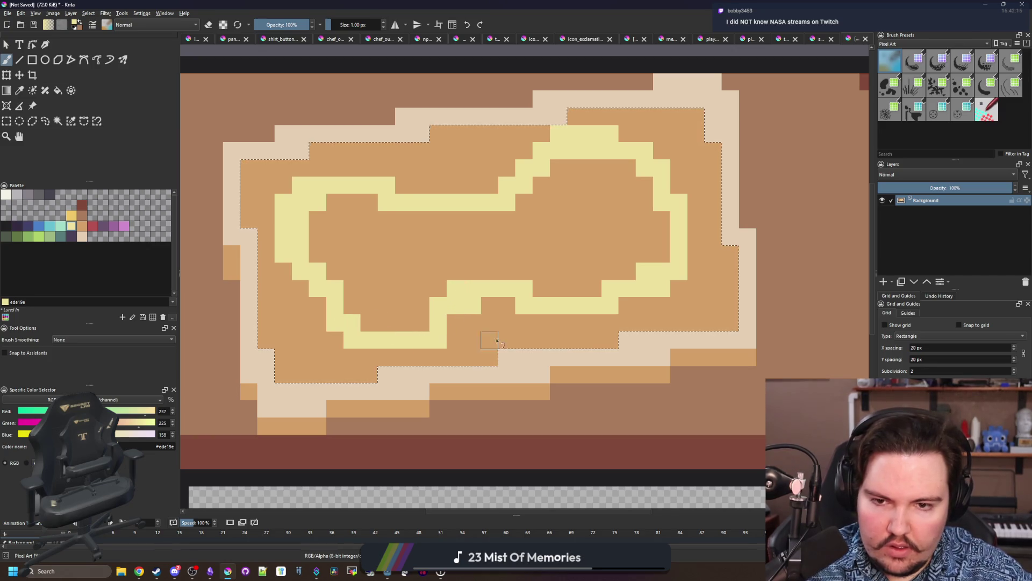
key("ctrl+shift+a")
scroll(430, 267, "down", 8)
Shape a light die near the tabletop's top-left with near-white and beige pixels.
scroll(425, 229, "up", 5)
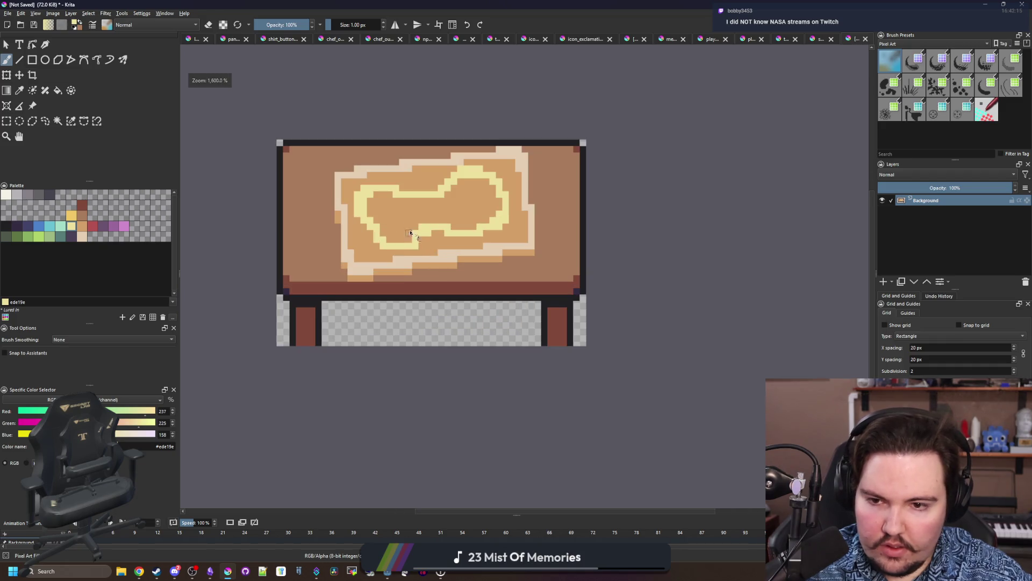
scroll(381, 176, "up", 3)
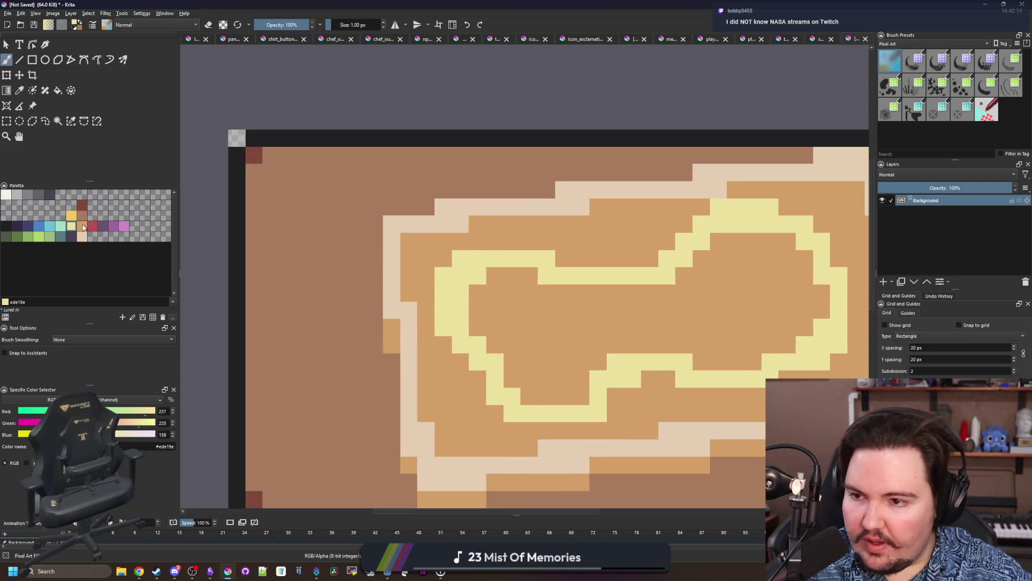
left_click(6, 195)
scroll(317, 272, "up", 2)
mouse_move(299, 255)
left_mouse_down()
mouse_move(323, 253)
mouse_move(305, 232)
mouse_move(329, 207)
left_mouse_up()
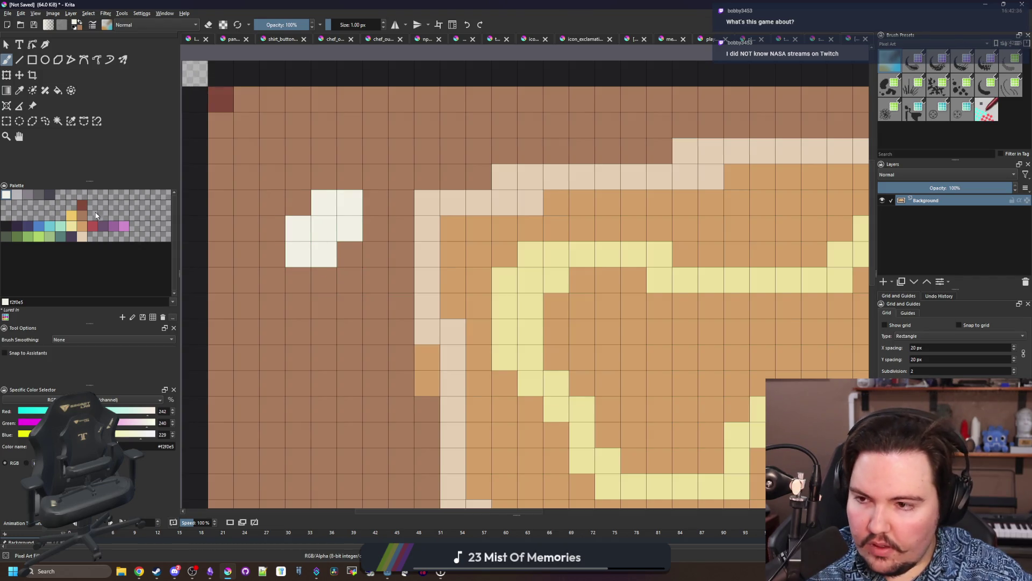
left_click(82, 236)
mouse_move(293, 242)
left_mouse_down()
mouse_move(336, 212)
mouse_move(352, 223)
left_mouse_up()
left_click(7, 196)
mouse_move(298, 203)
left_mouse_down()
mouse_move(271, 202)
mouse_move(295, 176)
mouse_move(329, 185)
mouse_move(272, 228)
left_mouse_up()
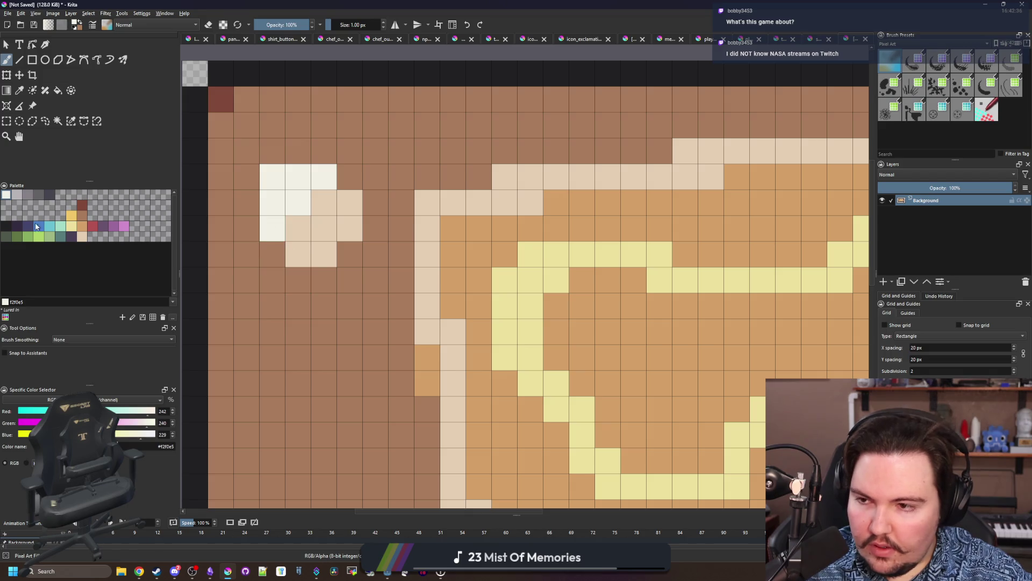
Paint two dark #212123 pips on the first die.
left_click(6, 226)
left_click(323, 227)
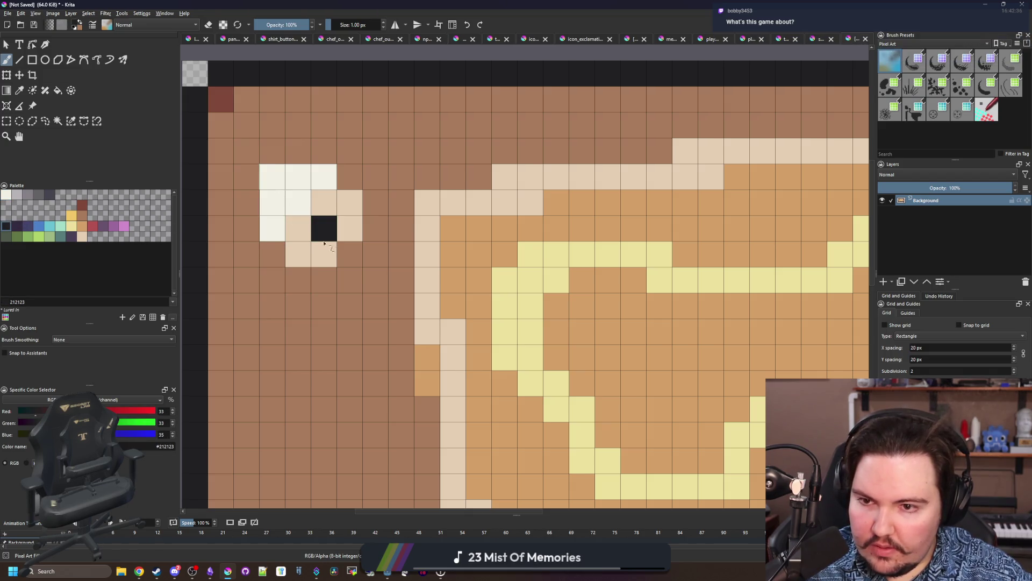
scroll(316, 235, "down", 5)
scroll(321, 237, "up", 6)
left_click(325, 184)
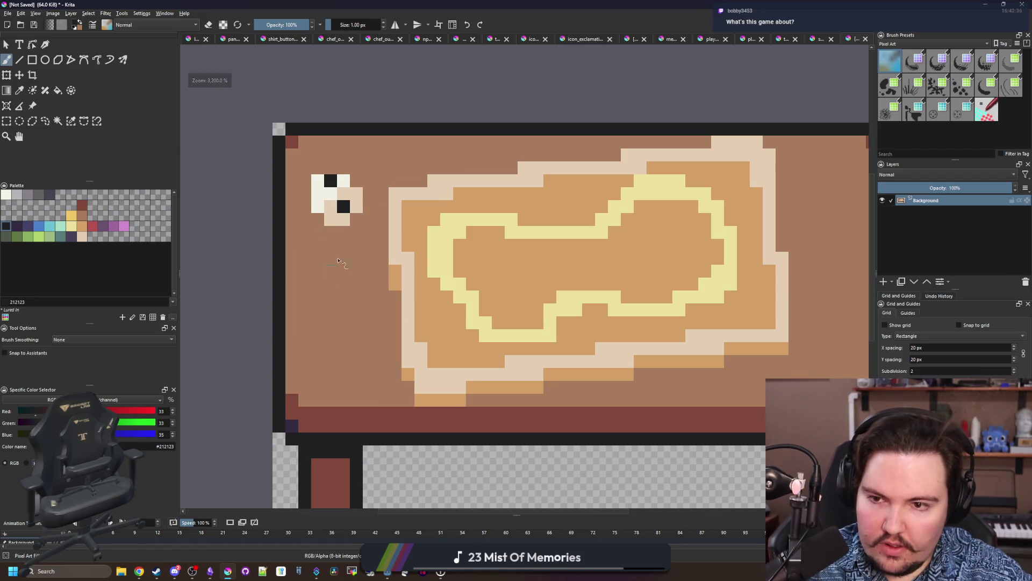
scroll(336, 201, "down", 5)
scroll(344, 173, "up", 5)
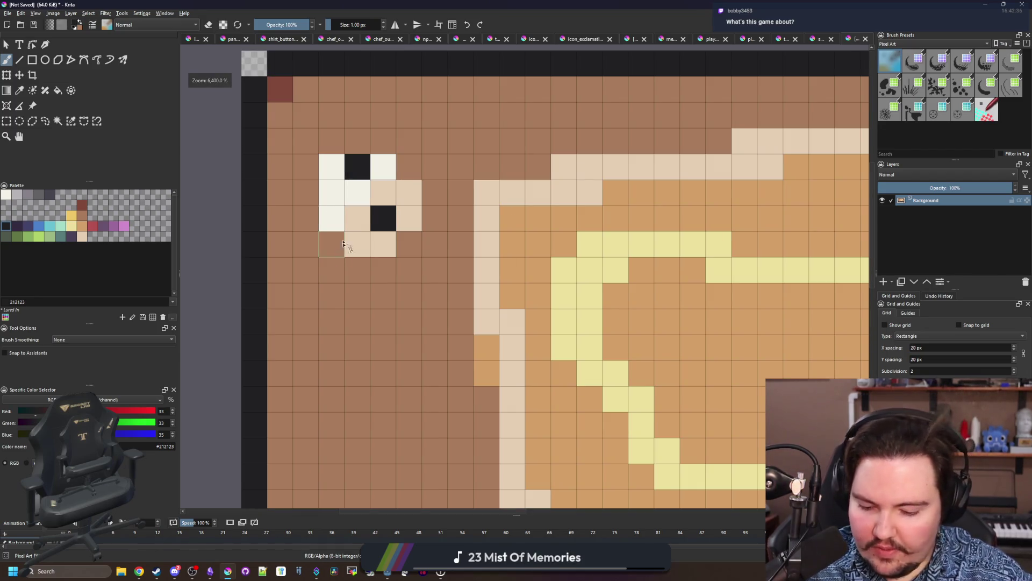
Paint a dark red #80493a shadow beside the die.
key("p")
left_click(82, 204)
key("b")
mouse_move(332, 270)
left_mouse_down()
mouse_move(358, 270)
mouse_move(304, 217)
mouse_move(305, 192)
mouse_move(332, 244)
left_mouse_up()
scroll(304, 260, "down", 5)
scroll(361, 278, "up", 2)
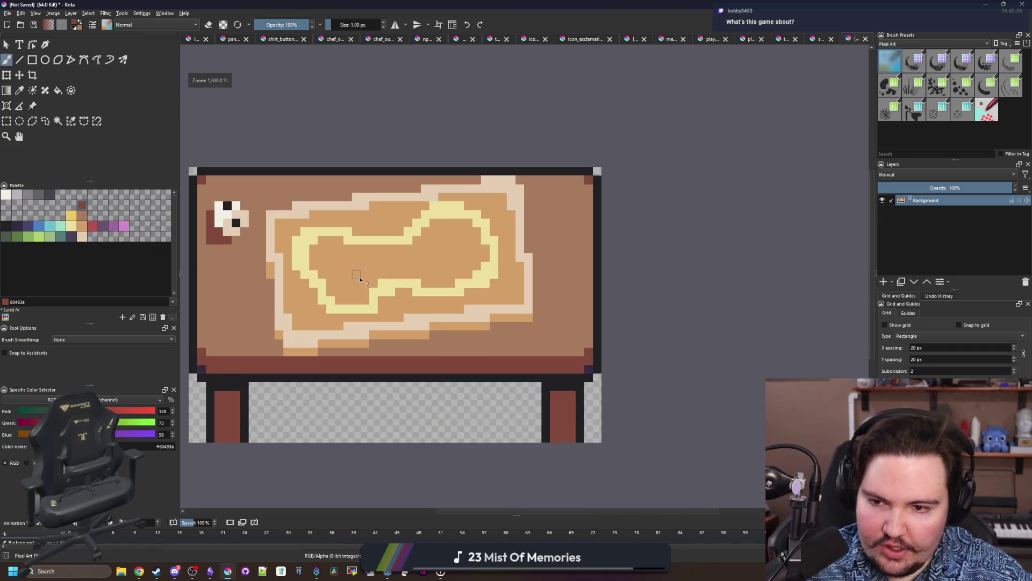
scroll(371, 285, "right", 1)
scroll(446, 309, "up", 2)
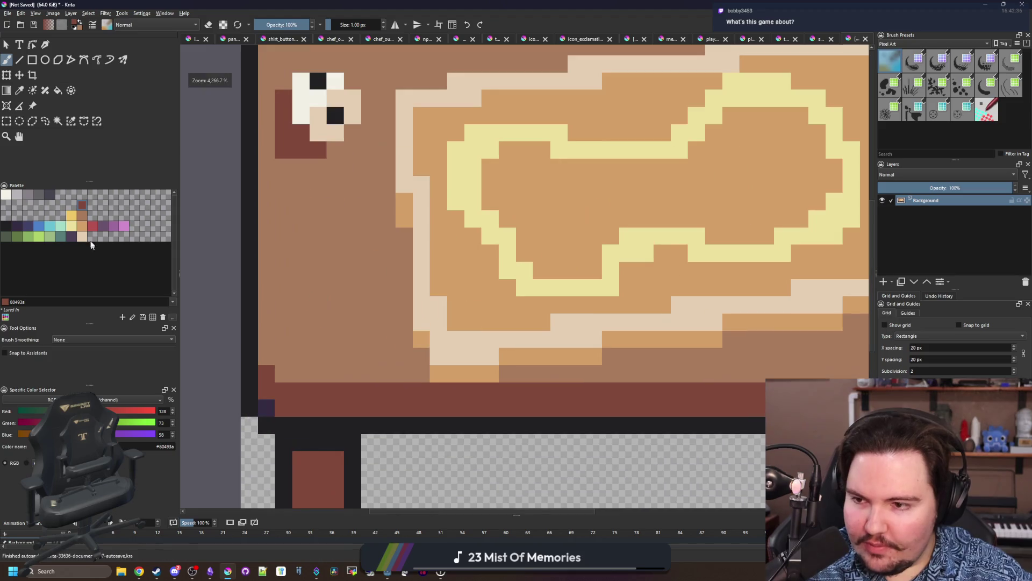
Draw a second die at the lower-left with a light-tan outline and tan upper-left edge.
left_click(6, 194)
left_click(82, 236)
scroll(277, 302, "up", 2)
mouse_move(306, 336)
left_mouse_down()
mouse_move(305, 228)
mouse_move(382, 259)
mouse_move(306, 344)
mouse_move(353, 283)
mouse_move(340, 309)
left_mouse_up()
left_click(340, 308)
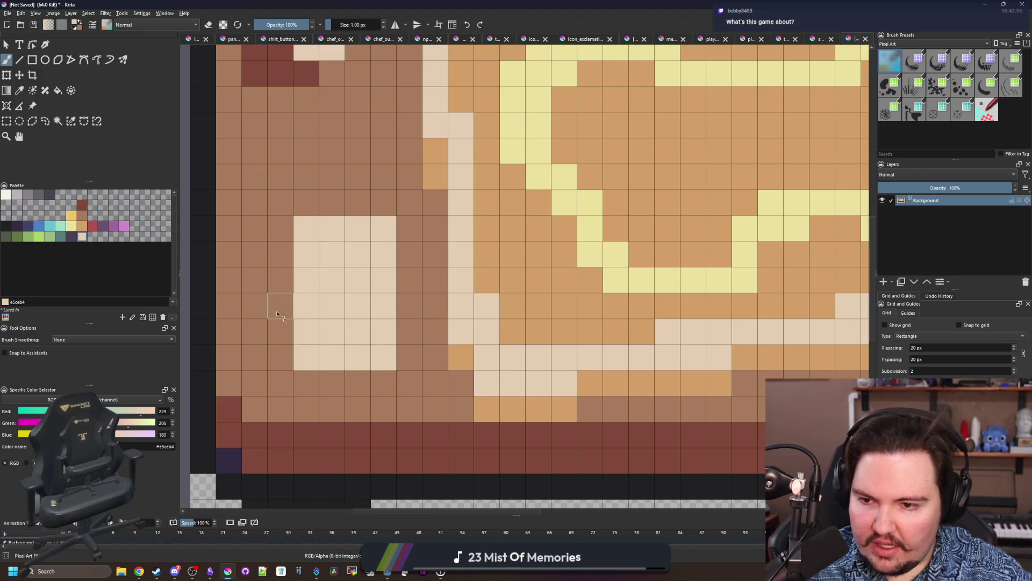
left_click(82, 226)
mouse_move(281, 329)
left_mouse_down()
mouse_move(230, 231)
mouse_move(231, 205)
mouse_move(313, 211)
mouse_move(254, 230)
mouse_move(258, 202)
mouse_move(302, 187)
left_mouse_up()
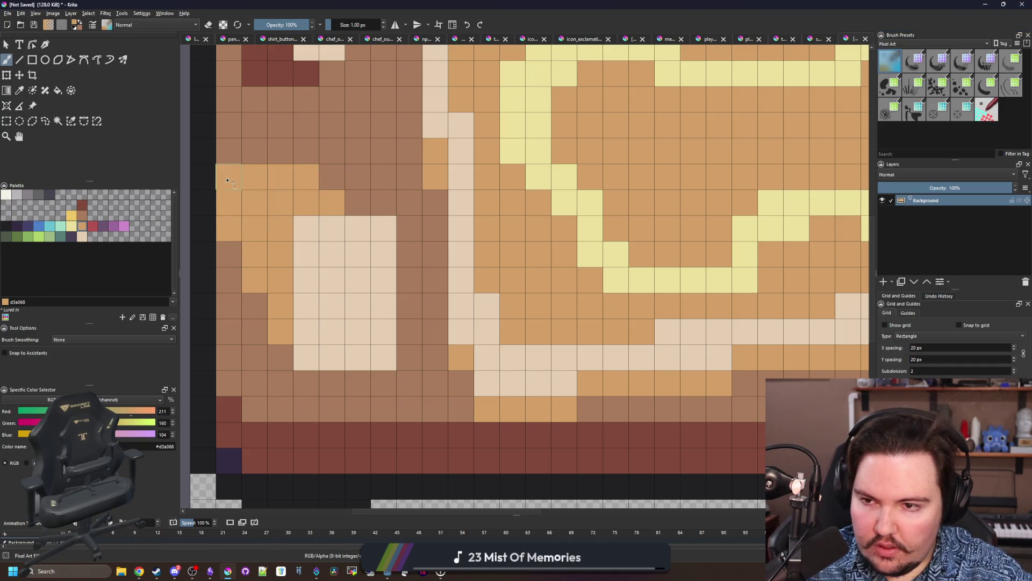
key("p")
left_click(268, 162)
key("b")
left_click(265, 167)
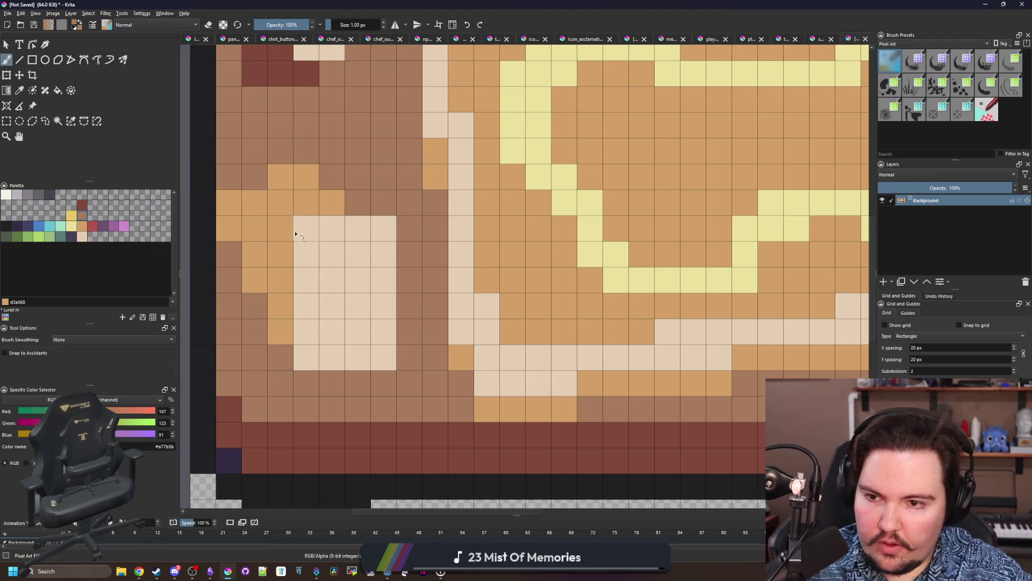
Paint three dark purple pips on the second die and bring up the File menu.
left_click_drag(252, 280, 240, 281)
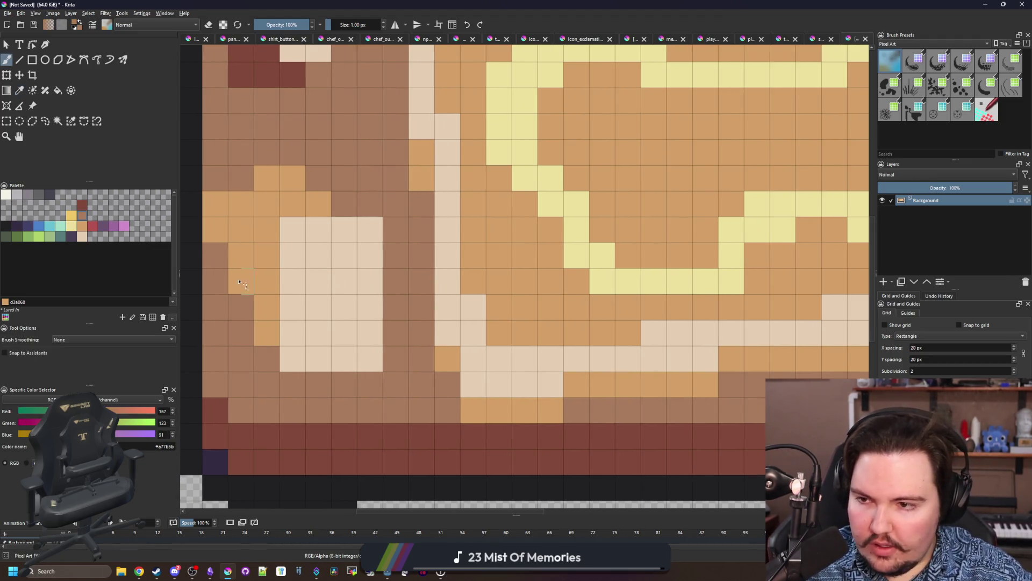
left_click(9, 197)
left_click(69, 236)
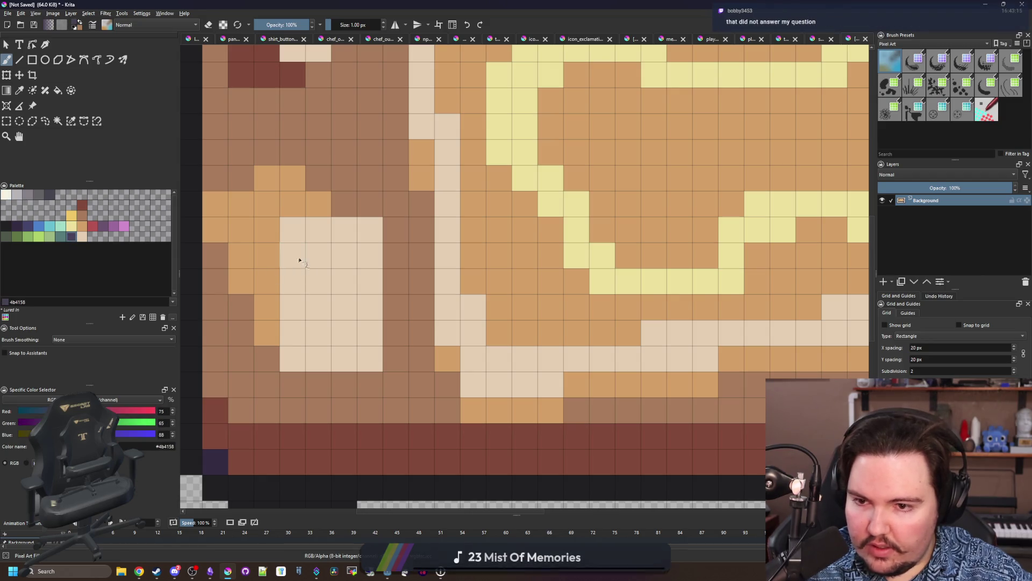
left_click(293, 255)
left_click(370, 255)
left_click(293, 333)
scroll(379, 335, "down", 7)
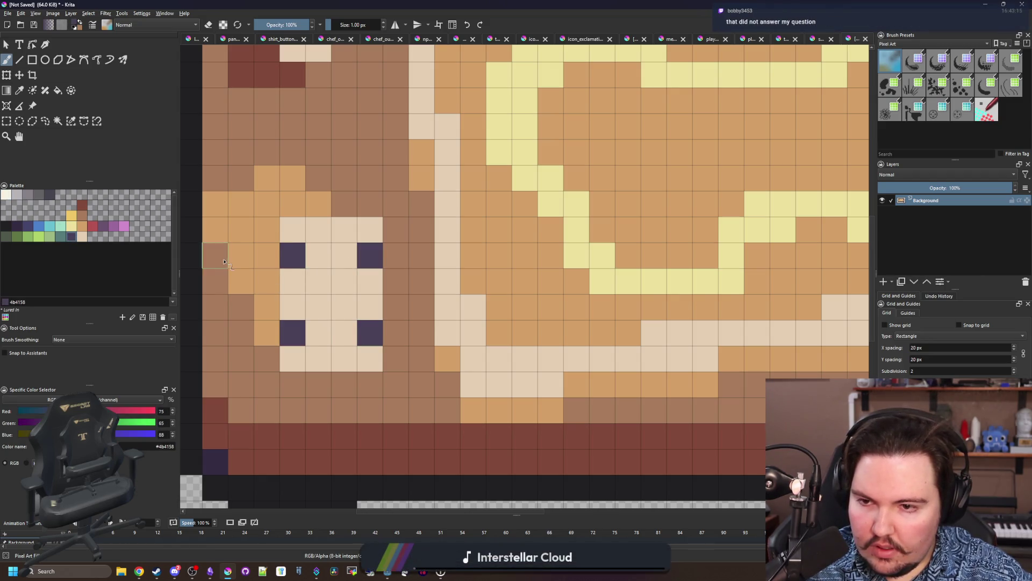
scroll(254, 192, "down", 2)
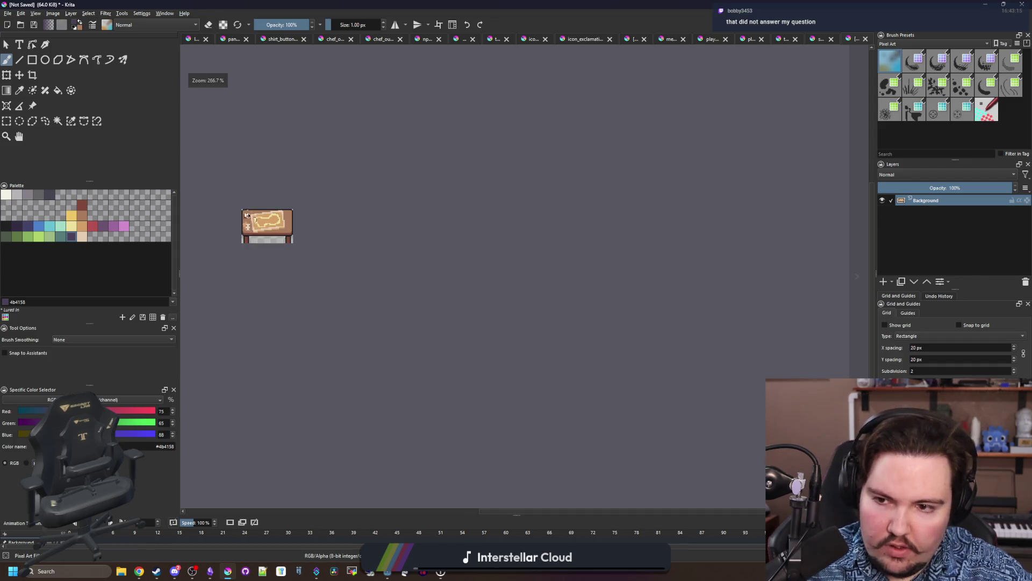
scroll(325, 240, "up", 6)
scroll(328, 240, "down", 1)
scroll(329, 239, "up", 2)
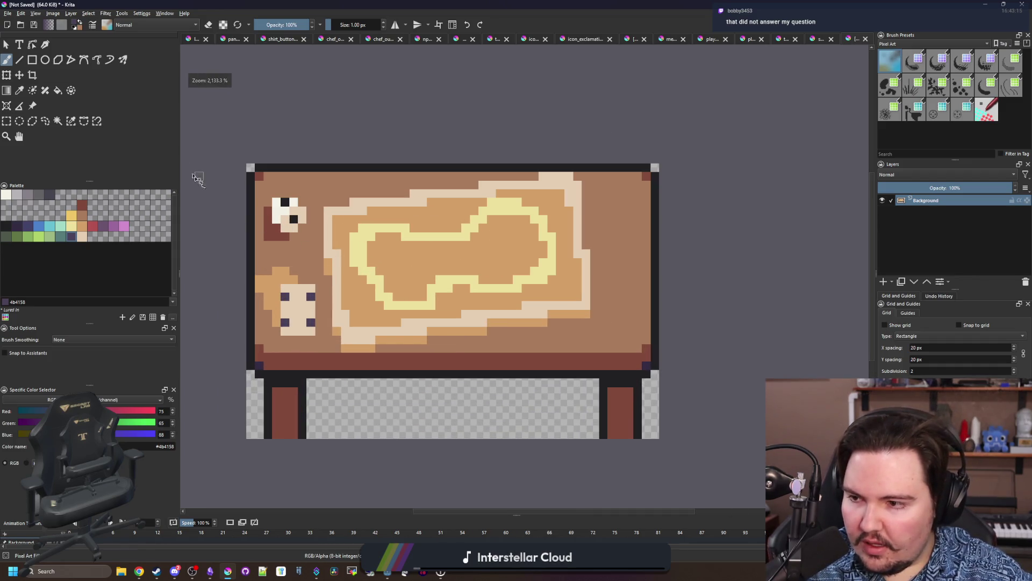
left_click(7, 13)
key("Escape")
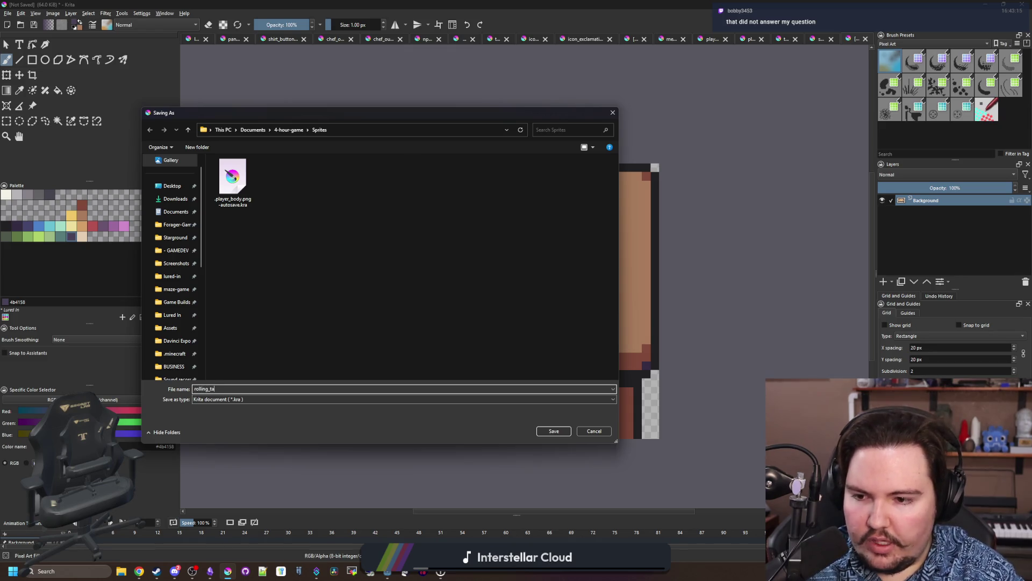
Save the artwork as rolling_table.png in PNG format, accepting the export options.
left_click(225, 399)
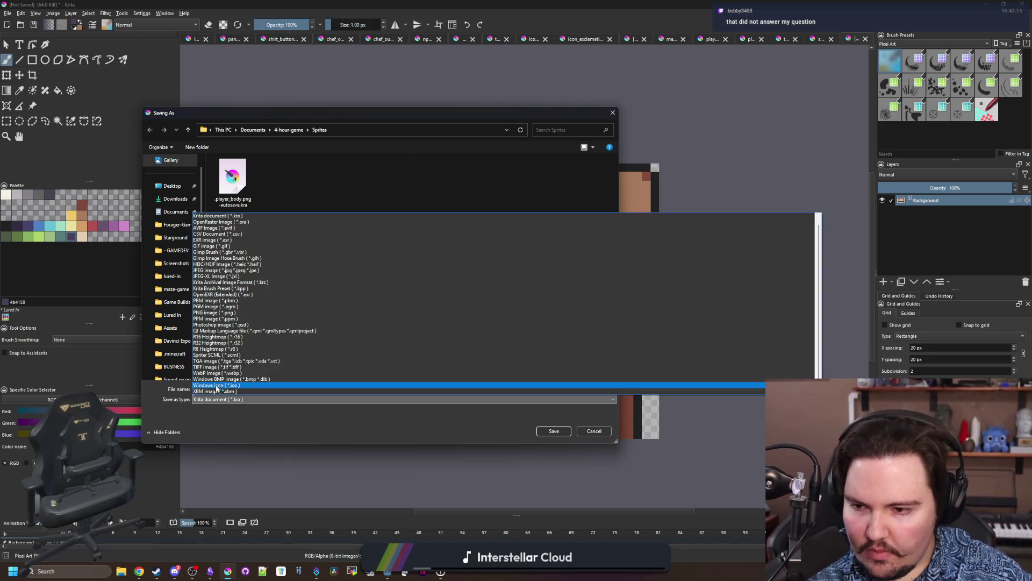
left_click(220, 312)
left_click(554, 431)
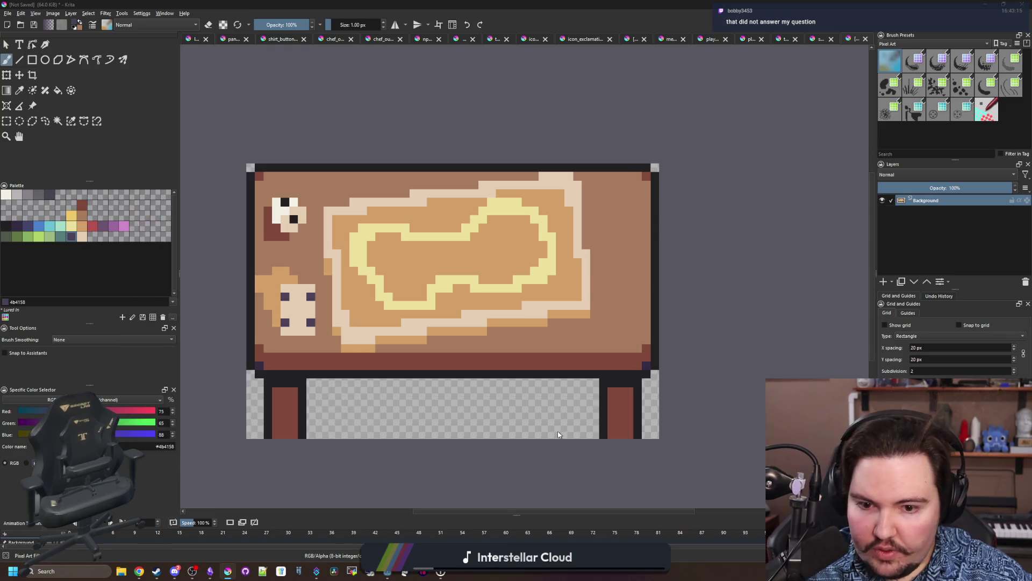
left_click(565, 383)
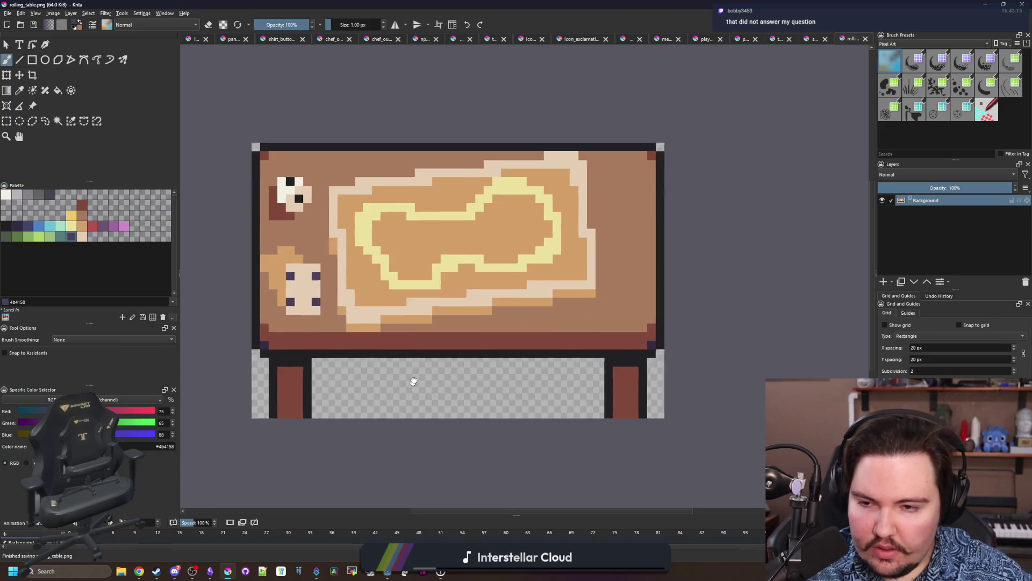
scroll(330, 250, "up", 1)
scroll(314, 305, "up", 1)
Paint a short dark-red shading stroke beside the sheet's left edge and pick the darkest colour.
key("b")
mouse_move(378, 364)
left_mouse_down()
mouse_move(342, 228)
mouse_move(337, 97)
mouse_move(341, 253)
left_mouse_up()
scroll(548, 371, "down", 3)
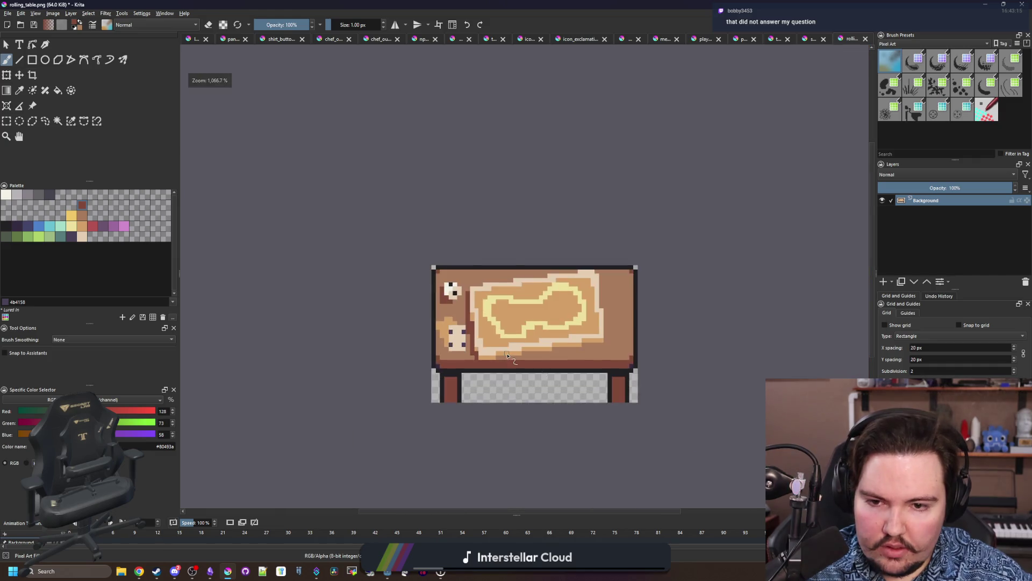
scroll(548, 417, "up", 3)
scroll(548, 417, "down", 2)
scroll(548, 376, "up", 2)
left_click(6, 226)
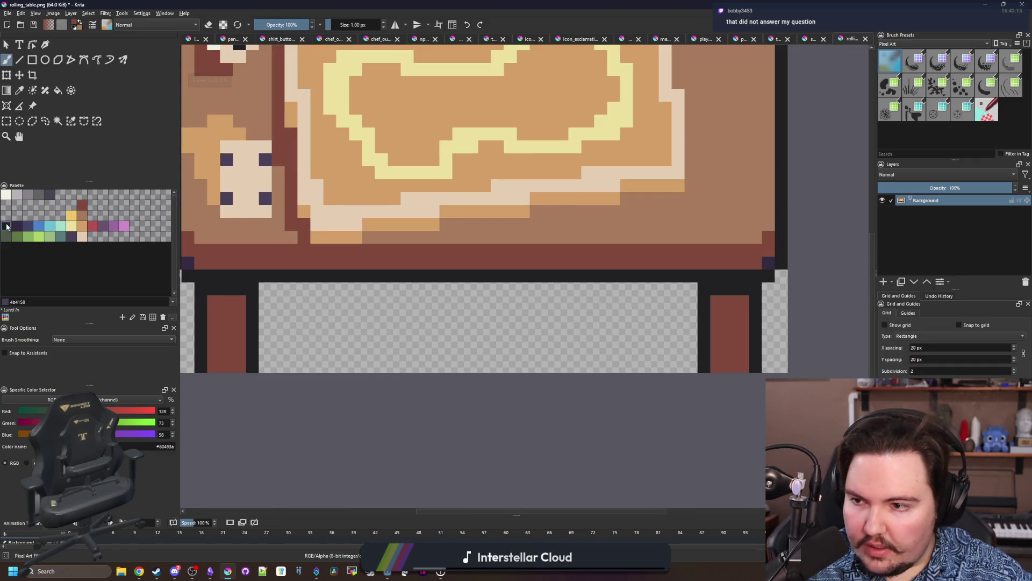
left_click(57, 120)
Draw a dark filled rectangle on a new layer beneath the table, then re-save the PNG.
left_click(883, 282)
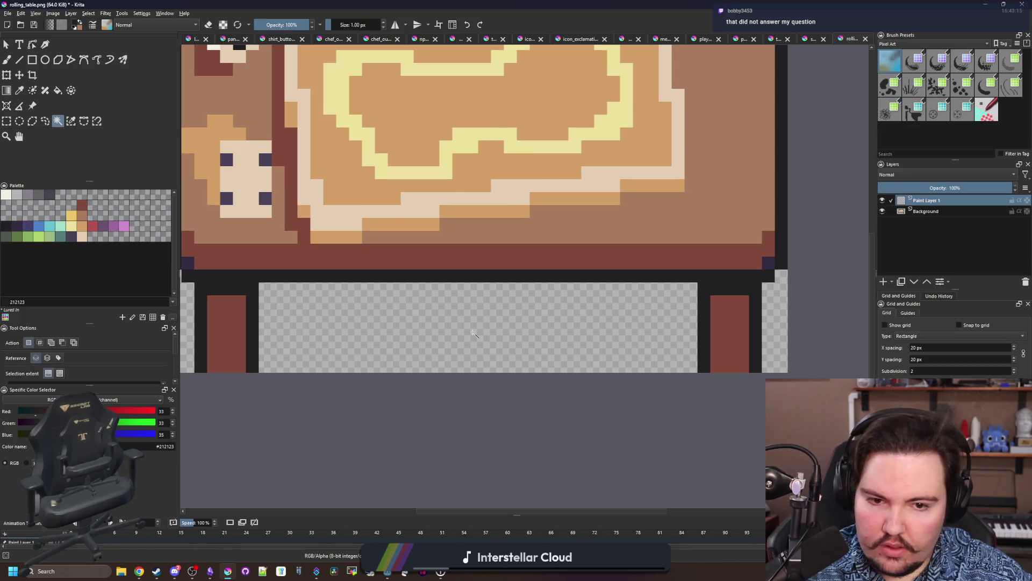
scroll(473, 331, "down", 1)
left_click(32, 59)
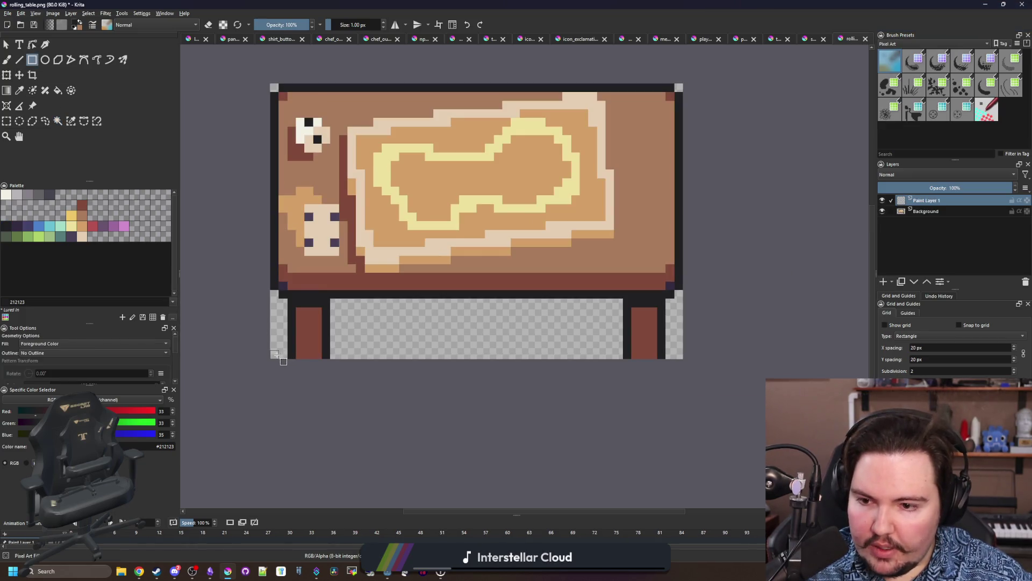
mouse_move(281, 353)
left_mouse_down()
mouse_move(344, 328)
mouse_move(675, 301)
mouse_move(675, 290)
left_mouse_up()
mouse_move(925, 202)
left_mouse_down()
mouse_move(923, 218)
mouse_move(901, 190)
mouse_move(914, 190)
left_mouse_up()
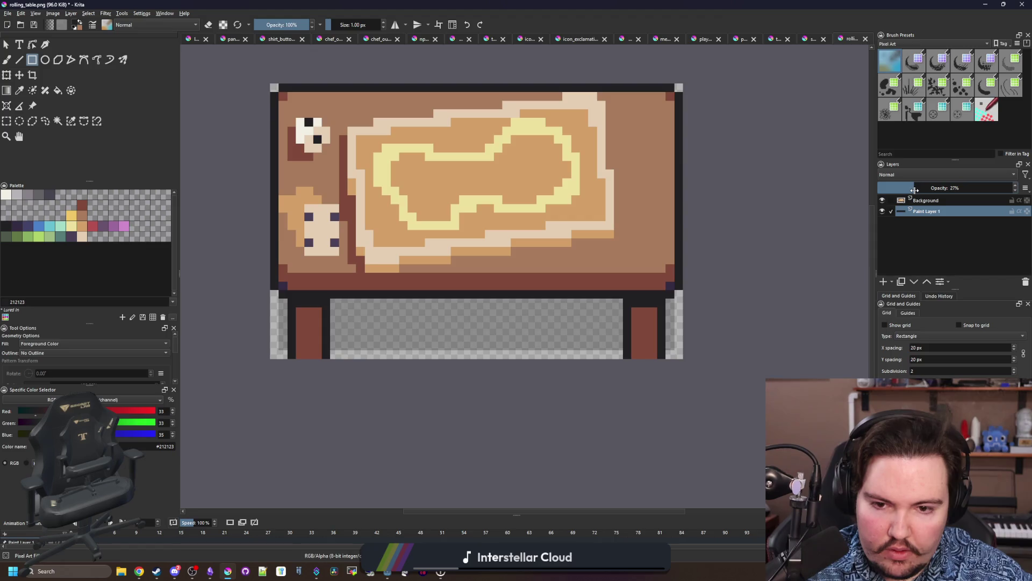
key("ctrl+s")
left_click(557, 375)
left_click_drag(283, 357, 679, 361)
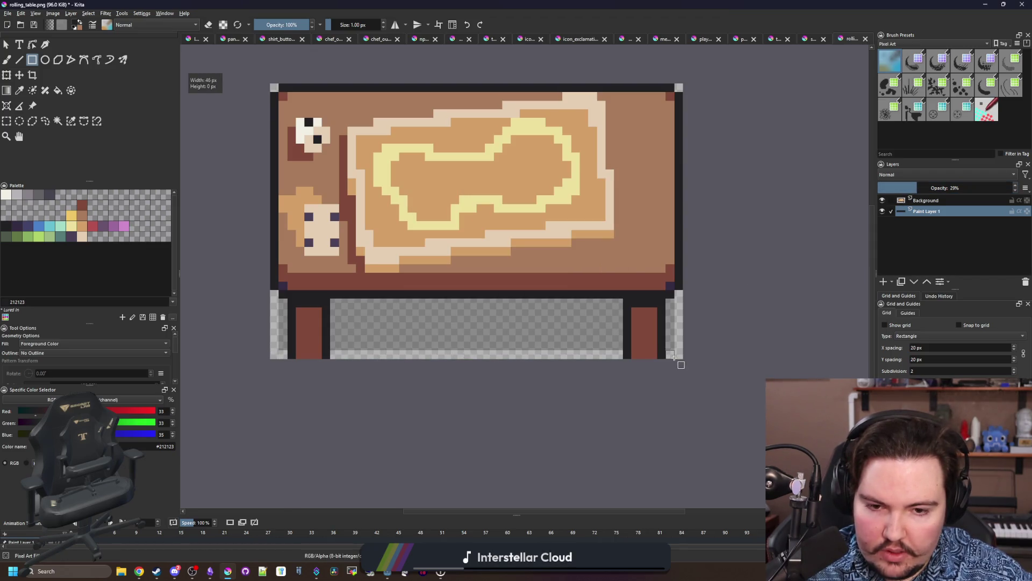
key("ctrl+s")
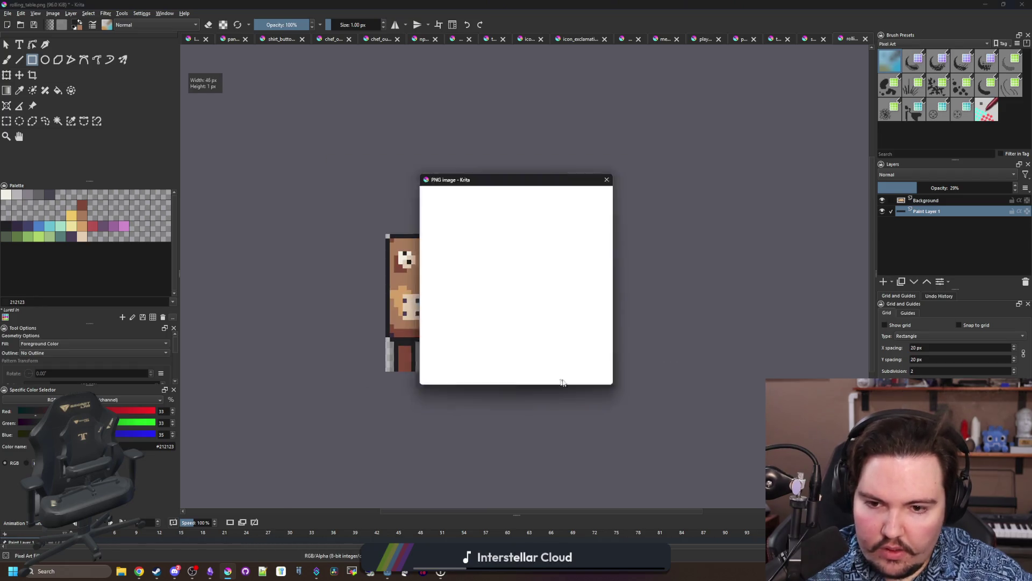
left_click(563, 376)
Assign rolling_table.png as the Sprite2D texture using Quick Load.
key("alt+Tab")
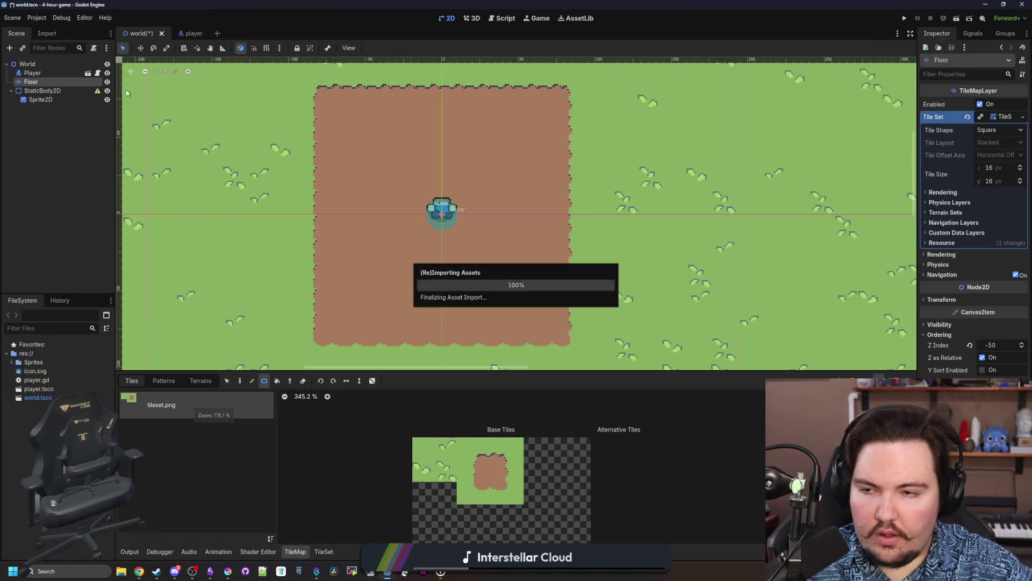
left_click(994, 103)
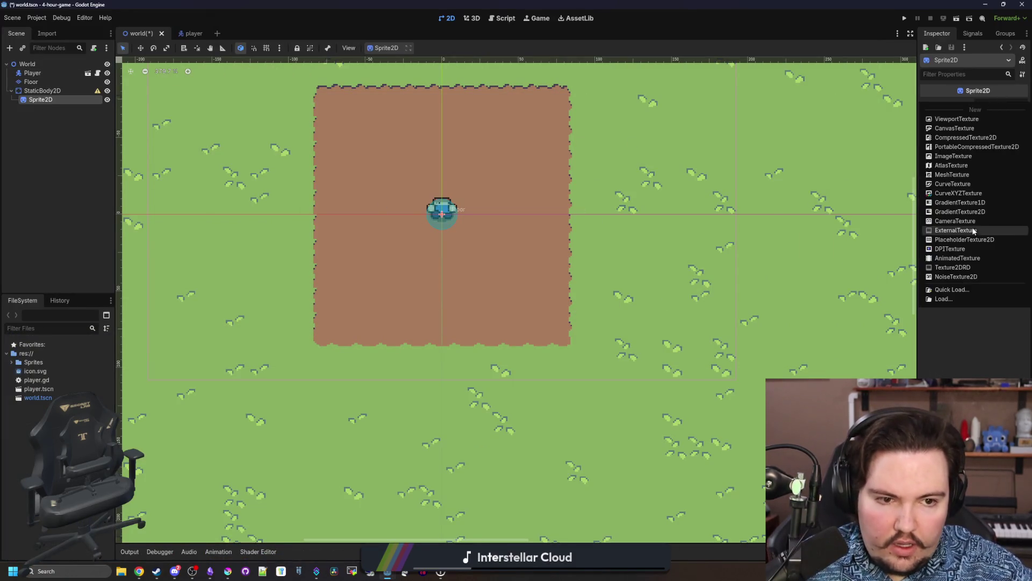
left_click(958, 288)
double_click(383, 242)
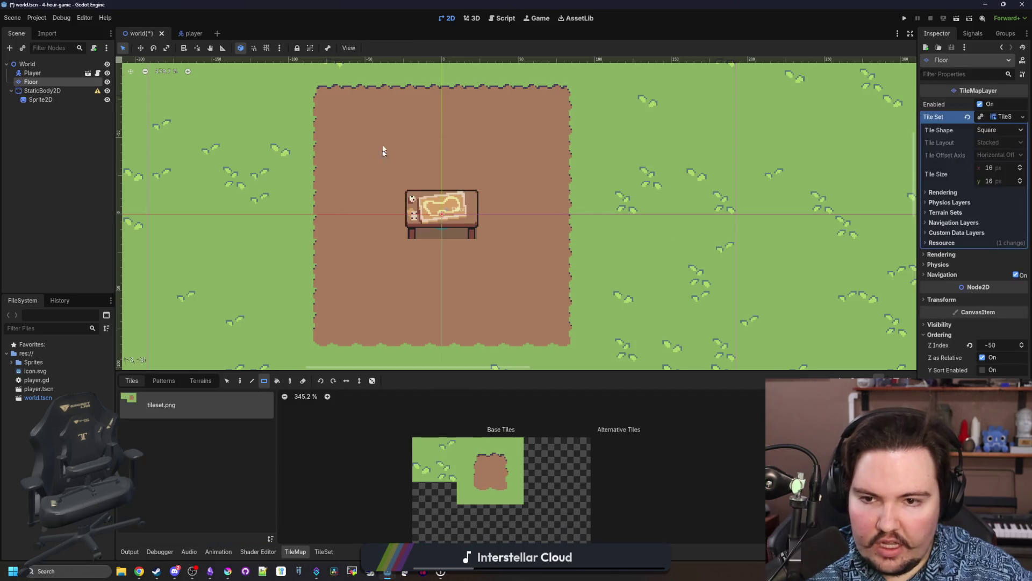
Drag the StaticBody2D table upward to near the top of the dirt area.
scroll(383, 156, "up", 2)
left_click(43, 90)
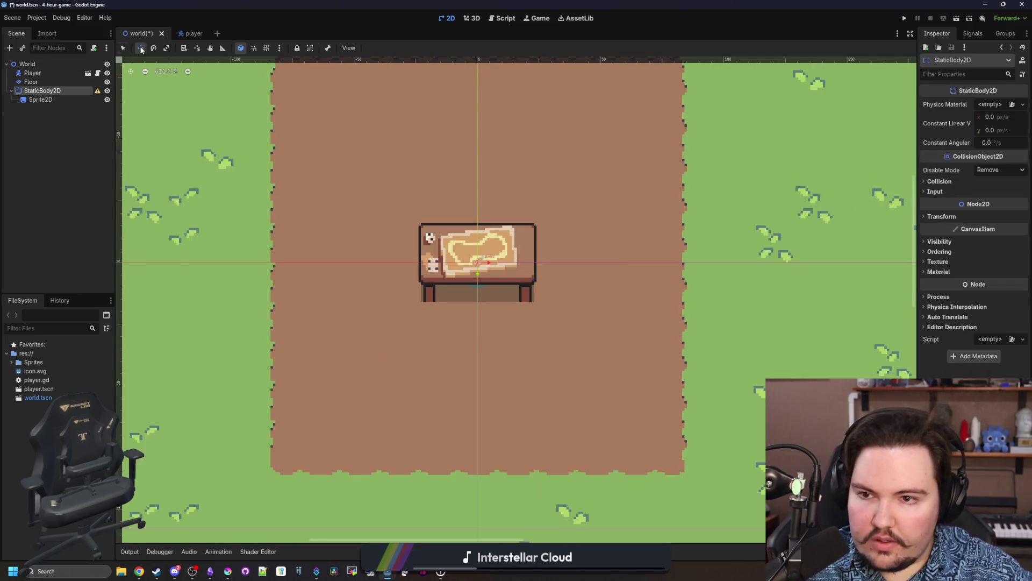
left_click(141, 48)
scroll(477, 317, "up", 2)
mouse_move(497, 326)
left_mouse_down()
mouse_move(415, 198)
mouse_move(388, 180)
mouse_move(484, 222)
mouse_move(521, 191)
mouse_move(517, 175)
left_mouse_up()
Save the world scene and begin renaming the StaticBody2D node.
key("ctrl+s")
key("ctrl+s")
scroll(503, 198, "up", 1)
key("ctrl+s")
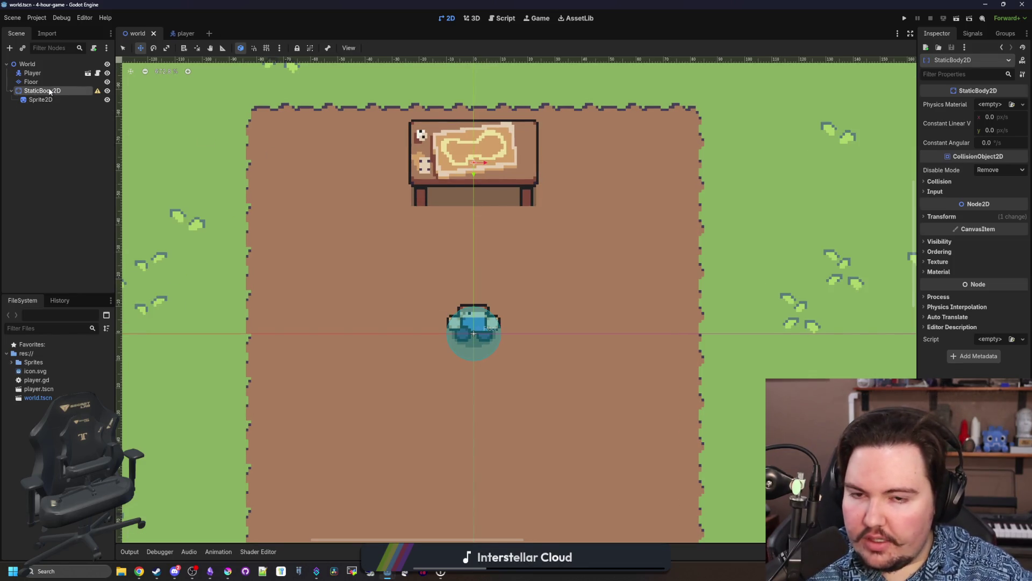
scroll(407, 292, "down", 2)
scroll(370, 274, "up", 1)
key("ctrl+s")
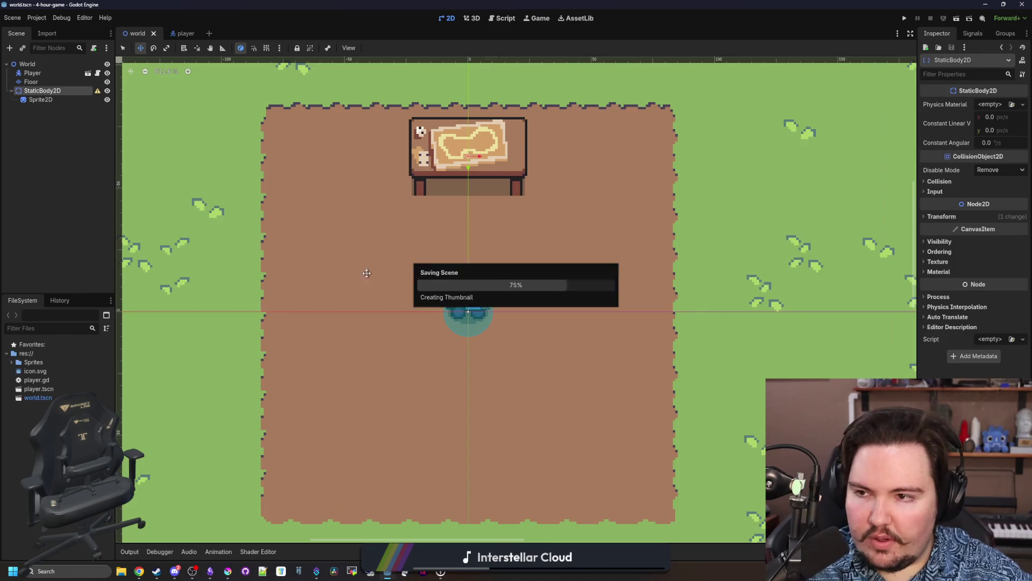
double_click(75, 90)
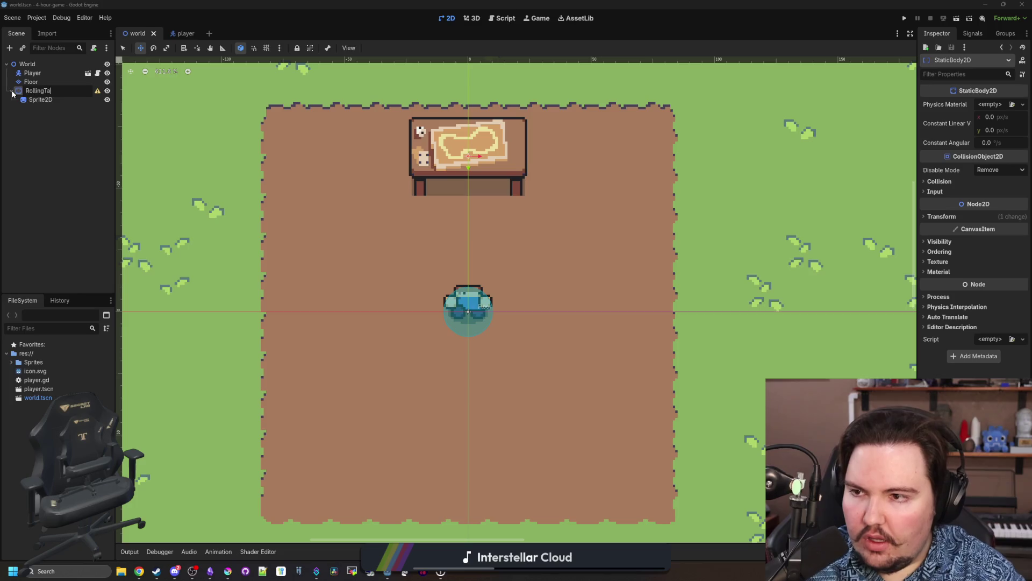
Rename the body to RollingTable and add a CollisionShape2D child under it.
type("ble")
key("Return")
left_click(49, 136)
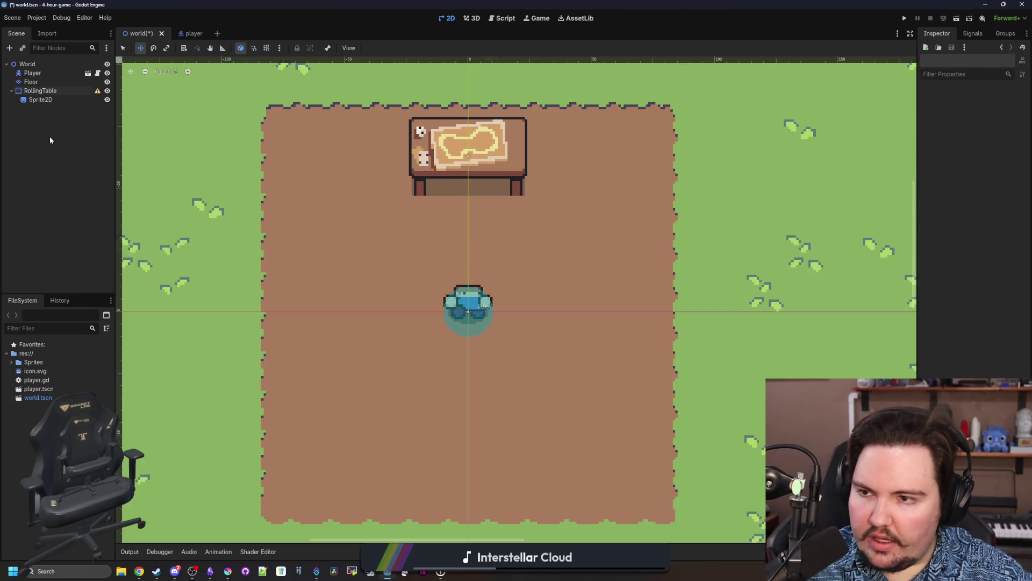
right_click(76, 92)
left_click(129, 103)
type("coll")
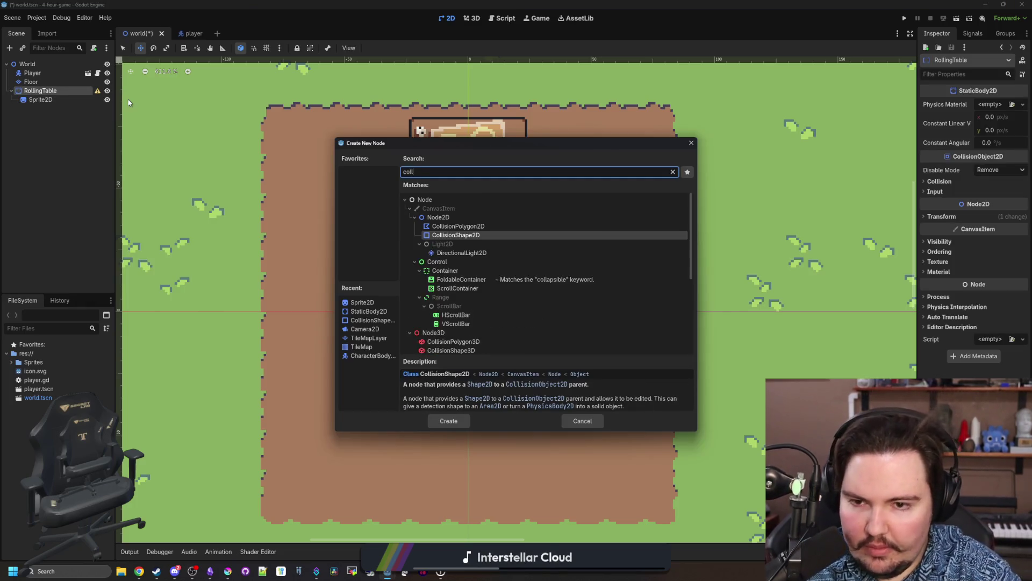
key("Return")
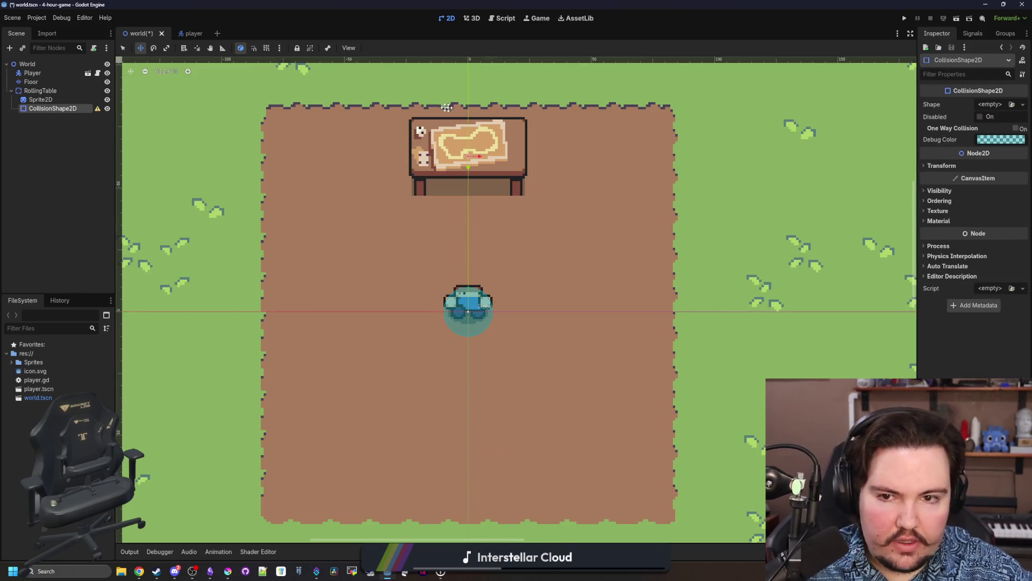
Give the collision a New RectangleShape2D stretched over the whole table, and save.
scroll(457, 109, "up", 3)
left_click(125, 48)
left_click(990, 103)
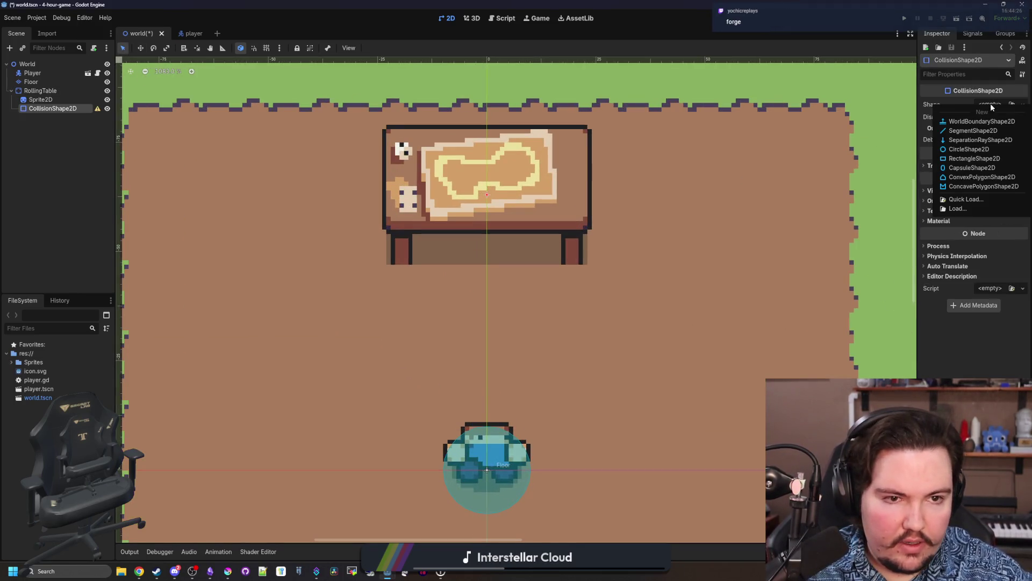
left_click(961, 159)
scroll(510, 151, "up", 3)
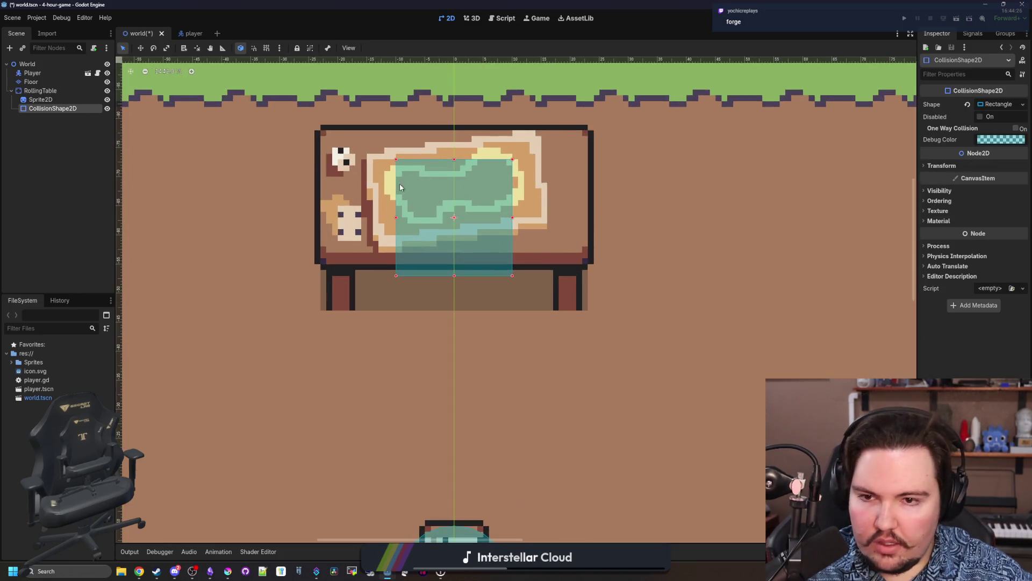
left_click_drag(337, 134, 285, 106)
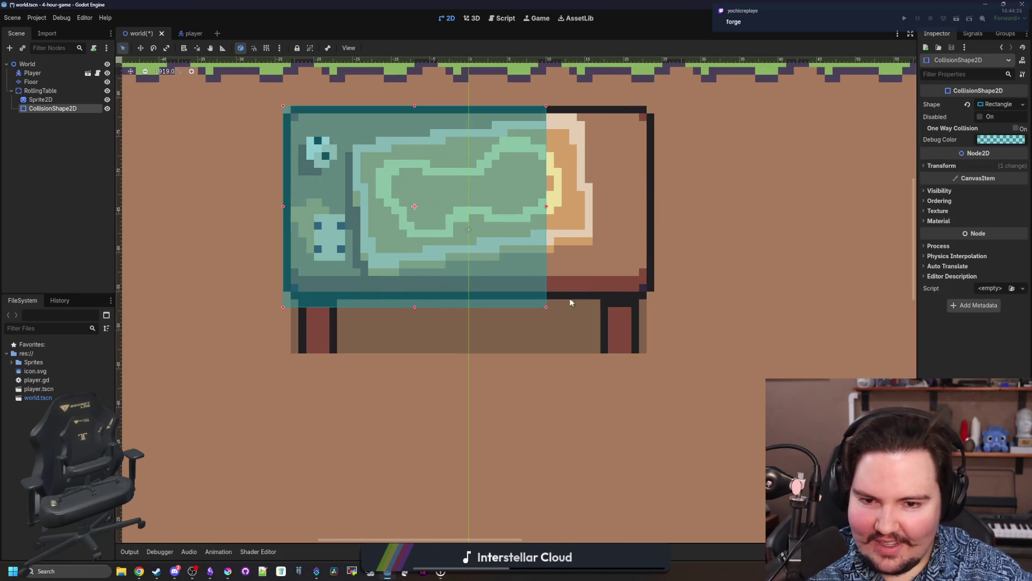
left_click_drag(546, 307, 652, 356)
scroll(414, 290, "down", 5)
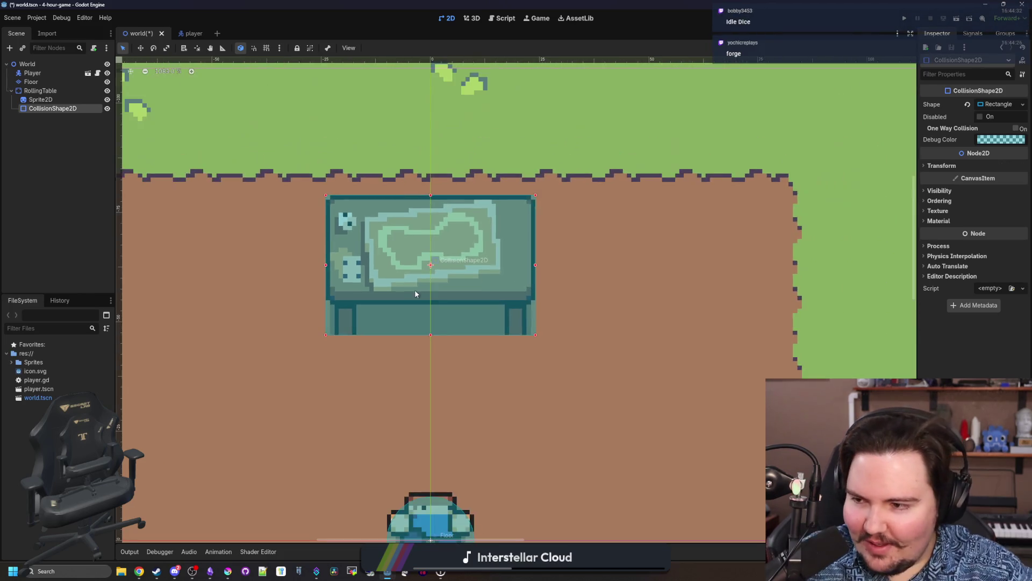
scroll(442, 337, "up", 3)
key("ctrl+s")
Select RollingTable and expand its collision layer and mask settings.
scroll(301, 219, "up", 1)
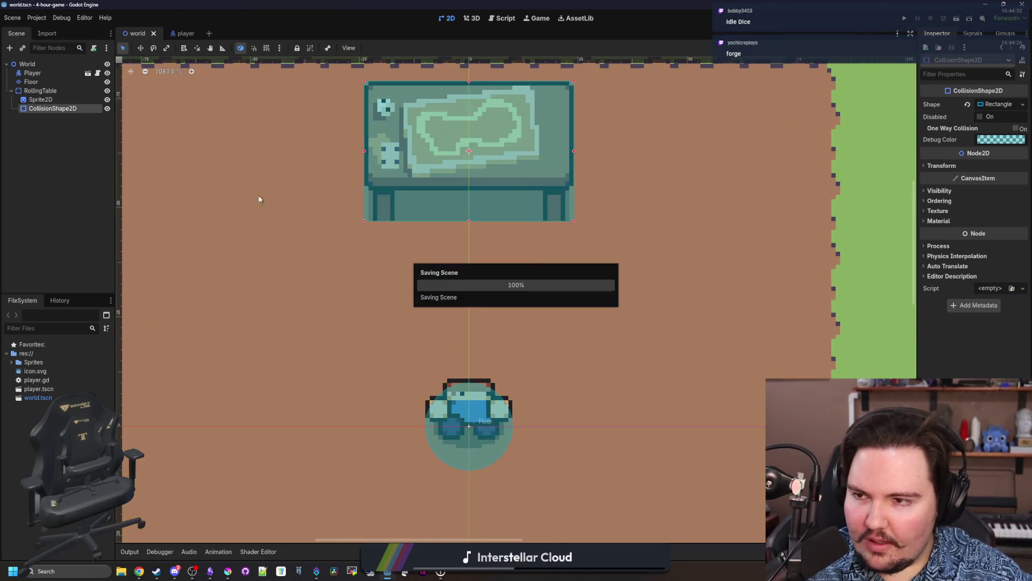
left_click(45, 90)
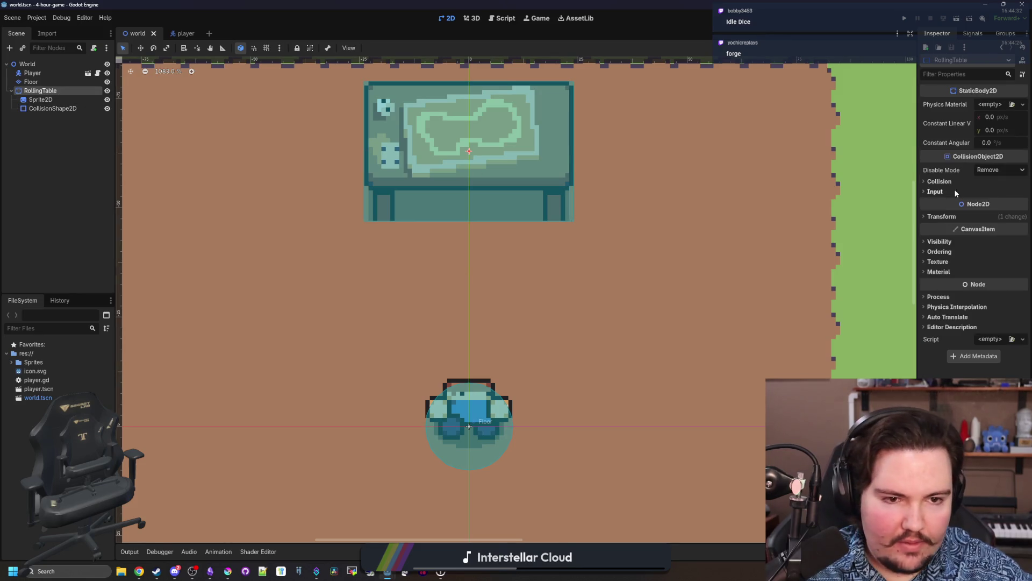
left_click(943, 181)
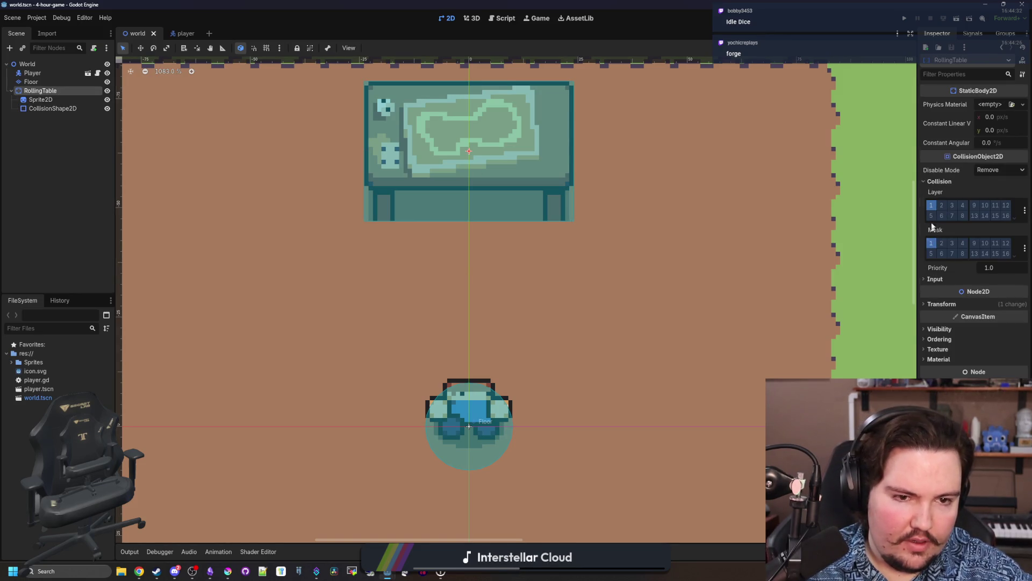
scroll(519, 290, "down", 4)
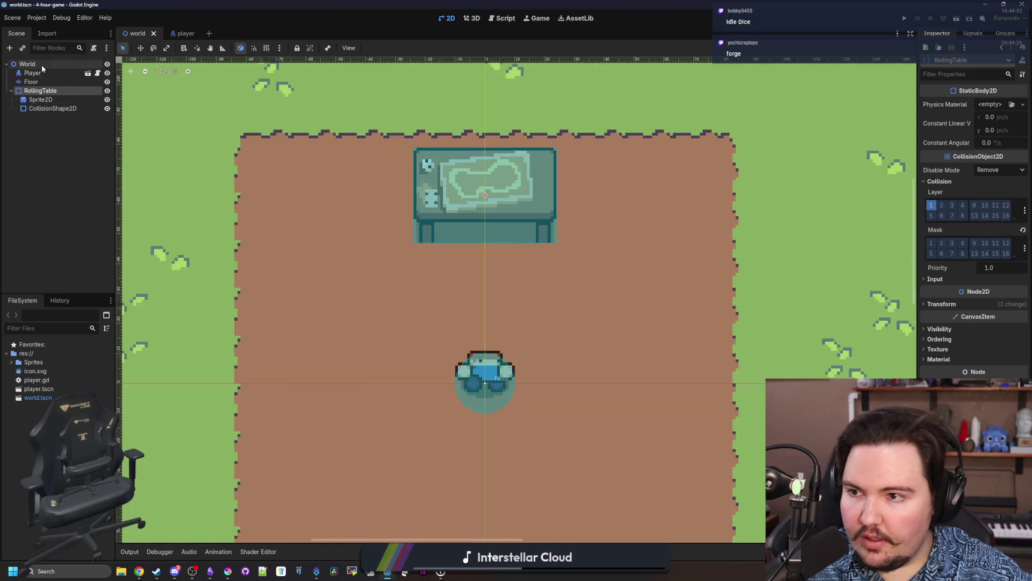
Open the Player scene, set collision layer 2 and mask 1, and save.
left_click(81, 73)
left_click(87, 73)
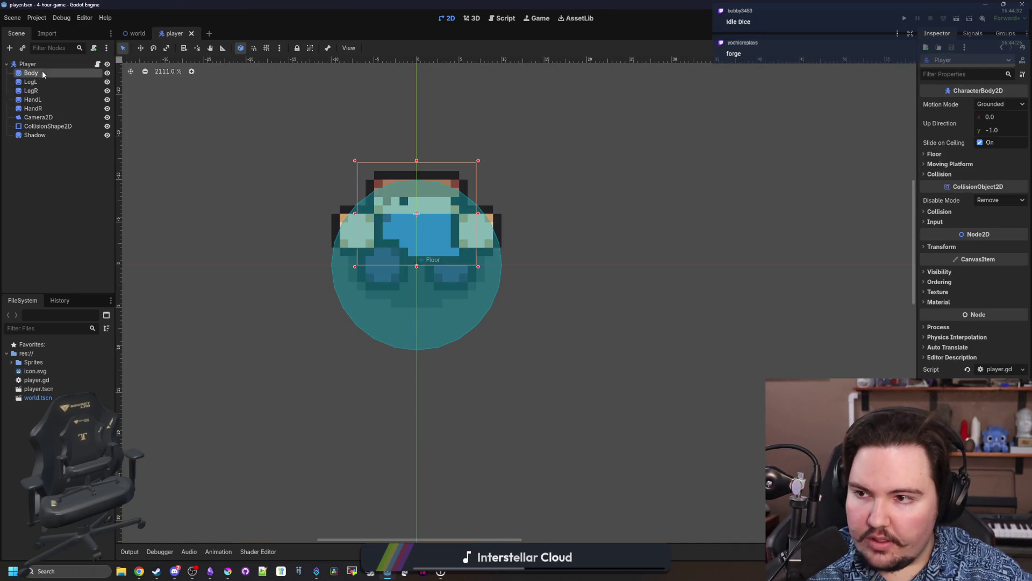
left_click(940, 211)
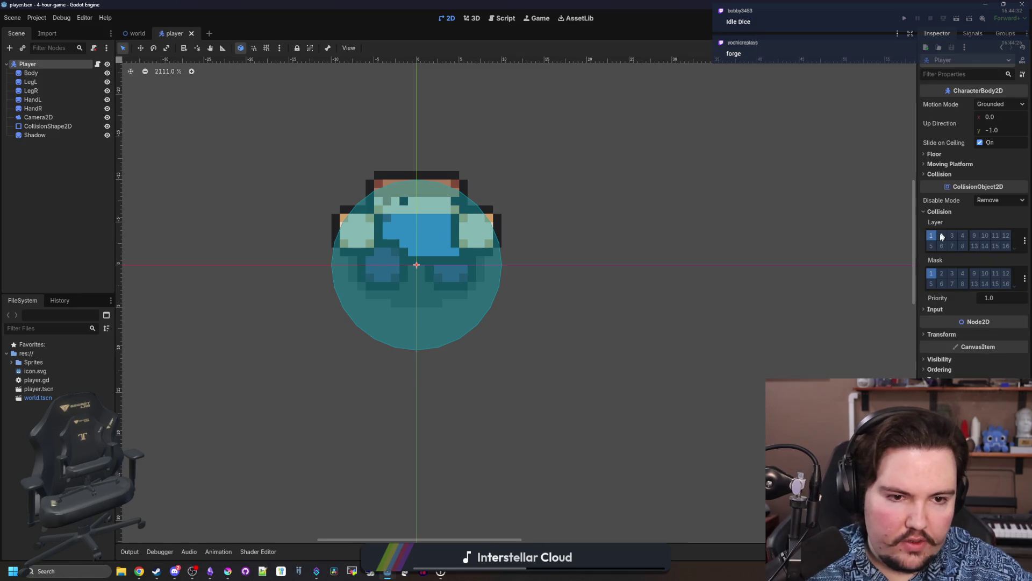
left_click(932, 272)
key("ctrl+s")
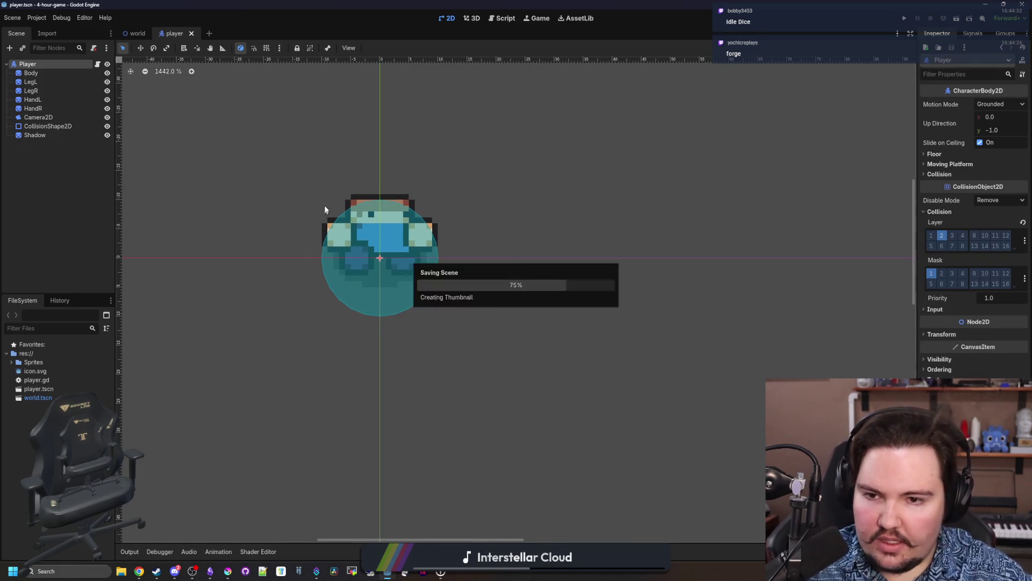
Shrink the player's collision circle, raise it 2 px, and save.
left_click(43, 125)
scroll(180, 113, "up", 3)
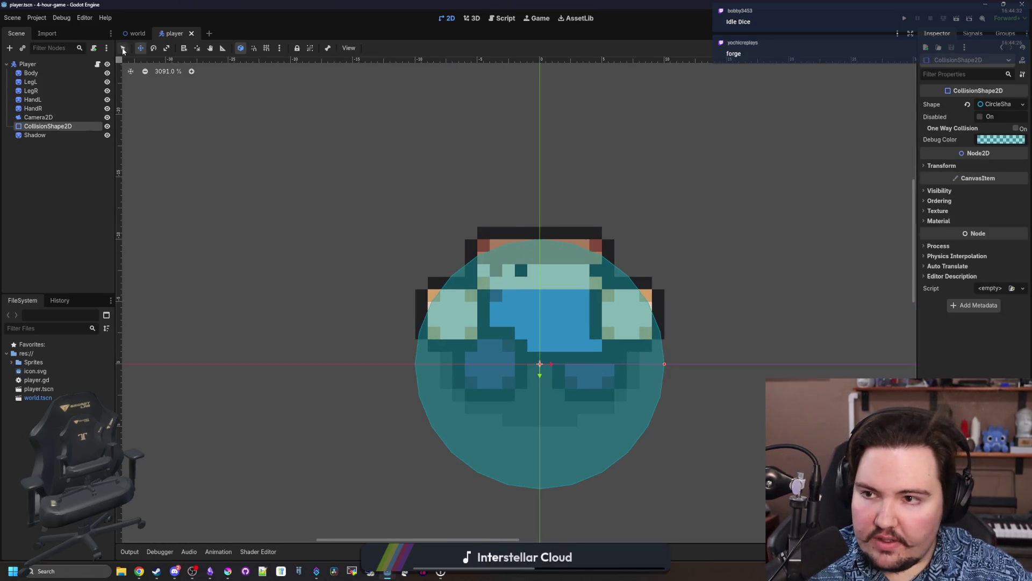
left_click_drag(661, 366, 638, 364)
left_click_drag(539, 363, 535, 340)
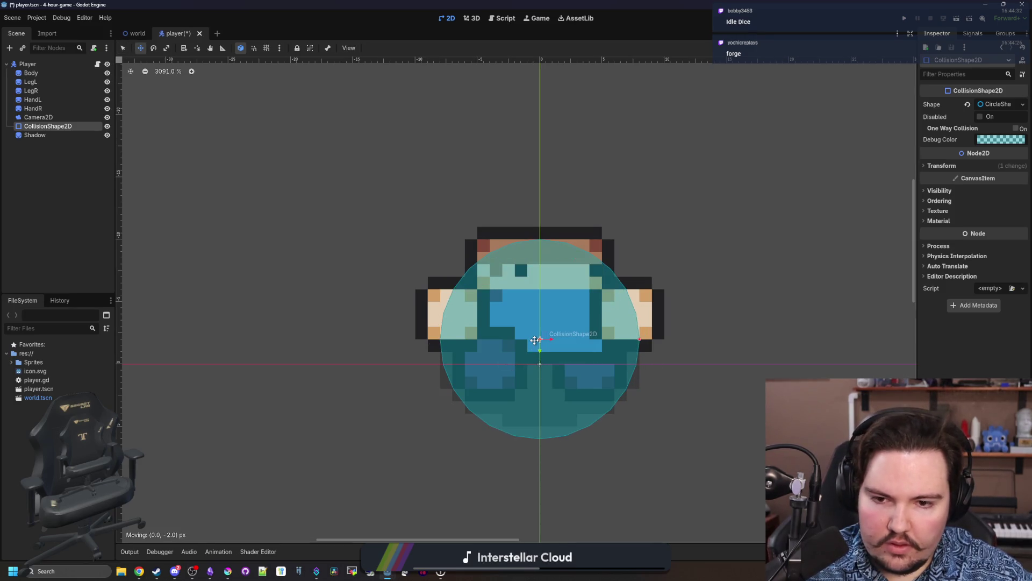
scroll(354, 287, "down", 3)
key("ctrl+s")
left_click(55, 65)
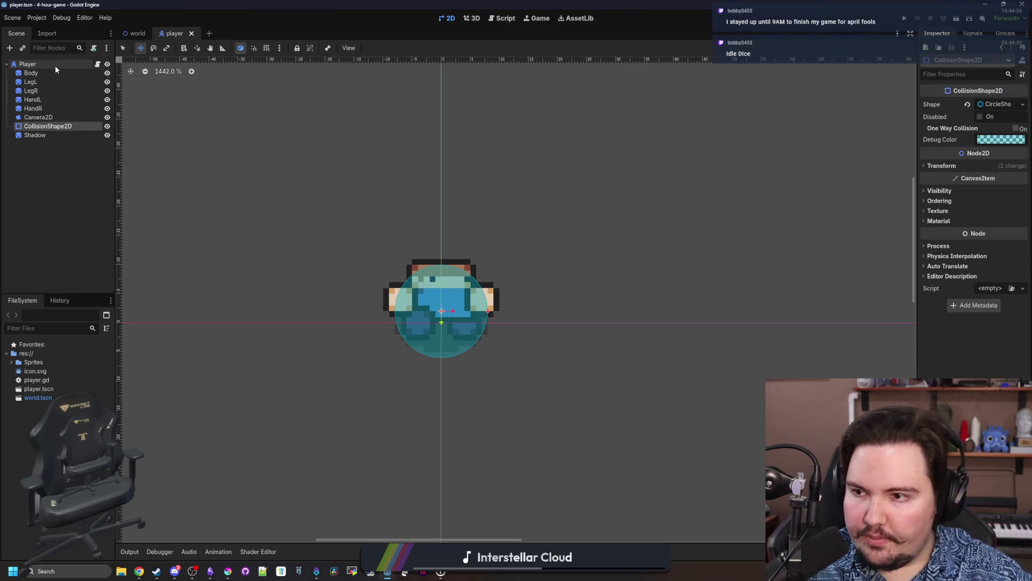
Add blank lines above the process function in player.gd, then undo them.
left_click(97, 64)
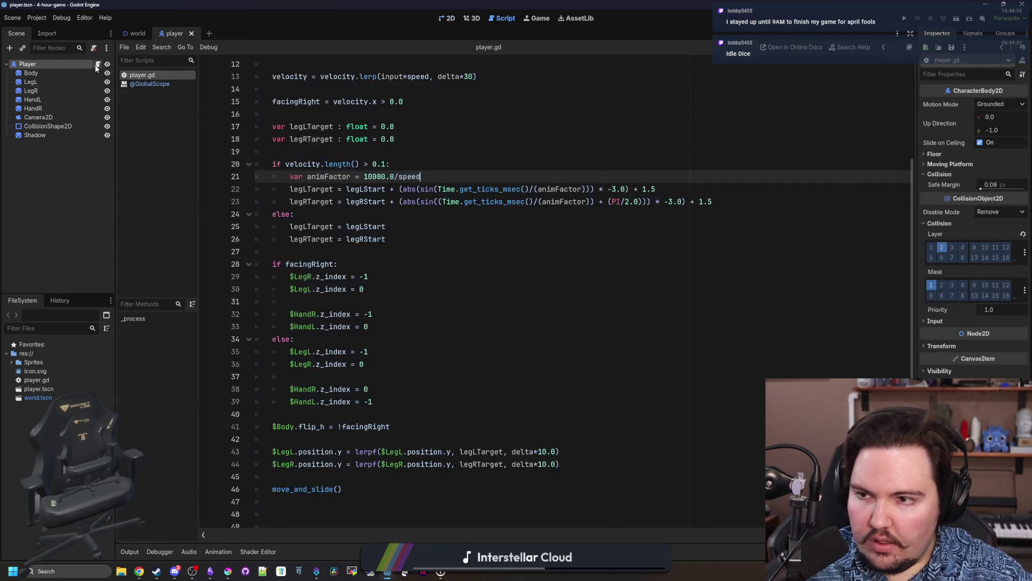
left_click(295, 165)
key("Return")
key("Return")
key("Up")
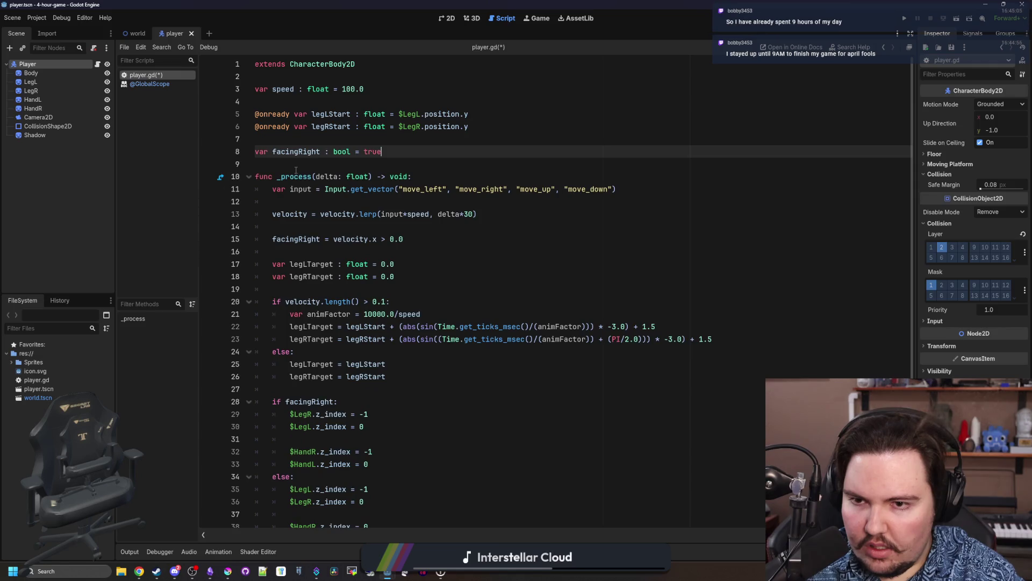
key("ctrl+z")
key("ctrl+z")
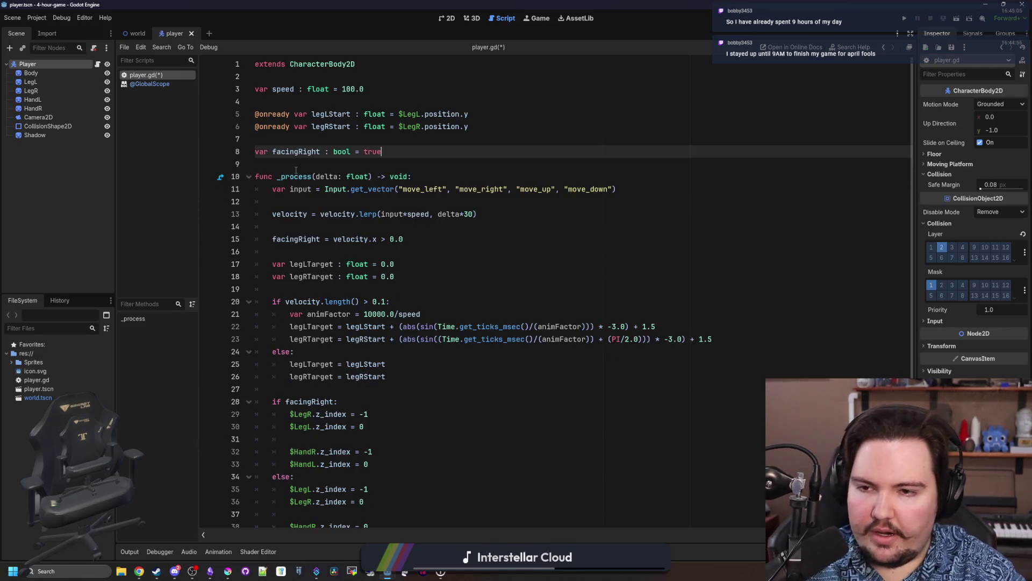
left_click(324, 139)
Run the world scene with F5, walk the player around the rolling table, then stop.
left_click(138, 34)
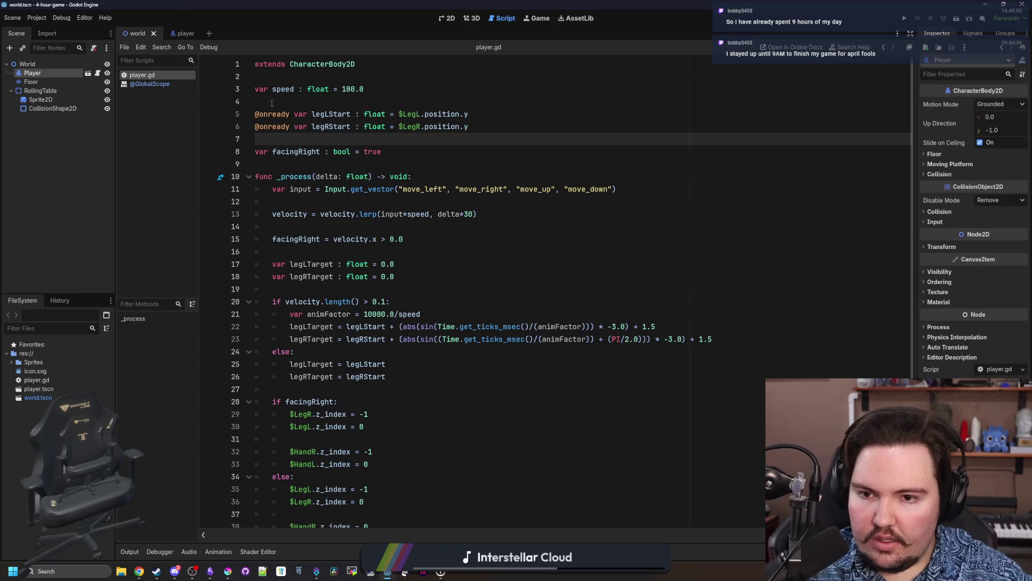
left_click(442, 20)
key("F5")
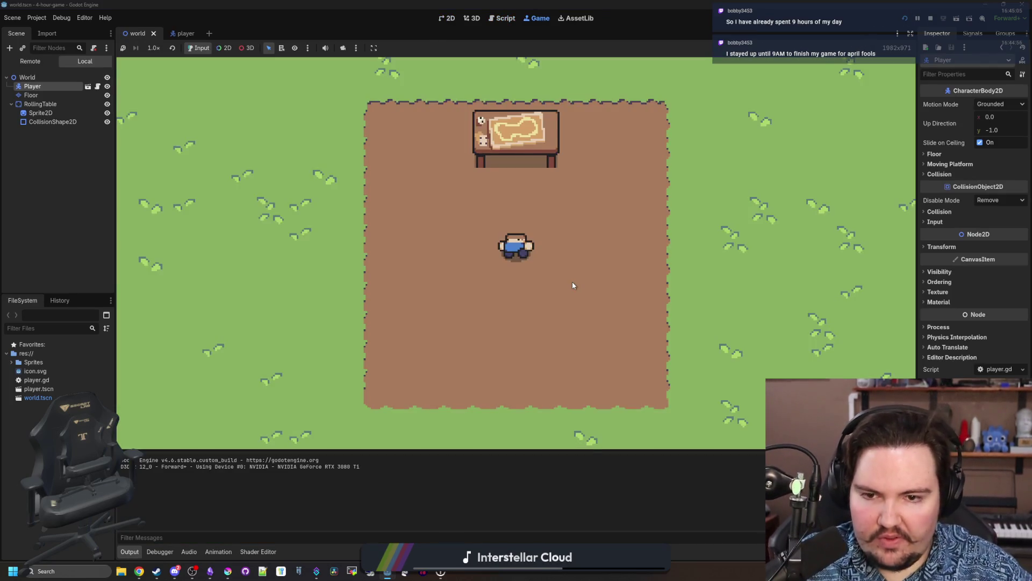
key("w")
key("d")
key("s")
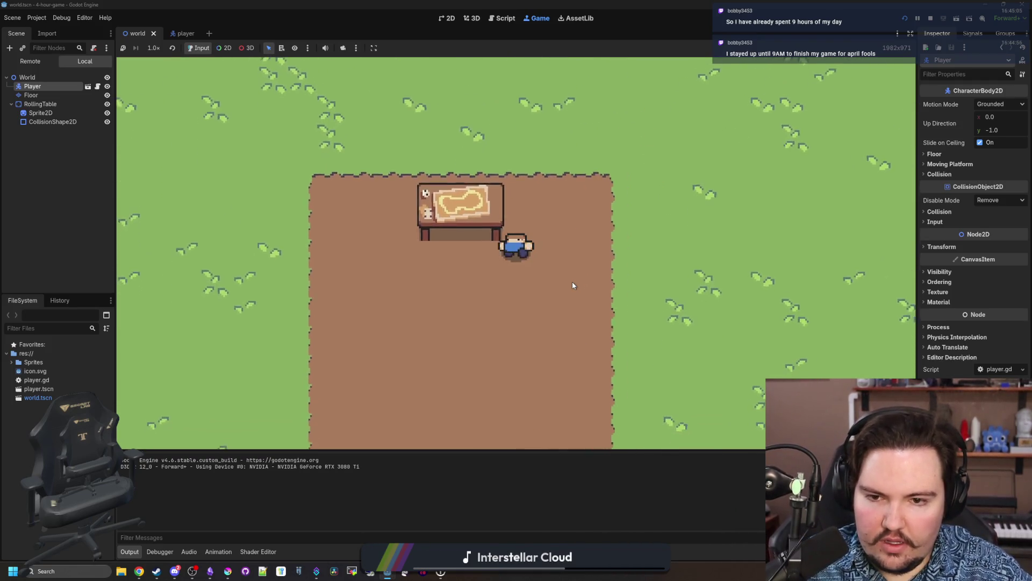
key("a")
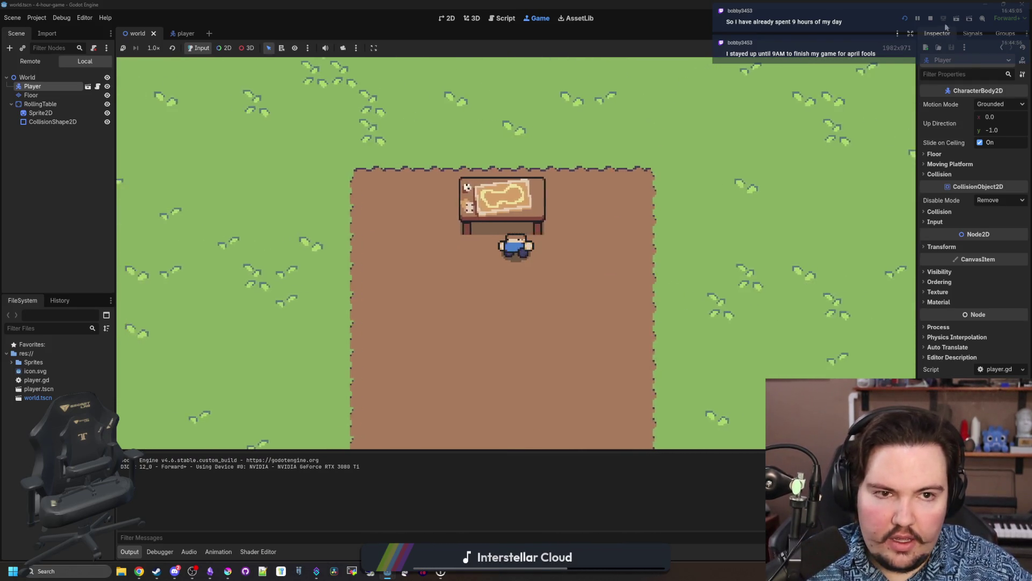
key("F8")
left_click(174, 33)
Change the player's collision to a RectangleShape2D fitted around the legs, and save.
scroll(431, 350, "up", 3)
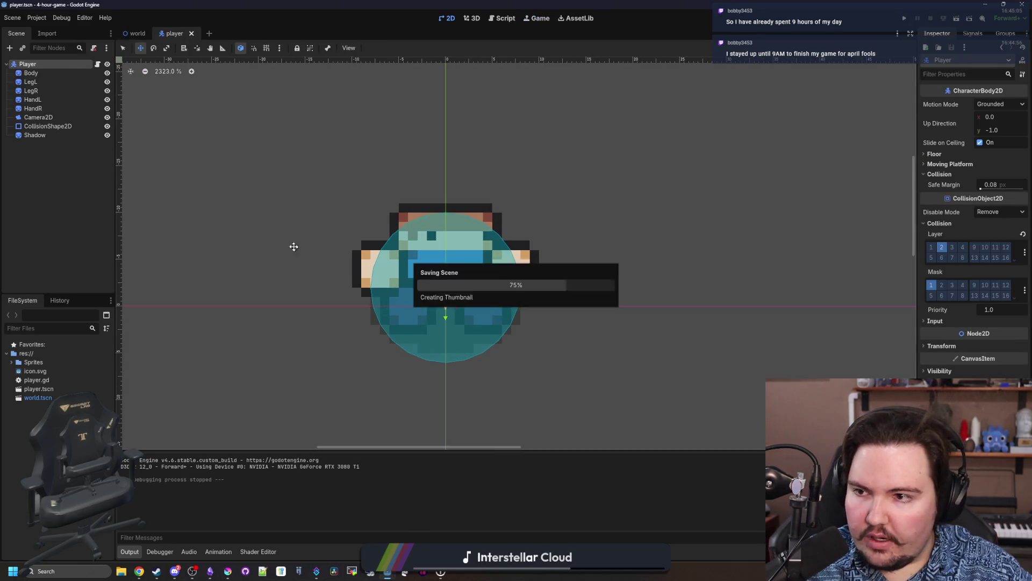
left_click(47, 126)
scroll(457, 258, "up", 3)
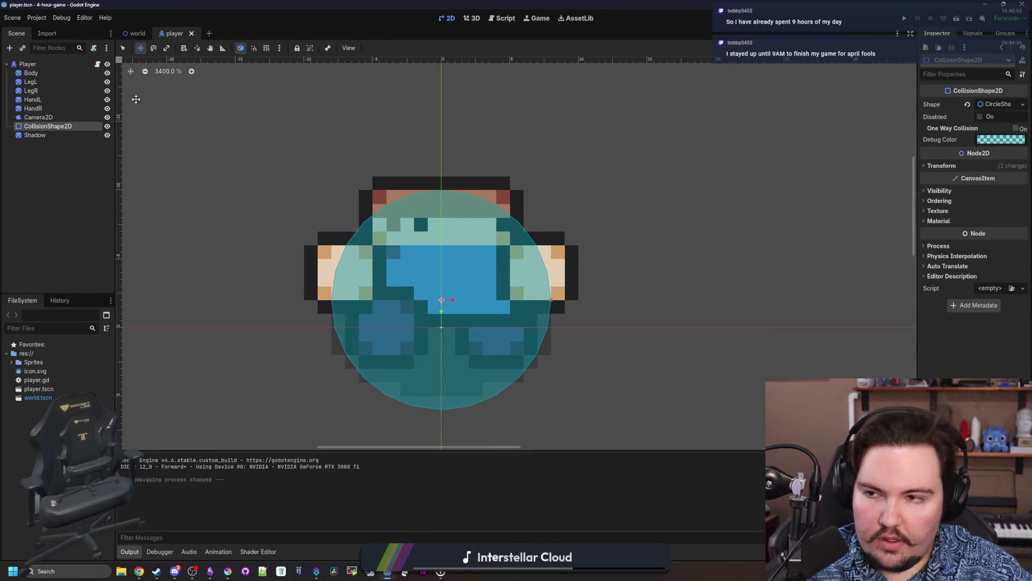
left_click(1011, 104)
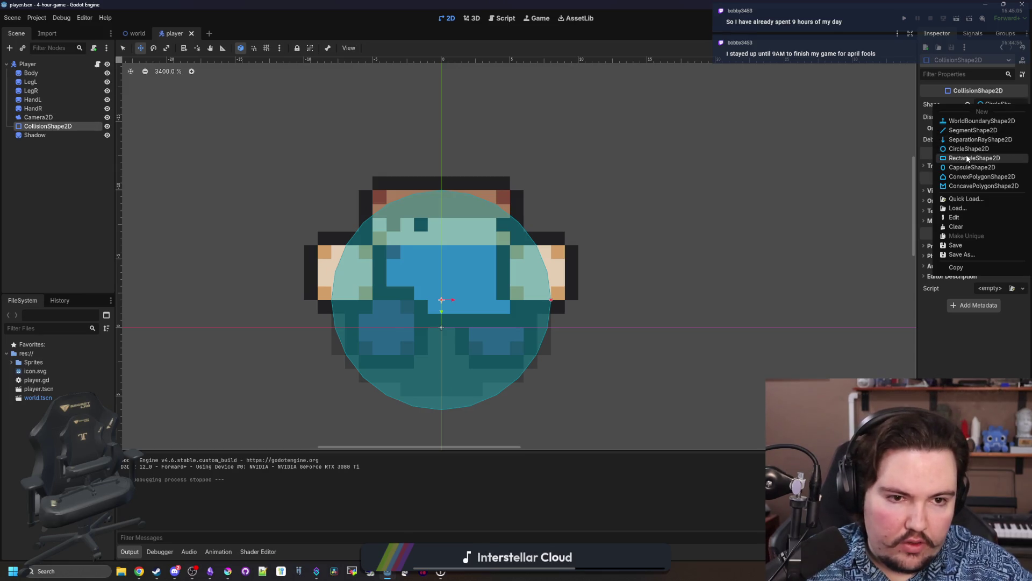
left_click(968, 158)
left_click(124, 49)
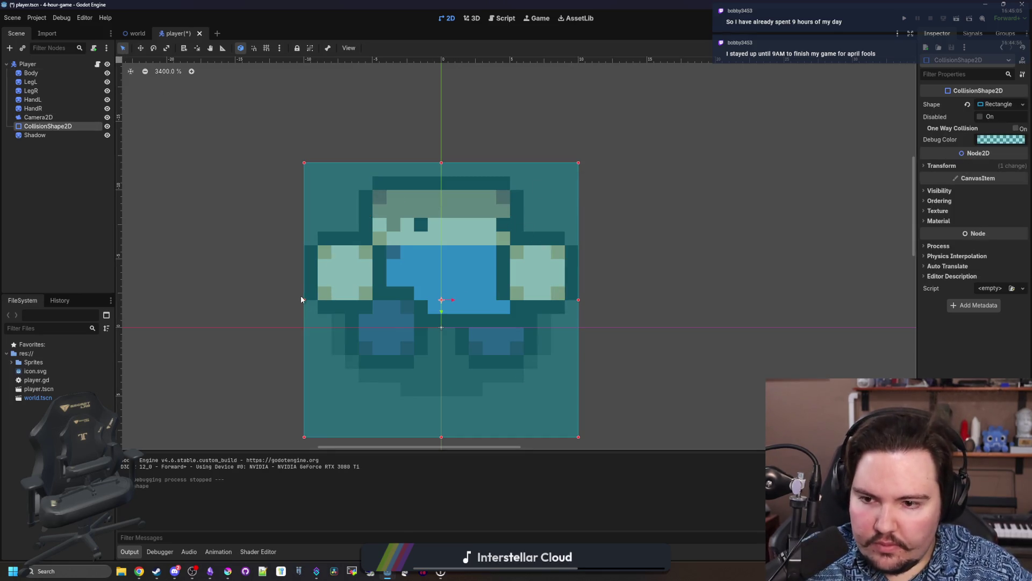
left_click_drag(302, 299, 345, 299)
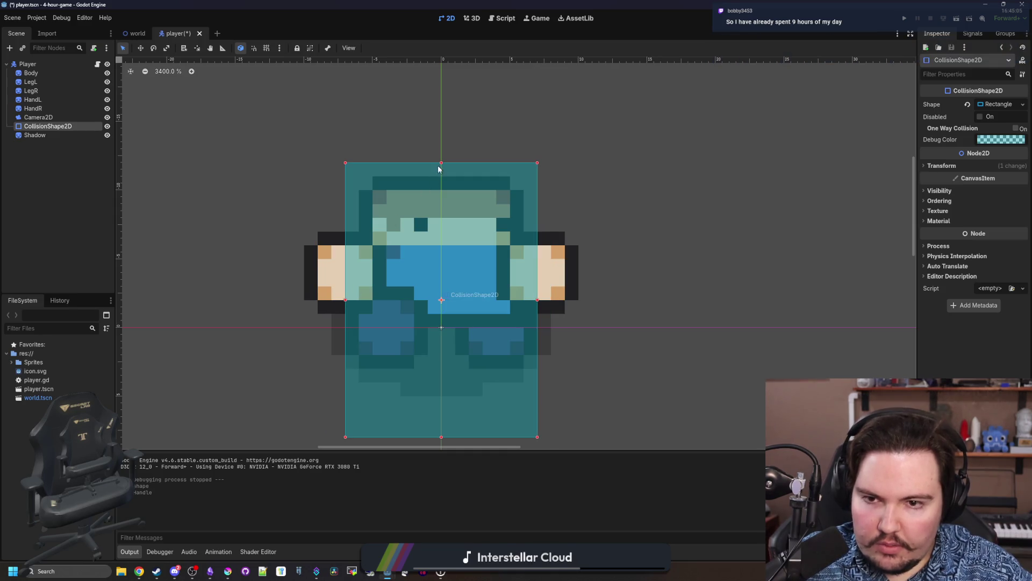
left_click_drag(441, 162, 441, 314)
scroll(441, 323, "down", 1)
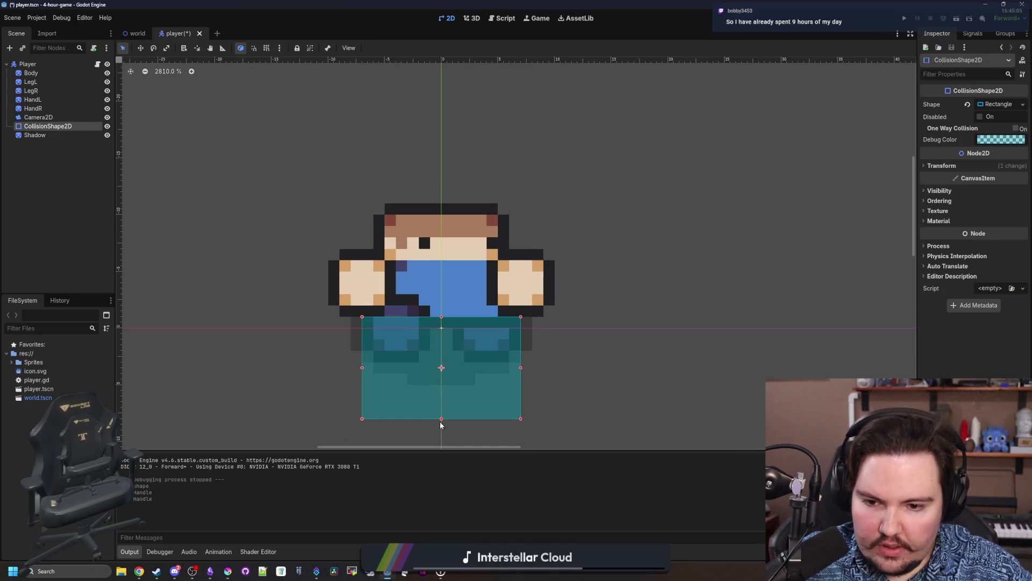
left_click_drag(441, 420, 441, 363)
key("ctrl+s")
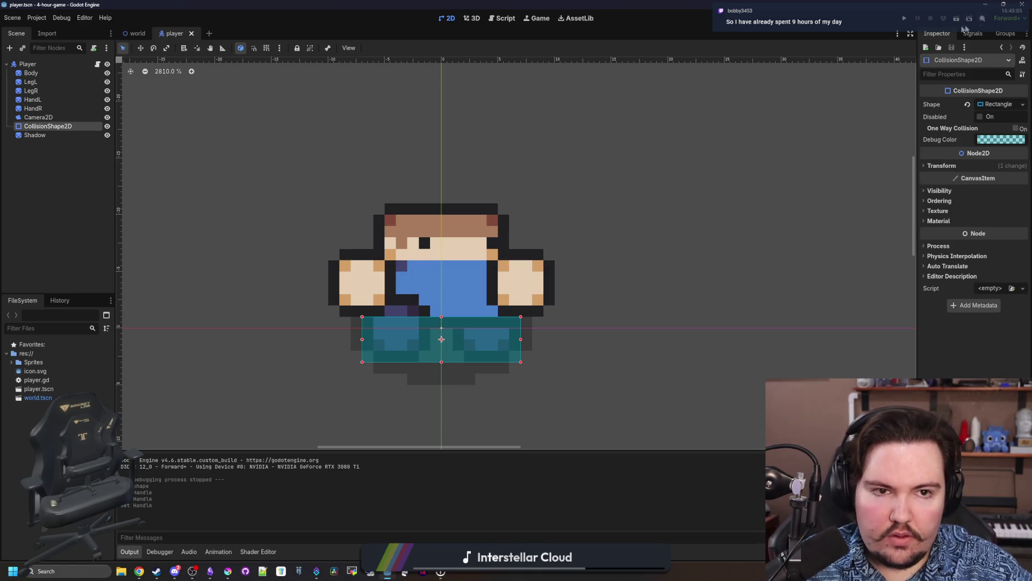
Run the game, walk the player past and below the table, then stop.
left_click(905, 18)
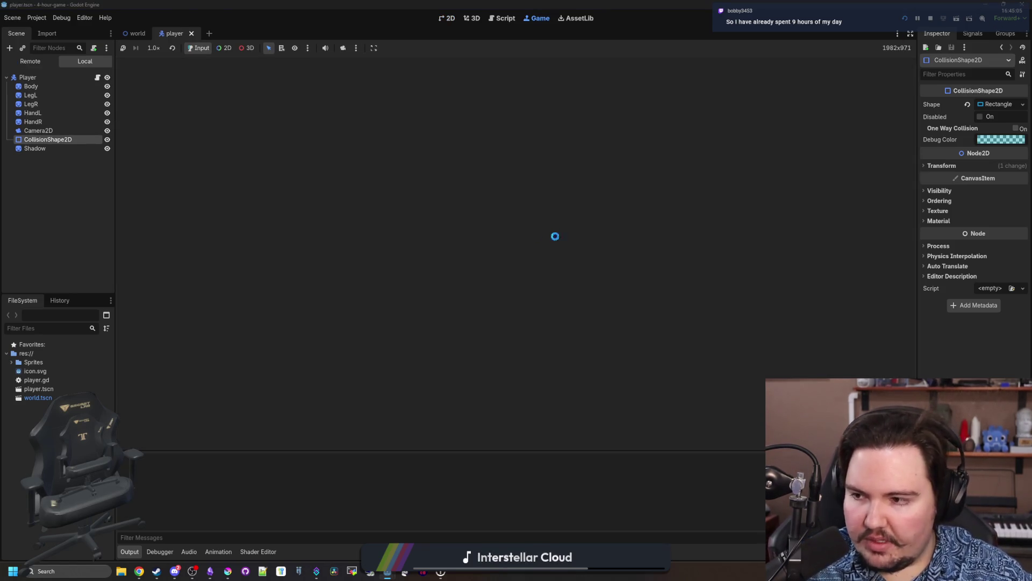
key("Up")
key("Left")
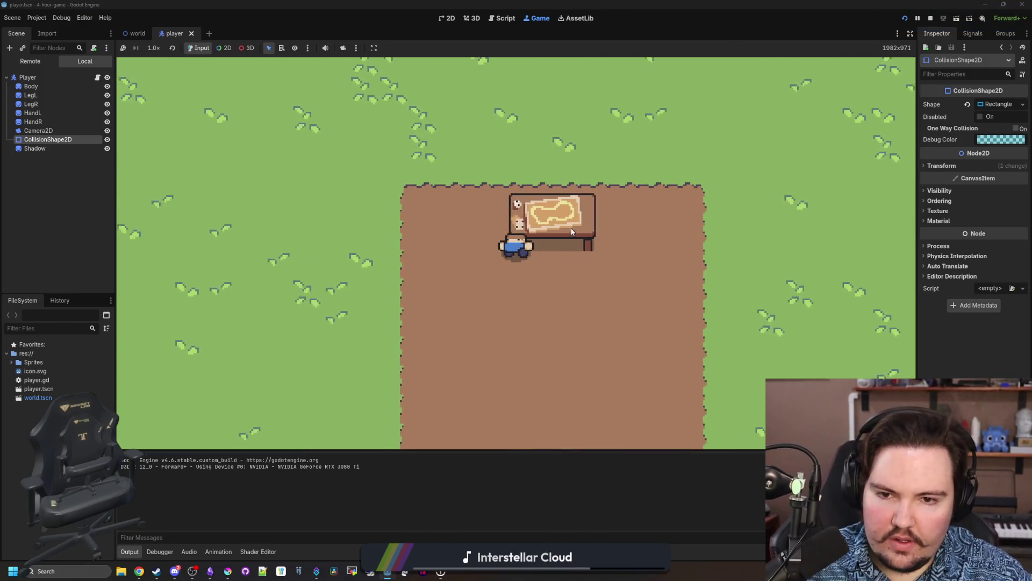
key("Right")
key("Down")
key("Left")
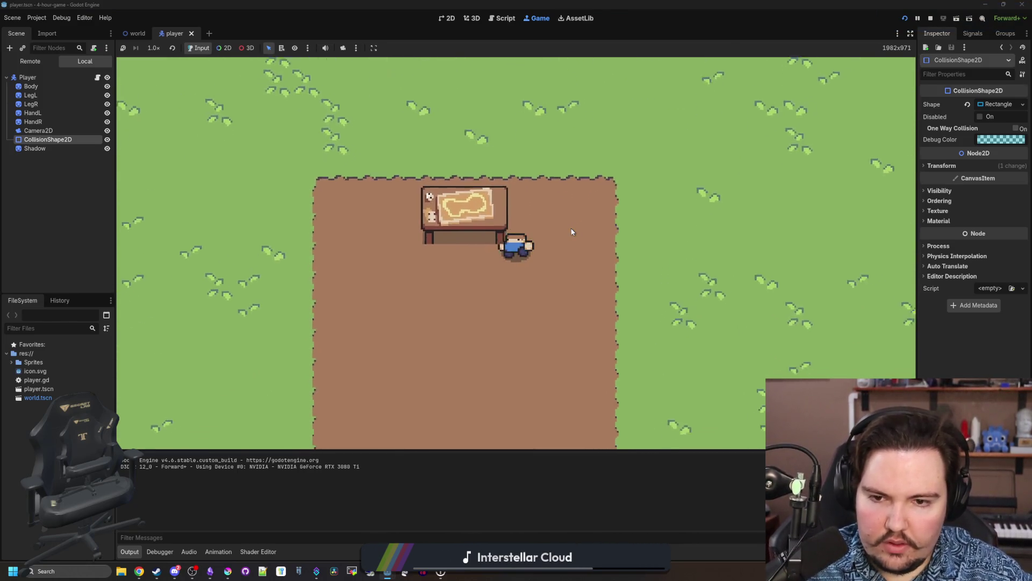
key("Left")
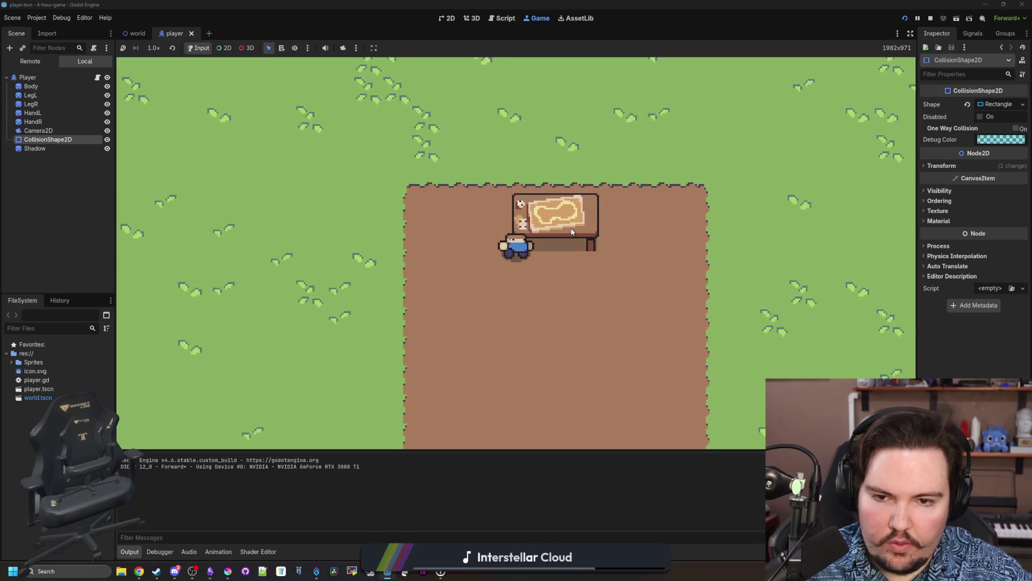
key("F8")
left_click(74, 156)
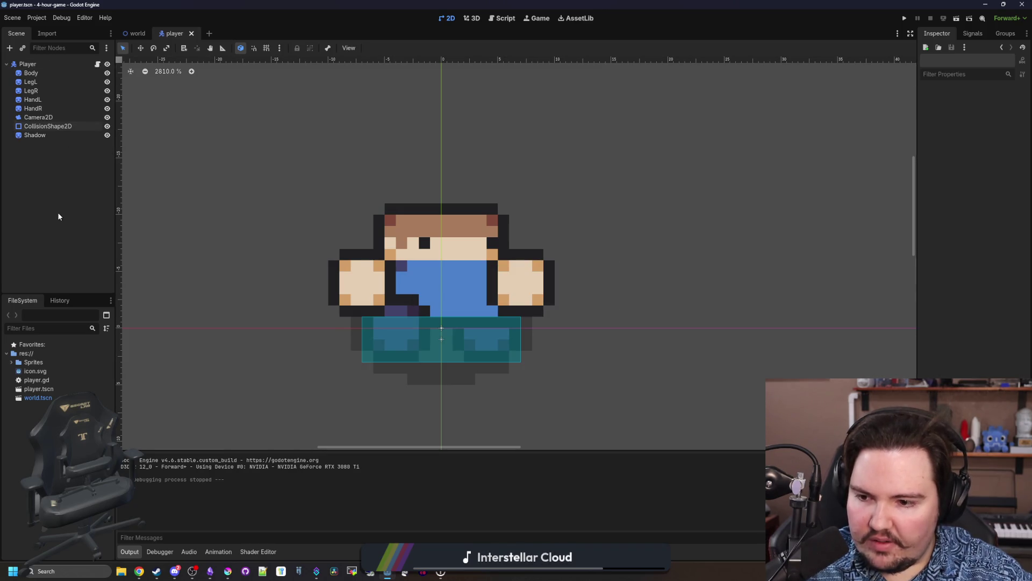
Toggle LegL's Show Behind Parent in the Inspector to compare its layering.
left_click(60, 74)
left_click(54, 84)
left_click(939, 200)
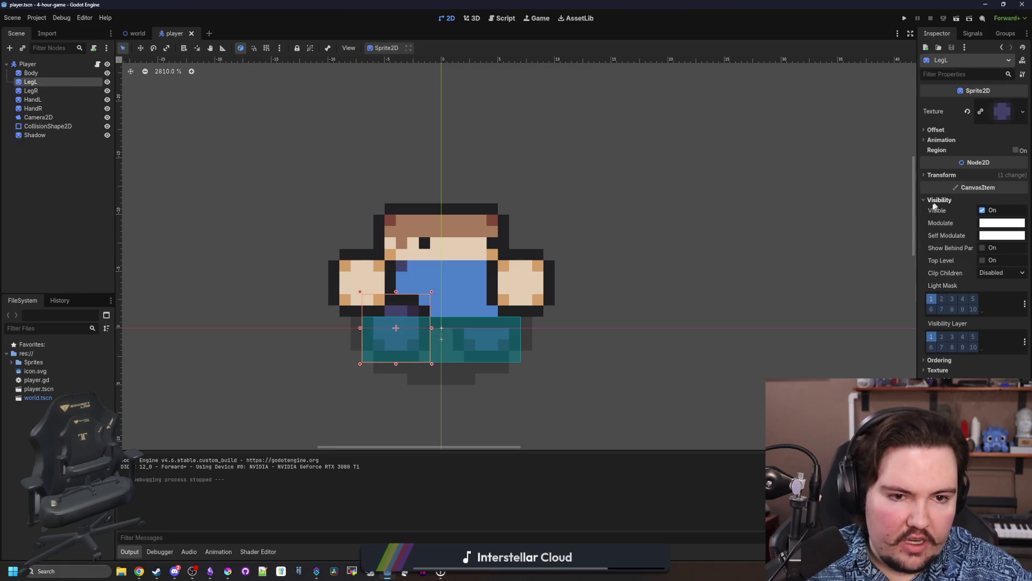
left_click_drag(917, 202, 775, 242)
left_click(911, 248)
left_click(911, 248)
double_click(911, 247)
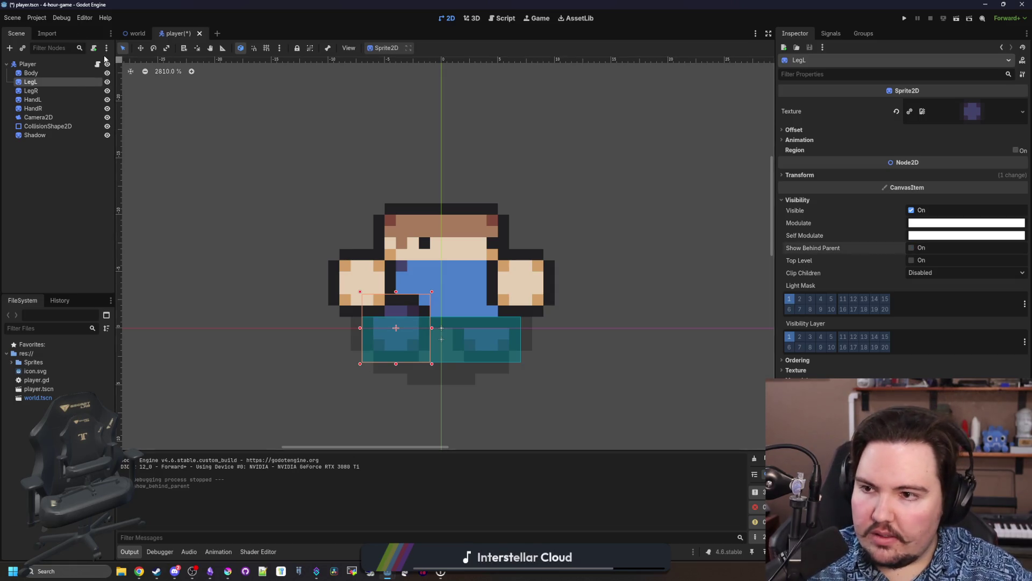
In player.gd, replace the LegL and LegR z_index lines with show_behind_parent.
left_click(97, 64)
scroll(377, 259, "down", 5)
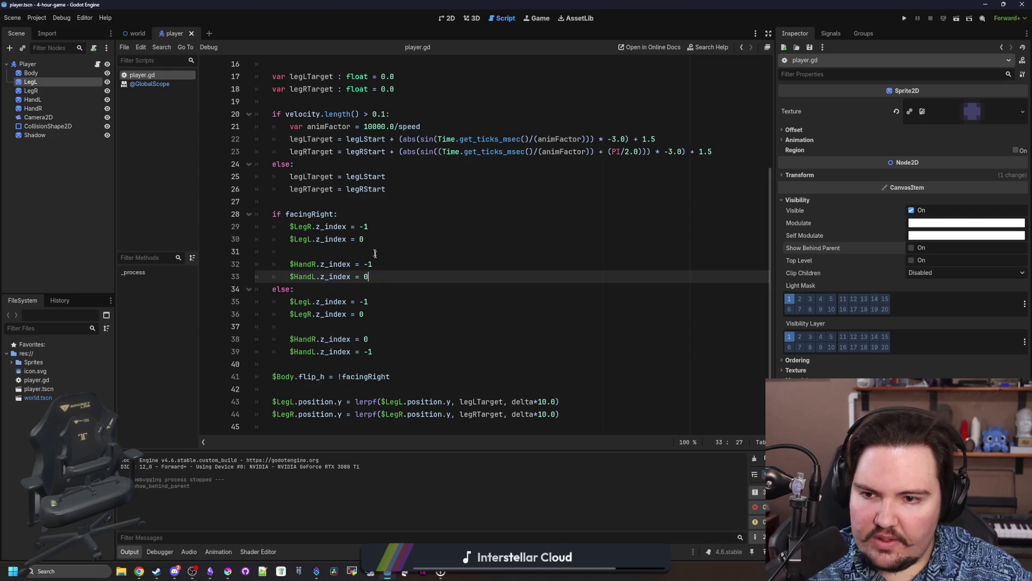
left_click(388, 227)
type("show_behind_parent")
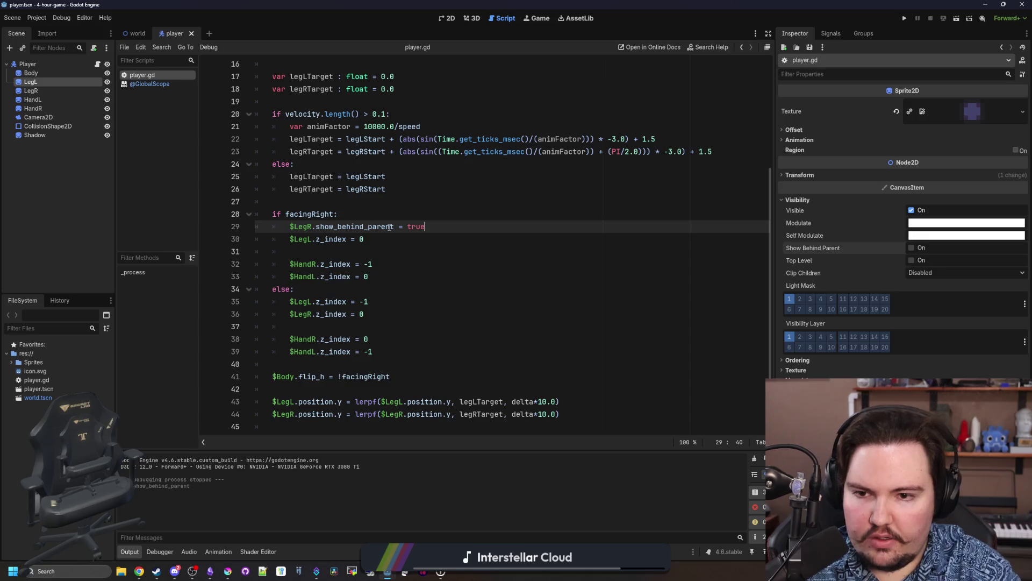
double_click(389, 227)
key("ctrl+c")
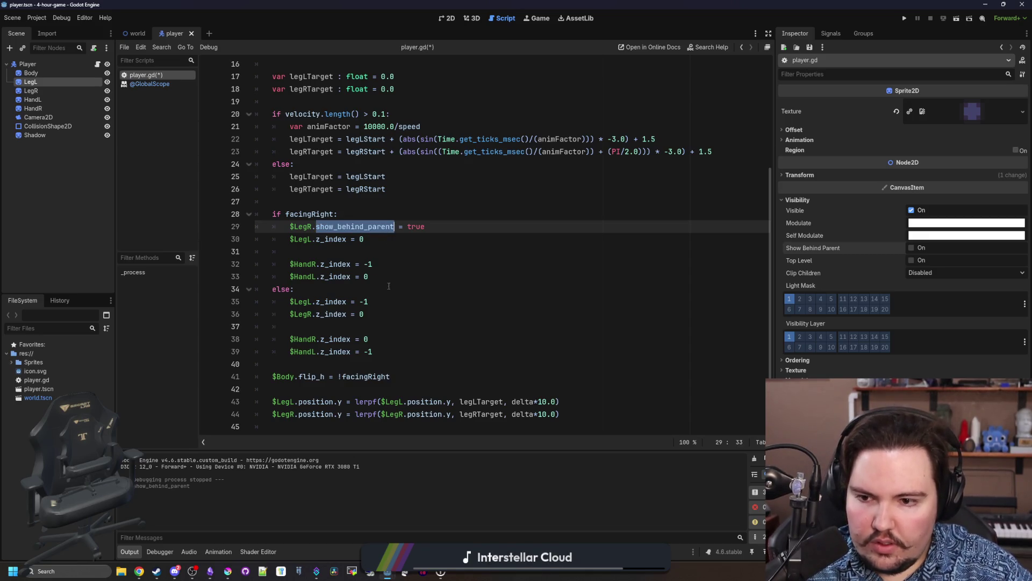
left_click_drag(384, 314, 315, 314)
key("ctrl+v")
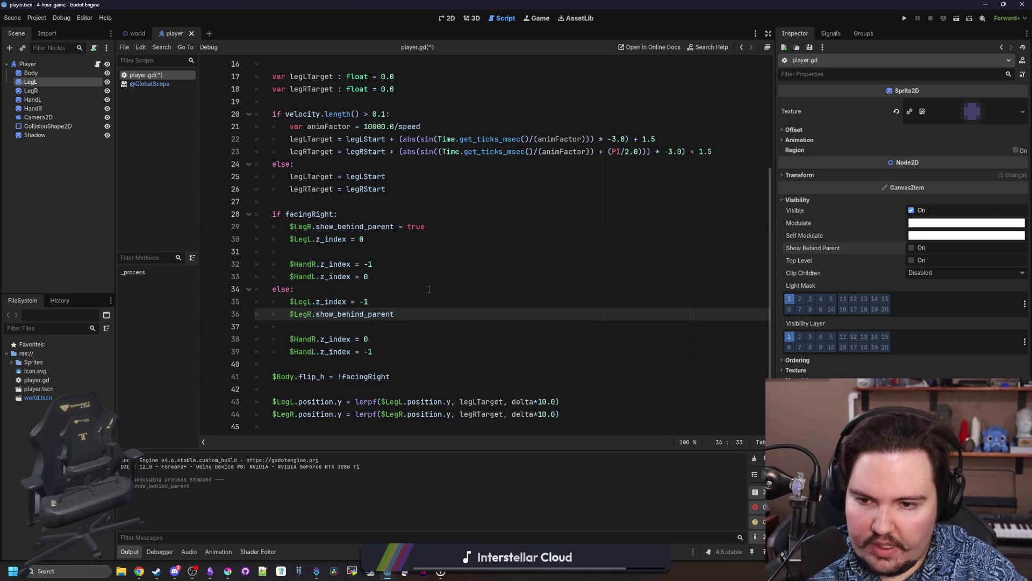
left_click_drag(419, 303, 316, 303)
key("ctrl+v")
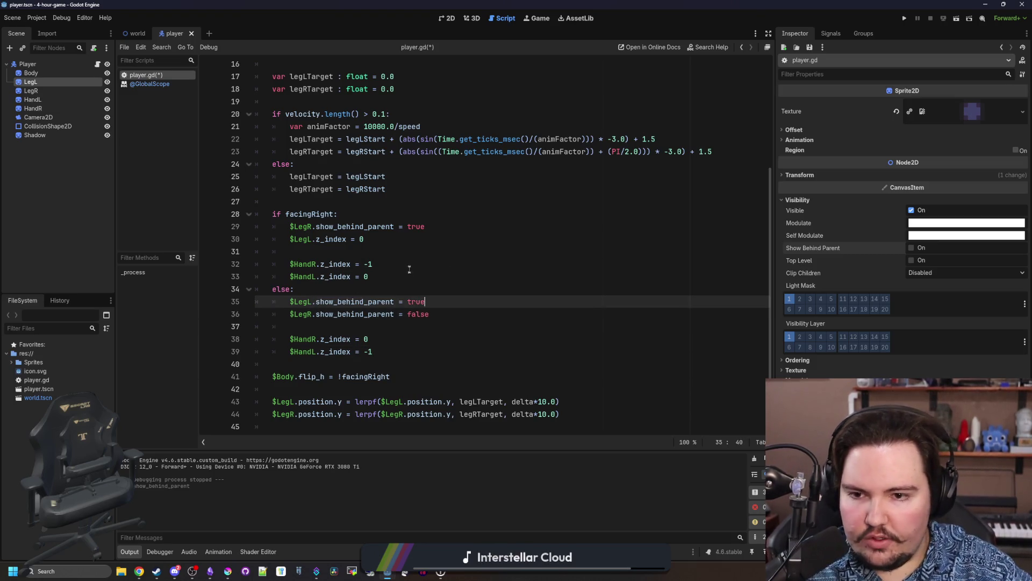
Replace the HandR and HandL z_index assignments with show_behind_parent, setting line 38 to false.
left_click(393, 238)
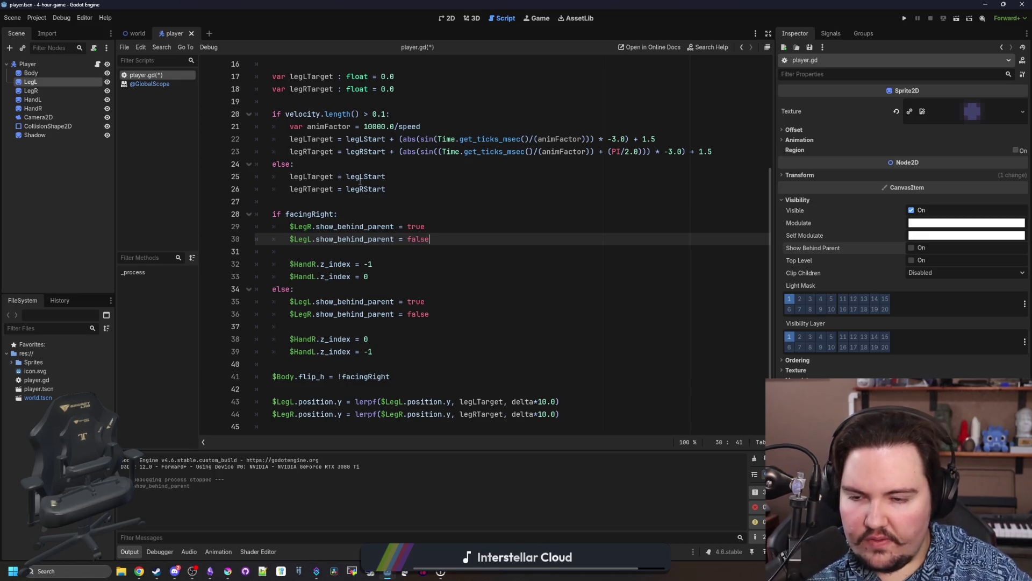
scroll(360, 181, "down", 1)
left_click_drag(321, 226, 400, 222)
key("ctrl+v")
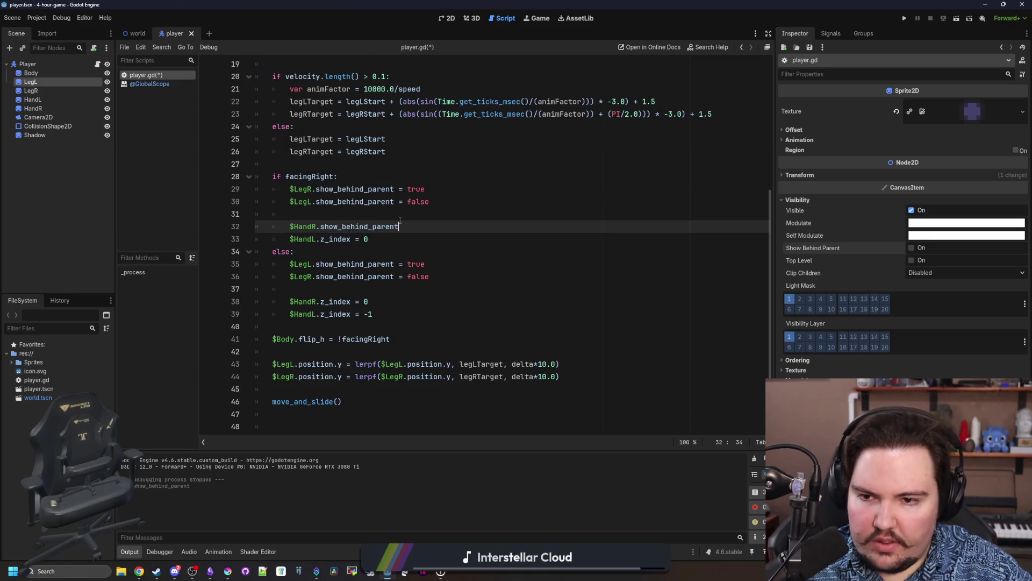
left_click_drag(320, 239, 369, 238)
key("ctrl+v")
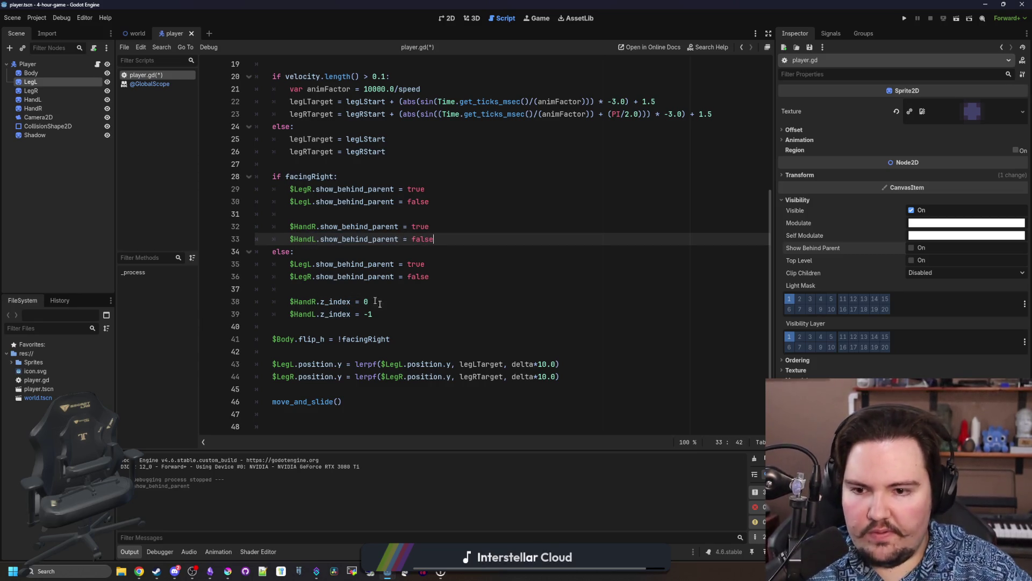
mouse_move(377, 297)
left_mouse_down()
mouse_move(321, 301)
mouse_move(320, 314)
left_mouse_up()
key("ctrl+v")
type(".show_behind_parent")
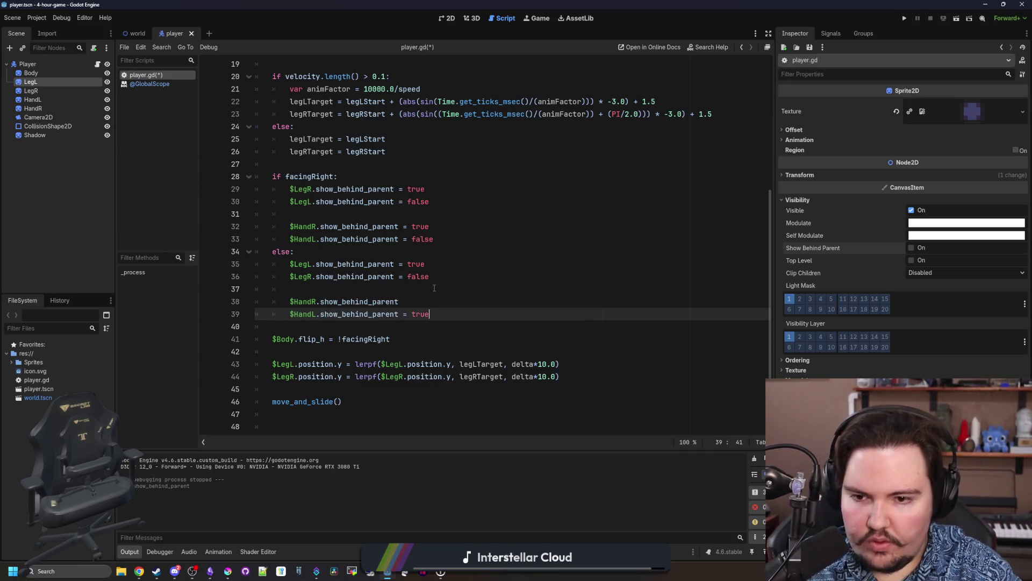
key("Up")
type("e")
key("Up")
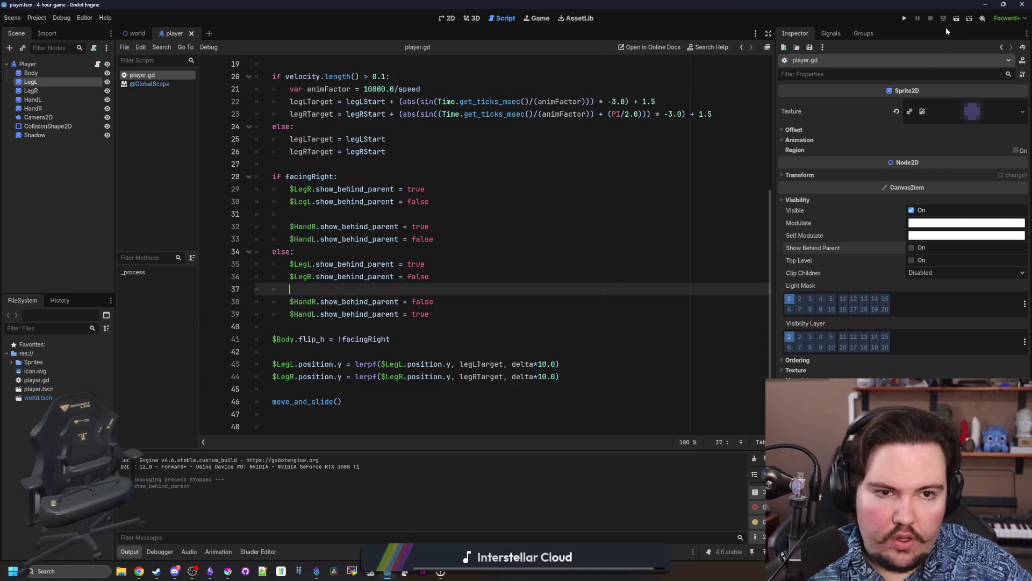
Run the project and walk the player around the table to test the layering.
left_click(904, 19)
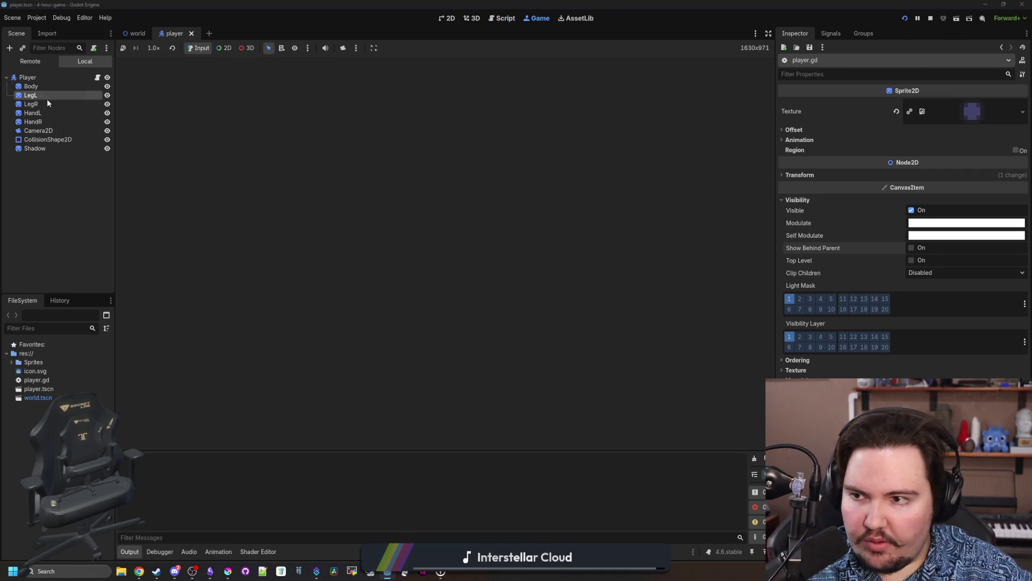
key("d")
key("a")
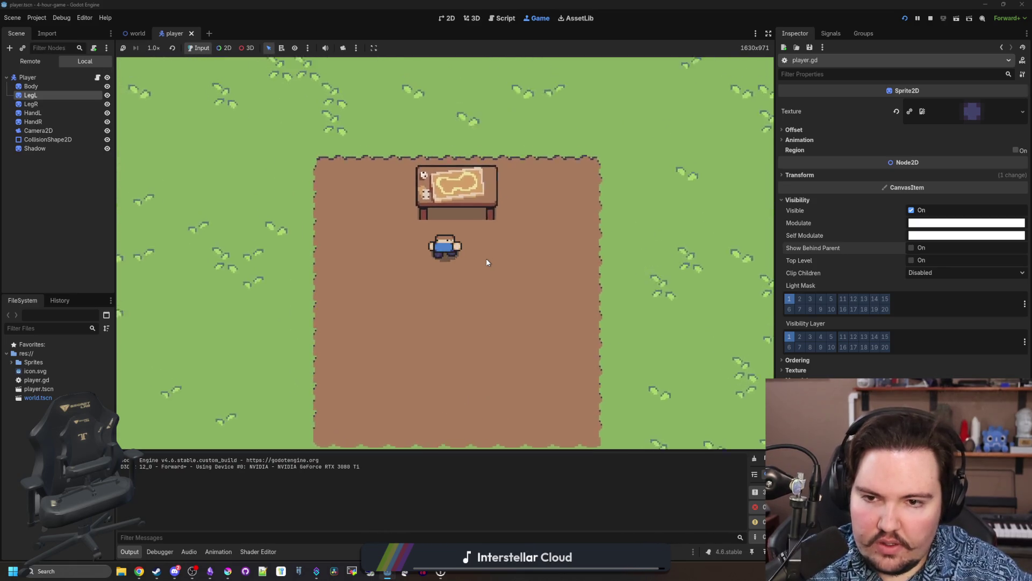
key("w")
key("d")
key("w")
key("a")
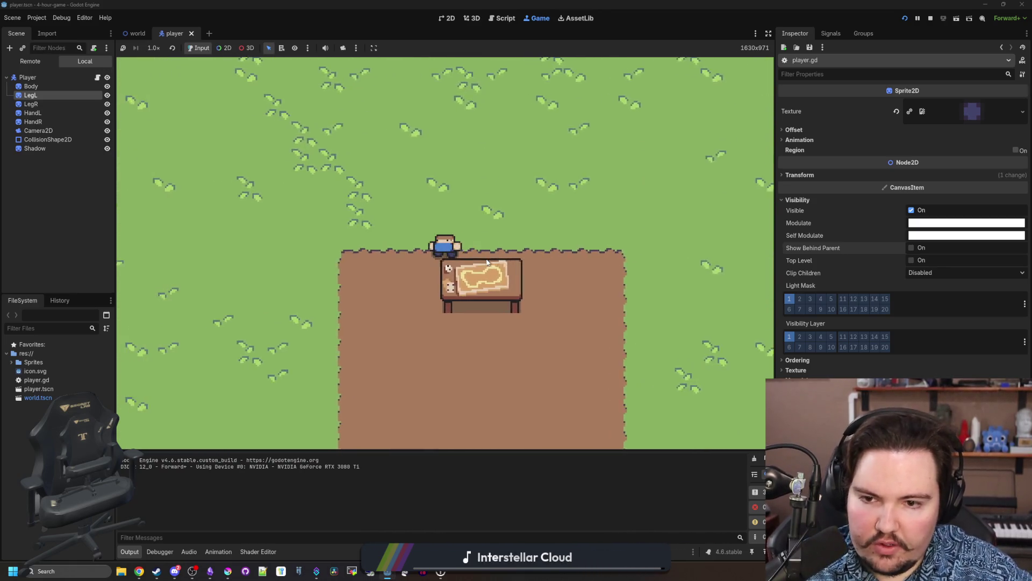
key("s")
key("s")
key("d")
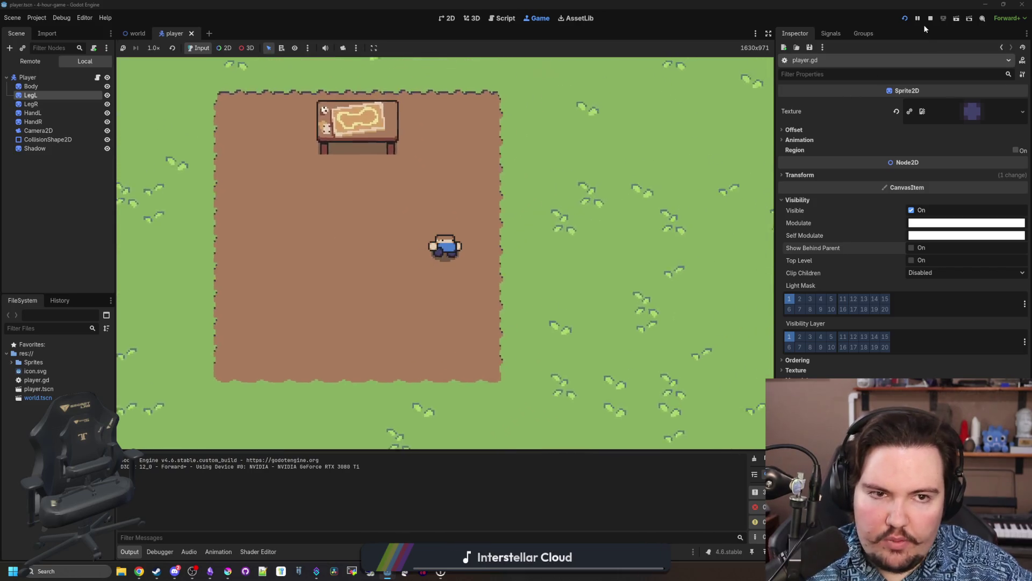
key("F8")
left_click(538, 164)
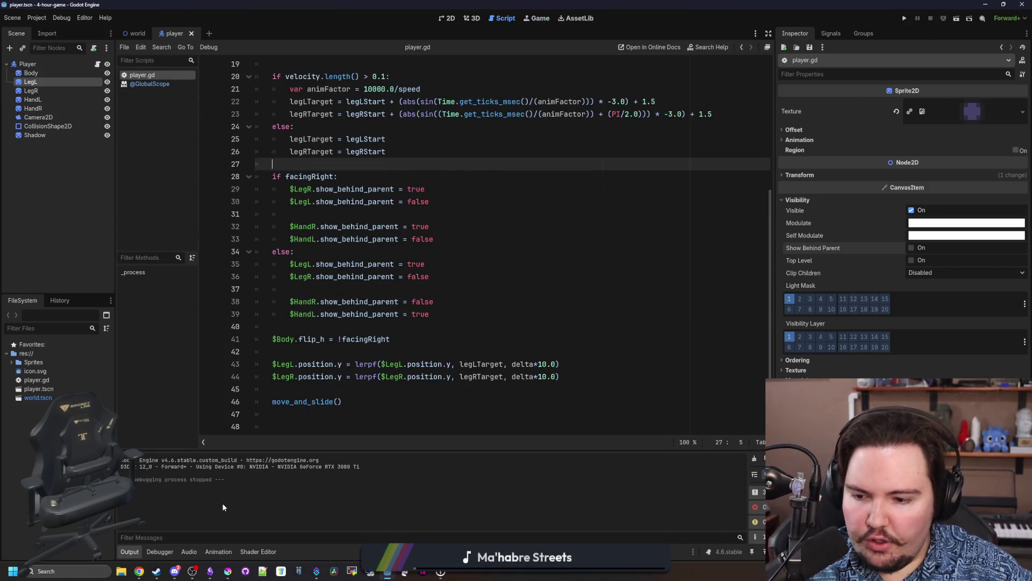
Maximize Krita and create a new canvas with its height set to 16 pixels.
left_click(228, 571)
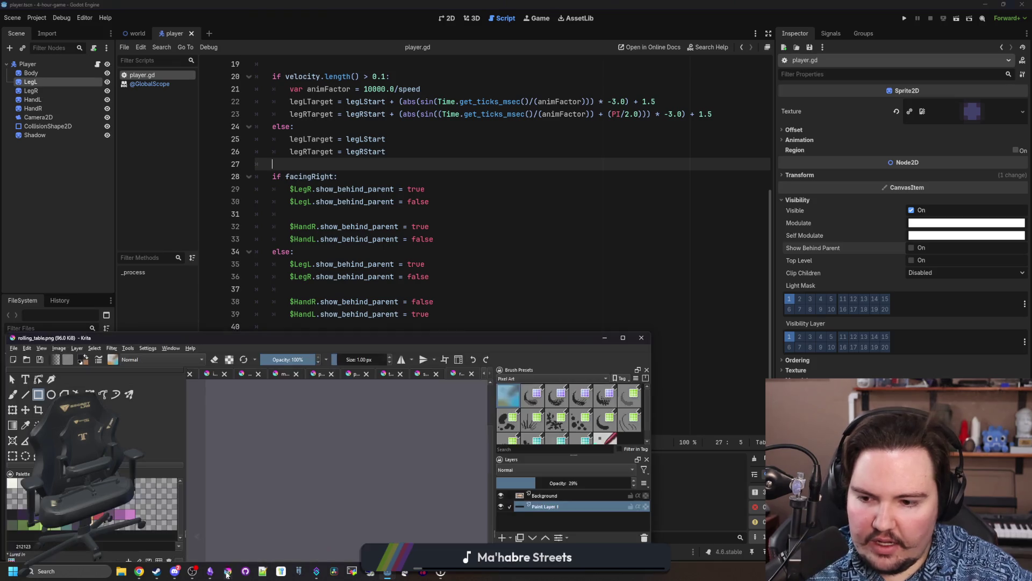
double_click(414, 337)
left_click(9, 13)
left_click(19, 22)
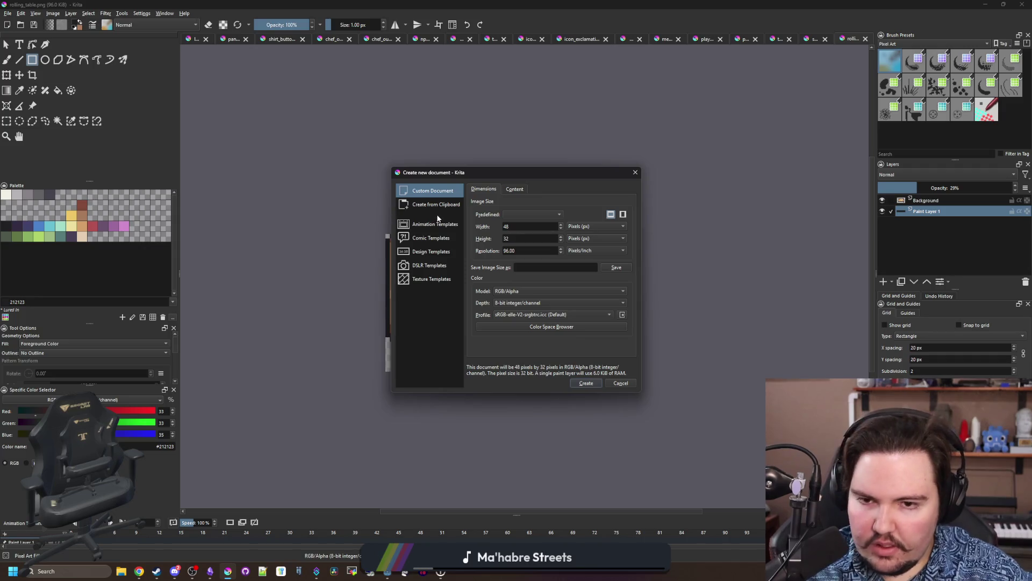
double_click(526, 240)
type("16")
left_click(591, 384)
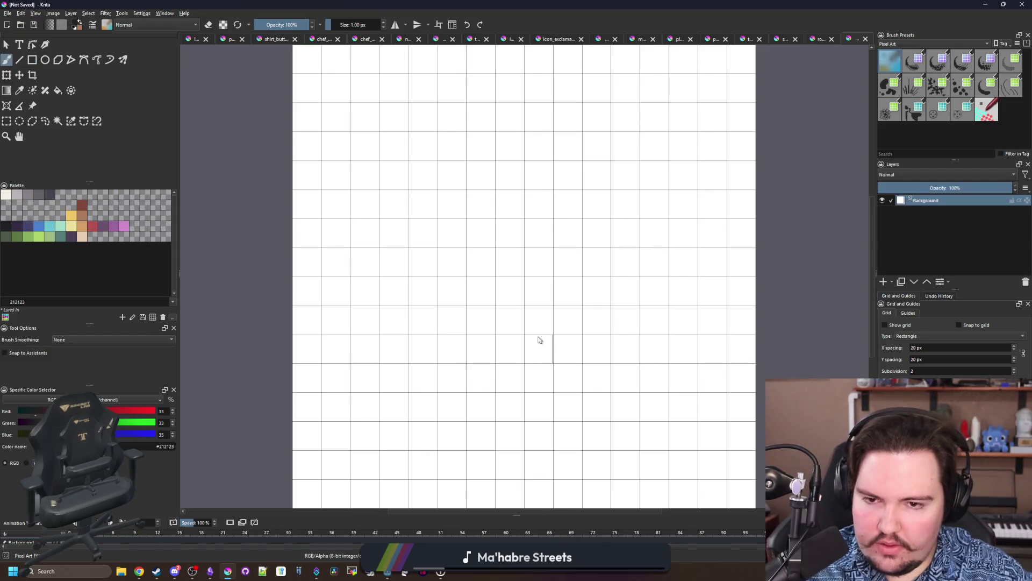
Select the whole canvas and delete the white background so it becomes transparent.
scroll(237, 246, "down", 2)
left_click(7, 121)
mouse_move(290, 125)
left_mouse_down()
mouse_move(659, 424)
mouse_move(693, 439)
left_mouse_up()
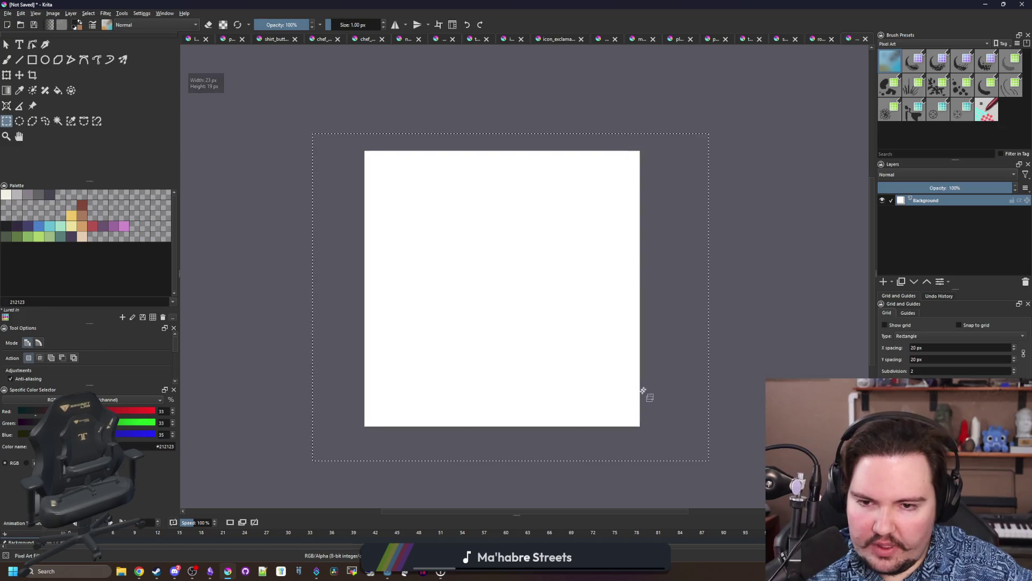
key("Delete")
Pick the tan d3a068 colour and try the rectangle and freehand brush tools.
scroll(588, 378, "up", 1)
scroll(588, 377, "down", 2)
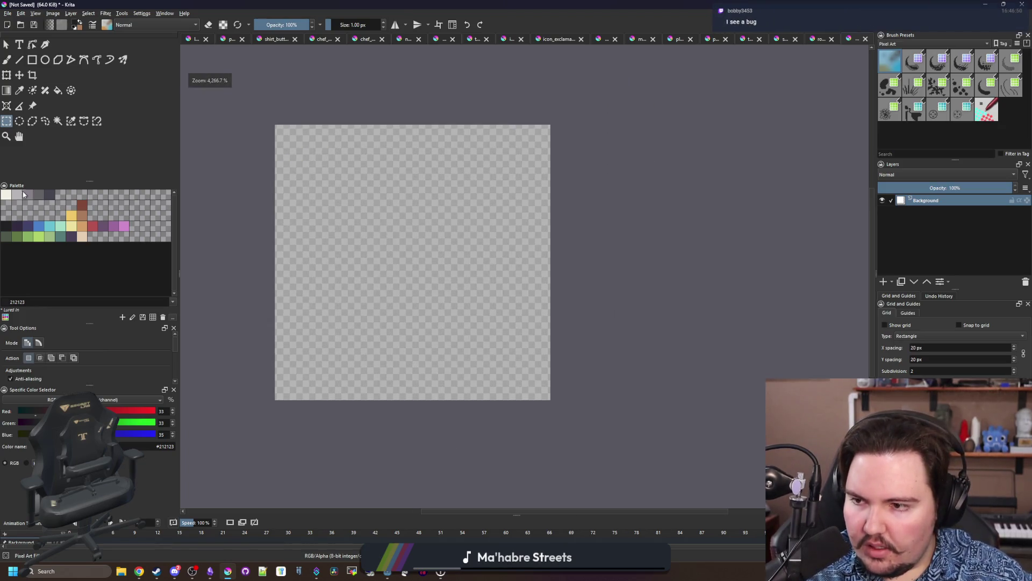
left_click(82, 226)
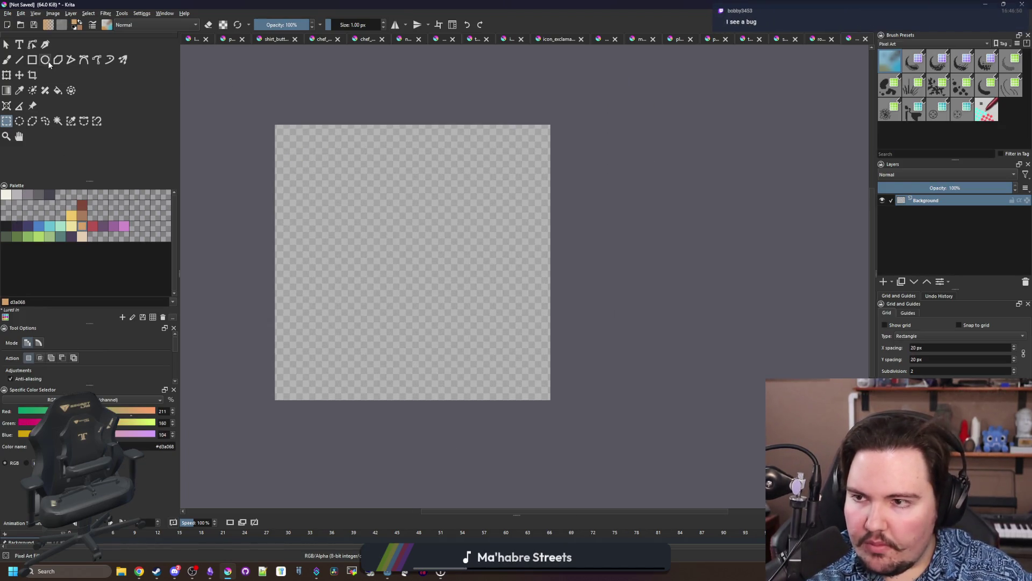
left_click(32, 59)
scroll(365, 413, "up", 1)
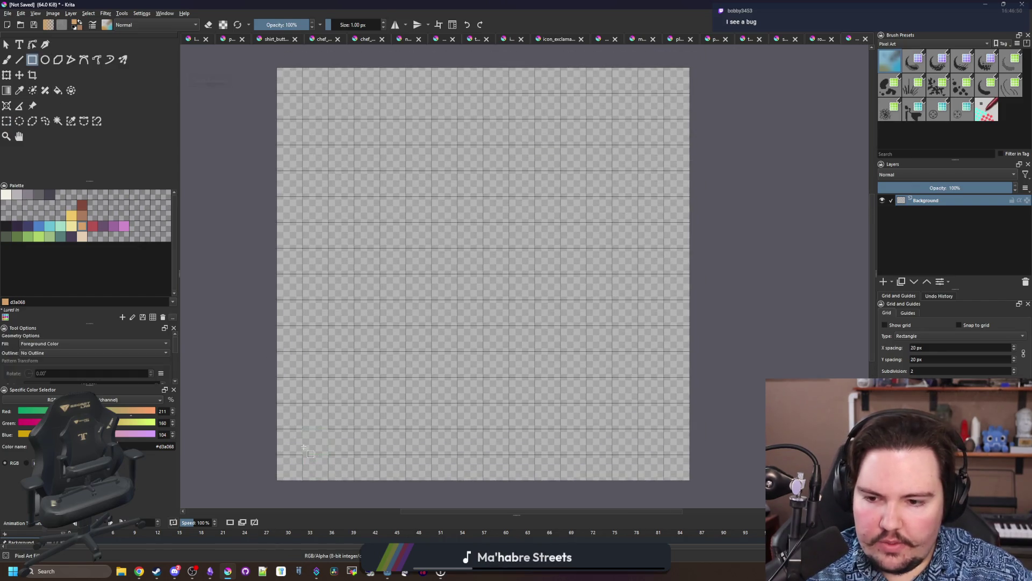
scroll(304, 446, "down", 1)
scroll(304, 446, "up", 1)
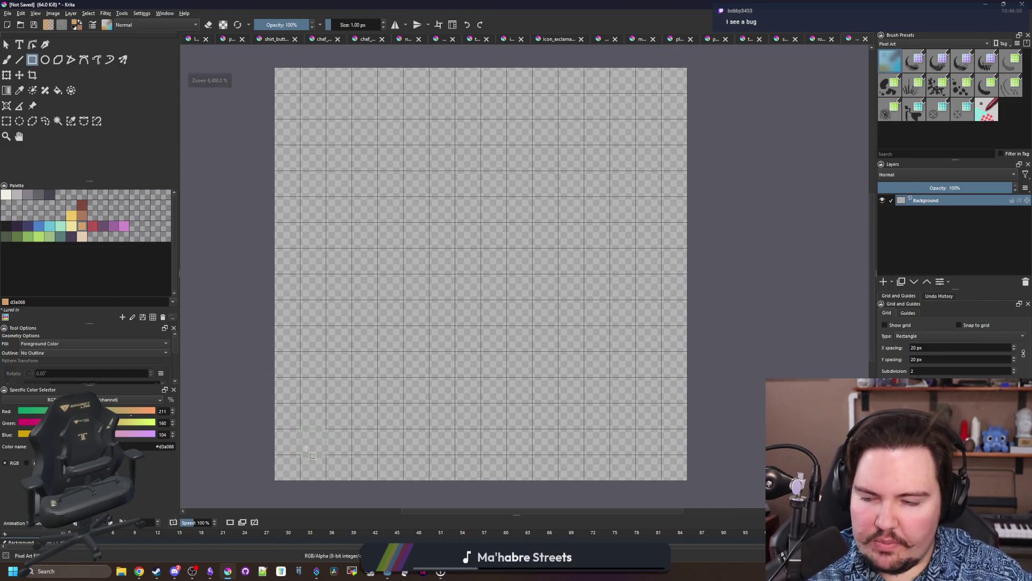
key("b")
After checking the browser reference, pick the green 8ab060 colour for a rectangle.
key("alt+Tab")
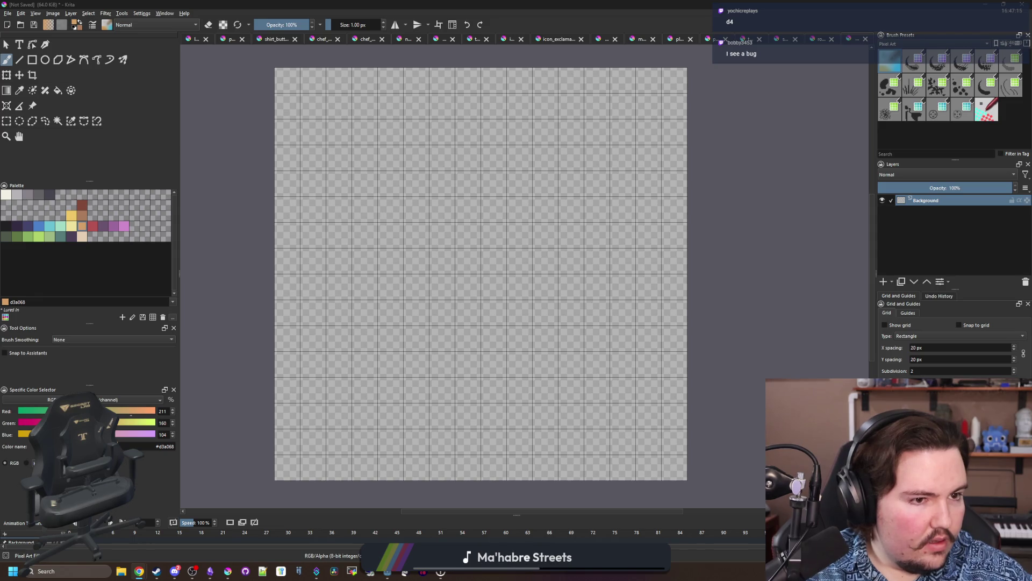
scroll(306, 356, "down", 1)
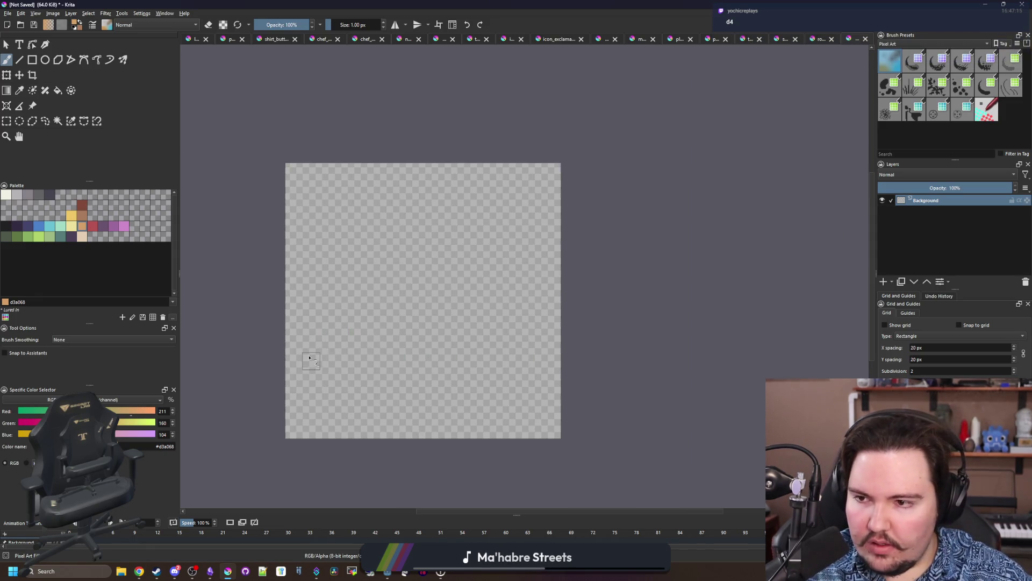
scroll(343, 341, "up", 1)
scroll(242, 300, "down", 2)
left_click(28, 237)
left_click(32, 59)
Draw a green block and fill a light-green triangle with diagonal edges inside it.
mouse_move(280, 407)
left_mouse_down()
mouse_move(524, 173)
mouse_move(517, 181)
left_mouse_up()
key("plus")
key("b")
left_click(39, 237)
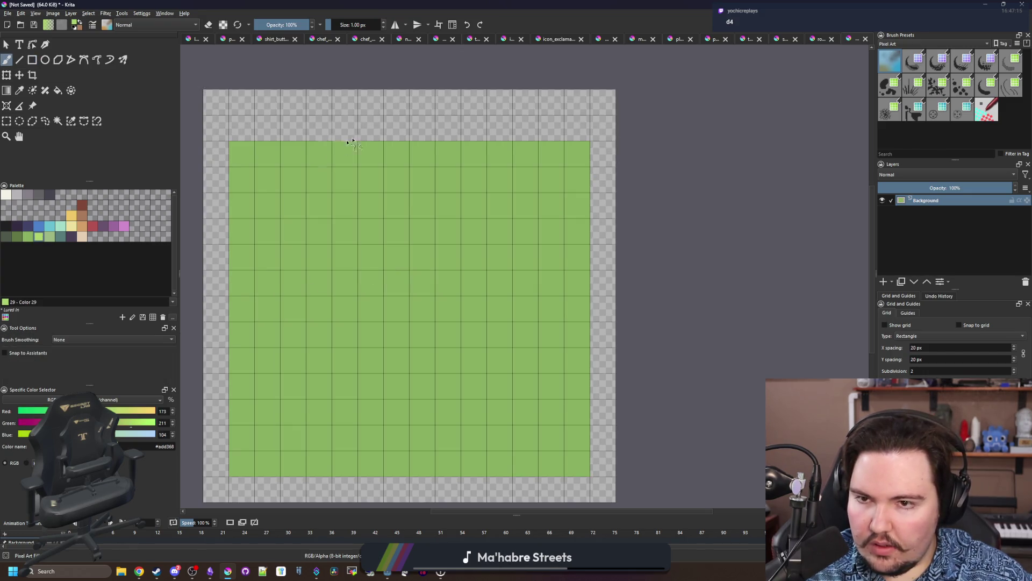
key("v")
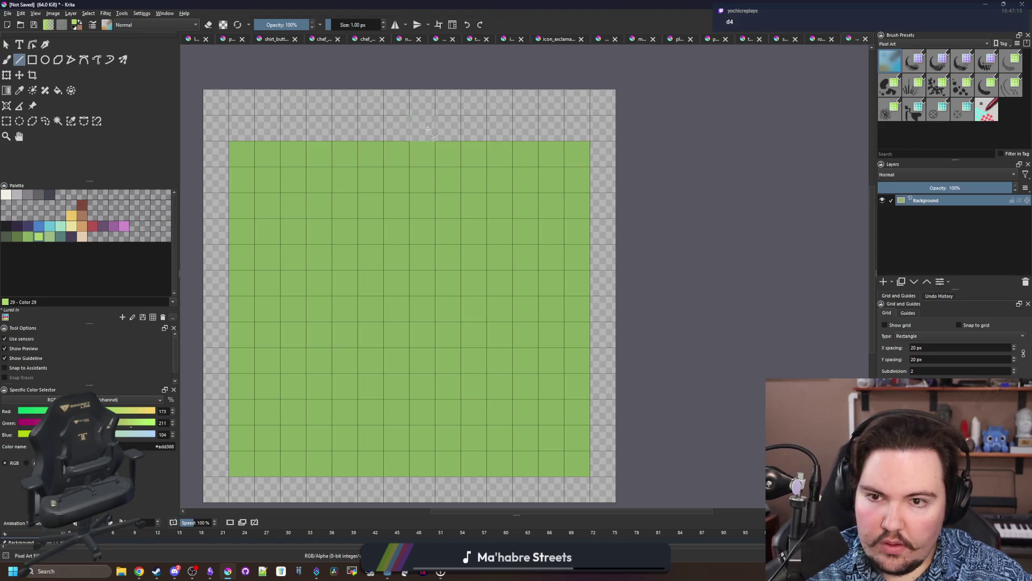
mouse_move(408, 132)
left_mouse_down()
mouse_move(308, 351)
mouse_move(532, 352)
left_mouse_up()
key("minus")
key("plus")
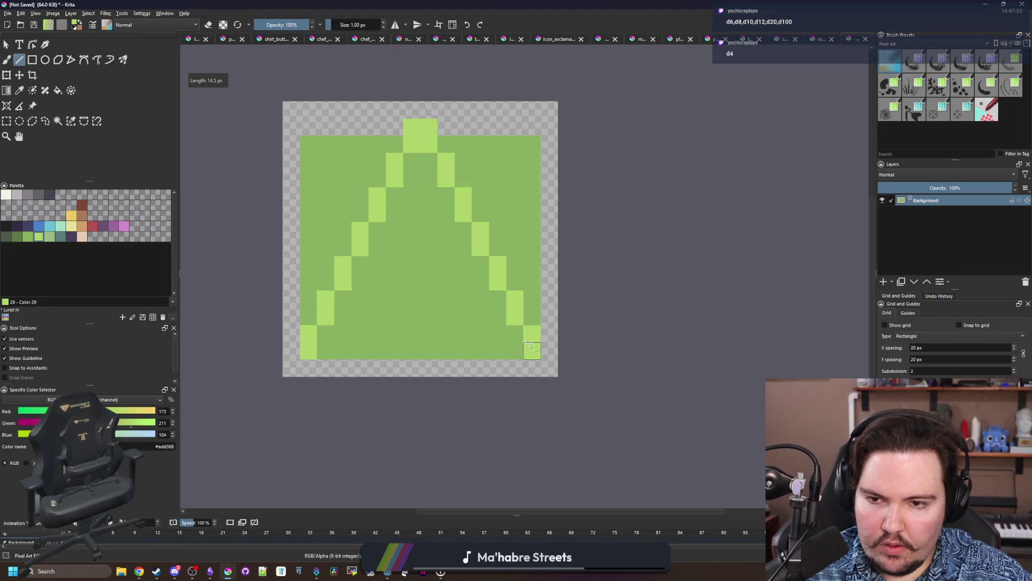
key("f")
left_click(413, 256)
key("plus")
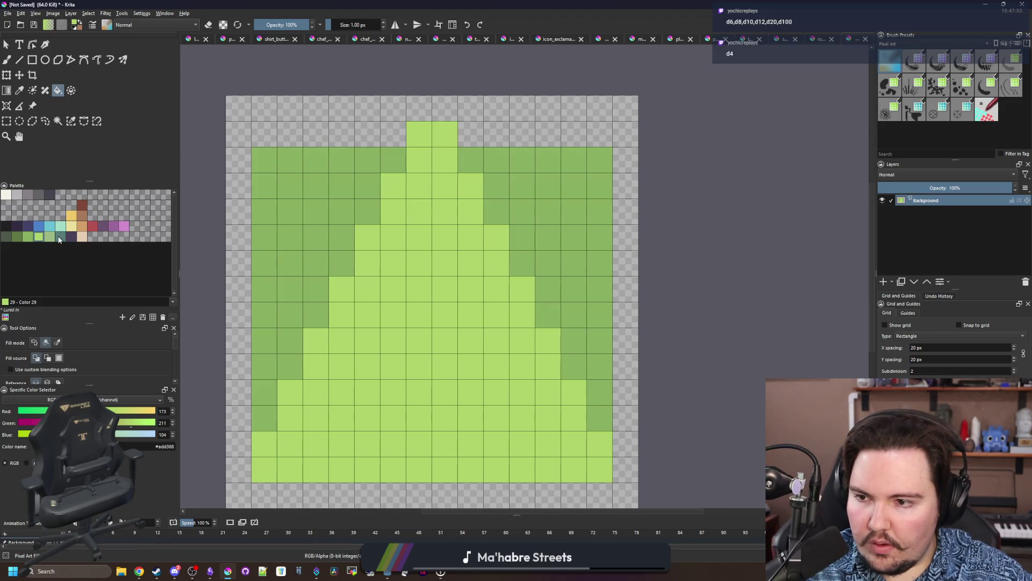
Paint dark teal pixels beside the peak and flood-fill both side areas teal.
left_click(59, 239)
key("b")
left_click_drag(398, 134, 336, 135)
left_click_drag(468, 134, 516, 136)
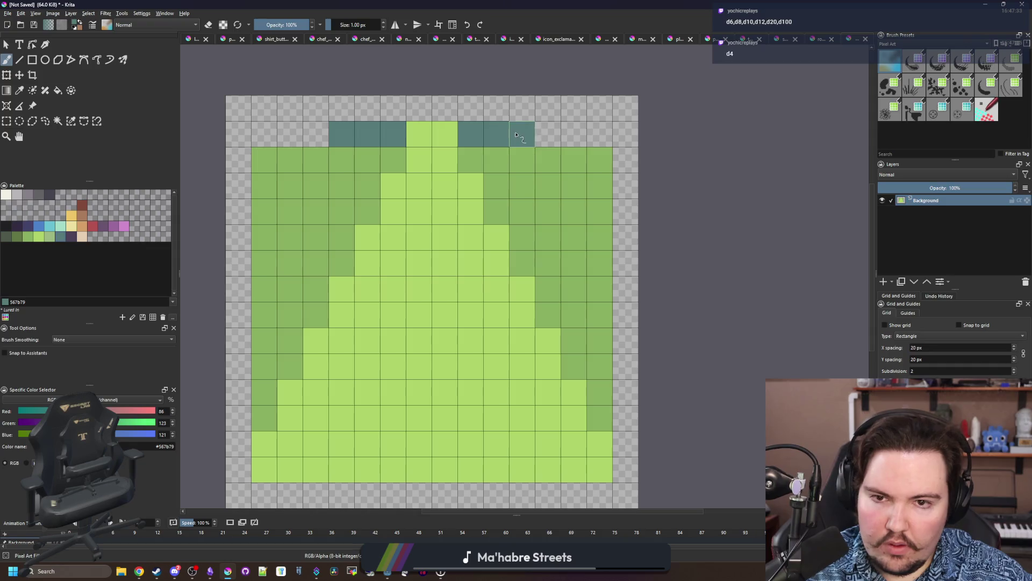
key("f")
left_click(538, 177)
left_click(317, 209)
scroll(450, 260, "down", 7)
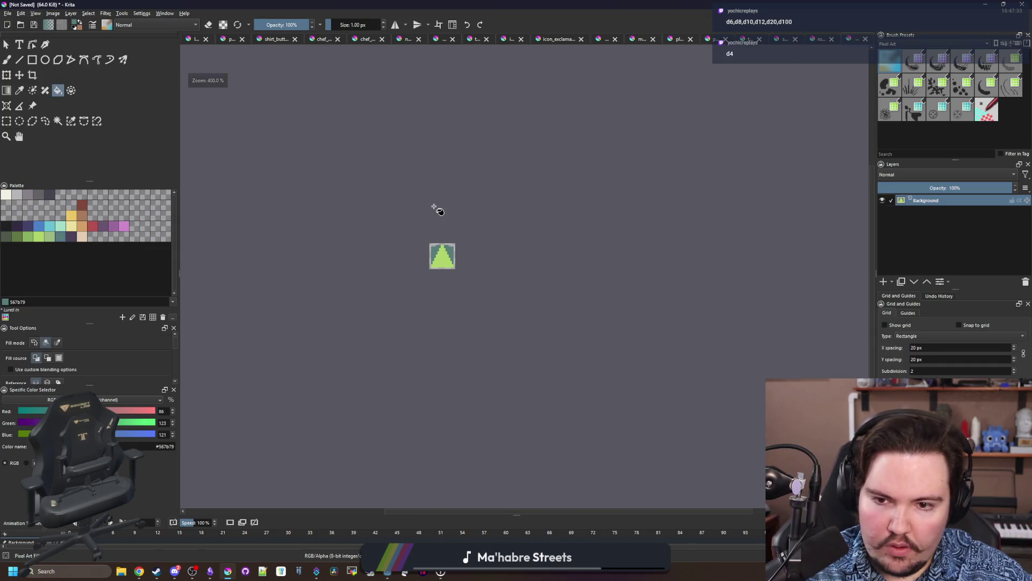
scroll(440, 248, "up", 5)
scroll(433, 300, "up", 2)
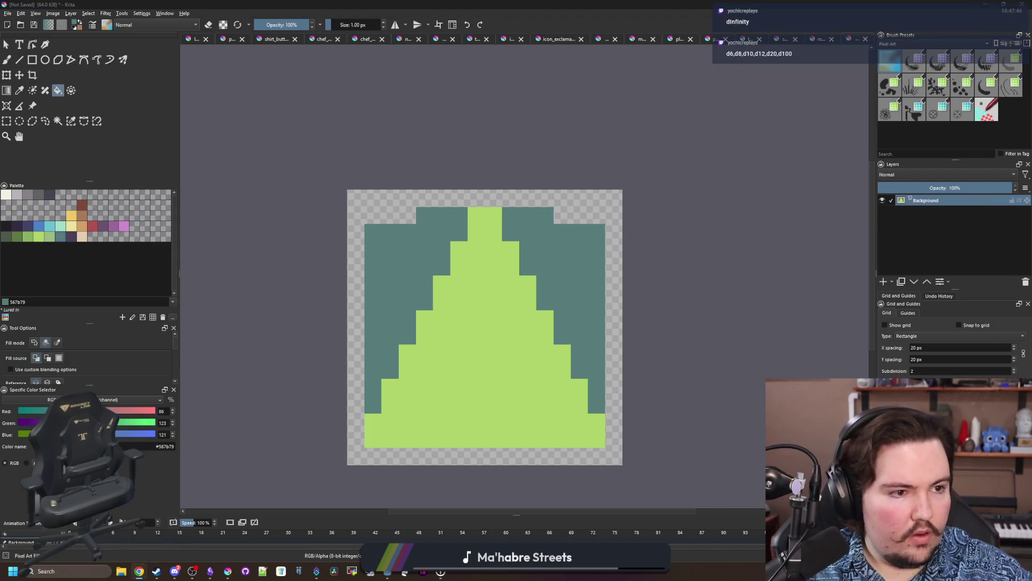
scroll(586, 344, "up", 1)
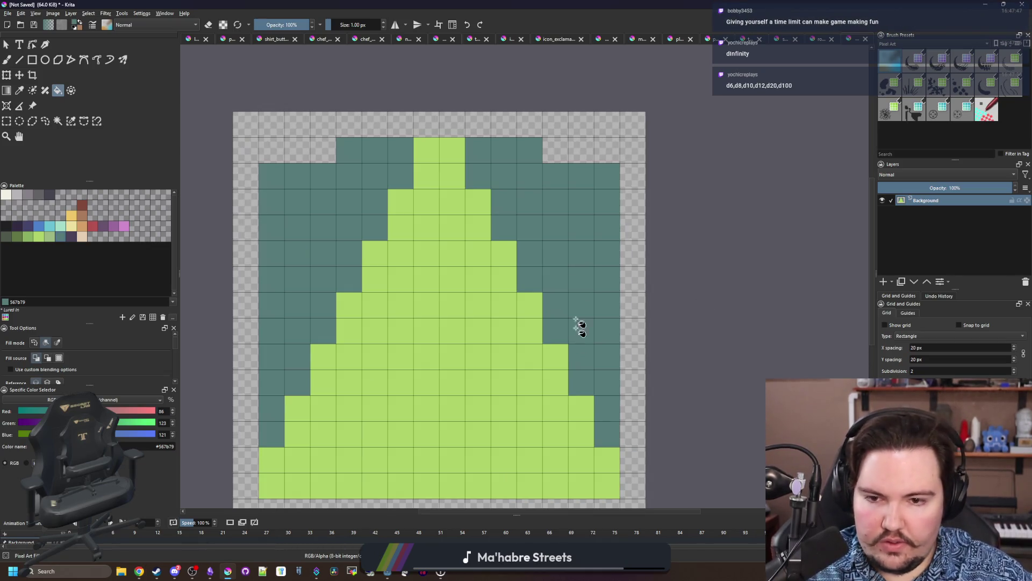
Erase teal cells at the top corners and along the stepped upper edges.
key("b")
key("e")
mouse_move(334, 182)
left_mouse_down()
mouse_move(271, 180)
mouse_move(279, 207)
left_mouse_up()
mouse_move(480, 154)
left_mouse_down()
mouse_move(597, 178)
mouse_move(580, 202)
mouse_move(607, 202)
left_mouse_up()
scroll(526, 228, "down", 3)
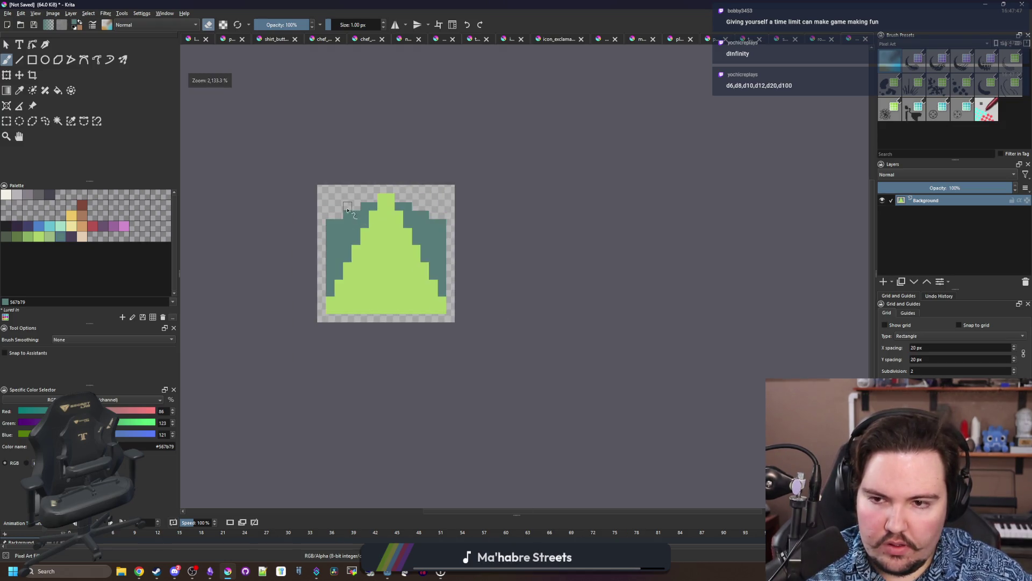
scroll(527, 229, "up", 3)
left_click_drag(401, 202, 296, 253)
left_click(580, 231)
mouse_move(580, 231)
left_mouse_down()
mouse_move(562, 223)
mouse_move(632, 253)
mouse_move(606, 254)
left_mouse_up()
left_click(427, 201)
scroll(427, 198, "down", 6)
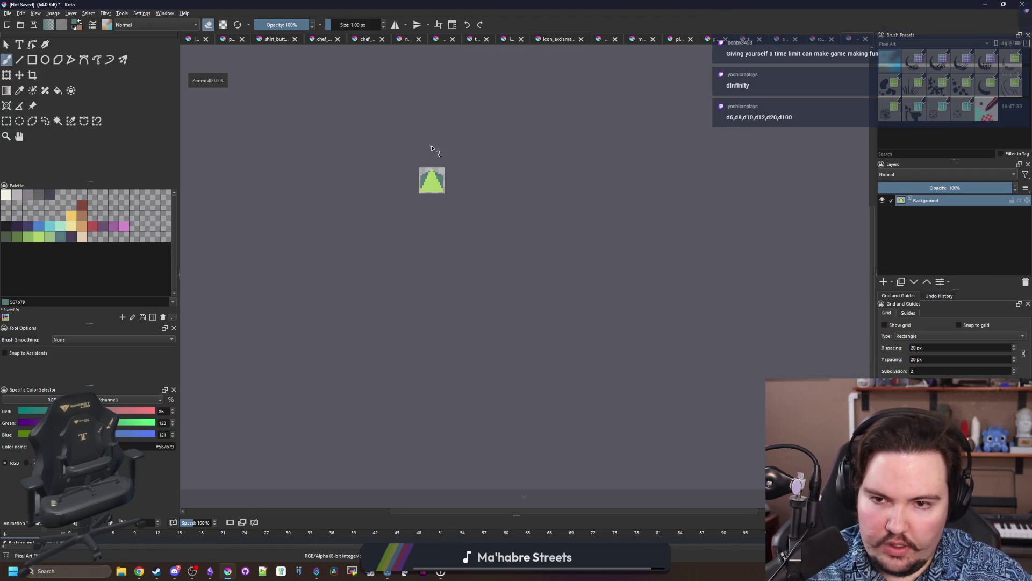
scroll(438, 183, "up", 3)
scroll(365, 244, "up", 1)
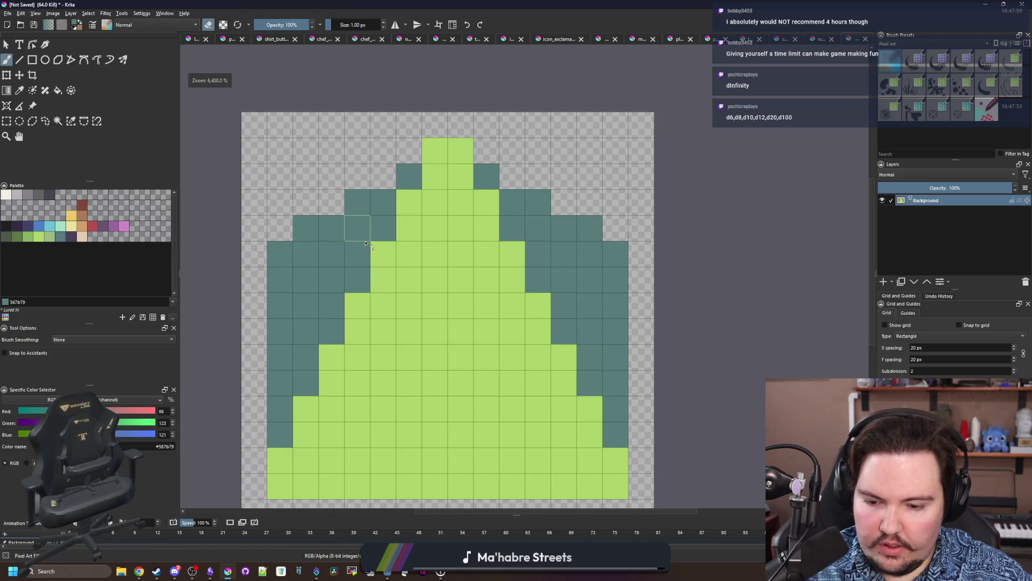
Repaint teal cells beside the peak and erase outer teal cells along both diagonals.
key("e")
left_click_drag(408, 152, 382, 178)
left_click(332, 202)
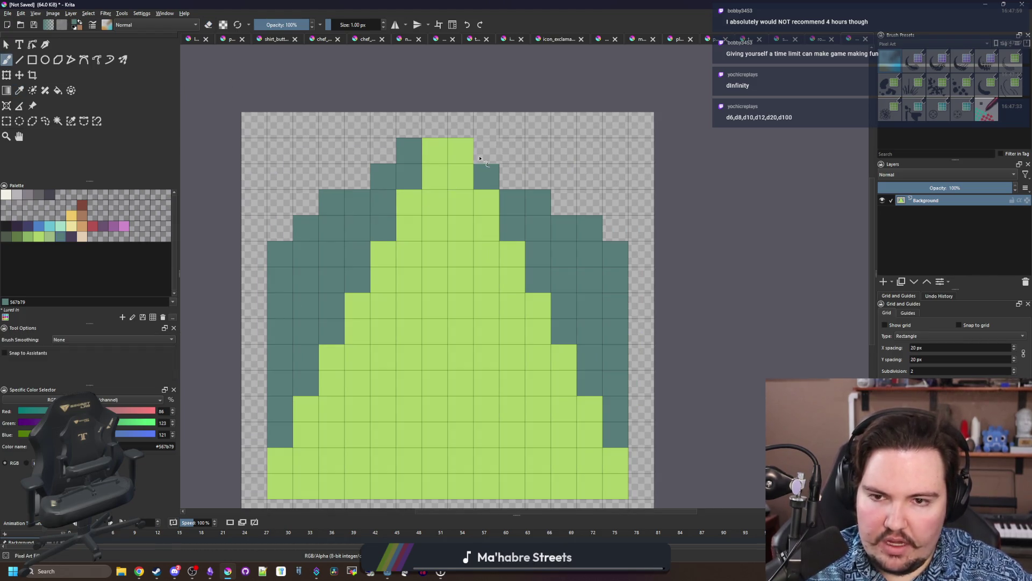
left_click_drag(486, 150, 512, 175)
left_click(564, 202)
left_click(358, 176)
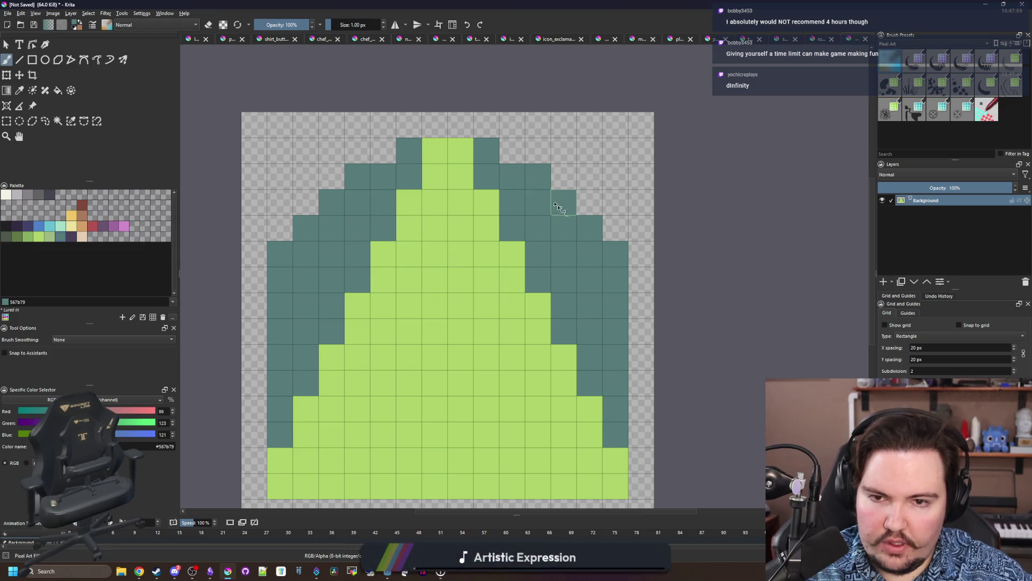
scroll(476, 225, "down", 6)
scroll(472, 202, "up", 6)
key("e")
left_click_drag(383, 289, 305, 366)
mouse_move(522, 259)
left_mouse_down()
mouse_move(572, 316)
mouse_move(640, 365)
left_mouse_up()
scroll(438, 239, "down", 5)
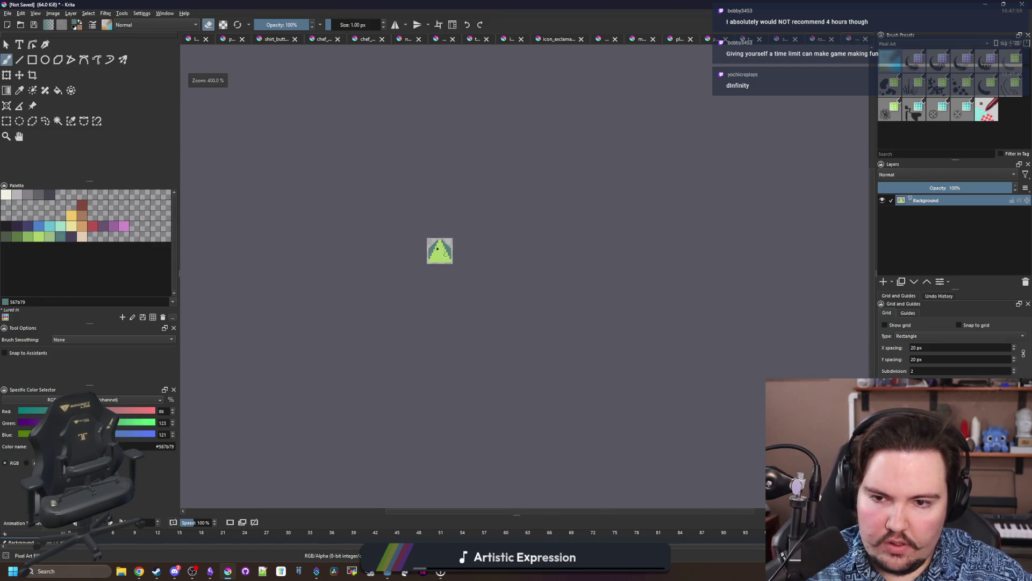
scroll(438, 246, "up", 5)
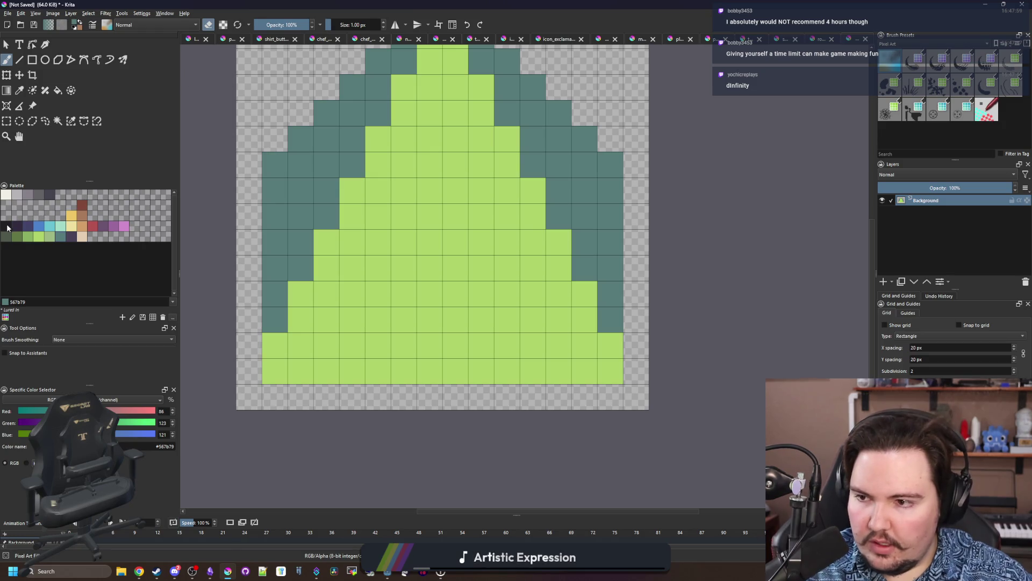
Paint a 4 in near-black #212123 on the die.
left_click(7, 228)
key("e")
mouse_move(403, 189)
left_mouse_down()
mouse_move(405, 215)
mouse_move(429, 239)
mouse_move(481, 243)
left_mouse_up()
left_click_drag(455, 189, 452, 292)
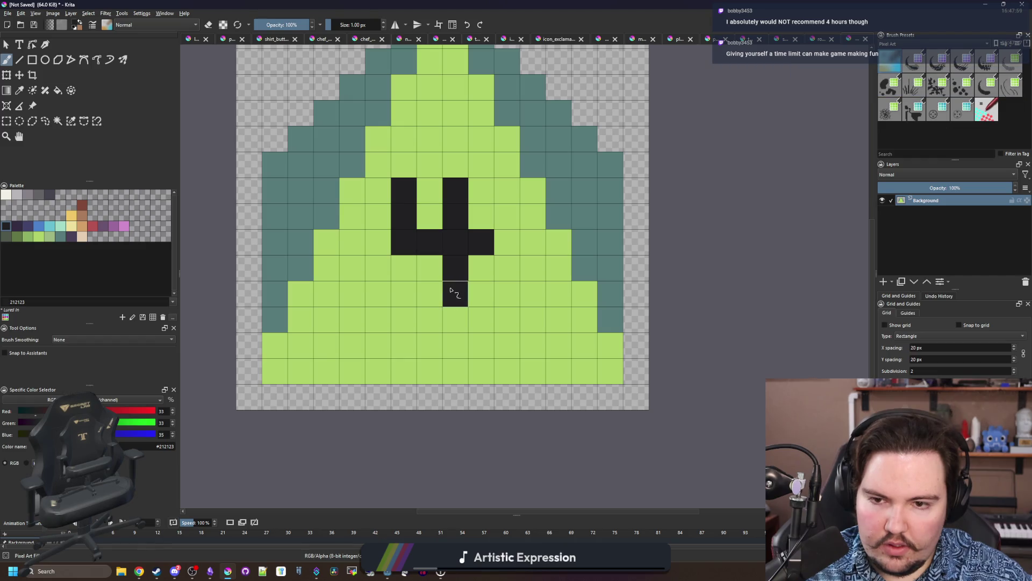
scroll(450, 290, "down", 6)
scroll(408, 232, "up", 6)
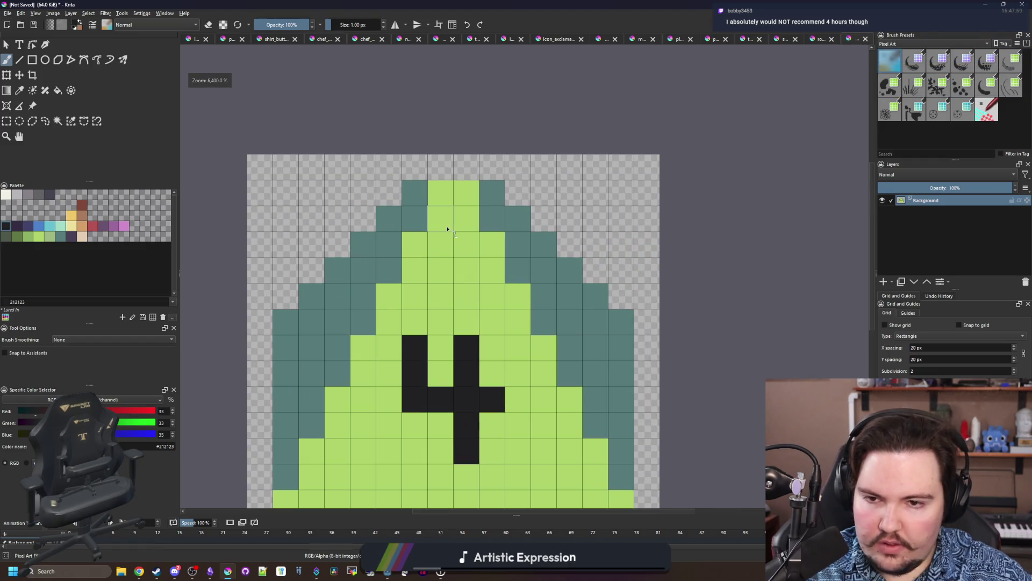
Trim the outer teal cells along both upper diagonals of the die.
key("e")
left_click_drag(418, 163, 289, 292)
left_click_drag(495, 163, 624, 292)
key("e")
left_click_drag(466, 350, 457, 279)
Fill the die interior blue #4b80ca and the side bands and tip cells purple #43436a.
left_click(26, 242)
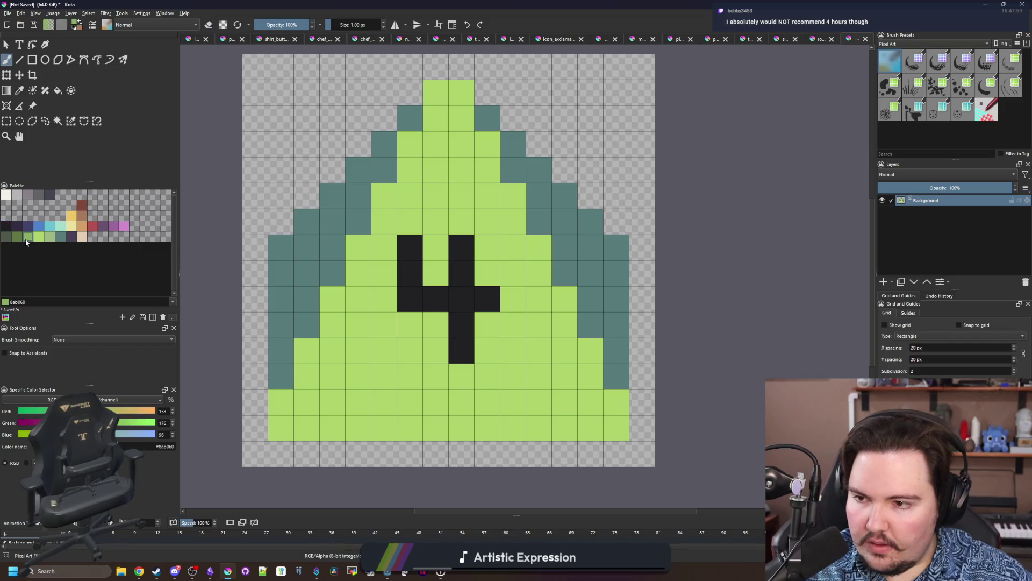
key("f")
left_click(39, 228)
left_click(337, 378)
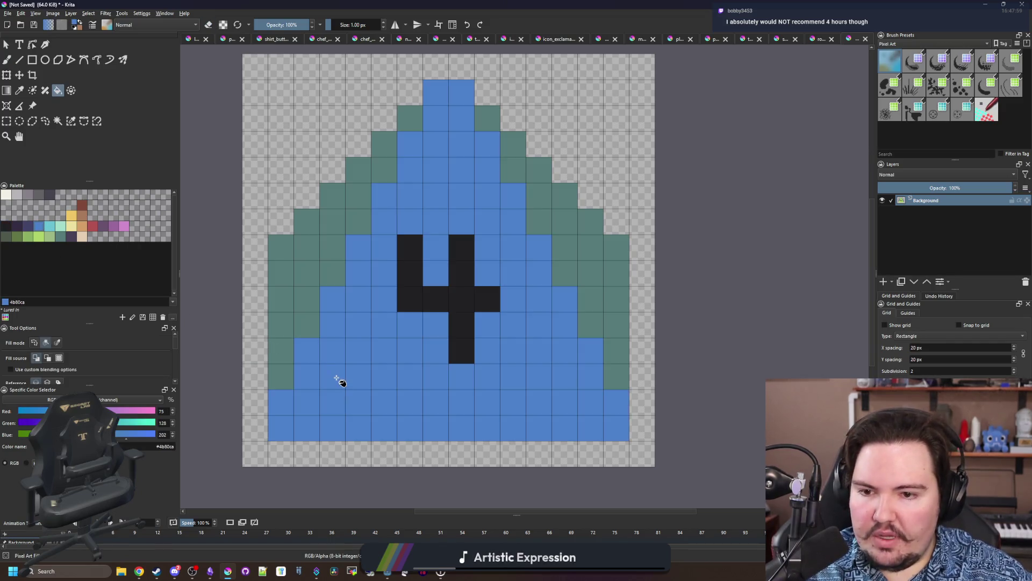
left_click(27, 227)
left_click(329, 276)
left_click(299, 269)
key("ctrl+z")
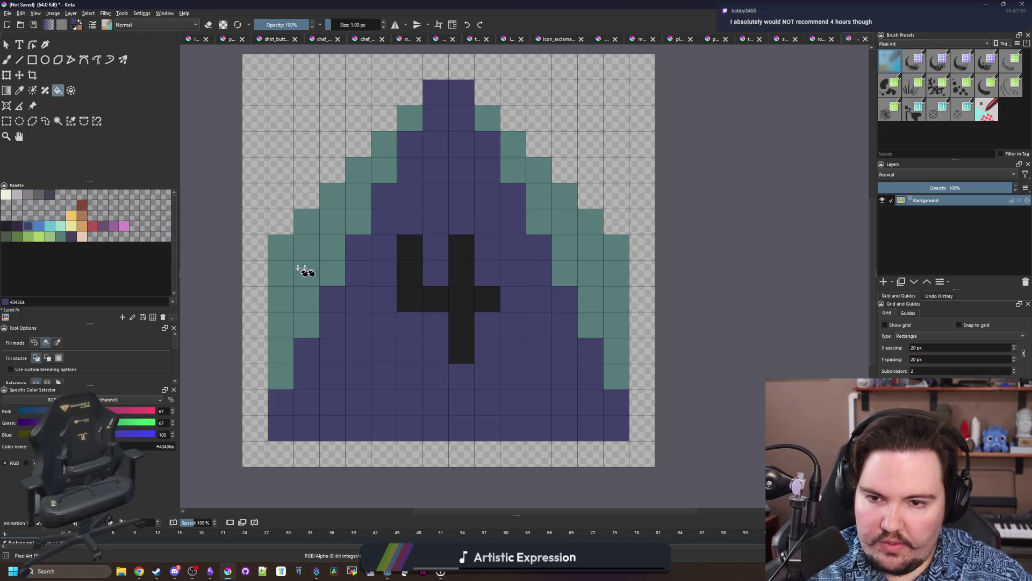
key("ctrl+z")
left_click(300, 269)
left_click(558, 265)
left_click(410, 118)
left_click(485, 122)
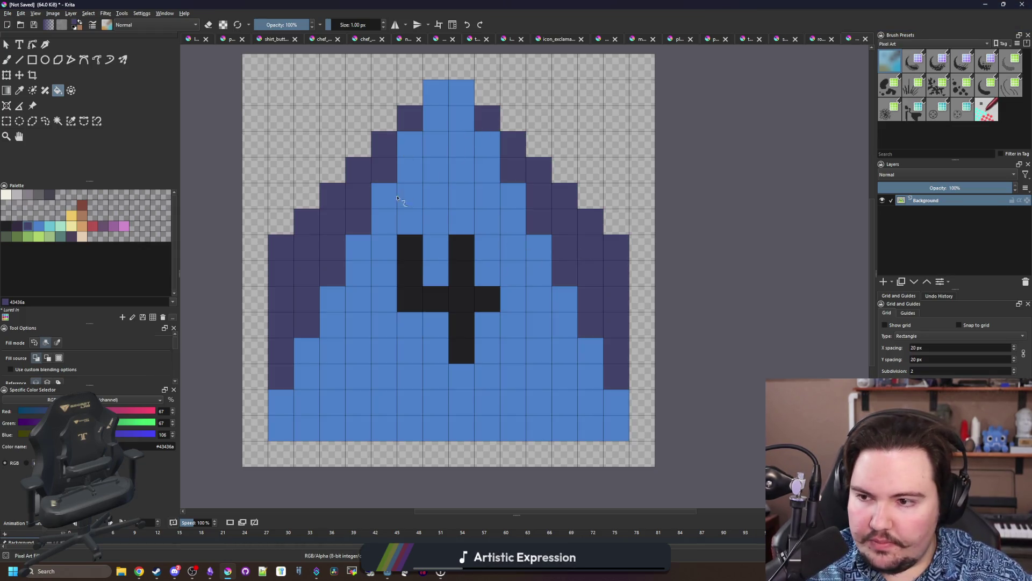
Dot #567b79 teal highlight cells down the left edge, up the right edge, and on the tip.
key("b")
left_click(60, 236)
left_click(410, 144)
left_click(384, 196)
left_click(358, 247)
left_click(333, 298)
left_click(306, 350)
left_click(281, 402)
left_click(616, 403)
left_click(591, 350)
left_click(564, 299)
left_click(538, 247)
left_click(513, 195)
left_click(487, 144)
left_click(461, 92)
left_click(445, 94)
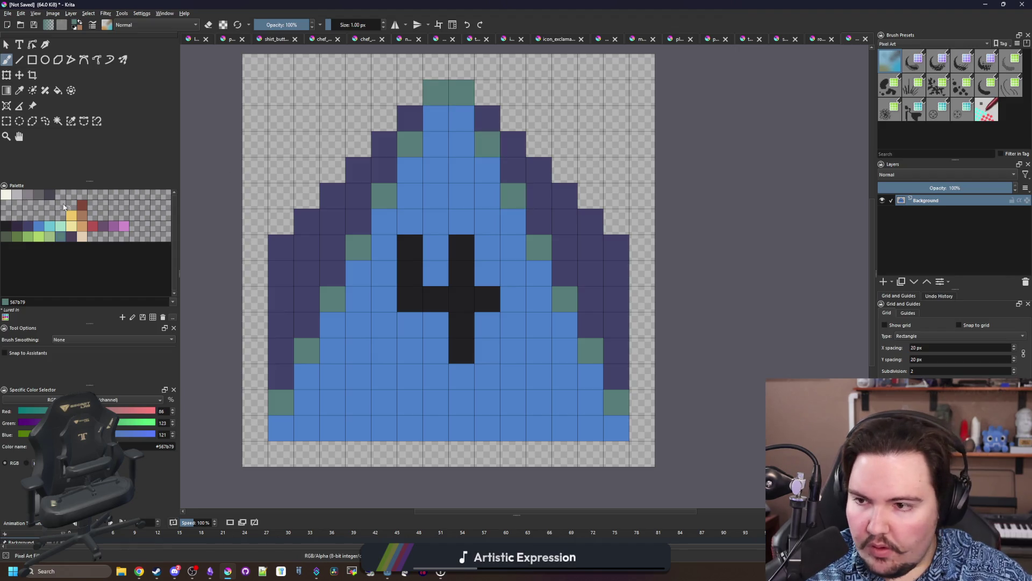
left_click(51, 230)
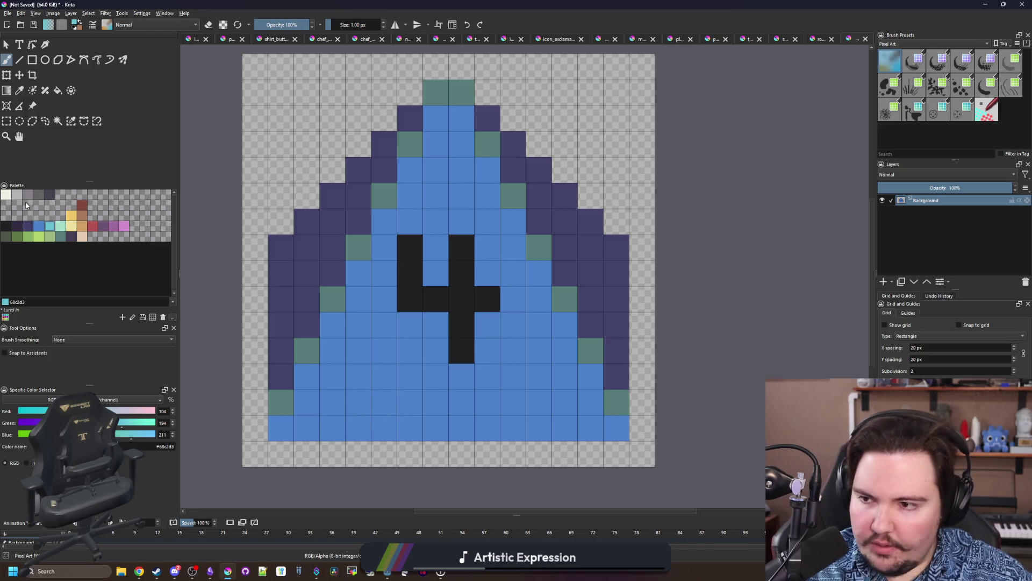
left_click(6, 226)
Outline the sprite's left edge in near-black #212123.
mouse_move(255, 428)
left_mouse_down()
mouse_move(255, 269)
mouse_move(281, 220)
mouse_move(436, 66)
mouse_move(487, 92)
mouse_move(626, 231)
mouse_move(616, 455)
mouse_move(256, 454)
left_mouse_up()
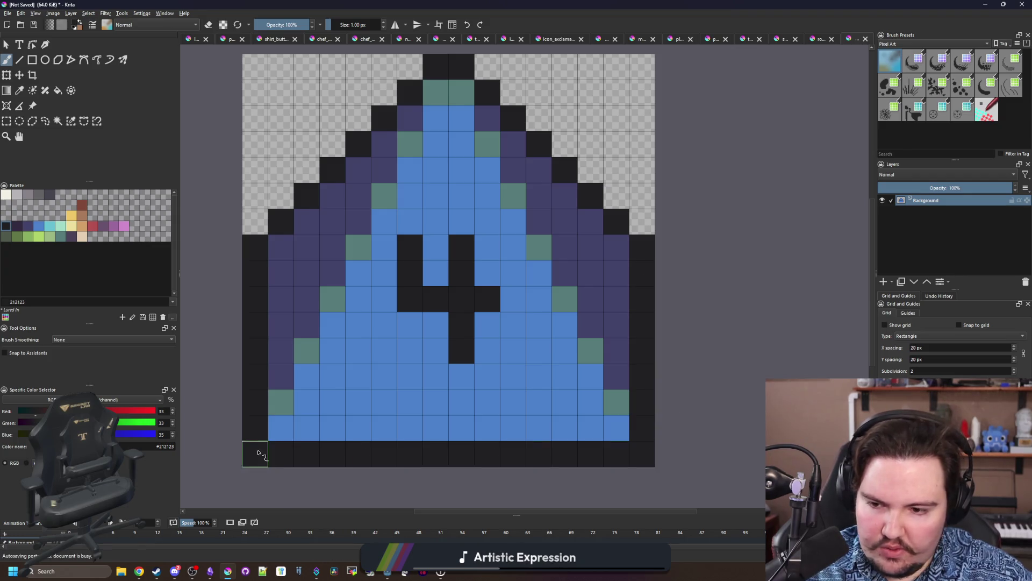
scroll(365, 356, "down", 6)
scroll(363, 390, "up", 5)
scroll(359, 404, "down", 5)
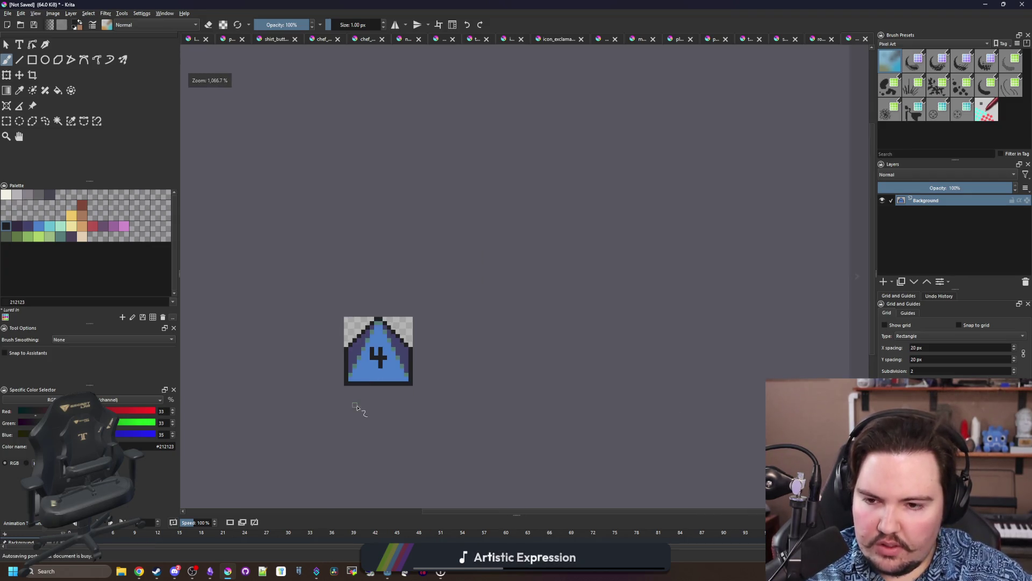
scroll(358, 409, "up", 6)
scroll(393, 342, "down", 6)
scroll(392, 340, "up", 4)
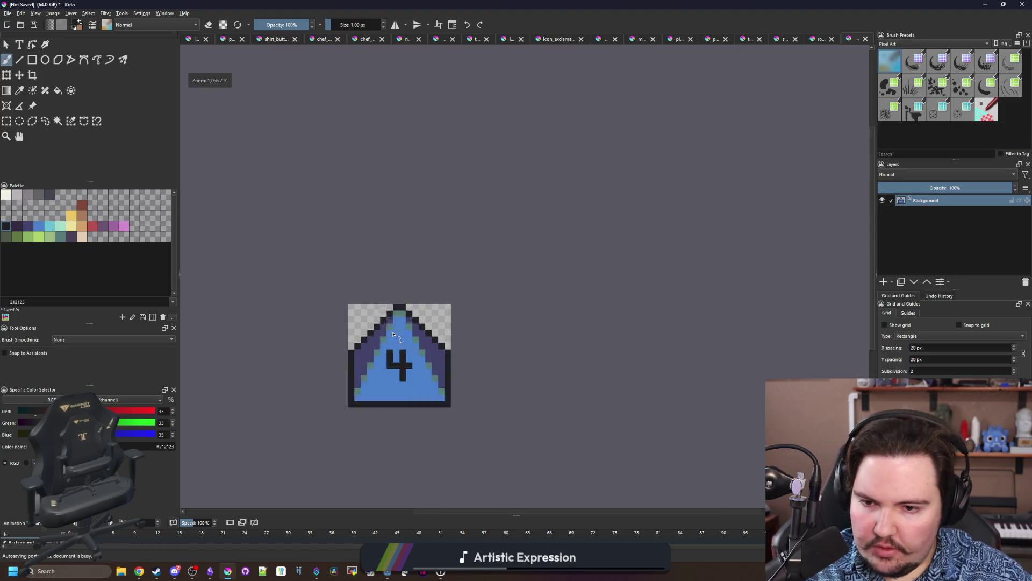
Save the sprite as PNG d4_dice.png in the Sprites folder and return to Godot.
left_click(7, 13)
left_click(25, 58)
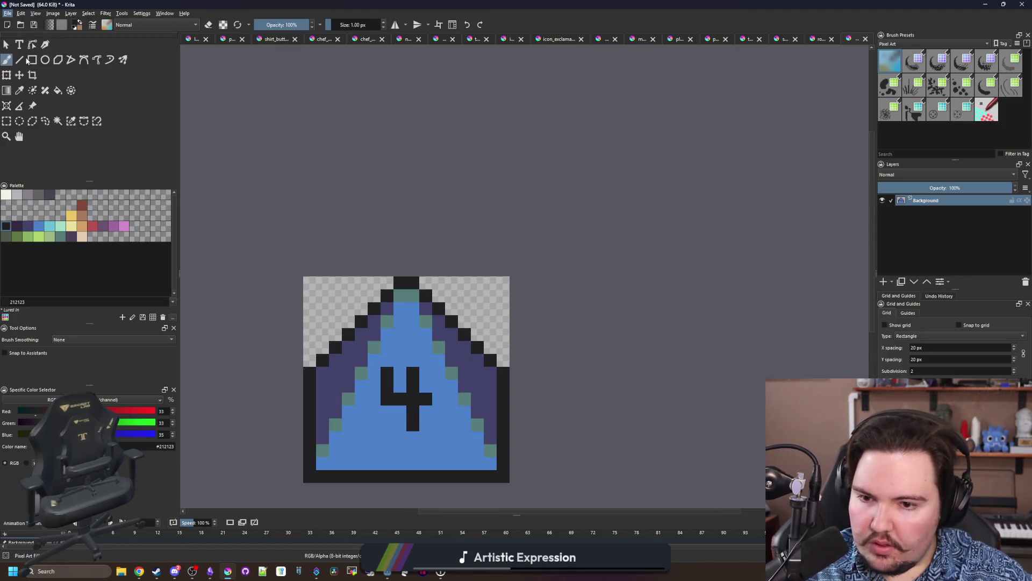
type("d4_dice")
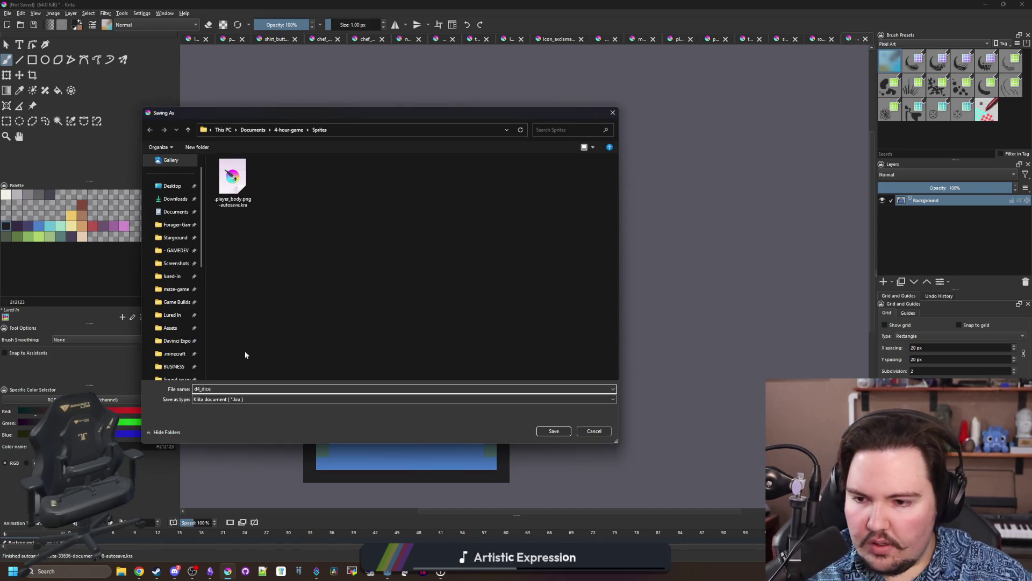
left_click(239, 398)
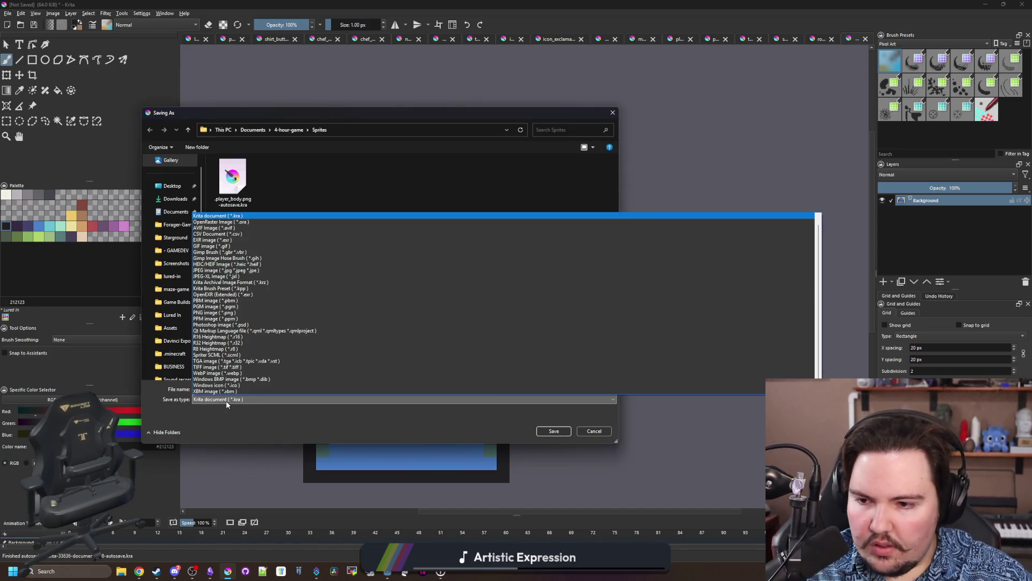
left_click(231, 312)
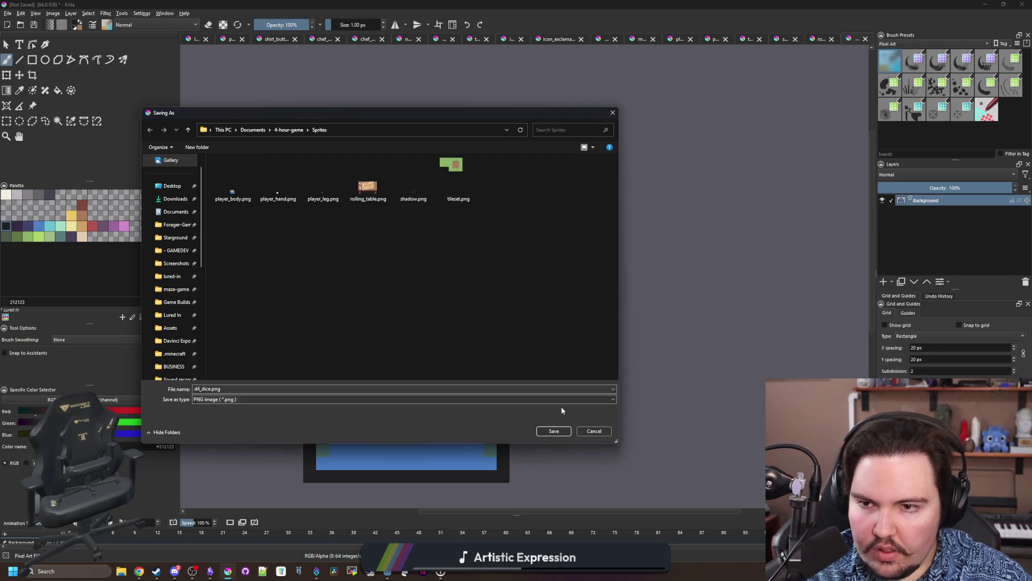
left_click(558, 430)
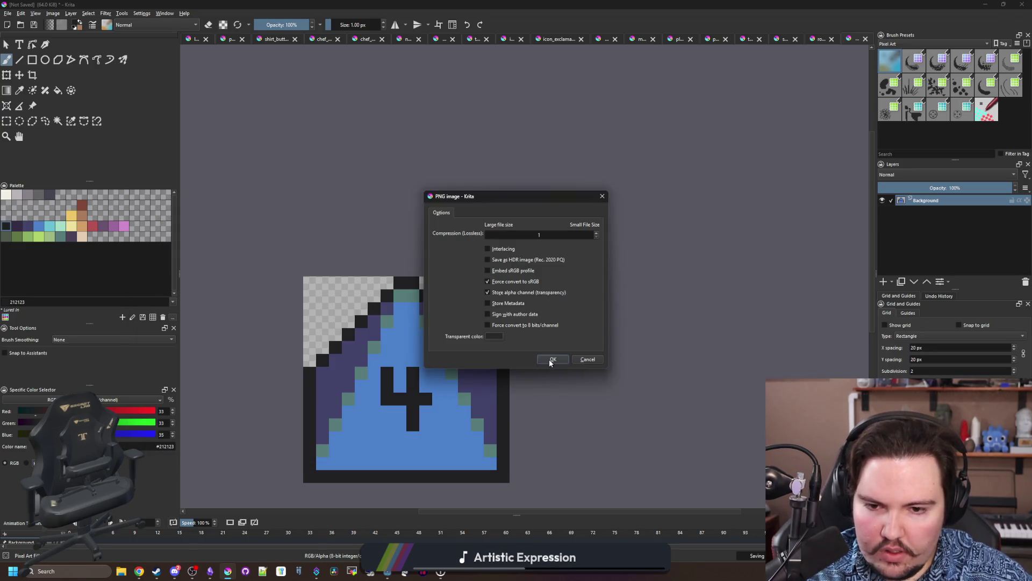
left_click(546, 360)
key("alt+Tab")
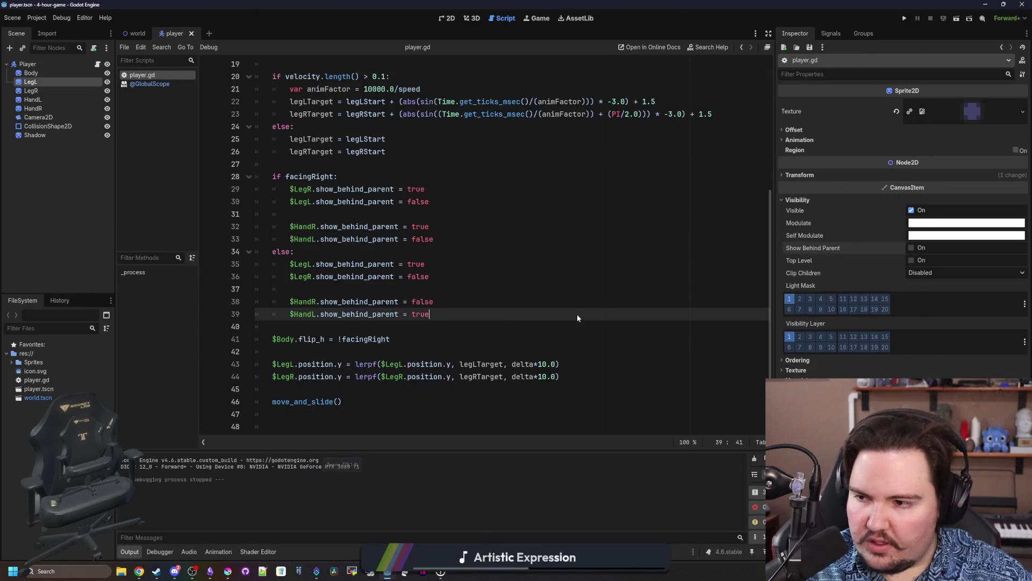
left_click(601, 280)
left_click(524, 230)
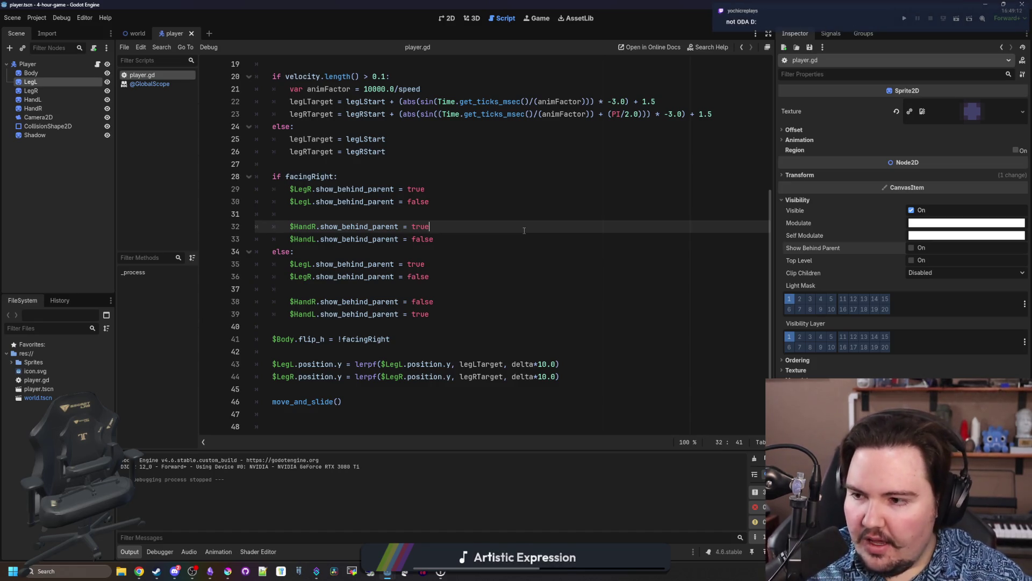
left_click(493, 215)
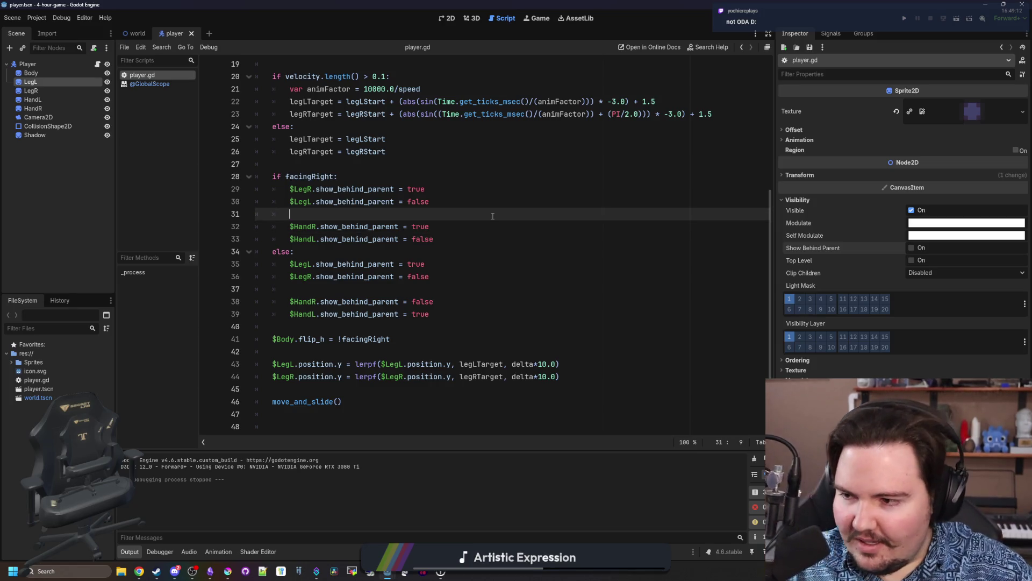
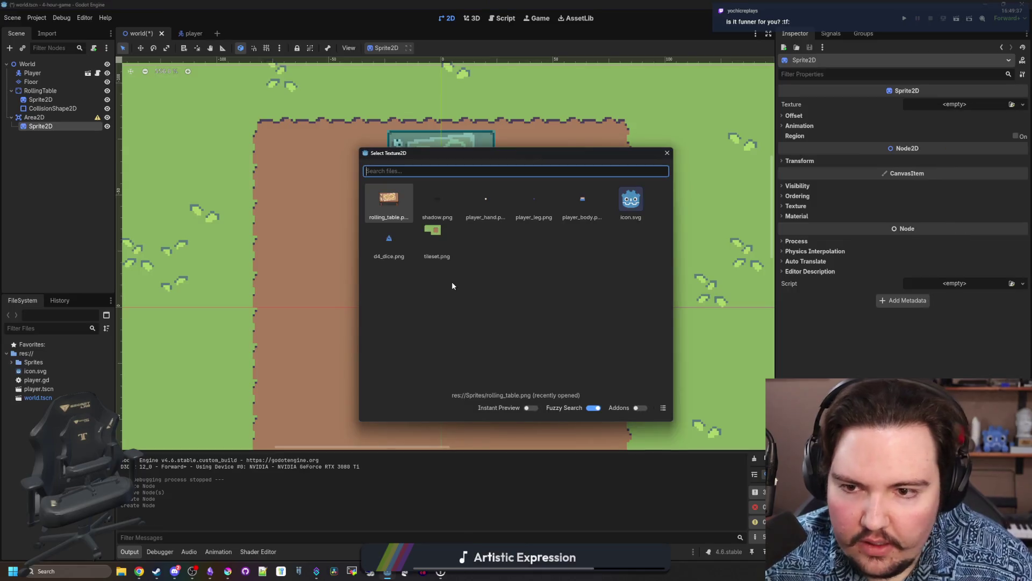
Give the sprite the d4_dice.png texture, move it left of the player, and save the scene.
double_click(404, 237)
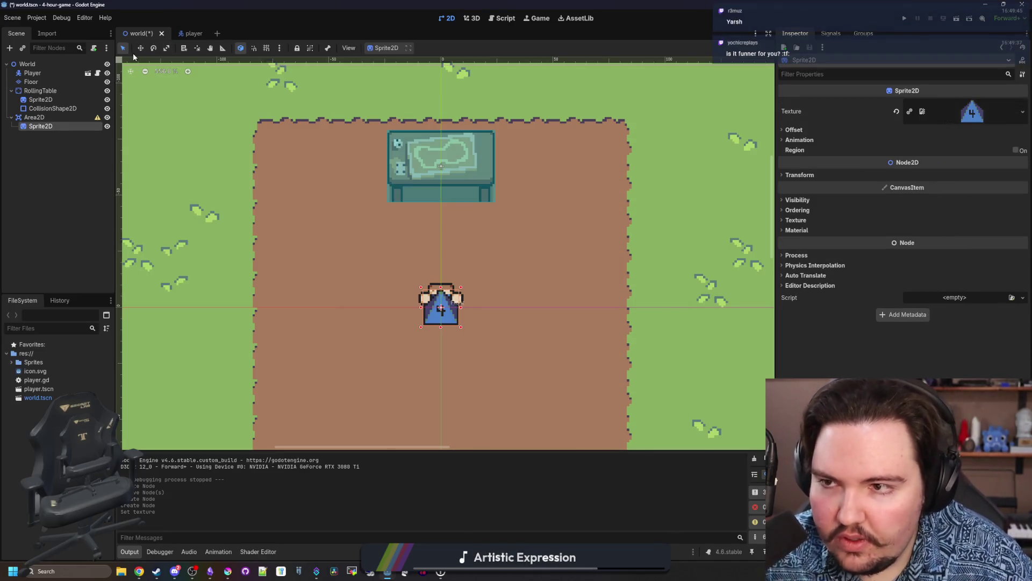
left_click_drag(438, 323, 353, 302)
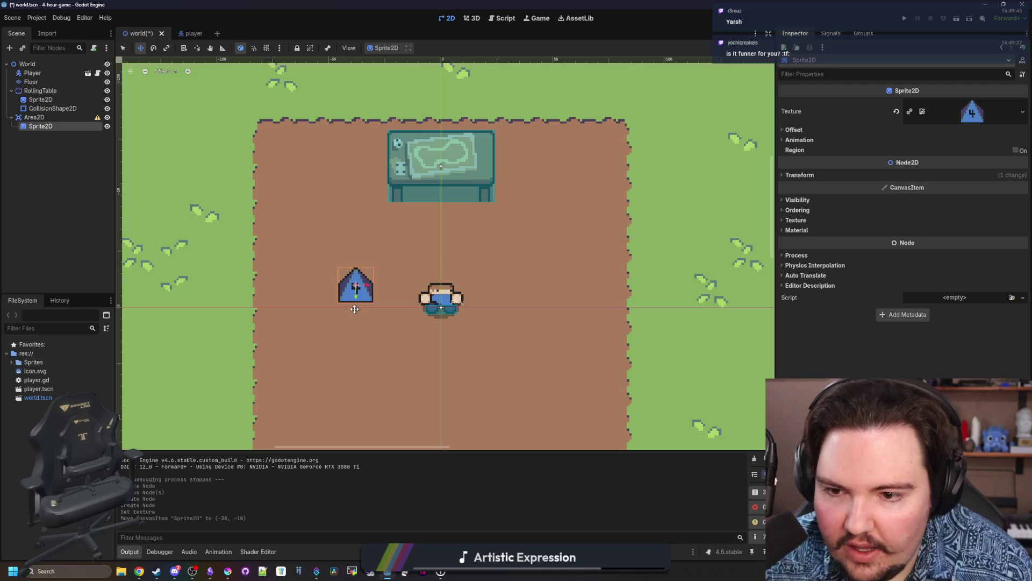
key("ctrl+s")
scroll(381, 303, "down", 2)
scroll(356, 333, "up", 3)
scroll(356, 334, "down", 3)
key("ctrl+s")
scroll(356, 333, "up", 2)
Rename the Area2D node to Dice.
left_click(49, 117)
left_click(59, 118)
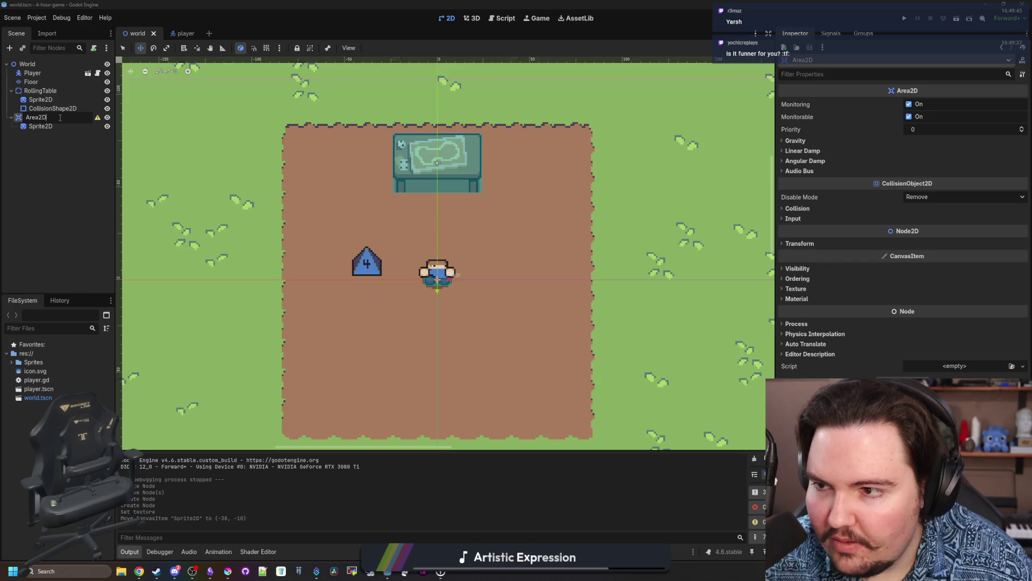
type("Dice")
key("Return")
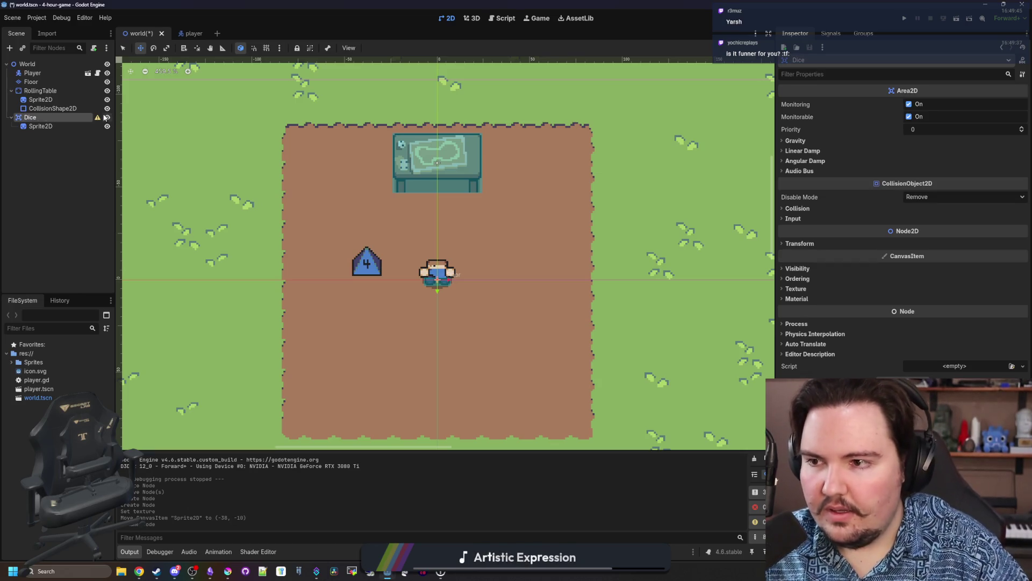
Attach a new dice.gd script to Dice and add 'var type :' below extends Area2D.
left_click(93, 47)
left_click(480, 356)
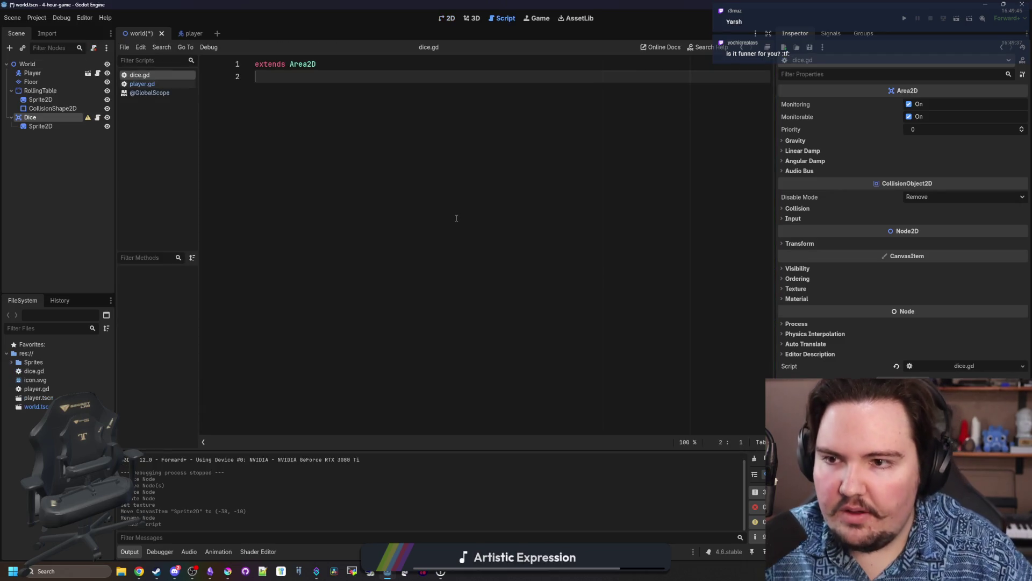
key("Return")
type("fun")
key("BackSpace")
key("BackSpace")
key("BackSpace")
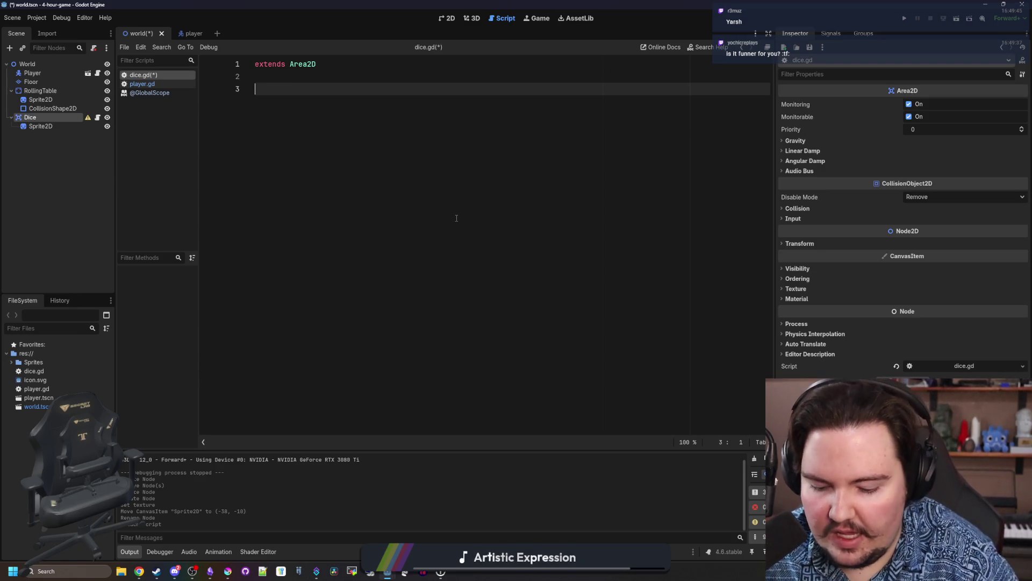
key("End")
key("Return")
key("Return")
type("var")
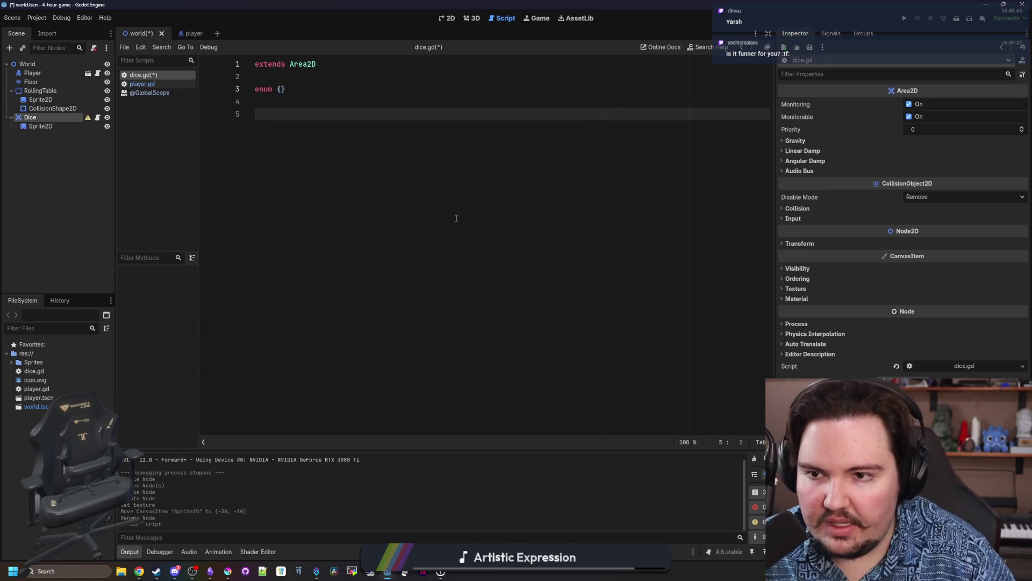
type(" type : t")
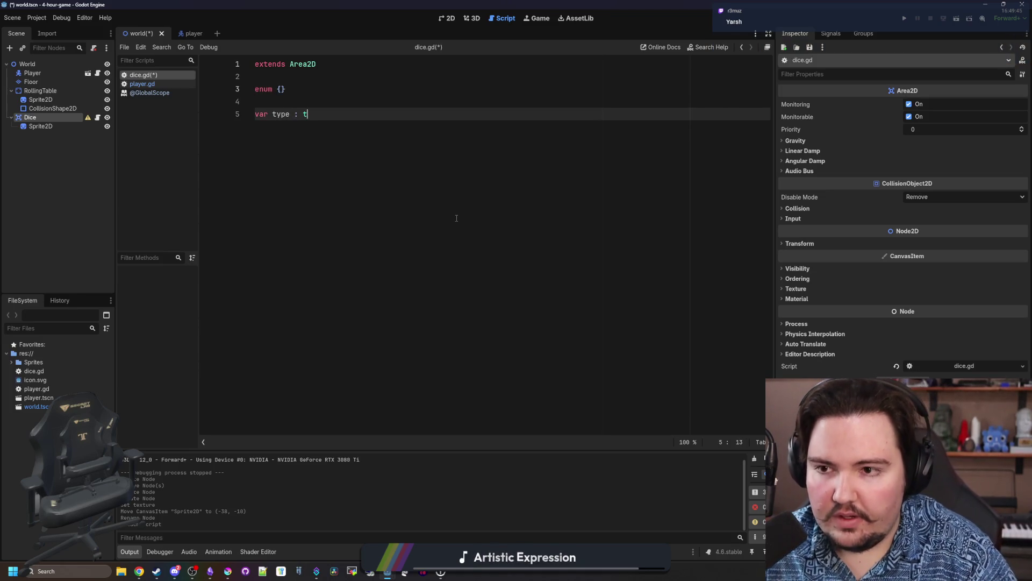
key("BackSpace")
Try enum values 8, 10 and a TYPES name, then delete the enum line entirely.
key("Up")
key("Up")
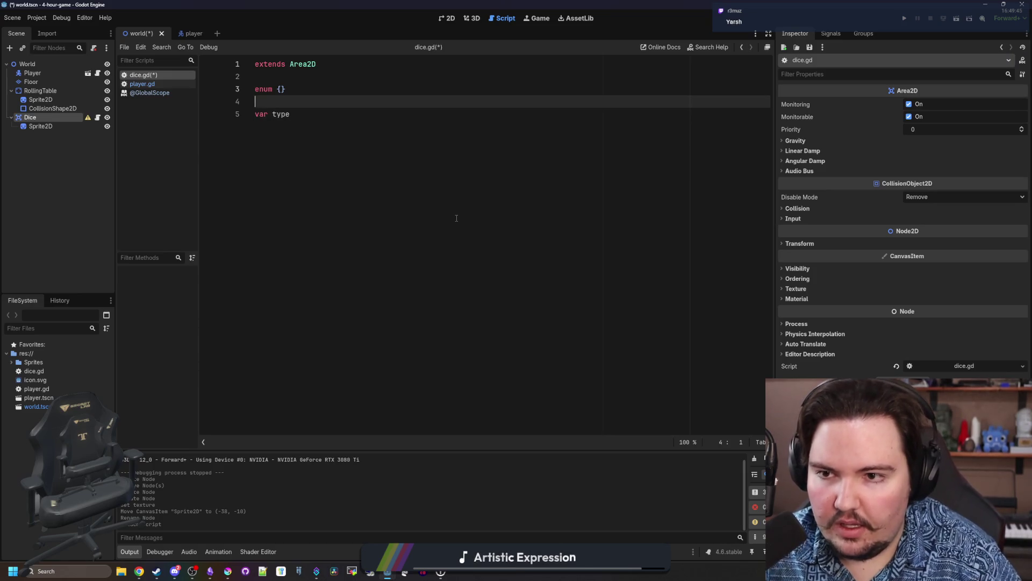
key("Left")
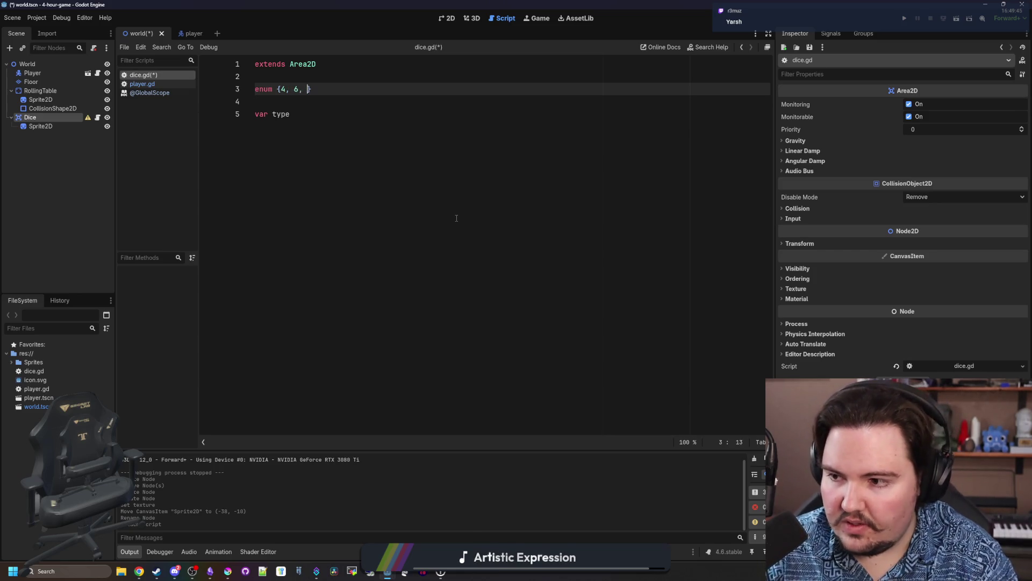
type("8, 10, 12, 20")
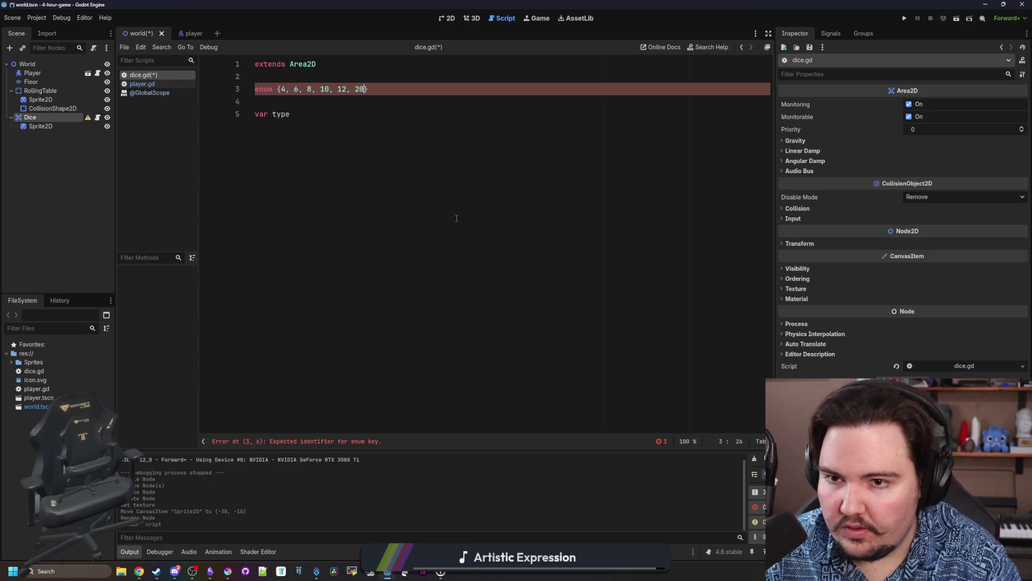
key("Down")
key("Down")
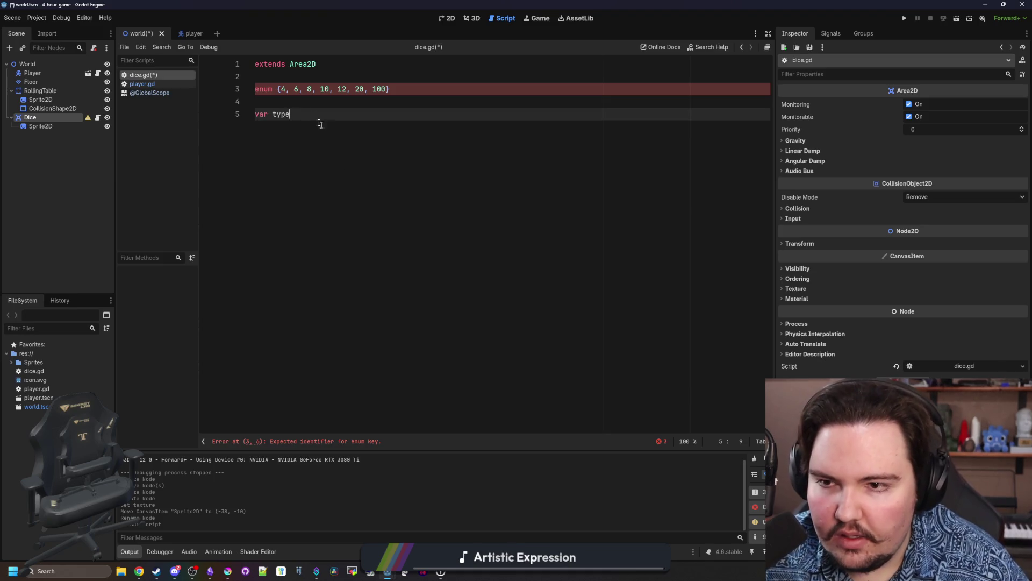
left_click(285, 89)
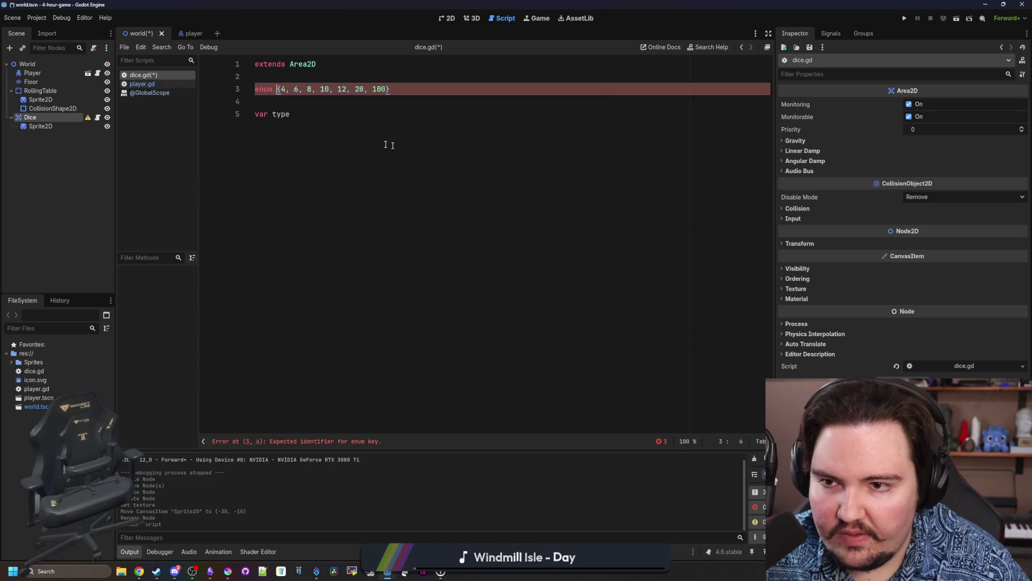
type("TYPES")
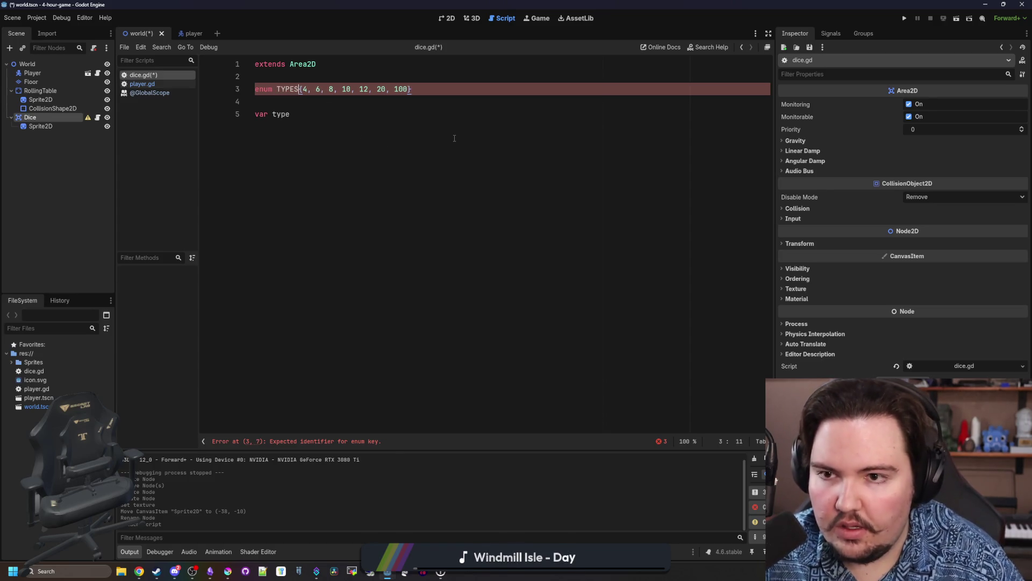
left_click(332, 118)
key("ctrl+z")
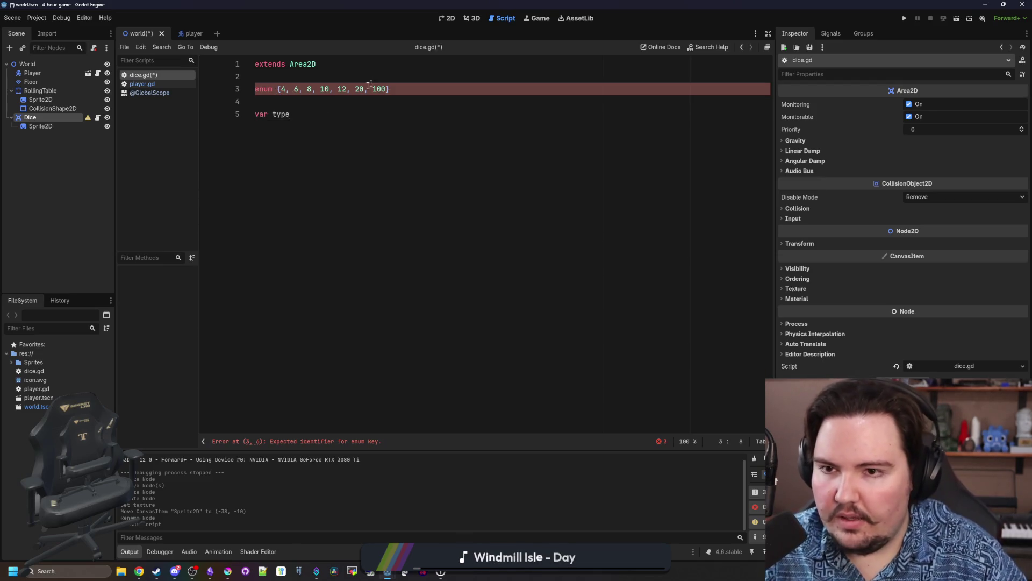
triple_click(400, 91)
key("BackSpace")
key("Delete")
key("Delete")
left_click(307, 92)
Finish the type variable and add a _ready function with var type = 4 and match(type).
type(":")
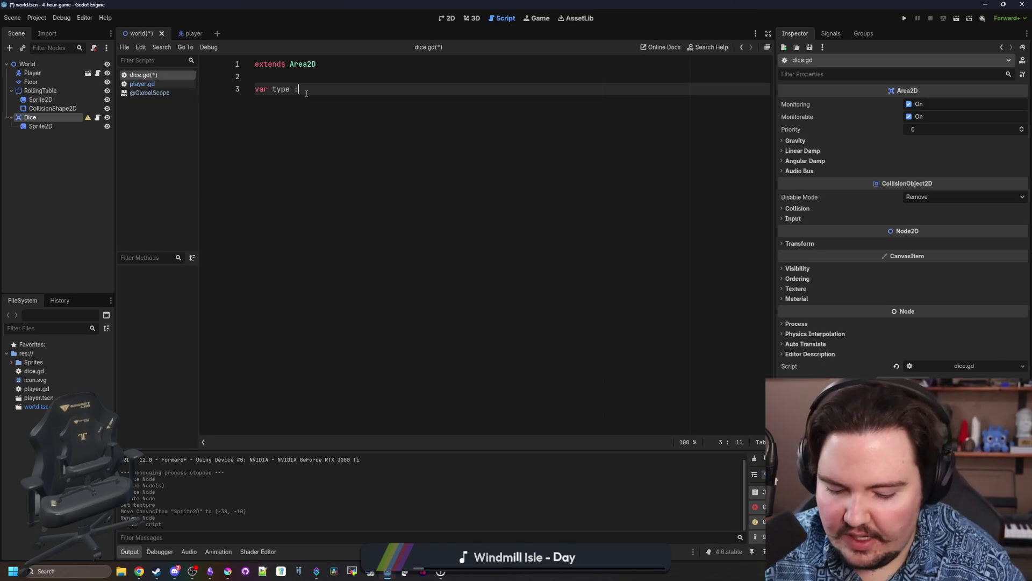
key("BackSpace")
type("t")
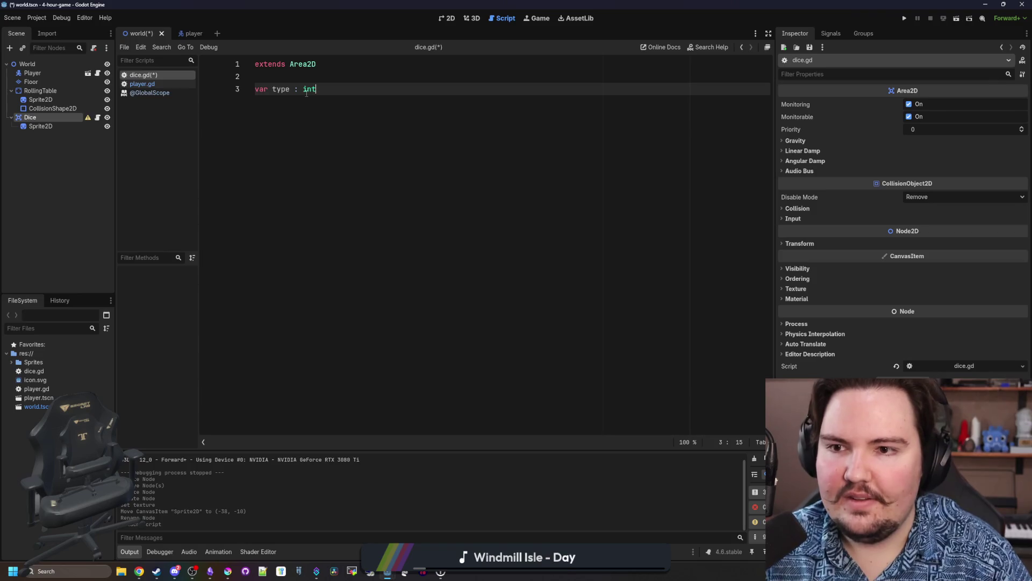
key("Return")
key("Return")
type("func _rea")
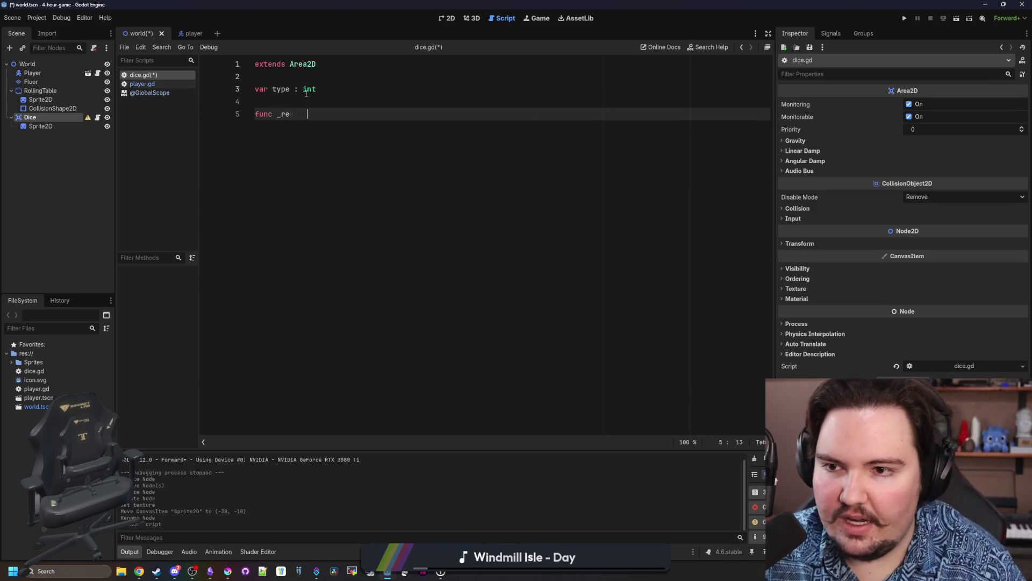
type("`")
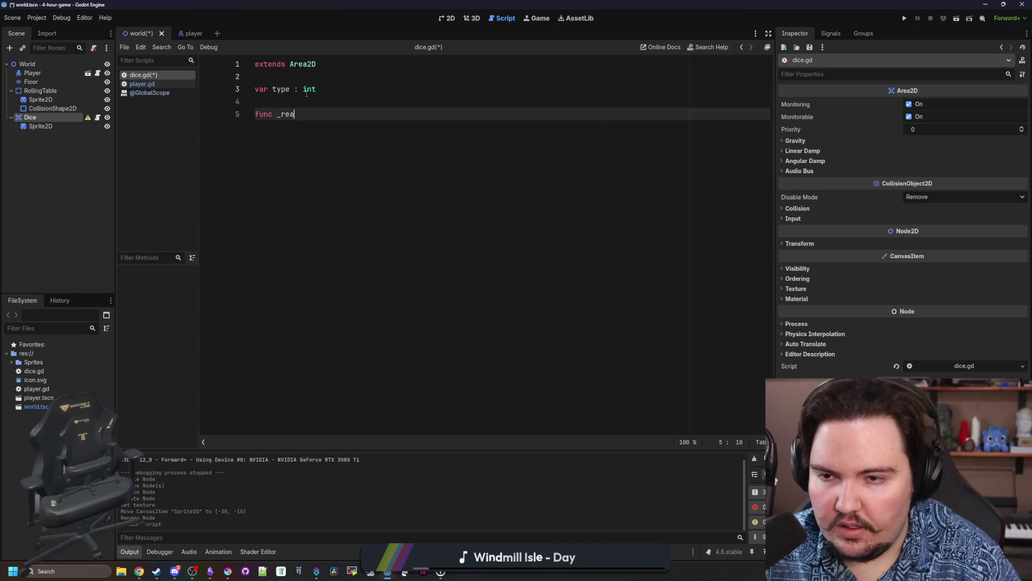
type("d")
key("Return")
key("Return")
type("match(type")
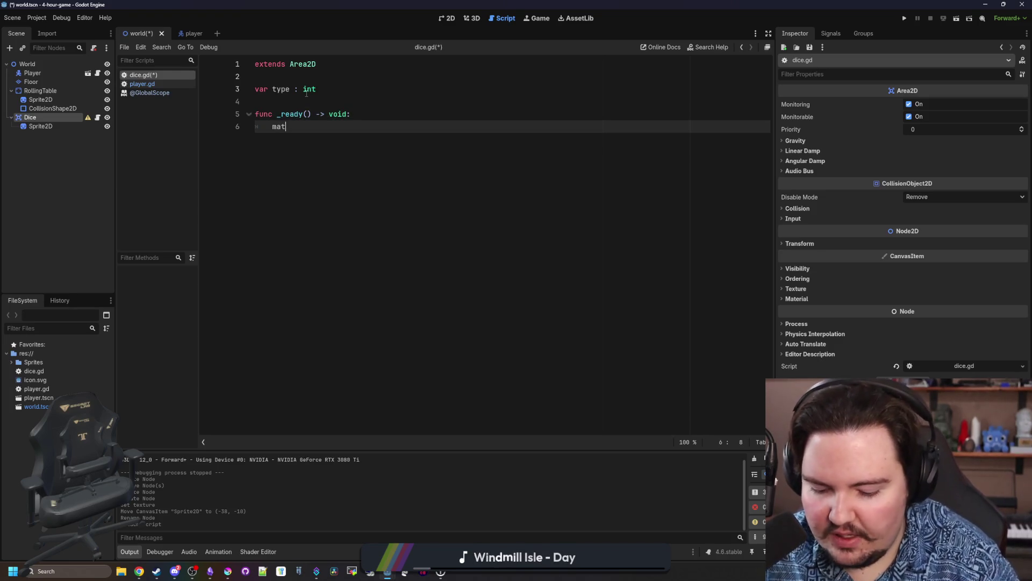
left_click(360, 110)
key("Return")
type("var type = 4")
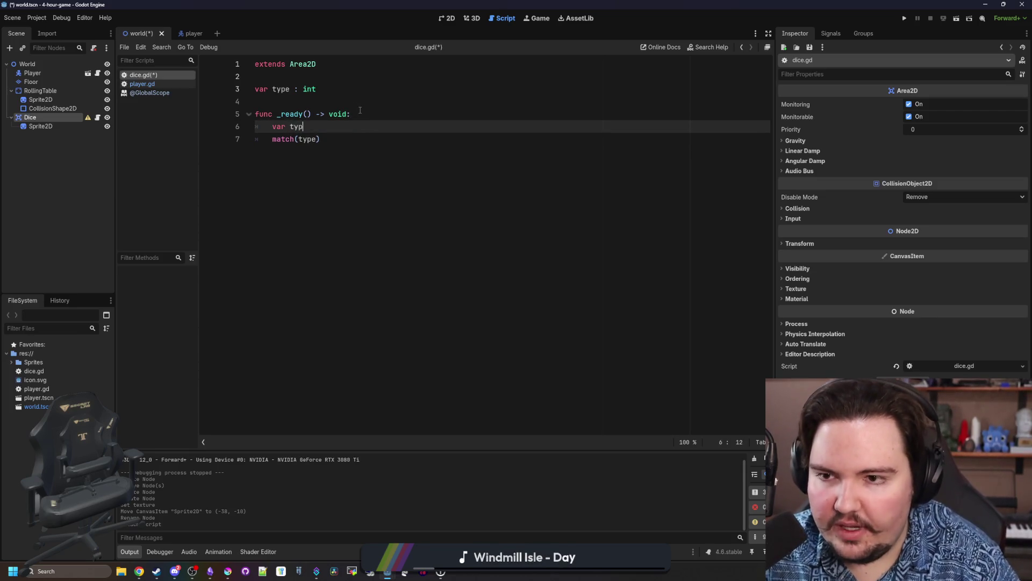
key("Return")
Add match case 4 setting $Sprite2D.texture to preload d4_dice.png, and save.
left_click(336, 147)
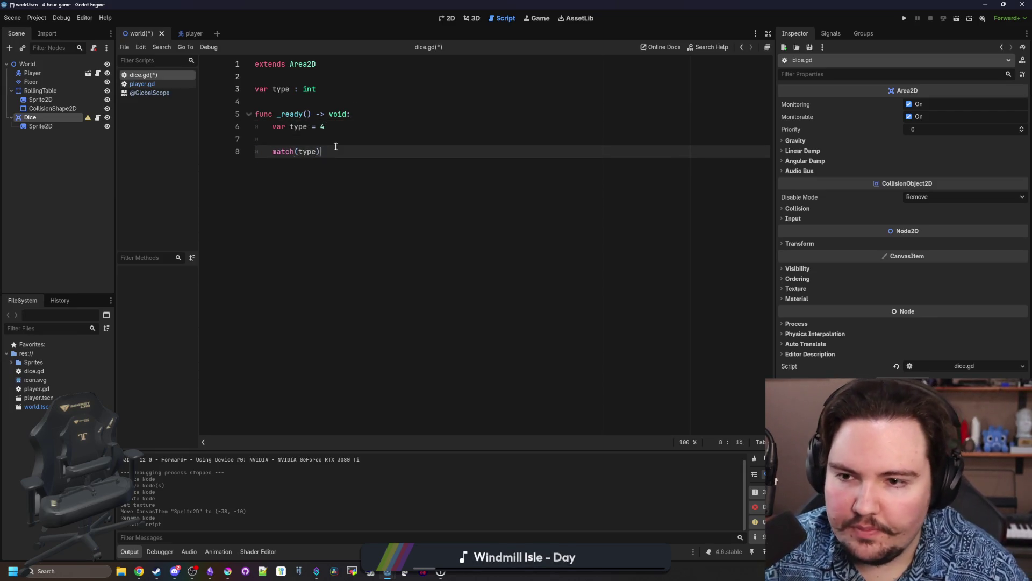
type(":")
key("Return")
type("4:")
key("Return")
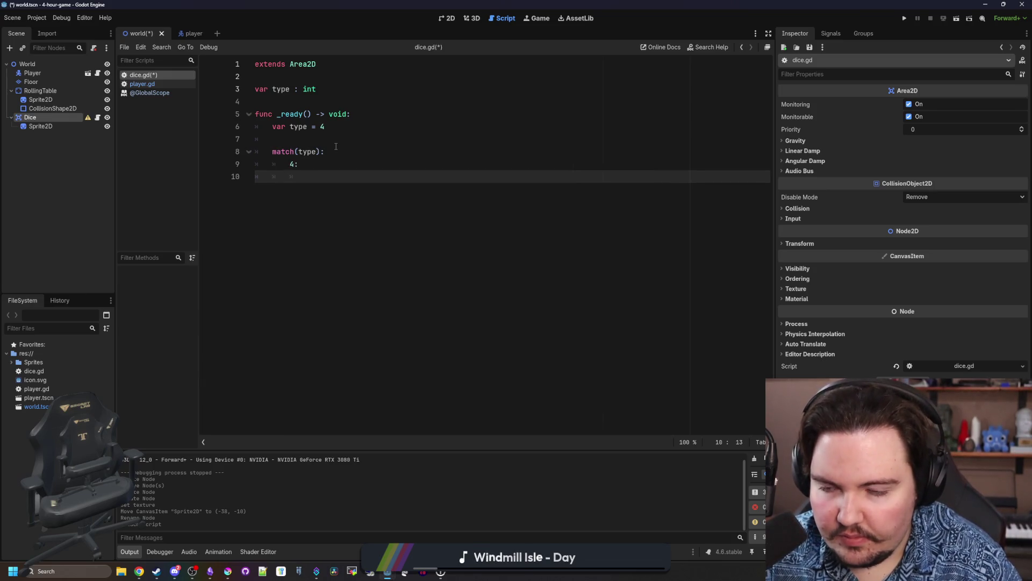
key("BackSpace")
key("BackSpace")
key("BackSpace")
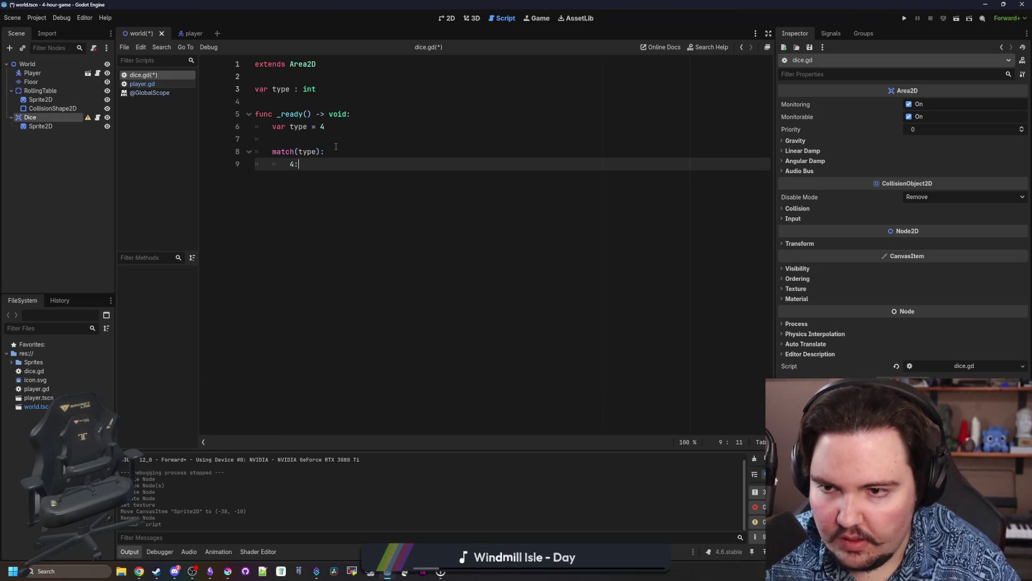
left_click_drag(41, 126, 419, 164)
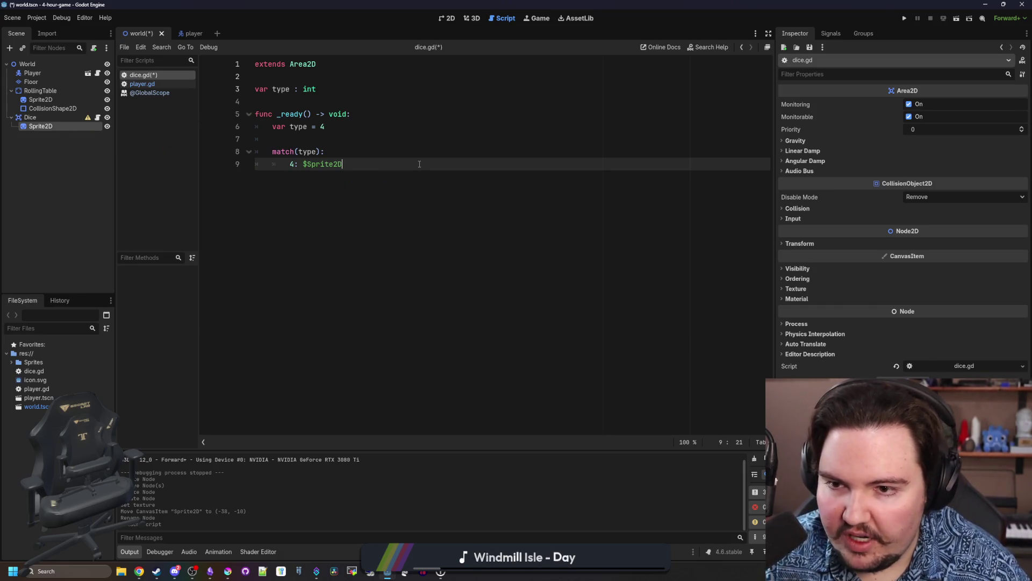
type(".texture = prel")
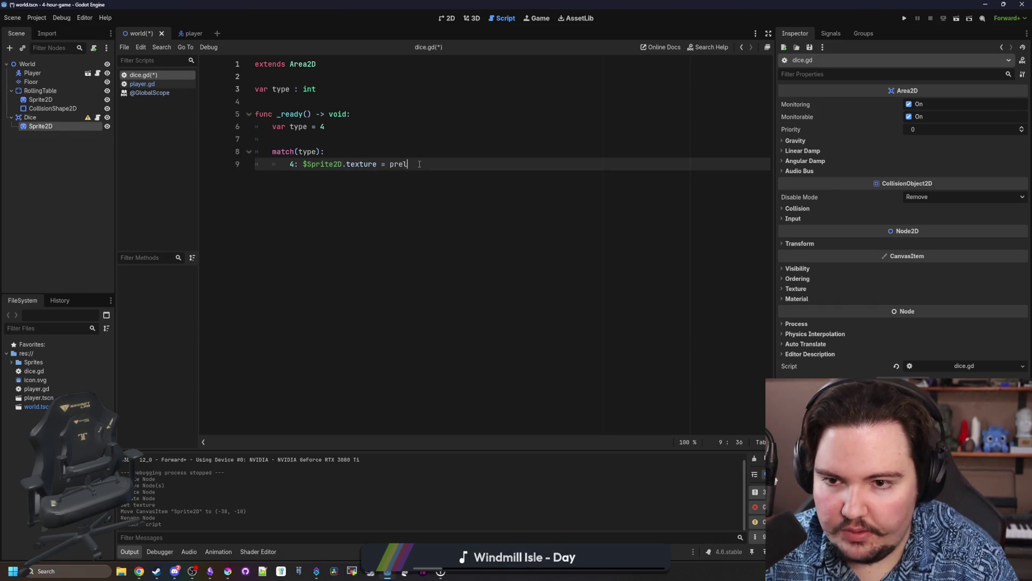
type("oad(\"res://Sprites/d4")
key("Return")
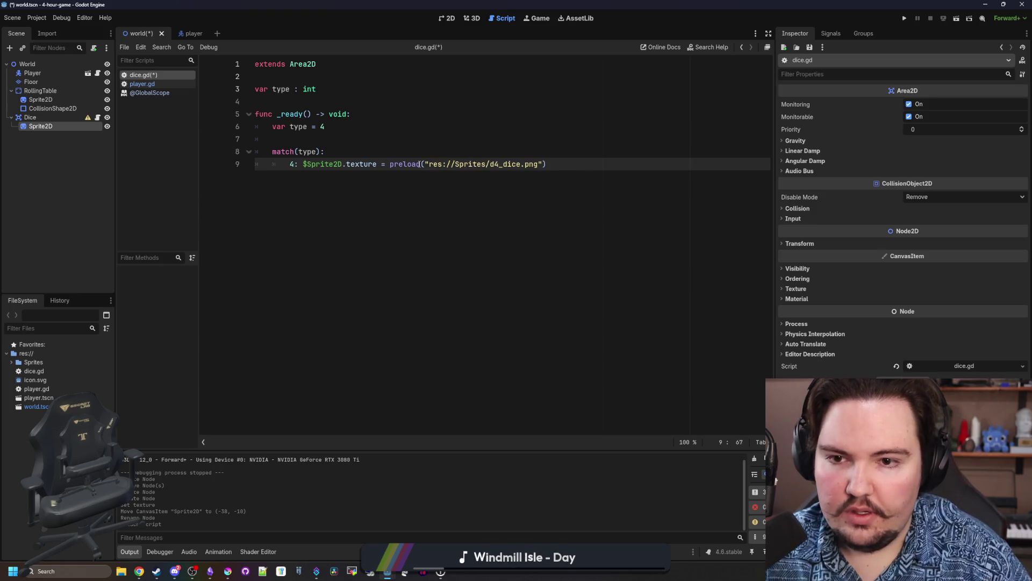
key("ctrl+s")
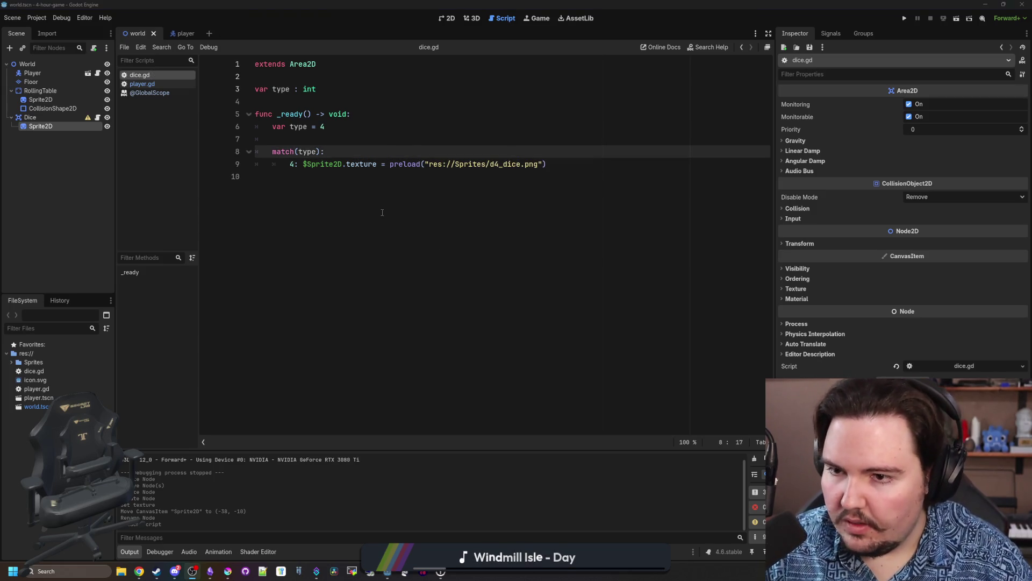
Add modulate.a = 0.0 and $Sprite2D.position.y = -64 lines inside _ready.
key("Return")
key("Tab")
key("Return")
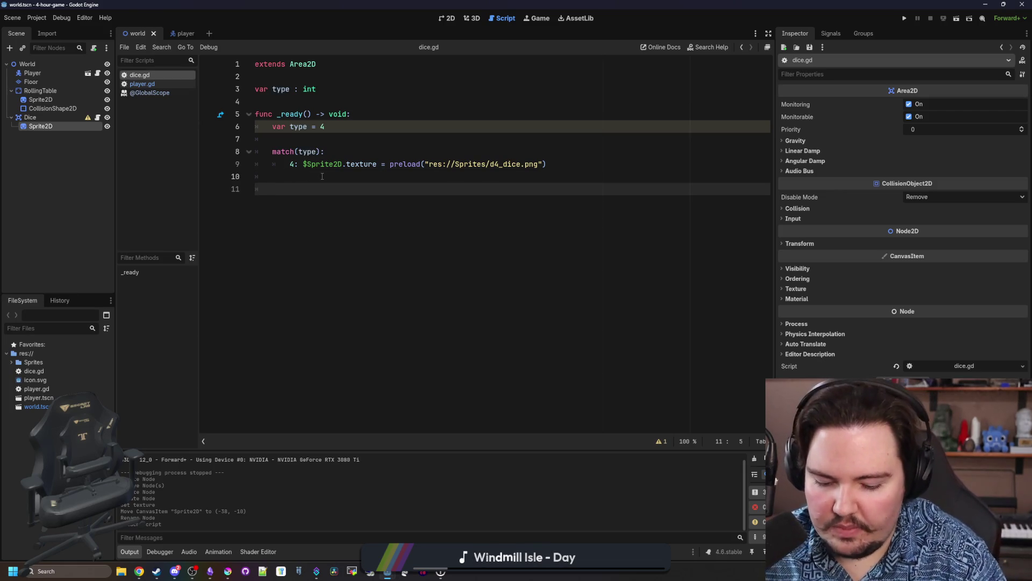
type("modujlat")
key("BackSpace")
key("BackSpace")
key("BackSpace")
type("late.a = 0.0")
key("Return")
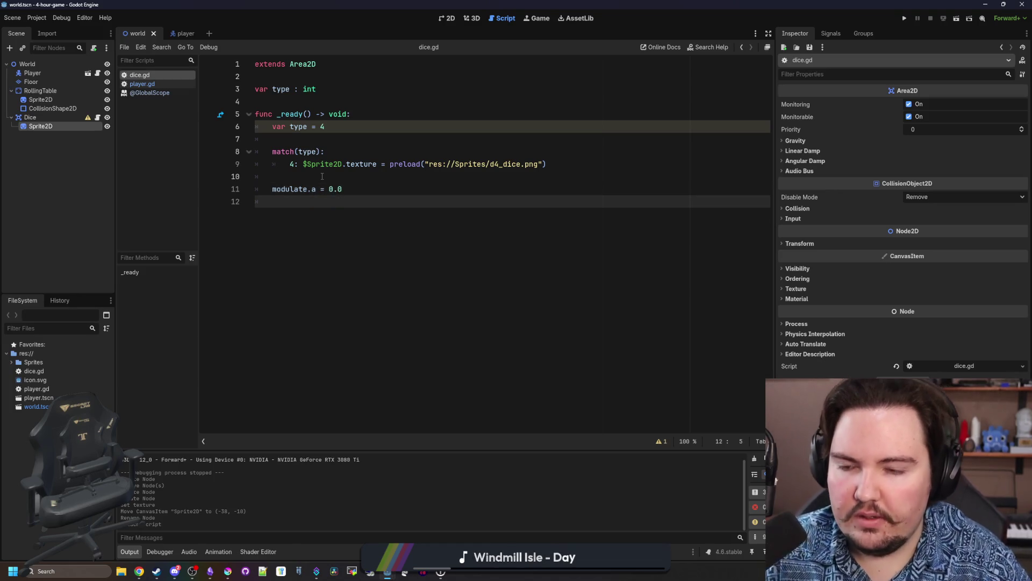
type("$Spr")
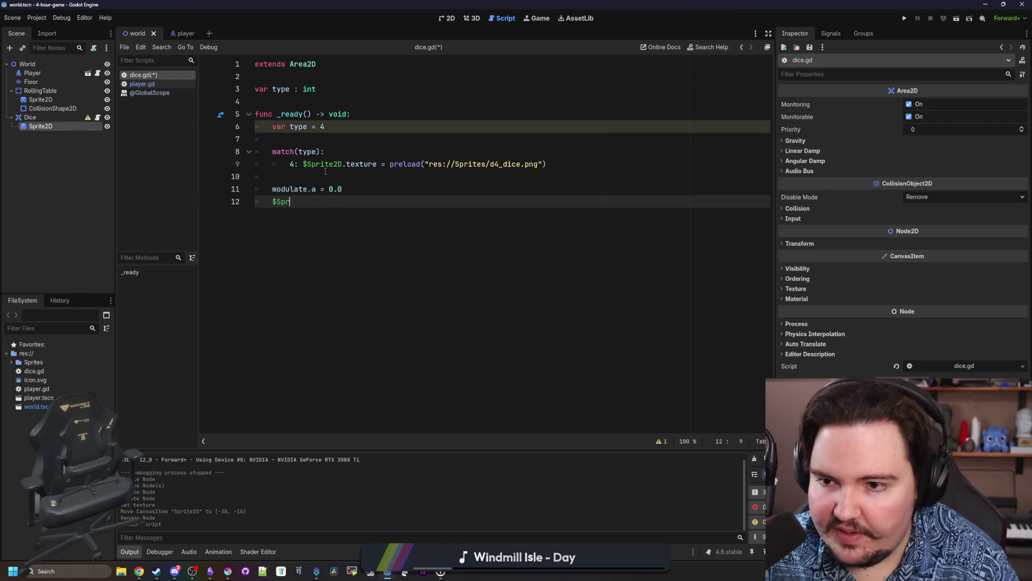
type("ite2D.position =")
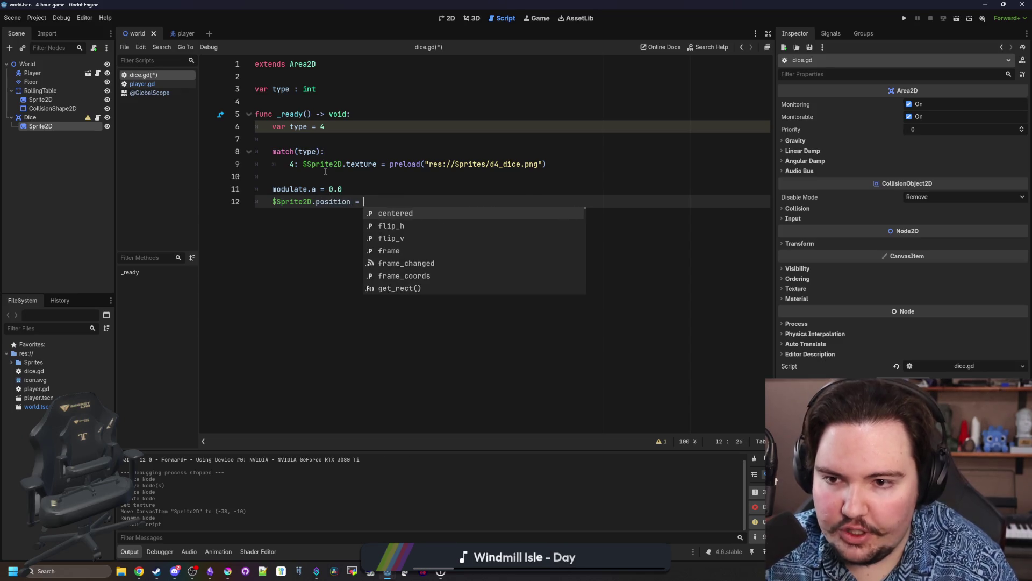
key("BackSpace")
key("BackSpace")
type(".y = -")
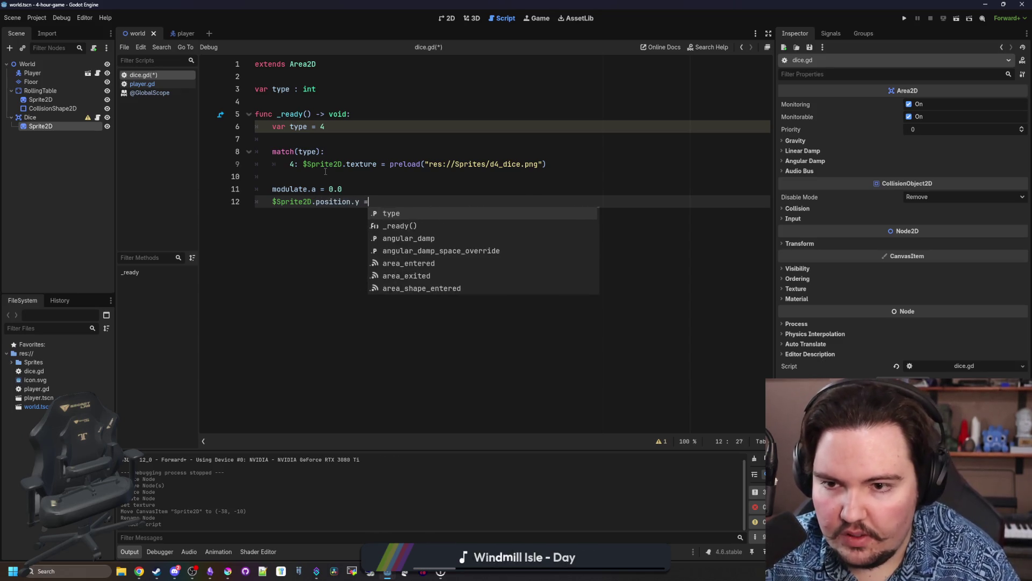
type("64")
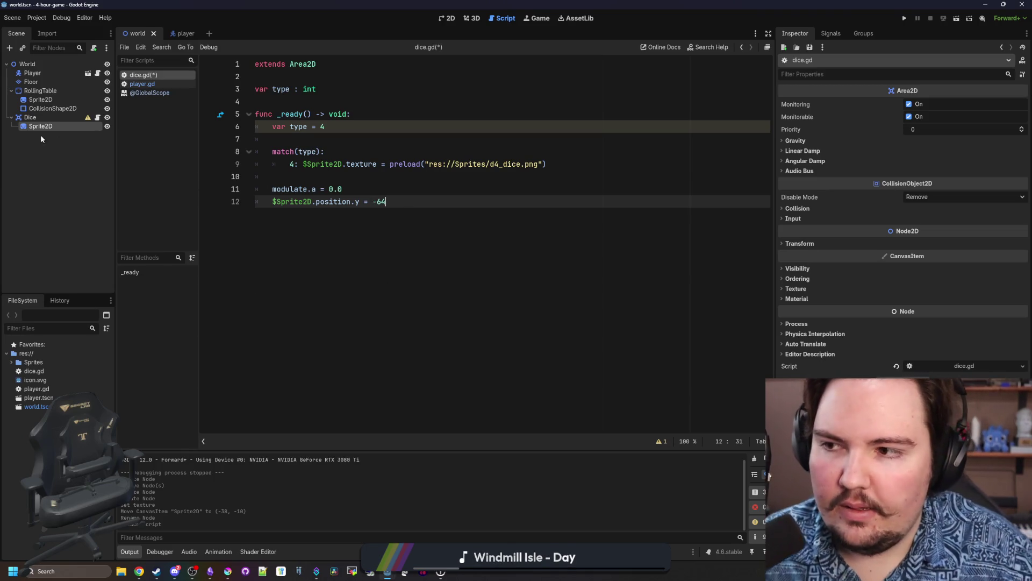
right_click(36, 118)
Add a Sprite2D child under Dice and name it Shadow.
left_click(73, 137)
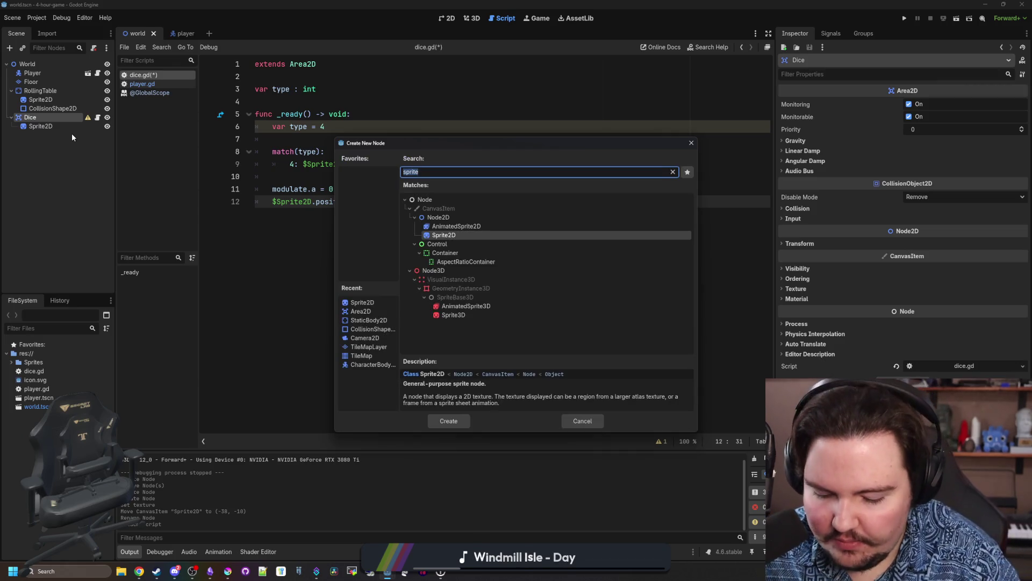
key("Return")
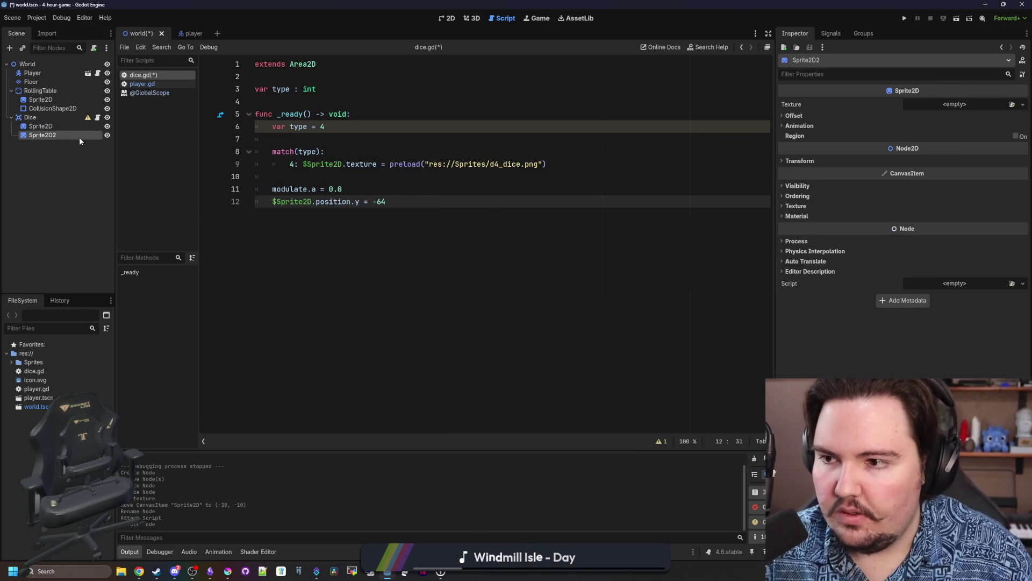
double_click(79, 137)
type("Shadow")
key("Return")
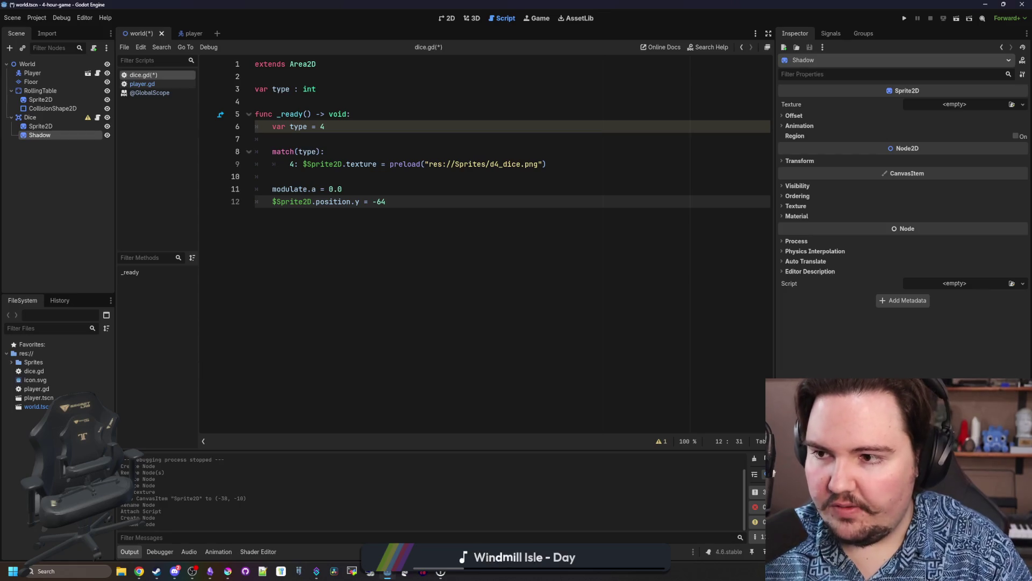
Quick-load shadow.png as Shadow's texture and save the scene.
left_click(992, 105)
left_click(963, 295)
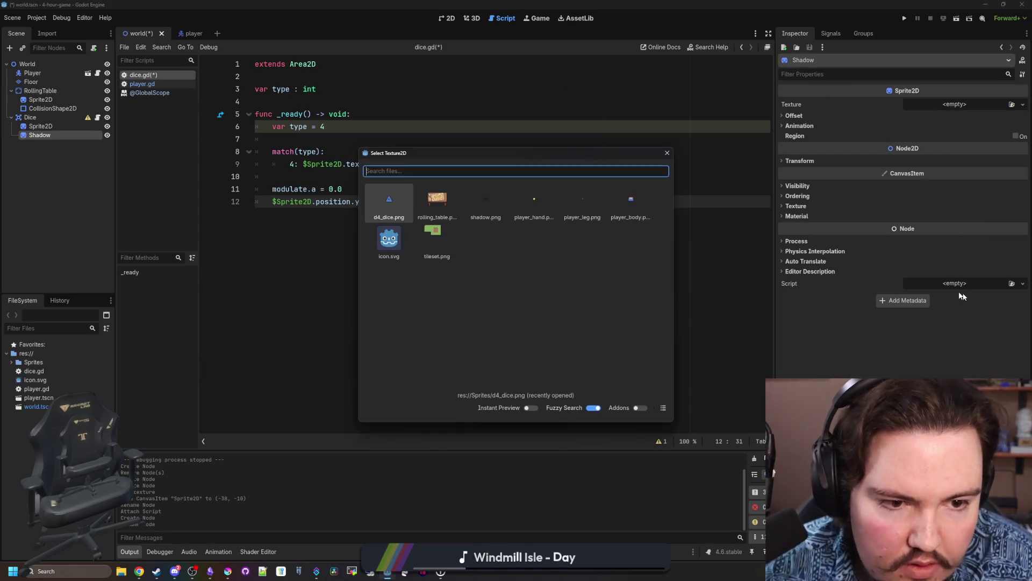
double_click(486, 200)
key("ctrl+s")
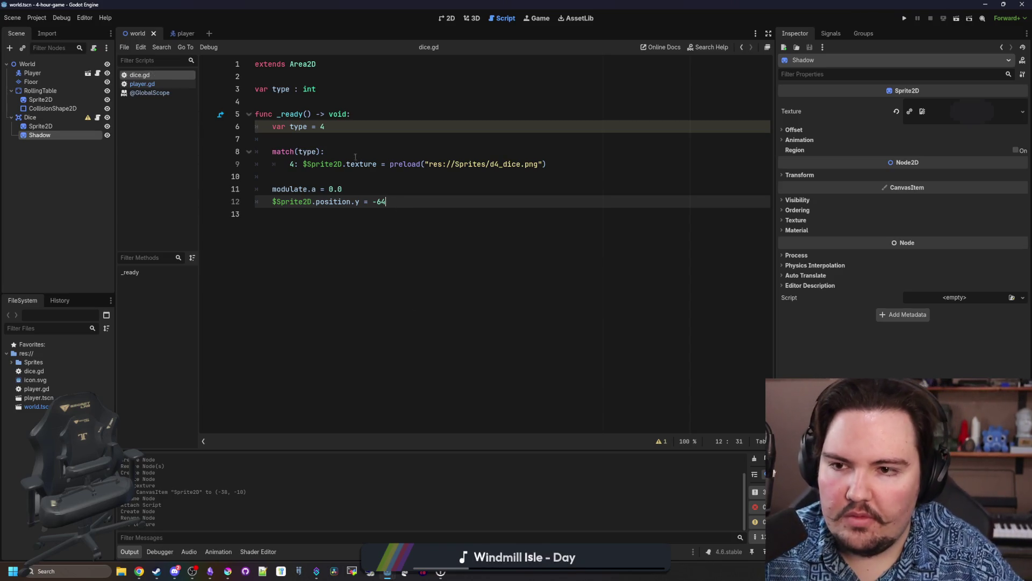
left_click(289, 127)
Drop var from the type assignment and declare var tween = create_tween().
key("BackSpace")
key("BackSpace")
key("BackSpace")
key("Down")
key("Down")
key("Down")
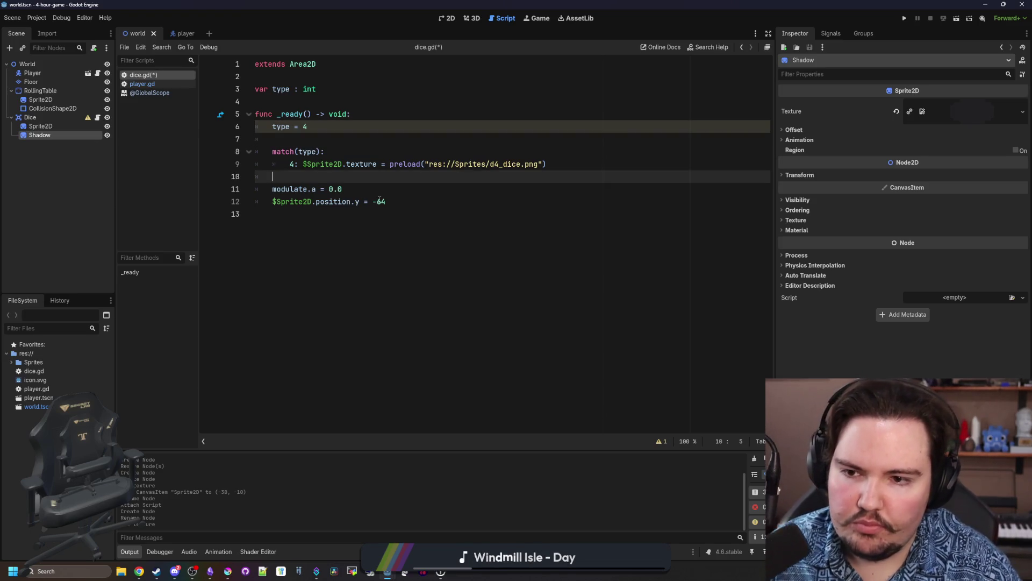
left_click(395, 201)
key("Return")
key("Return")
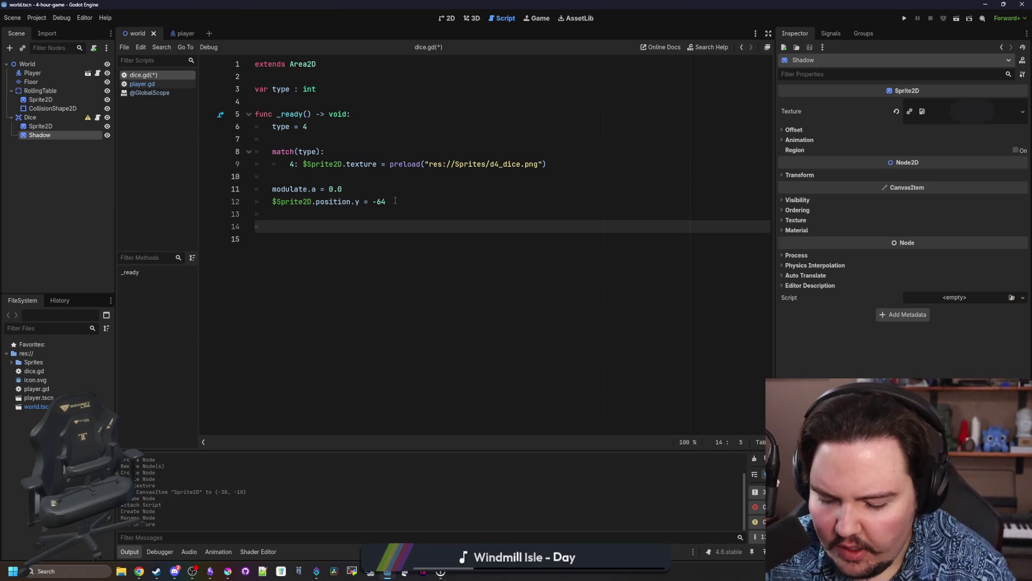
type("var tween = create")
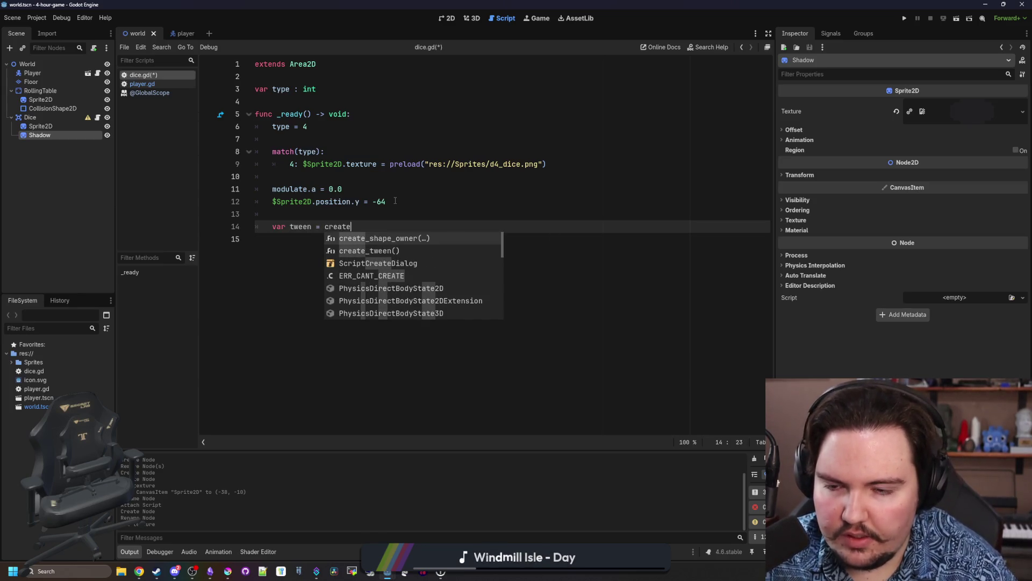
key("Down")
key("Return")
key("Return")
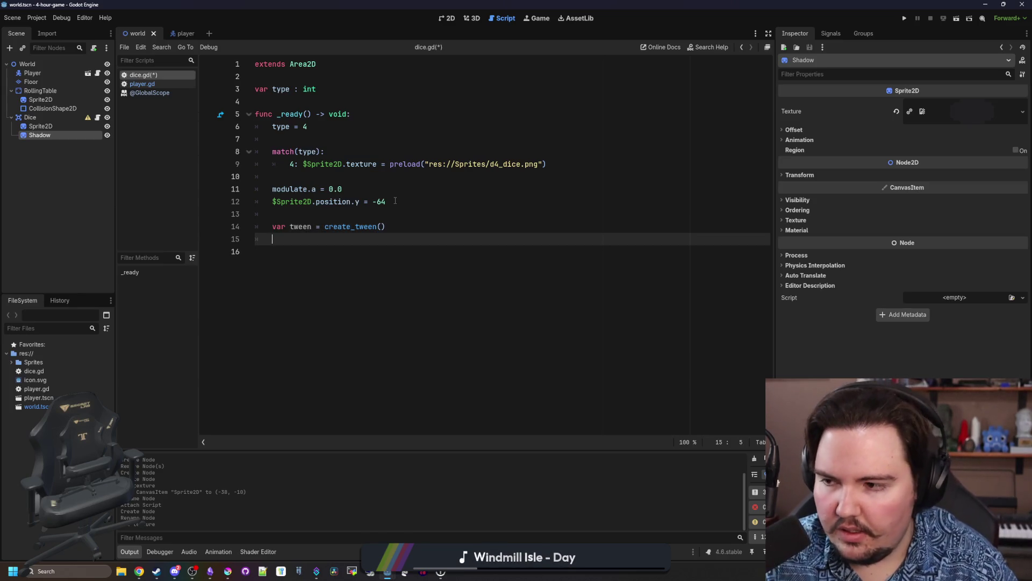
Add tween.tween_property($Sprite2D, "position", Vector2.ZERO, 1.0) and save the script.
type("tween")
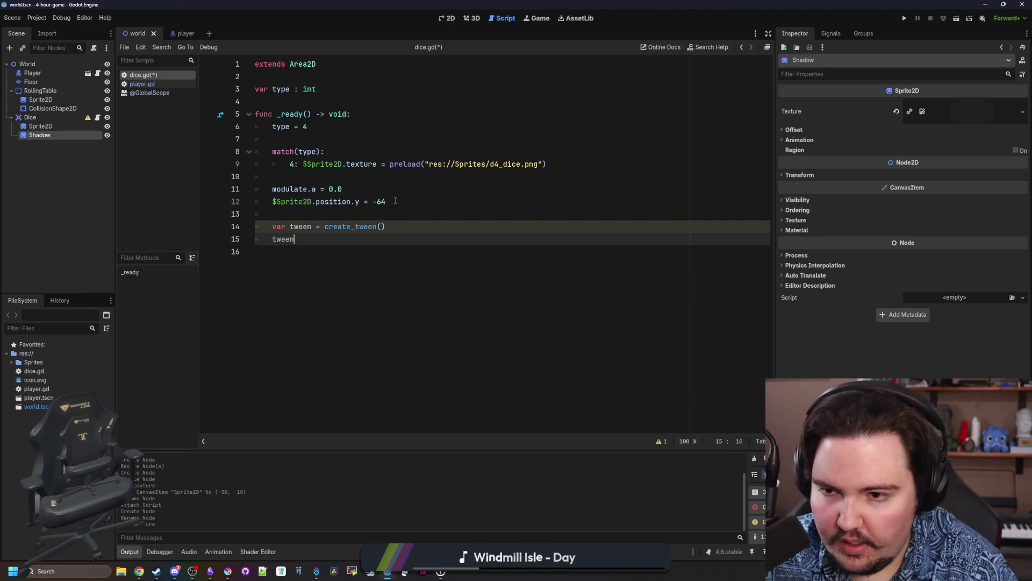
type(".tween+")
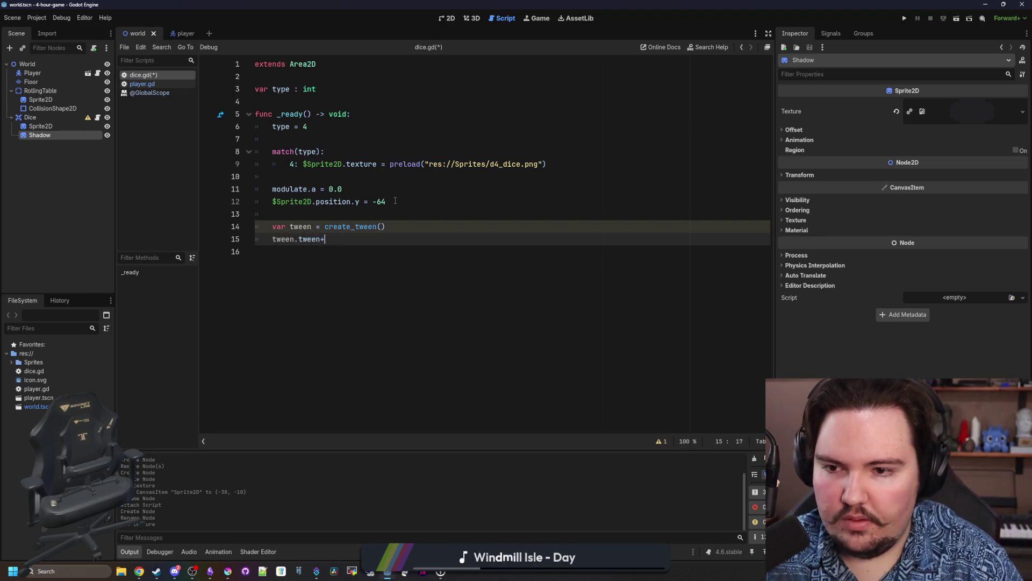
type("pr")
key("Return")
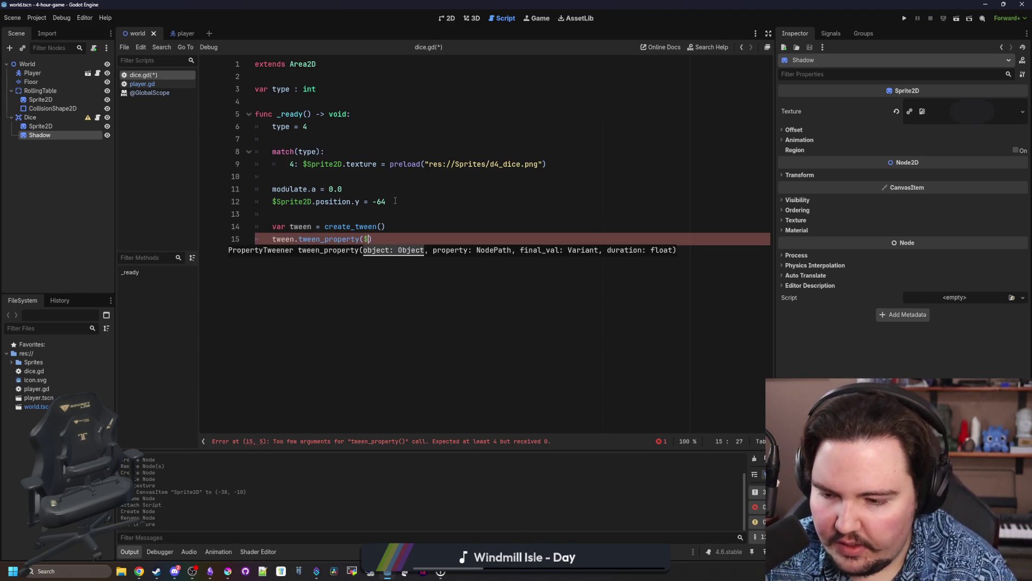
type("So")
key("BackSpace")
type("prite2D")
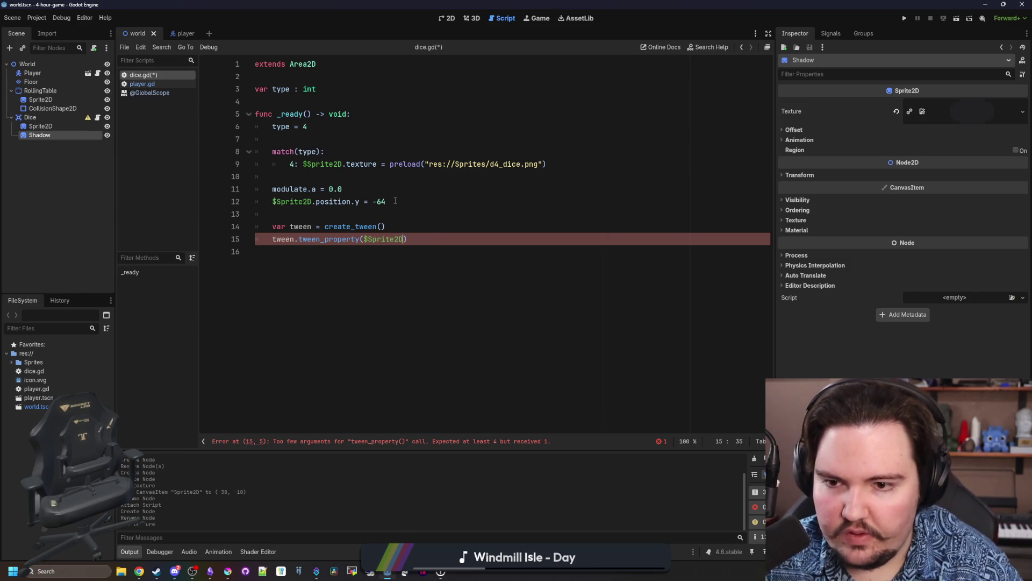
type(", ")
type("\"po")
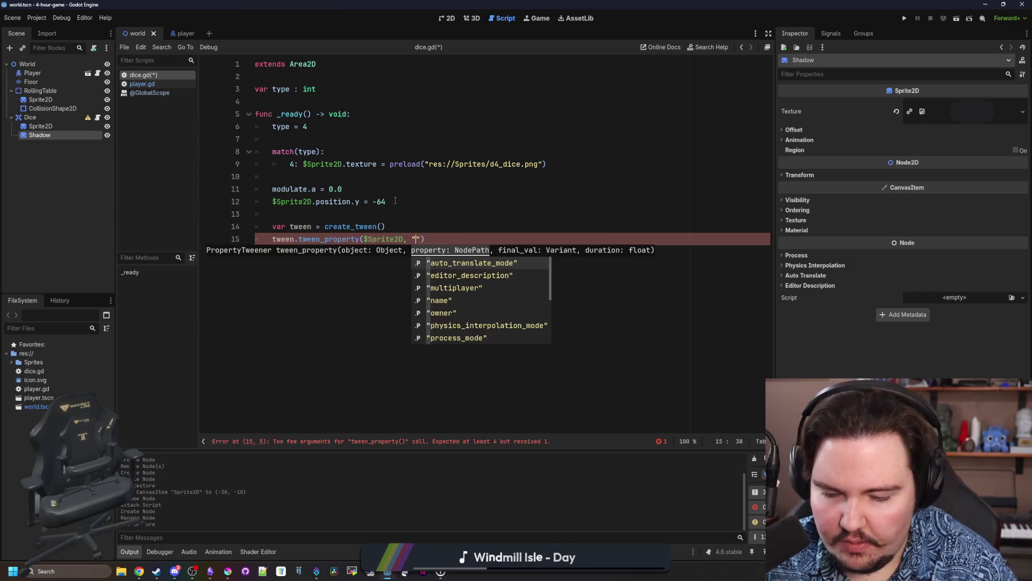
type("sition")
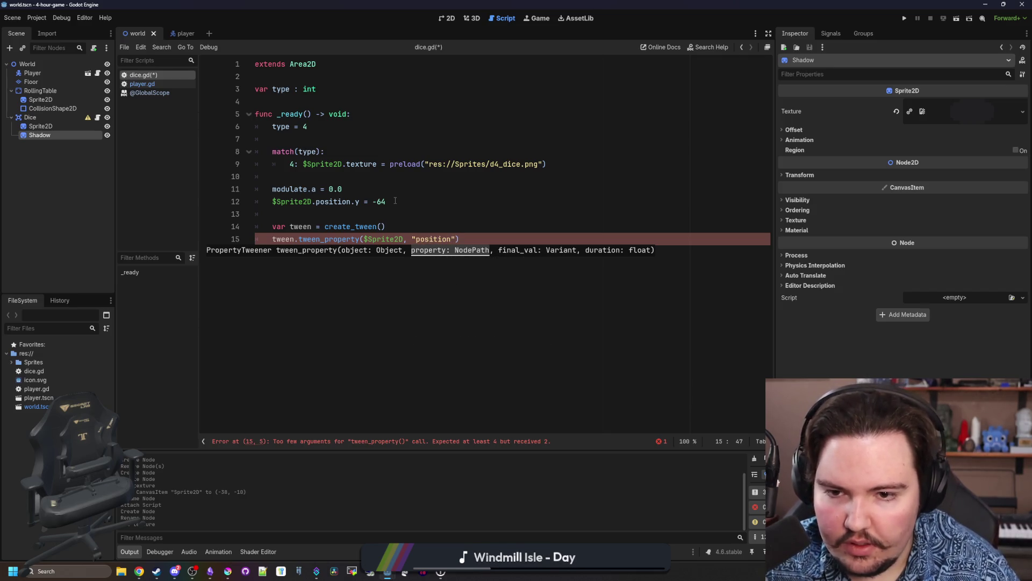
type("\"")
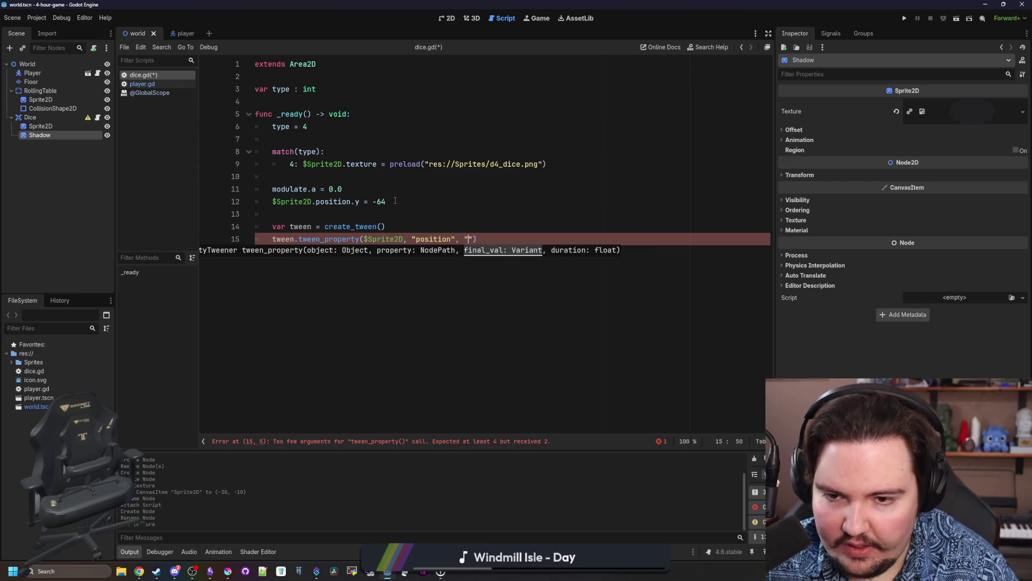
key("BackSpace")
type("Vector2.ZERO, ")
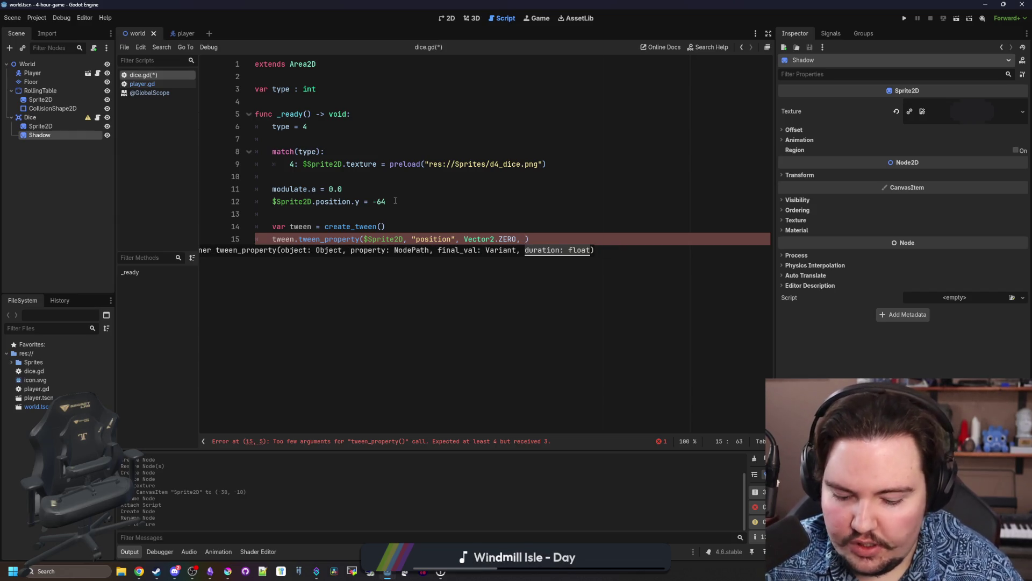
type("1.0")
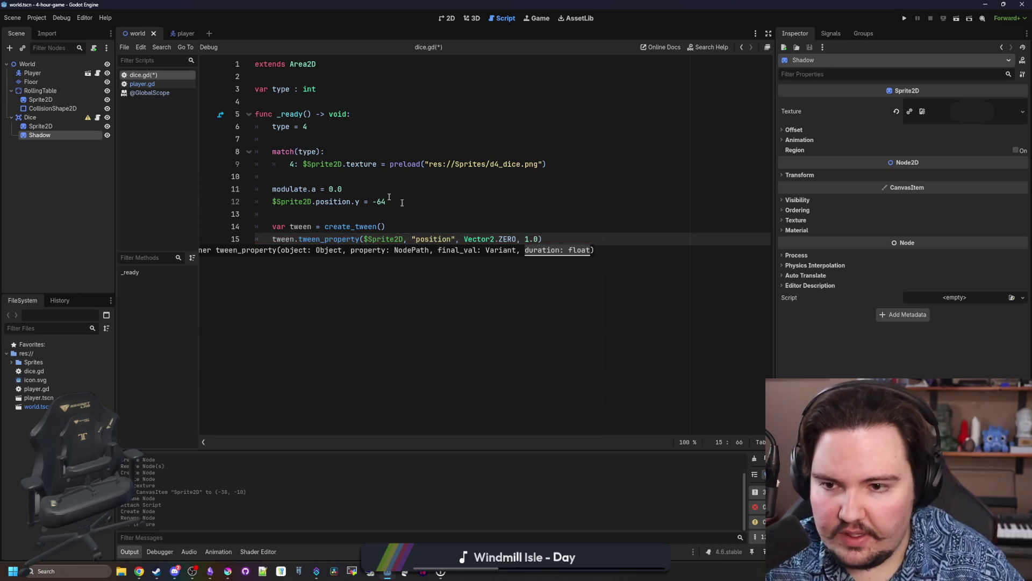
left_click(365, 201)
key("ctrl+s")
Insert tween.set_parallel(true) right below the tween declaration.
left_click(361, 209)
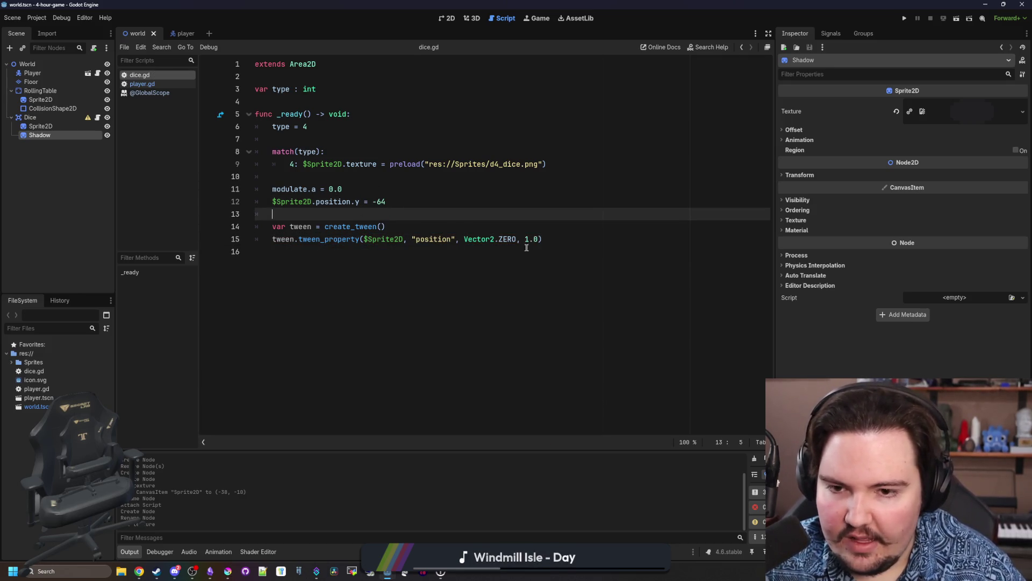
left_click(555, 242)
key("Return")
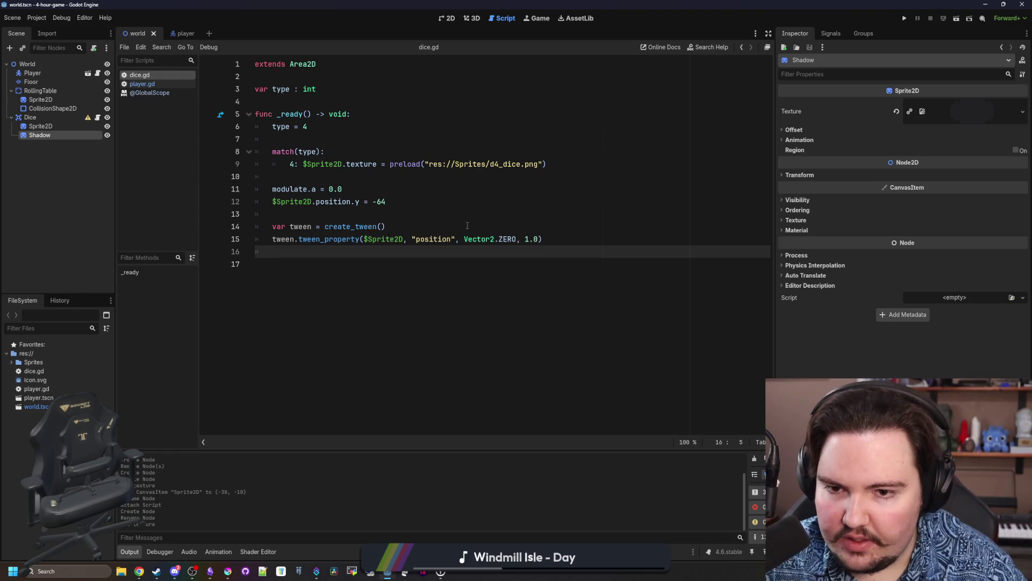
left_click(468, 226)
key("Return")
type("tween.tween_")
key("BackSpace")
key("BackSpace")
key("BackSpace")
type("set_par")
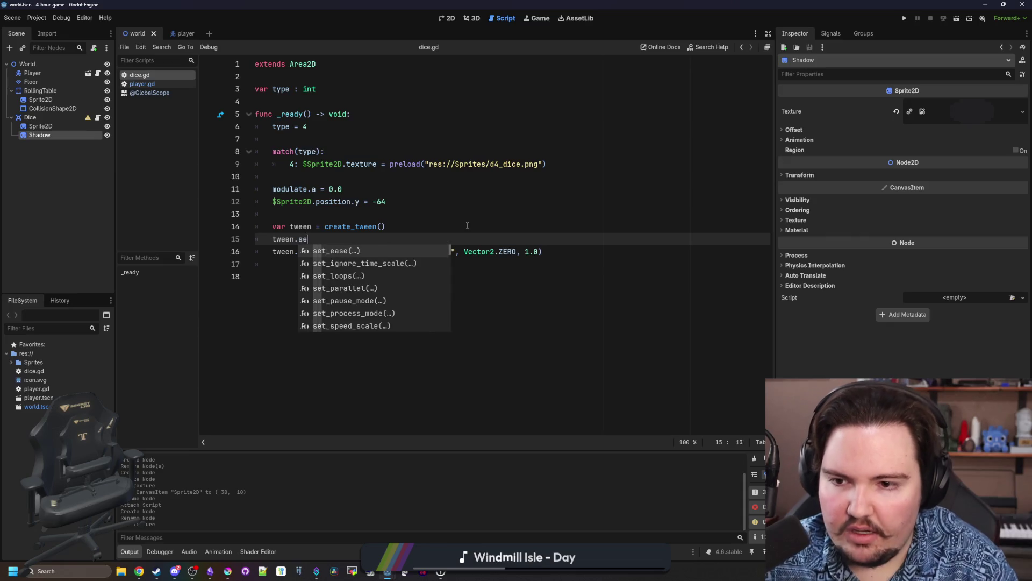
key("Return")
type("true")
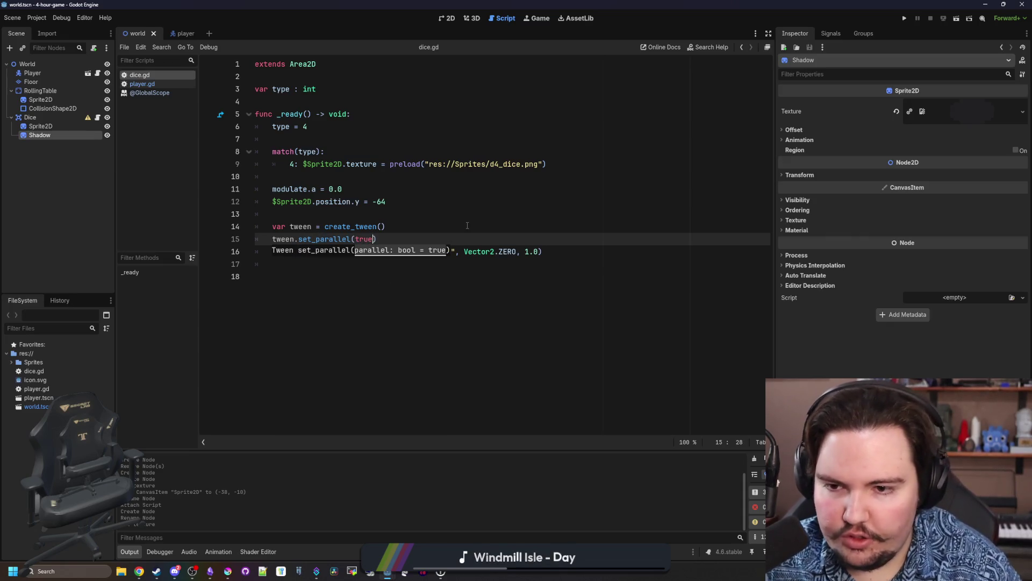
left_click(565, 248)
key("Return")
Add a tween fading $Shadow's "modulate:a" to 0.5 over 1.0 seconds.
type("tween.")
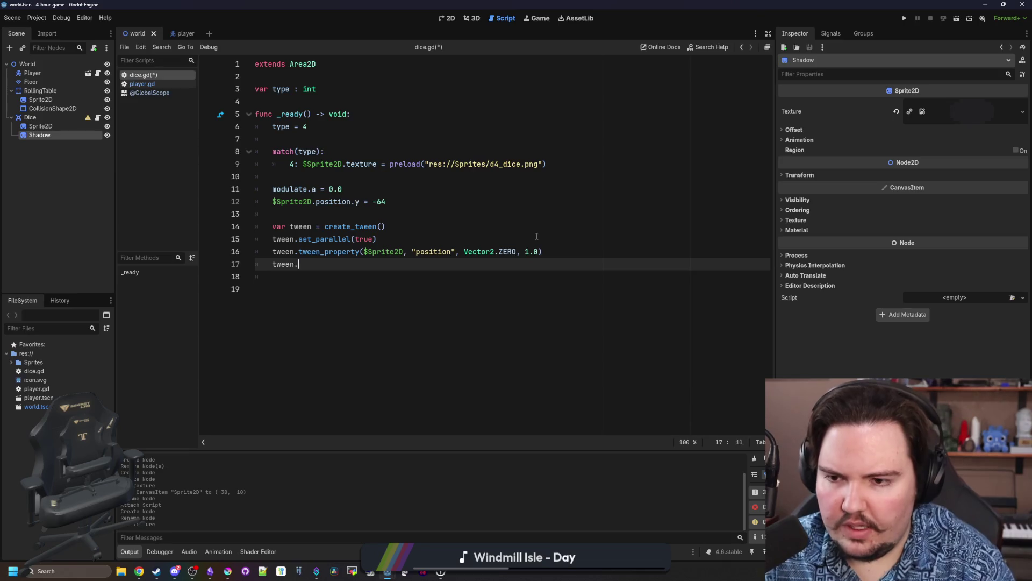
type("tween_pr")
key("Return")
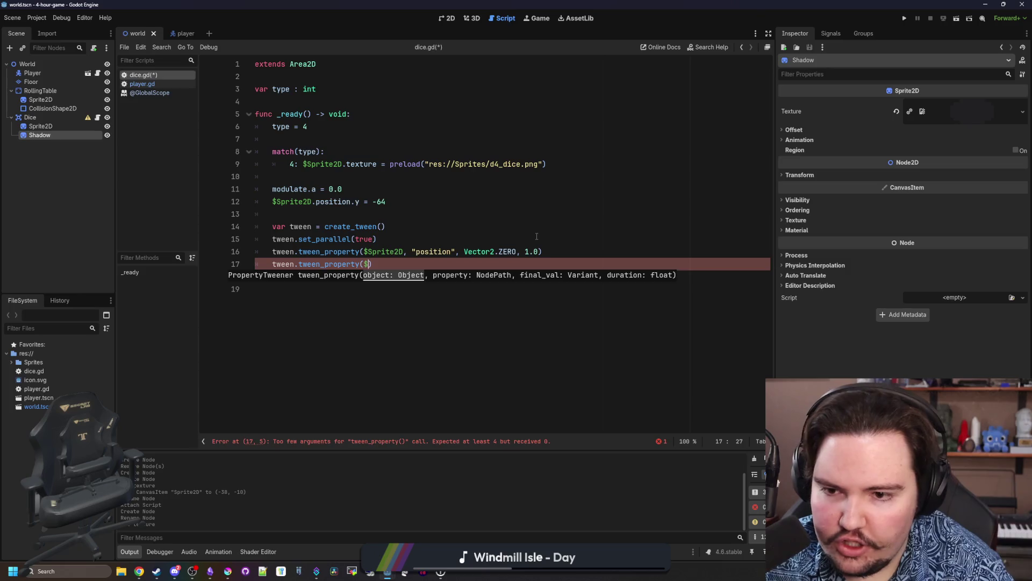
type("Sh")
key("Return")
type(", \"")
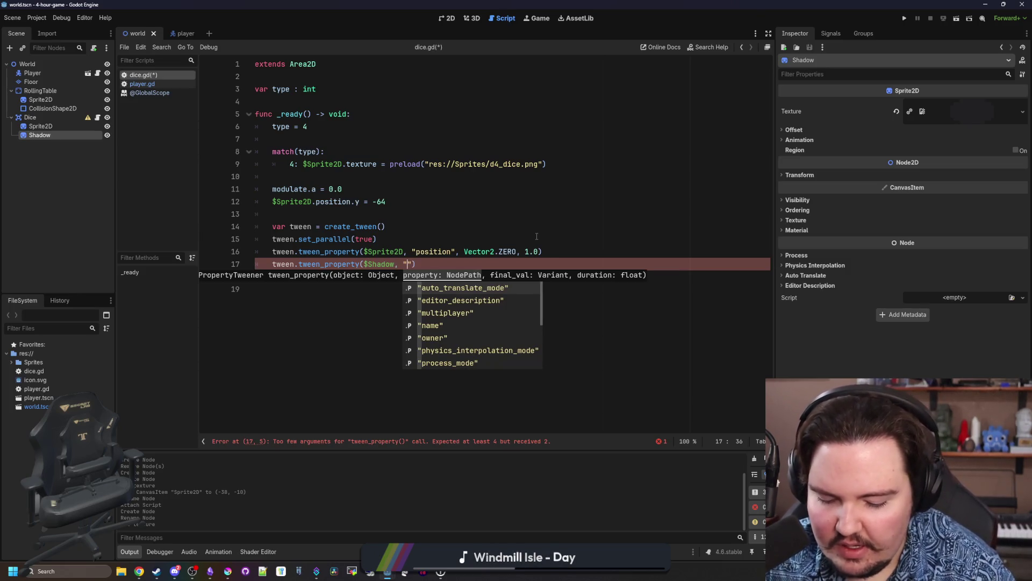
type("modulate:a\", 0.5, ")
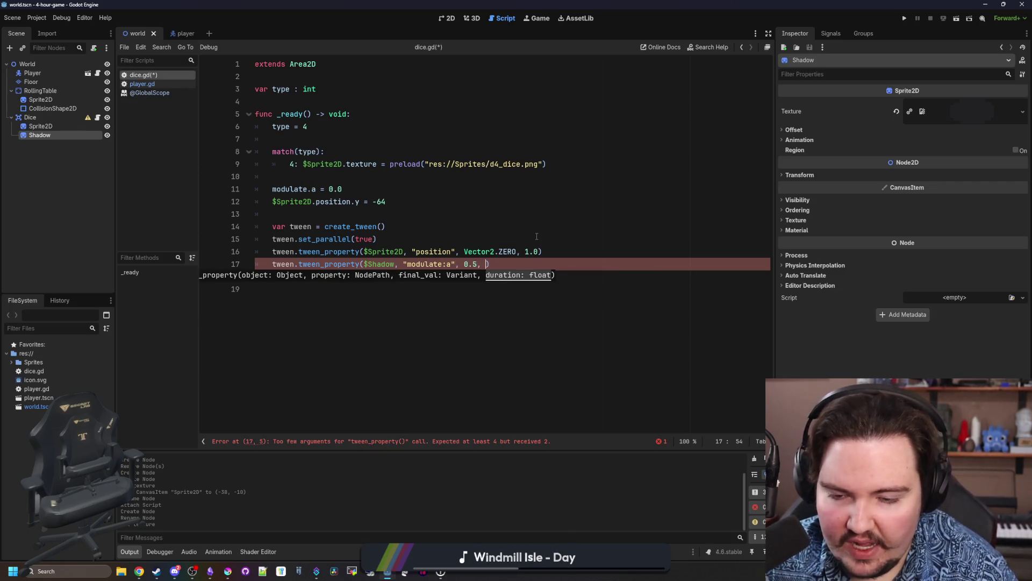
type("1.0")
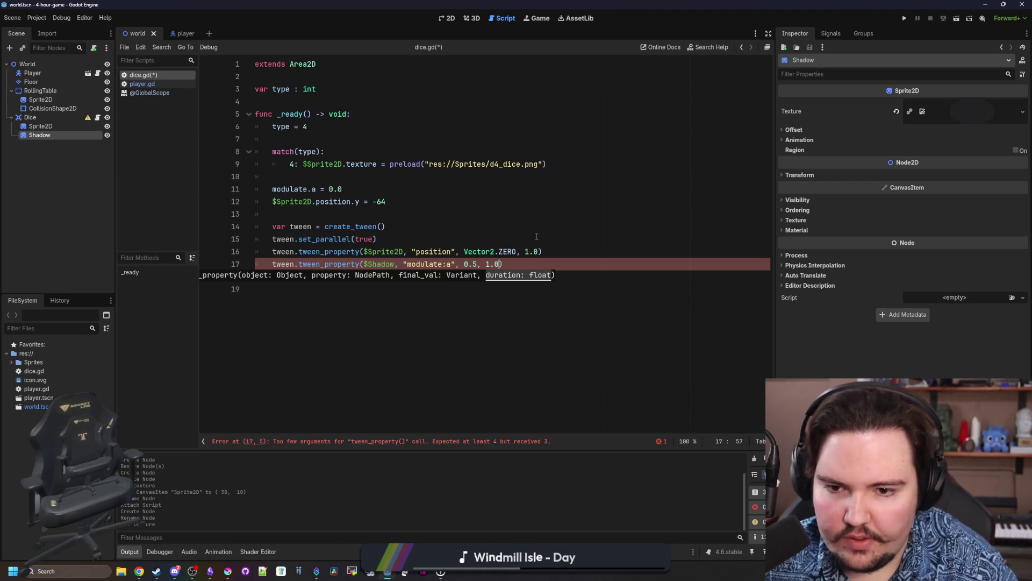
key("Return")
Add a tween scaling $Shadow to Vector2.ONE over 1.0 seconds.
type("t")
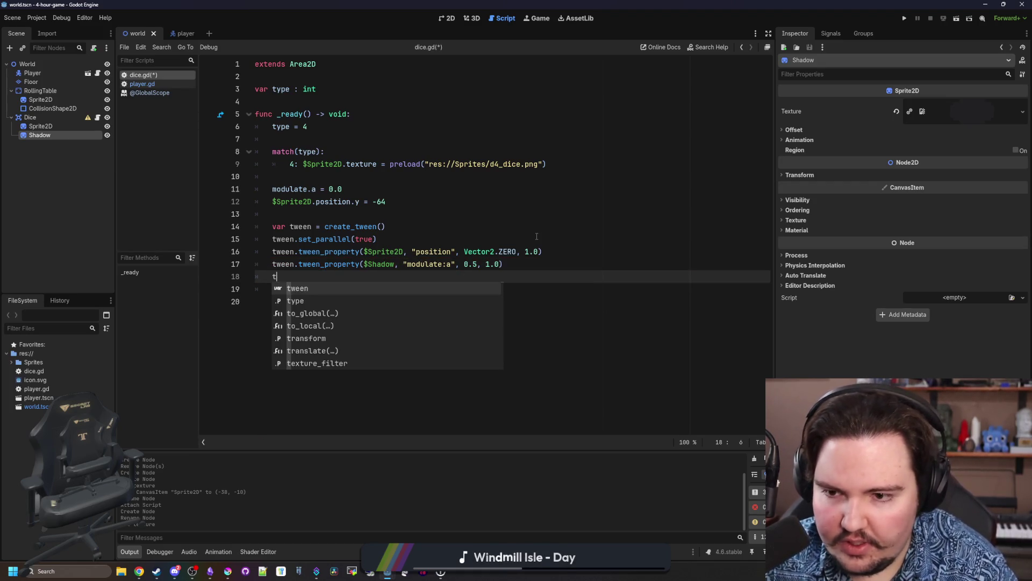
type("ween.tween_pr")
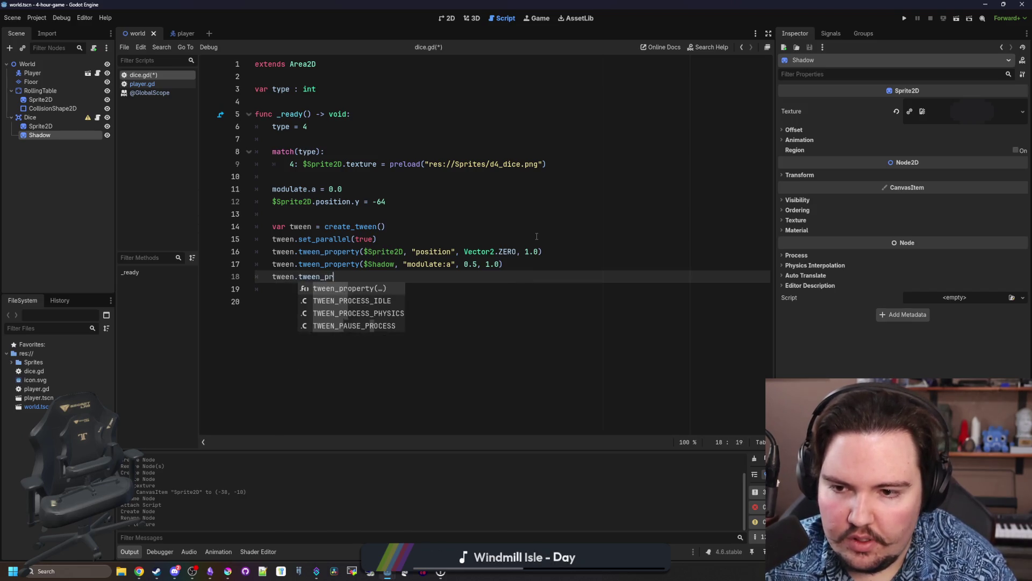
key("Return")
type("$Shadow")
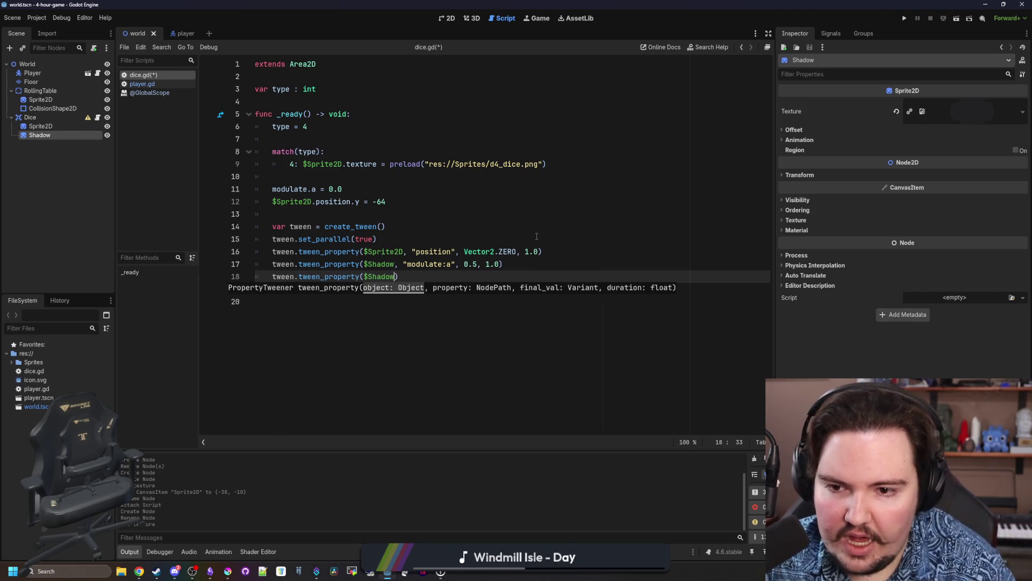
type(", \"scale\", Vector2")
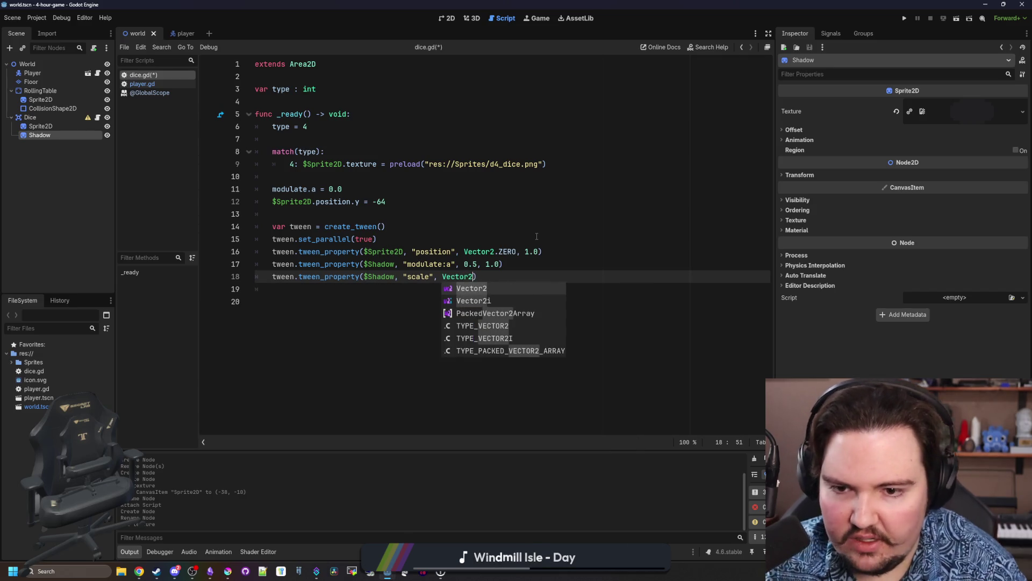
type(".ONE, 1.0")
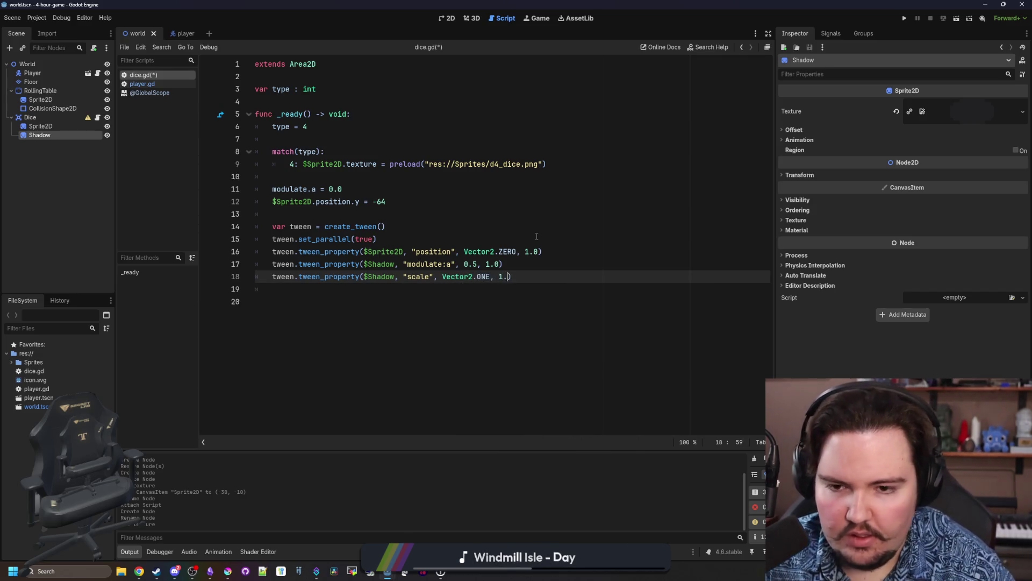
left_click(385, 239)
Initialise $Shadow.scale = Vector2.ONE*3.0 and $Shadow.modulate.a = 0.0, then save dice.gd.
left_click(365, 214)
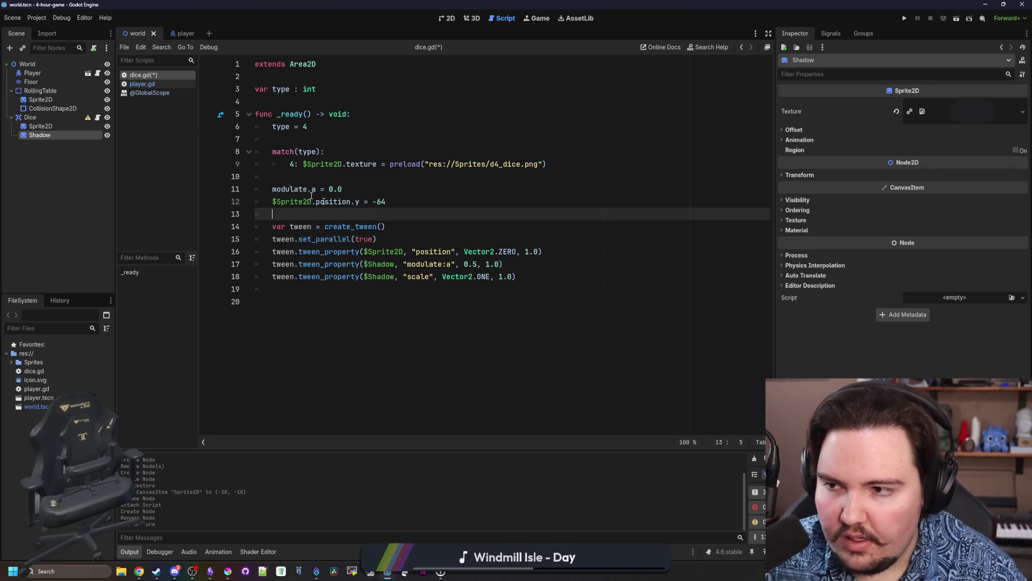
key("Return")
left_click(353, 213)
type("$Shadow")
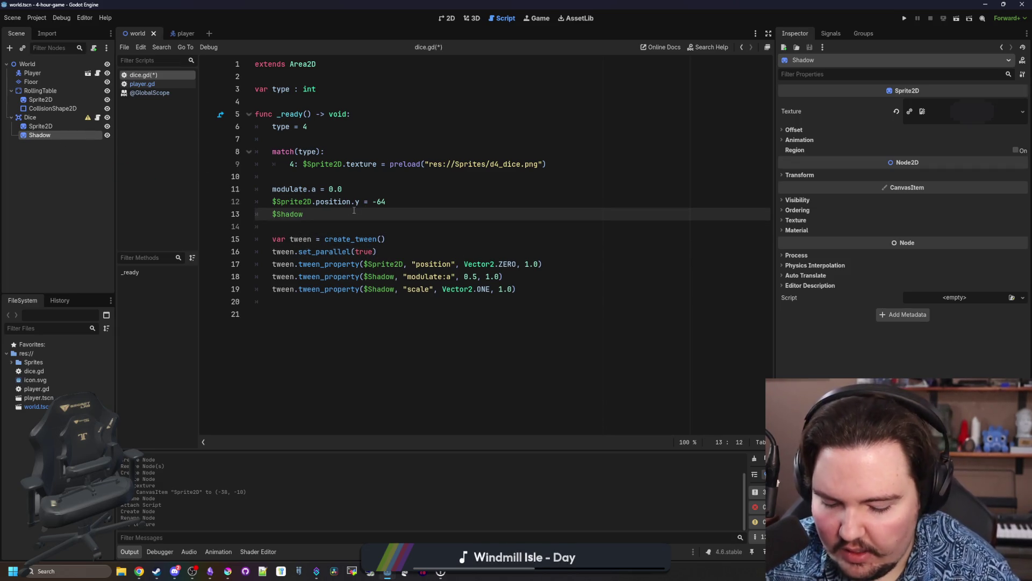
type(".scale = Vector2.ONE*")
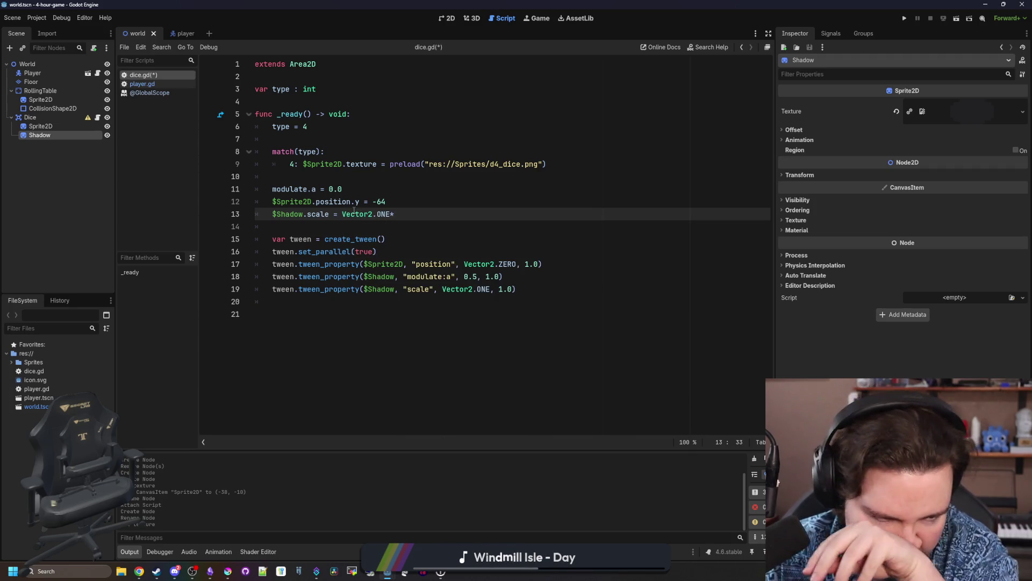
type("3.0")
key("Return")
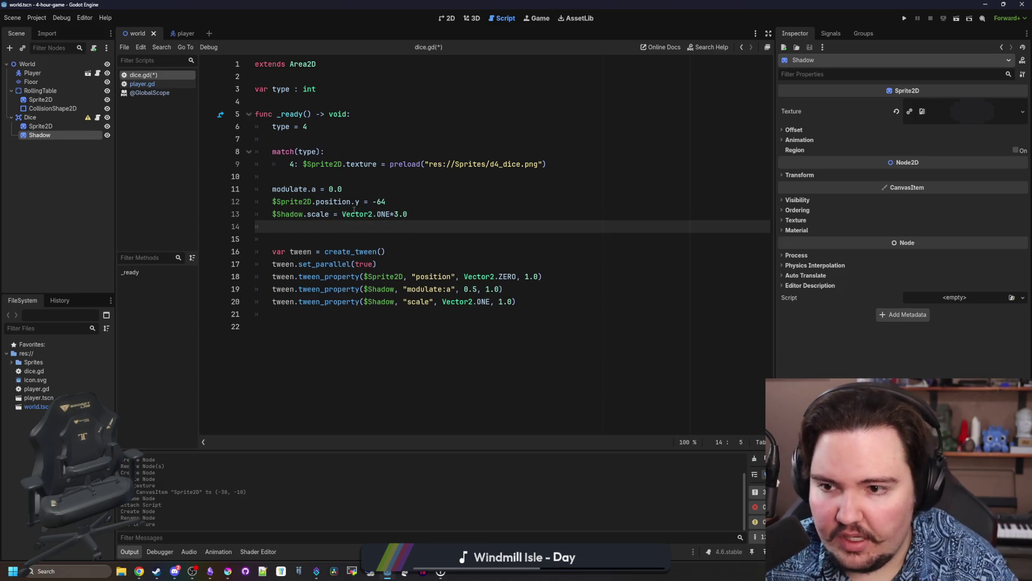
type("$Shadow")
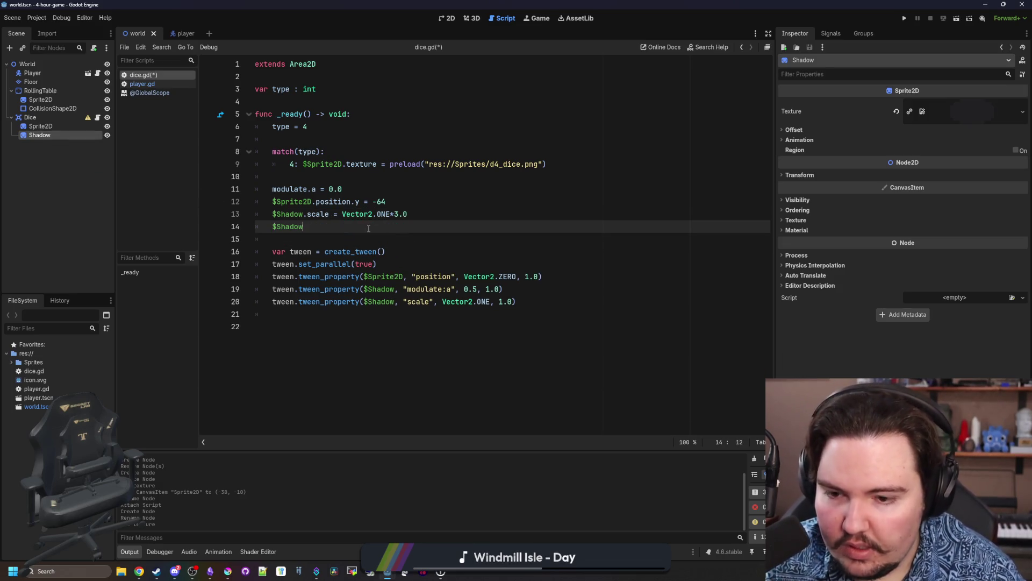
type(".modulate")
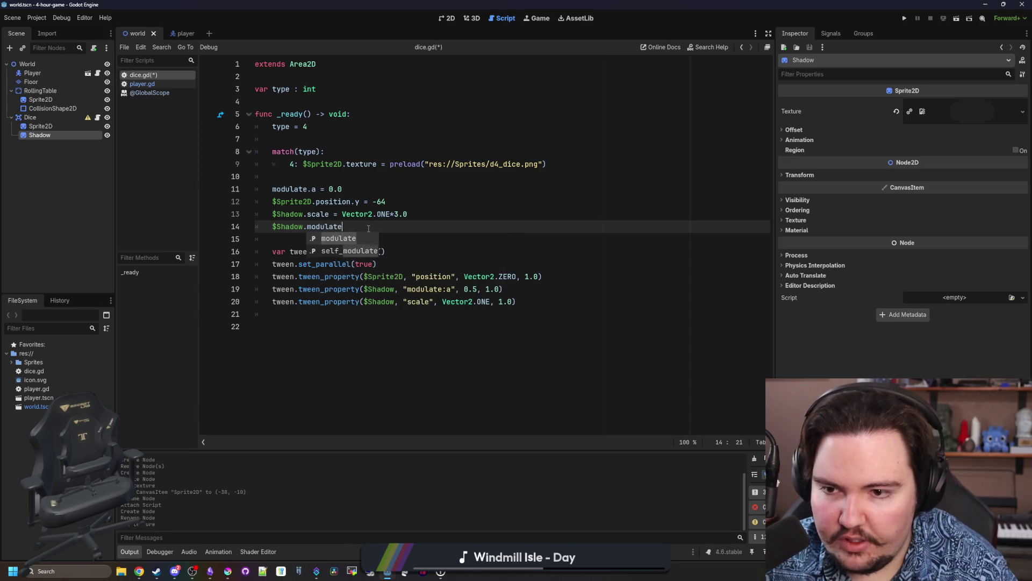
type(".a = 0.0")
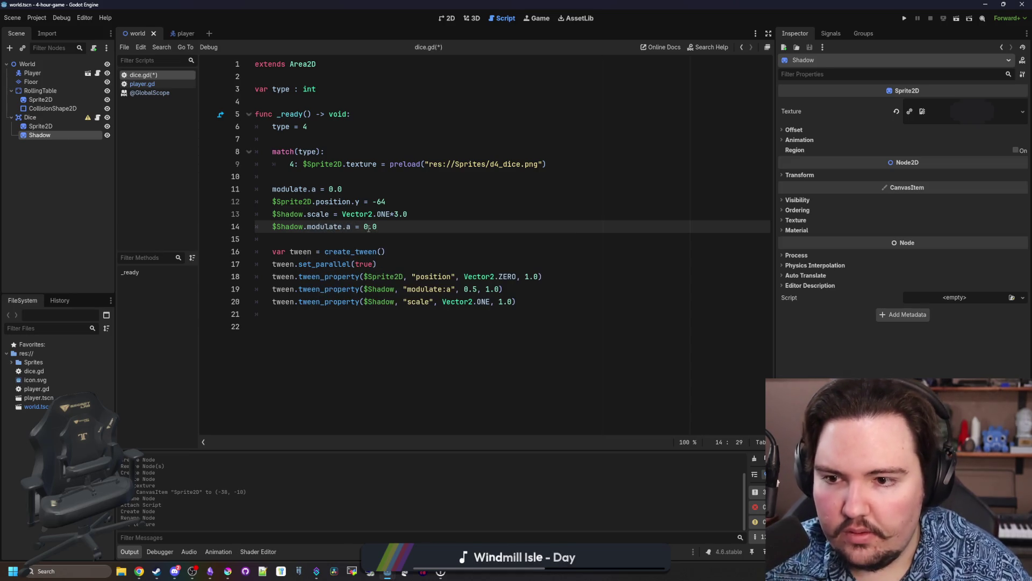
left_click(408, 215)
key("ctrl+s")
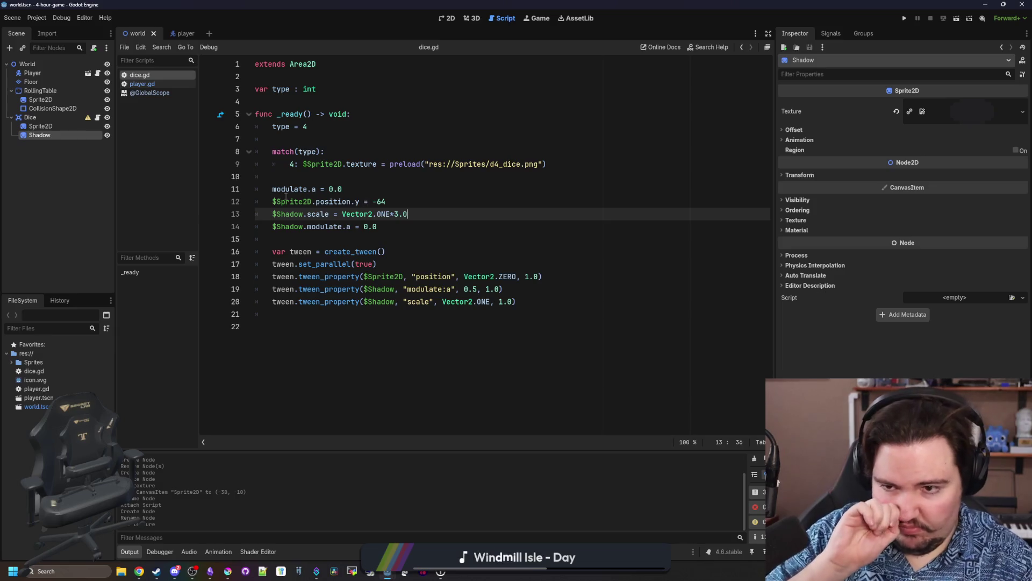
Prefix the modulate line with $Sprite2D., remove trailing blank lines, and save.
left_click(272, 189)
type("$SPri")
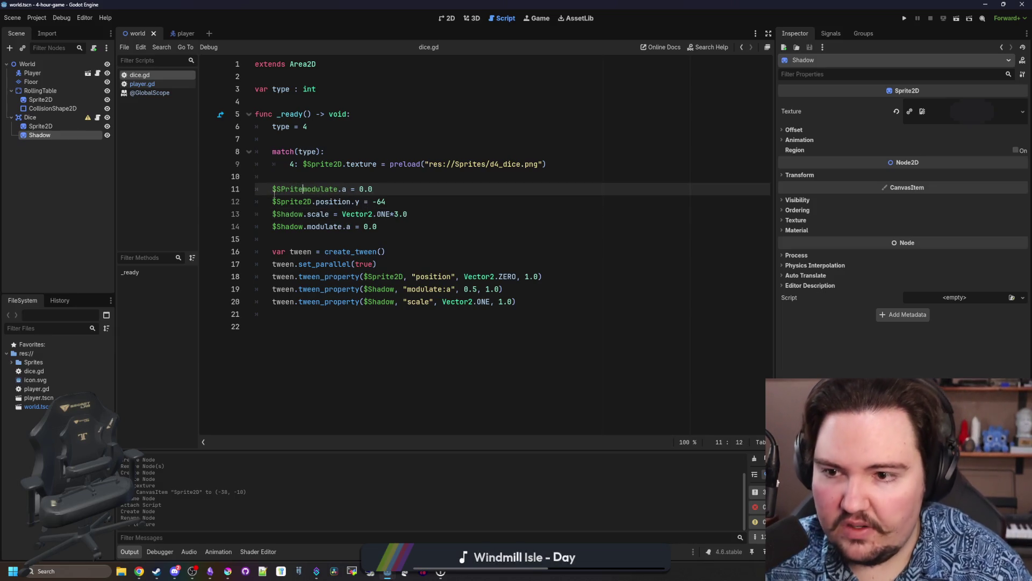
key("Return")
type(".")
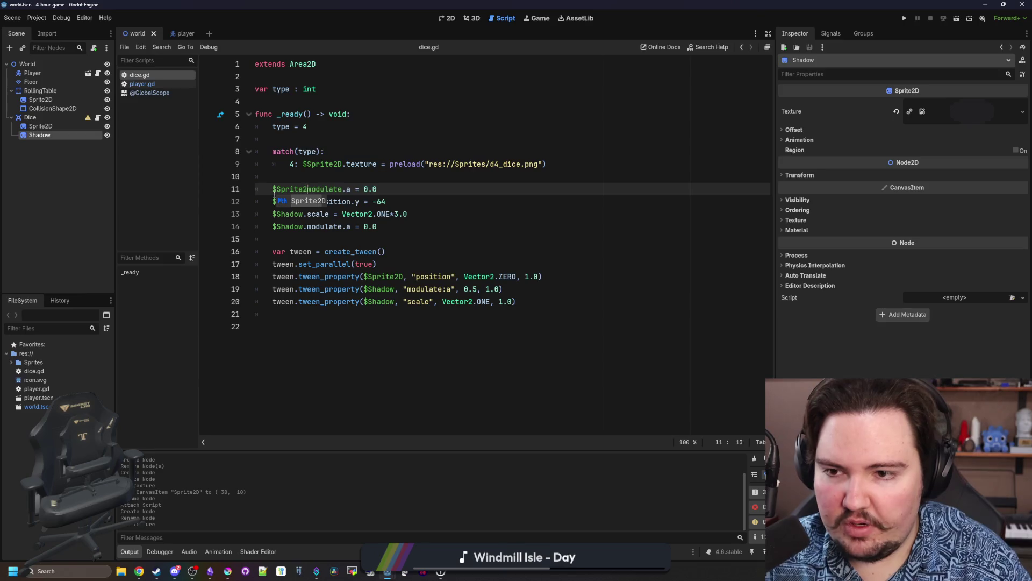
key("BackSpace")
type("D.")
key("Escape")
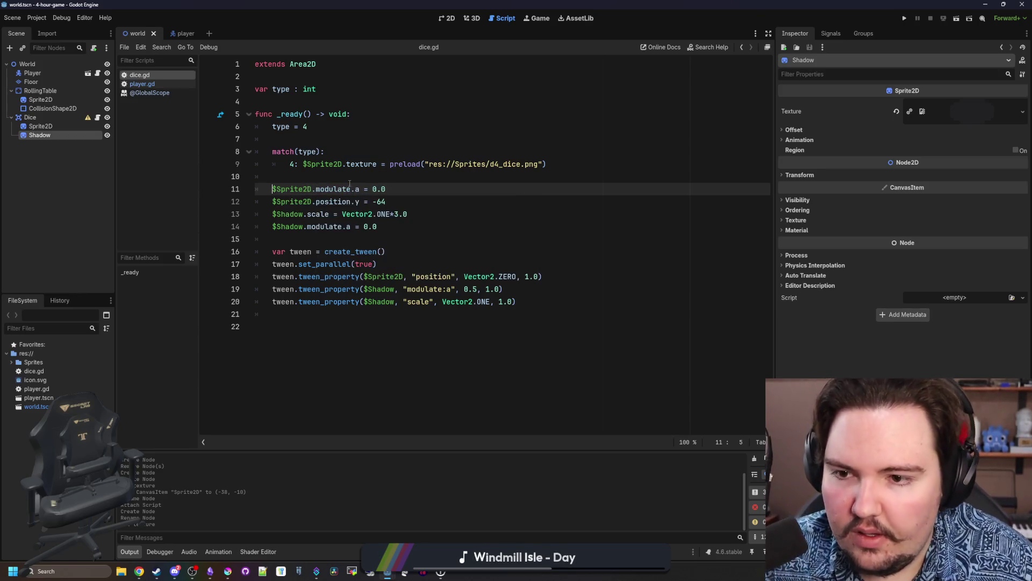
left_click(371, 173)
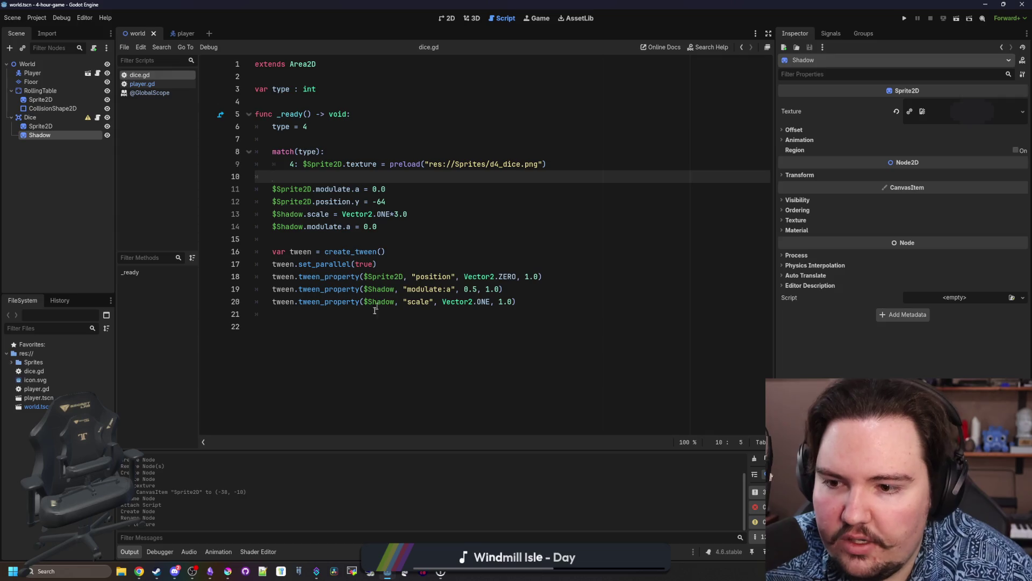
left_click(324, 327)
key("BackSpace")
key("BackSpace")
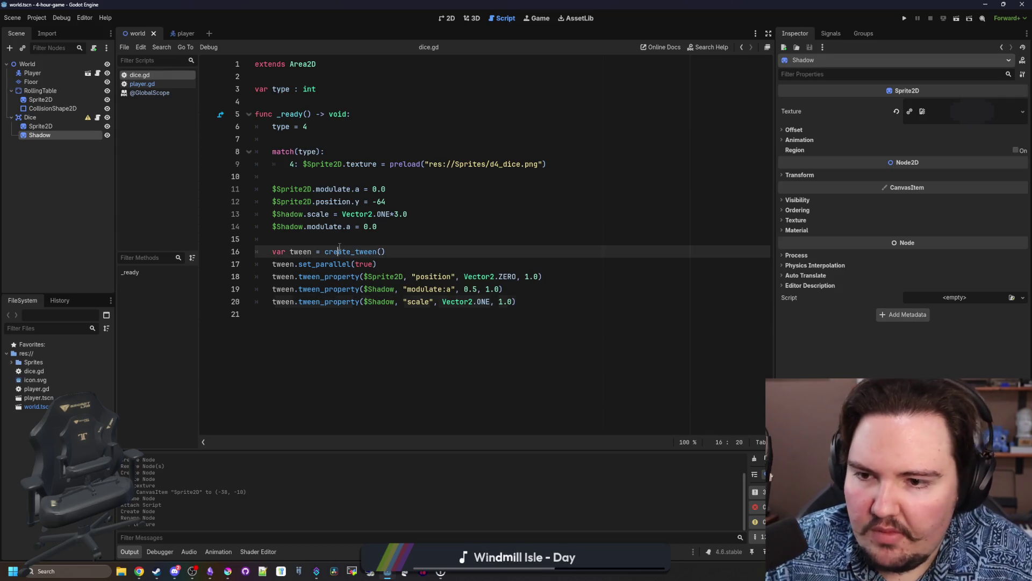
left_click(339, 246)
key("ctrl+s")
left_click(302, 235)
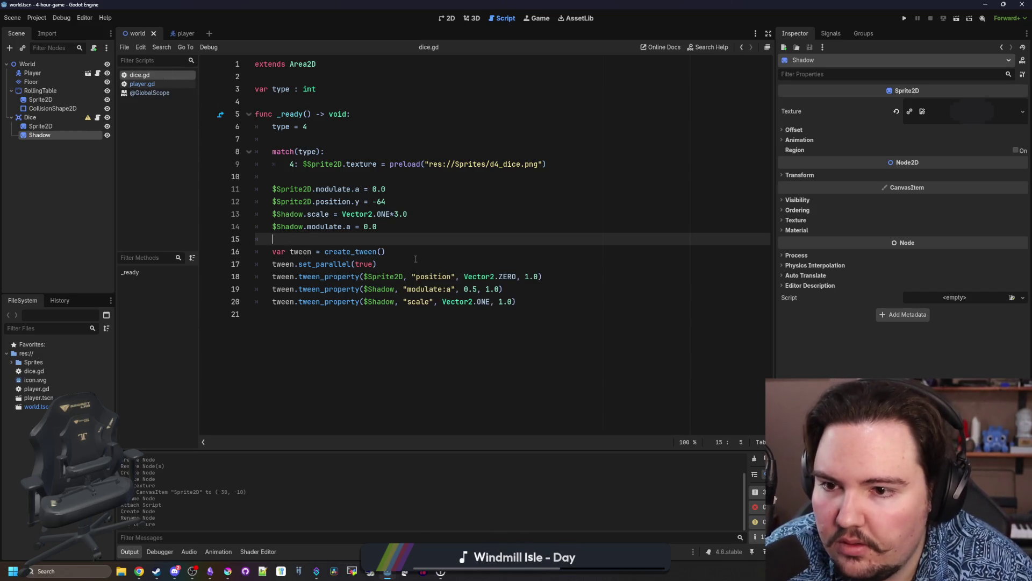
left_click(27, 64)
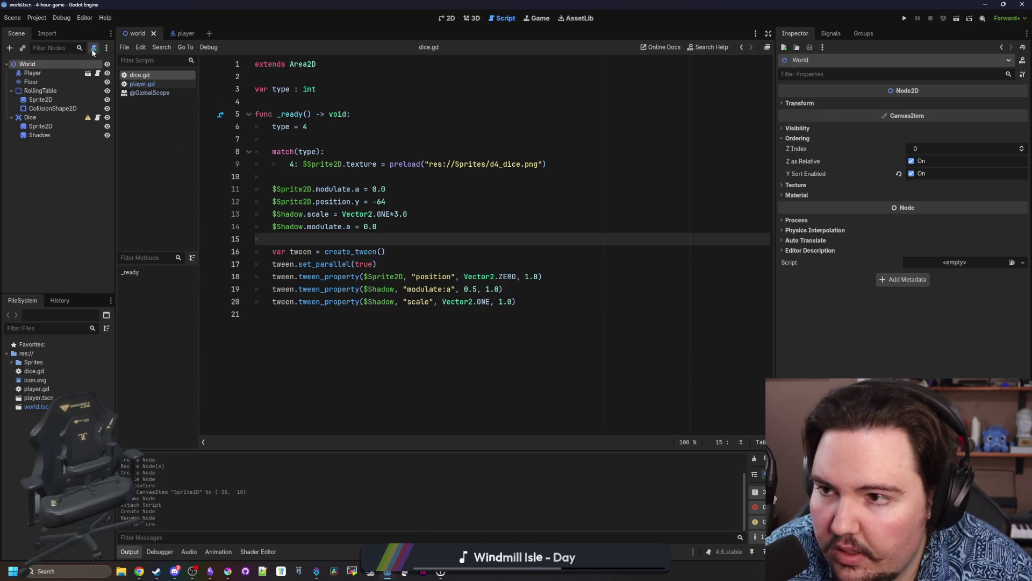
Attach a new world.gd script to World with a _ready function containing pass.
left_click(93, 48)
left_click(477, 354)
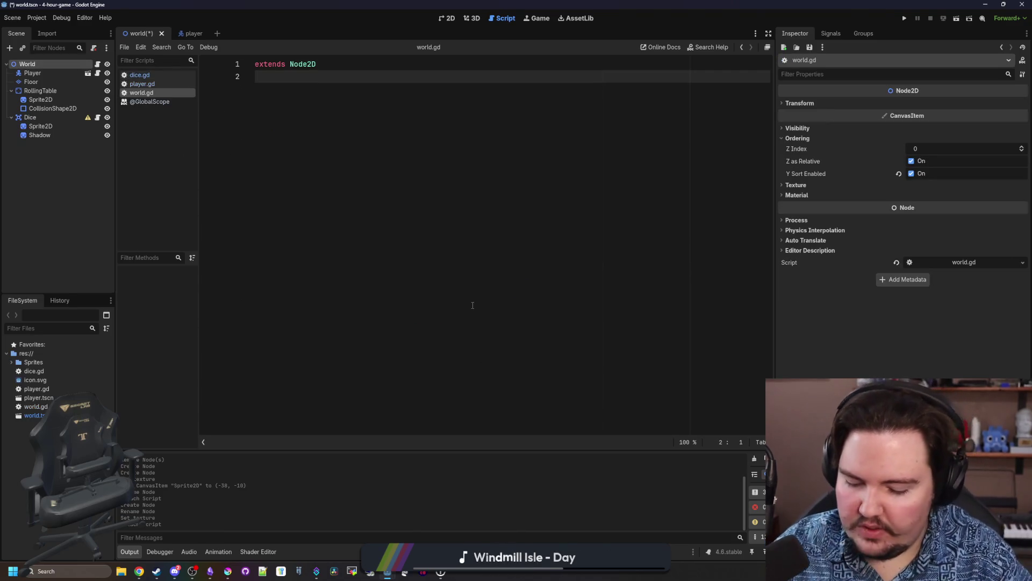
key("Return")
type("func _rea")
key("Return")
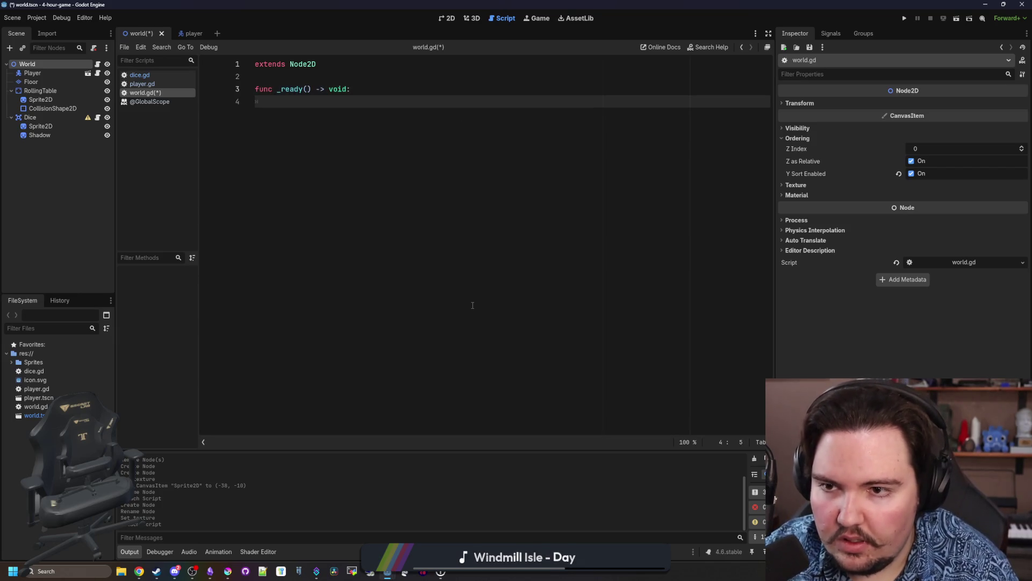
type("pass")
key("Return")
key("Return")
key("Return")
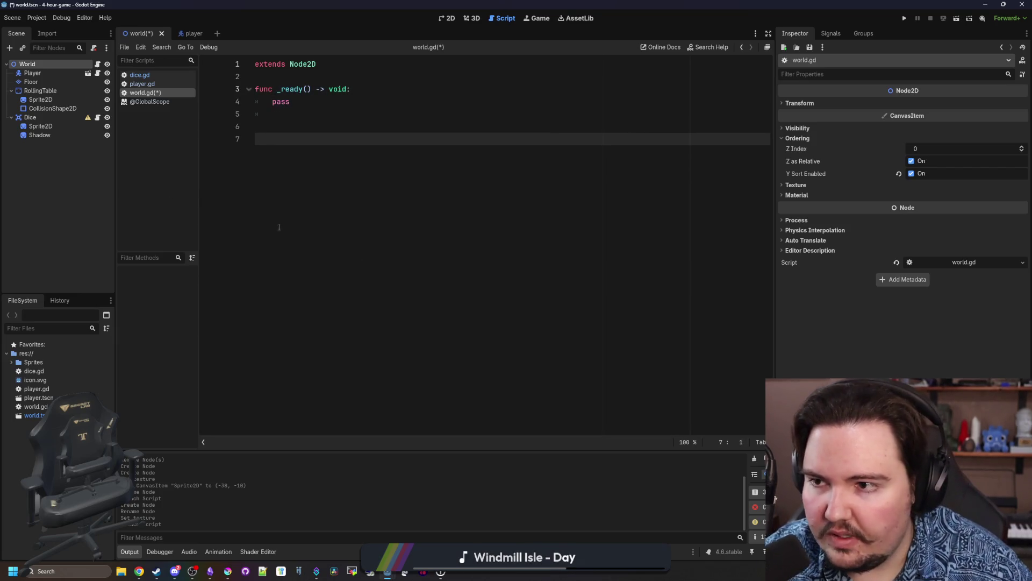
Add a Timer child under World and connect its timeout() signal to world.gd.
right_click(37, 64)
left_click(59, 85)
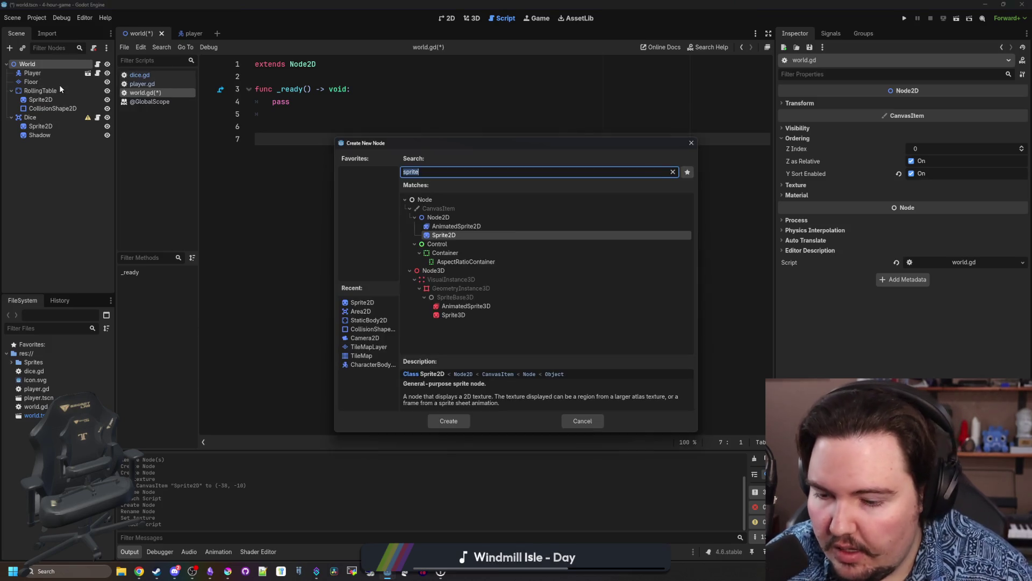
type("timer")
key("Return")
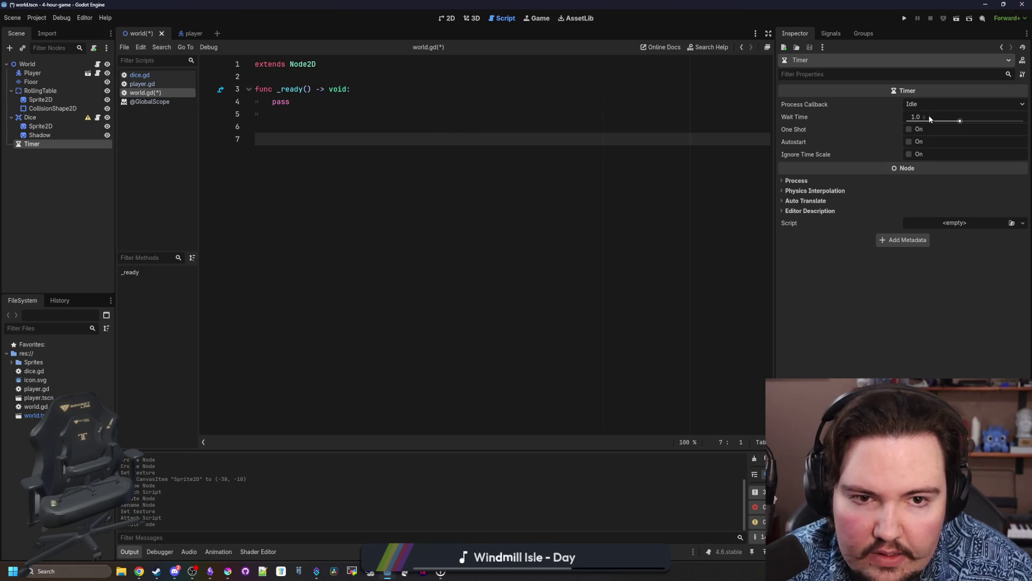
left_click(831, 34)
right_click(833, 74)
left_click(850, 82)
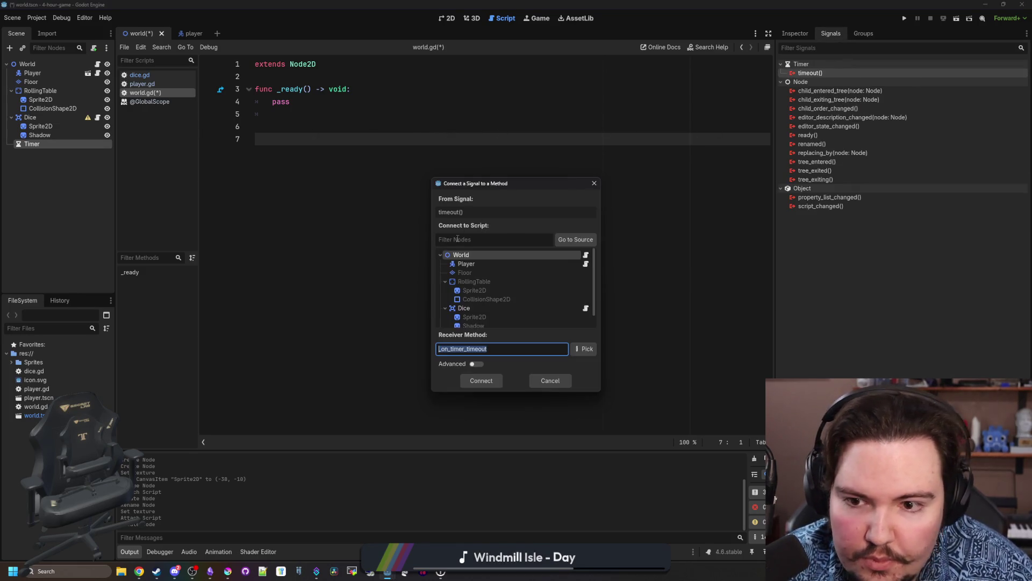
key("Return")
Replace the _on_timer_timeout placeholder body with preload("res://dice.gd").
left_click(312, 147)
key("BackSpace")
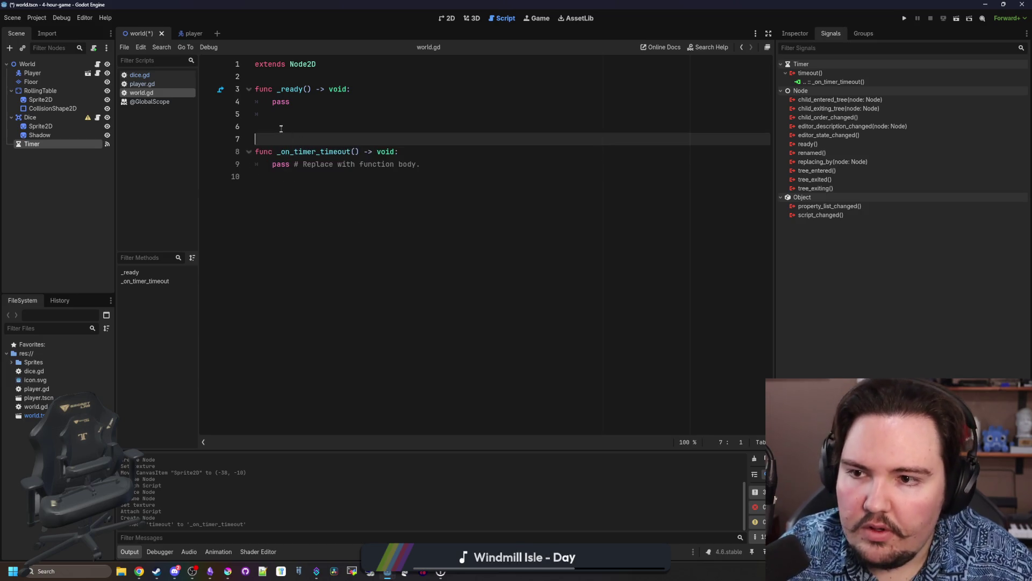
key("BackSpace")
left_click_drag(424, 151, 272, 152)
type("preload(\"dicde")
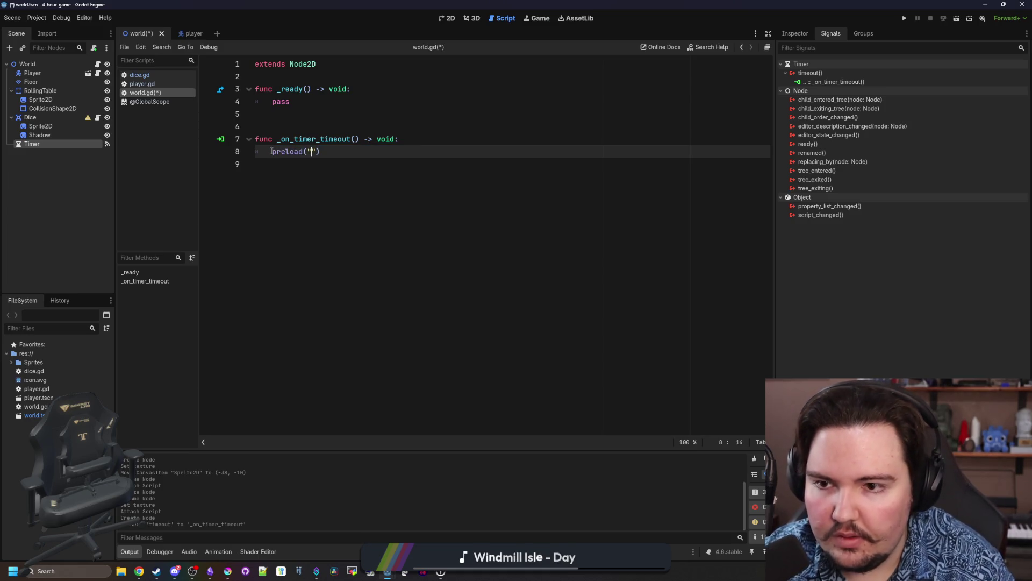
key("Return")
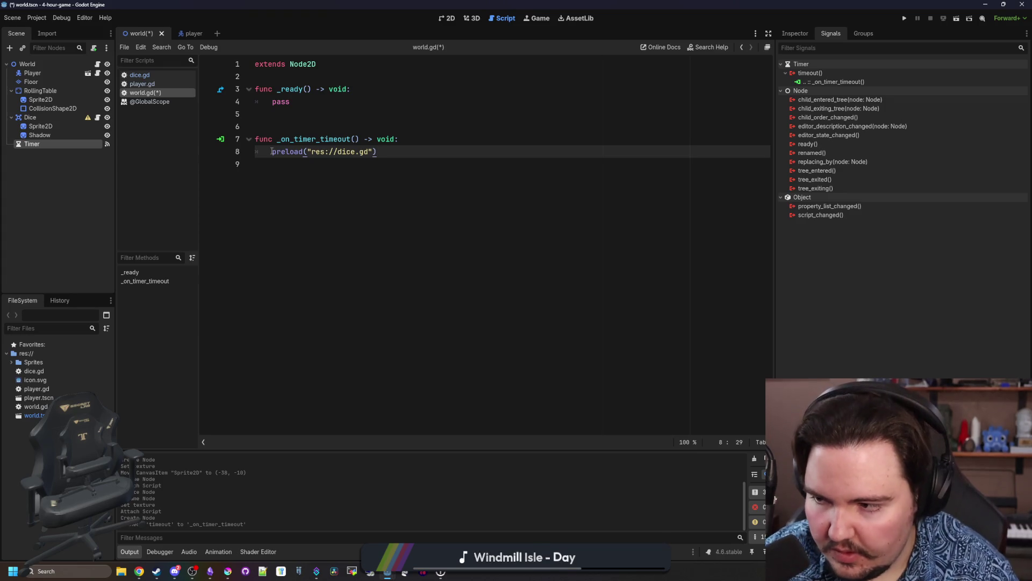
Make line 8 read var dice = preload(...).instantiate().
type(".instant")
key("Return")
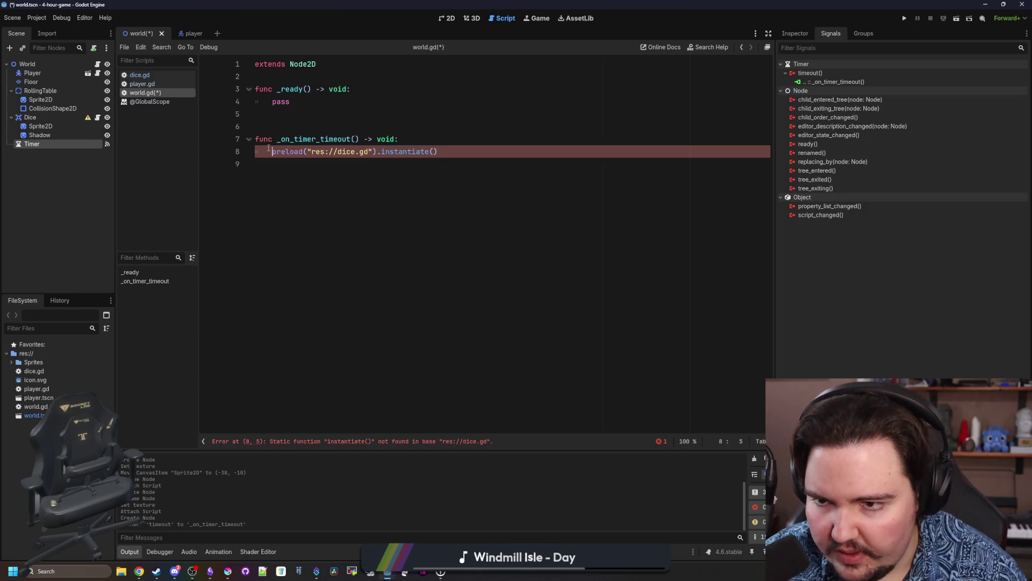
type("var dice =")
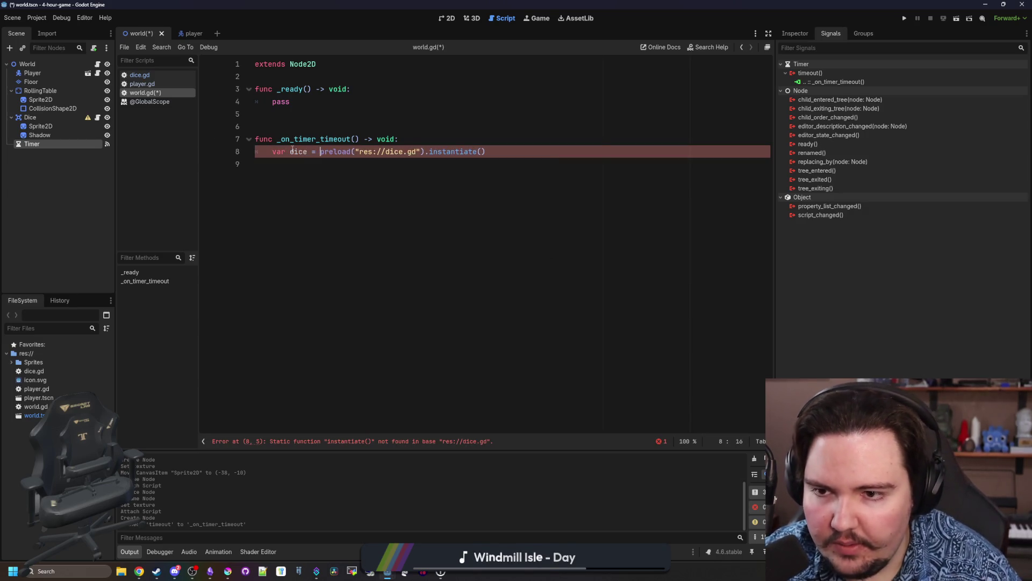
left_click(516, 152)
key("Return")
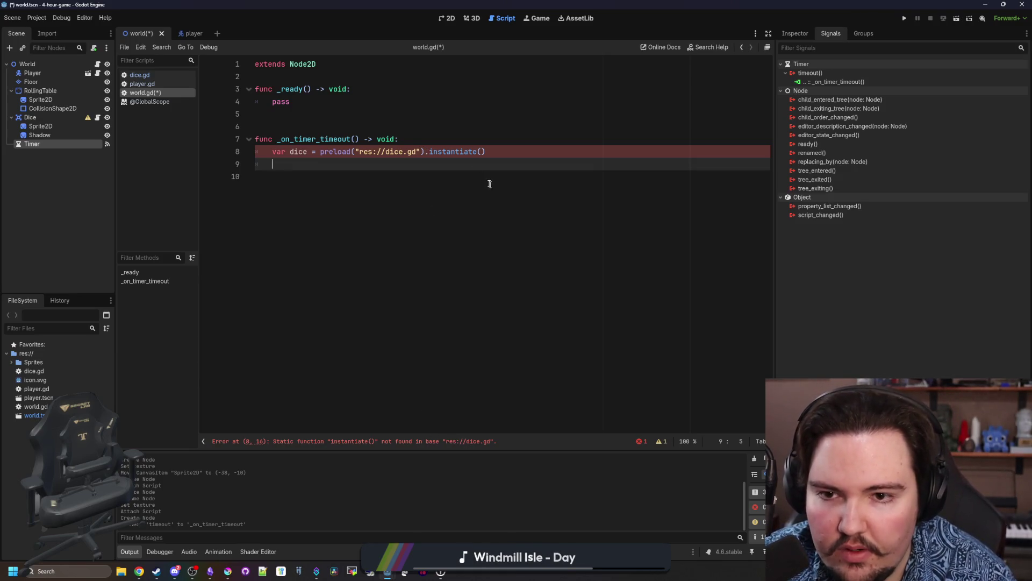
Save the Dice branch as dice.tscn and open it from the preload path.
left_click(416, 152)
type("tscn")
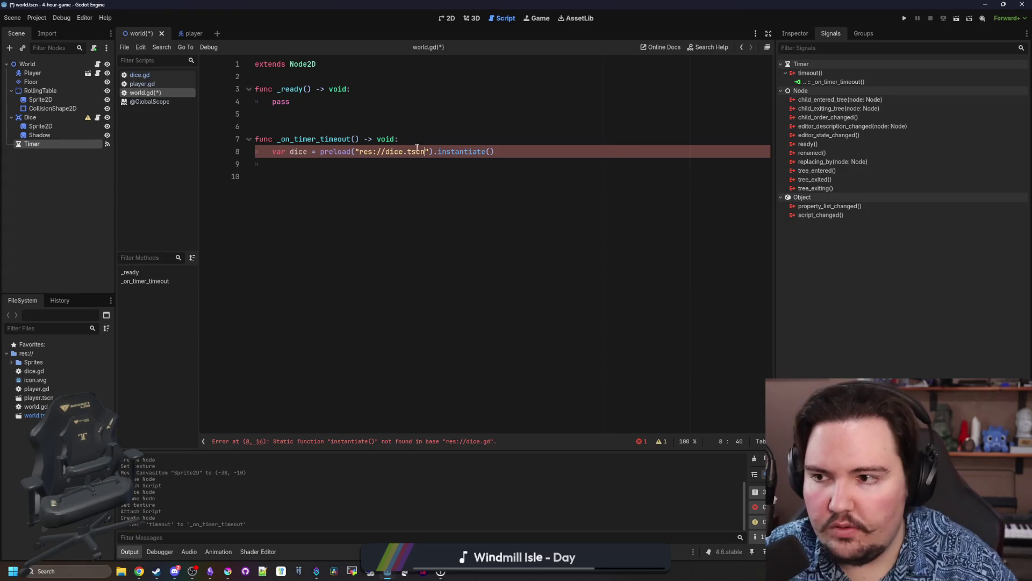
left_click(52, 117)
right_click(52, 119)
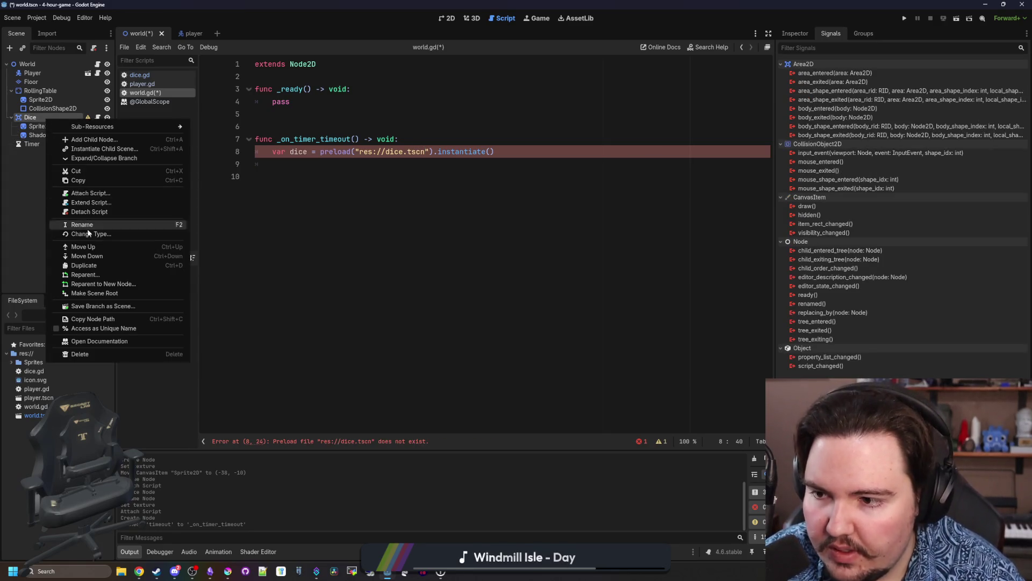
left_click(98, 306)
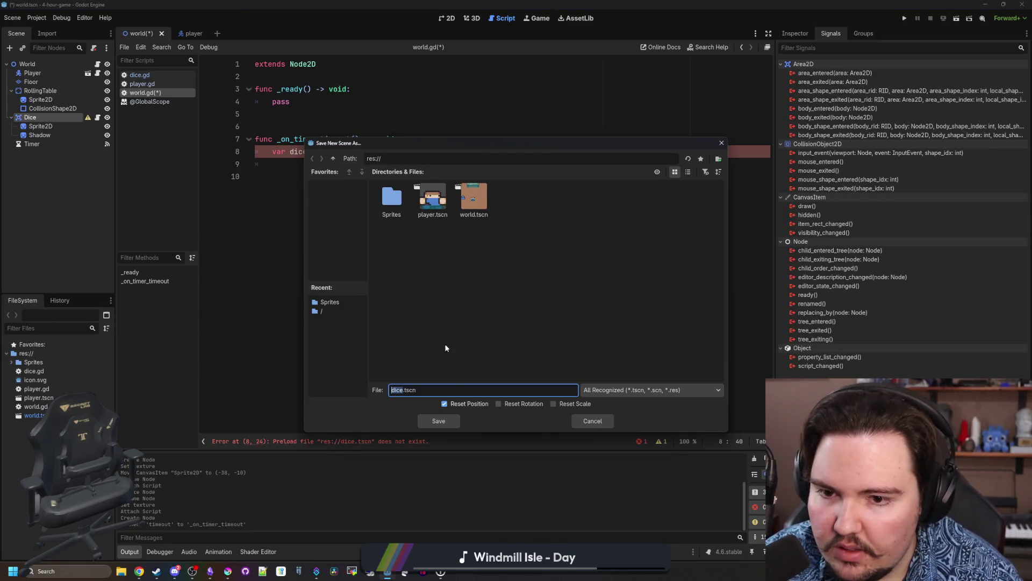
left_click(439, 419)
left_click(348, 174)
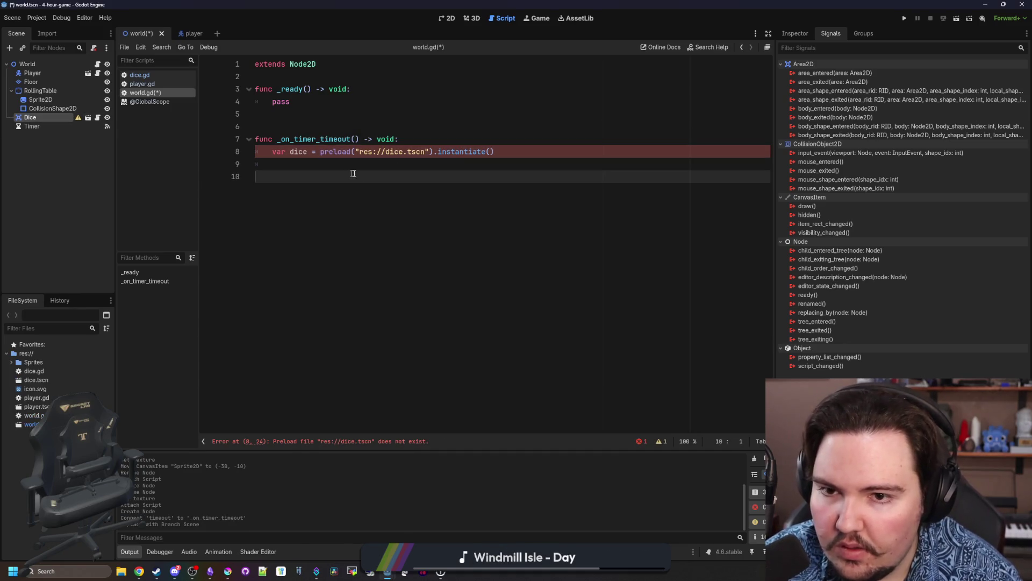
left_click(446, 164)
left_click(406, 151, "ctrl")
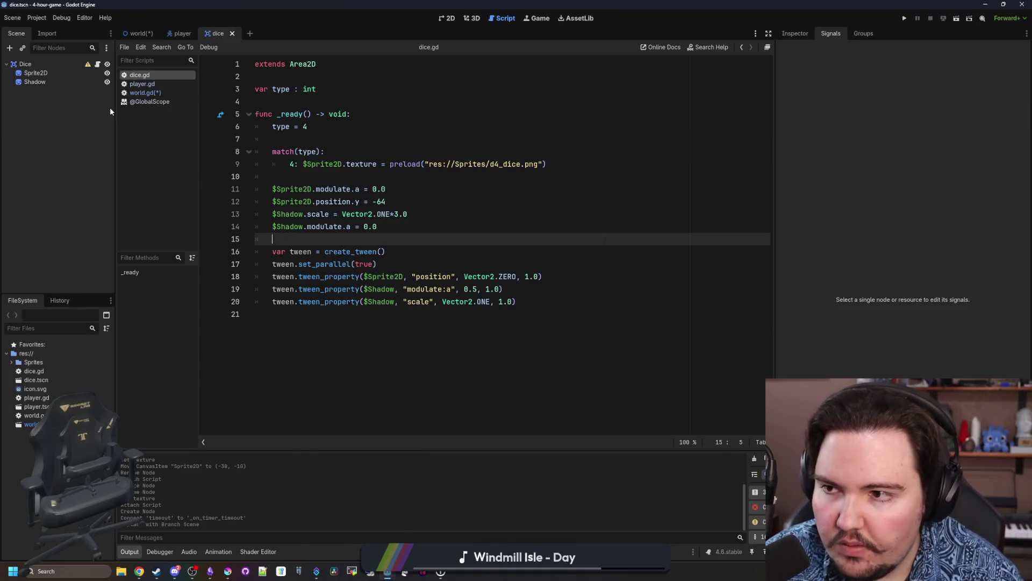
Add a CollisionShape2D child to the Dice root node.
right_click(51, 63)
left_click(73, 73)
type("collision")
key("Return")
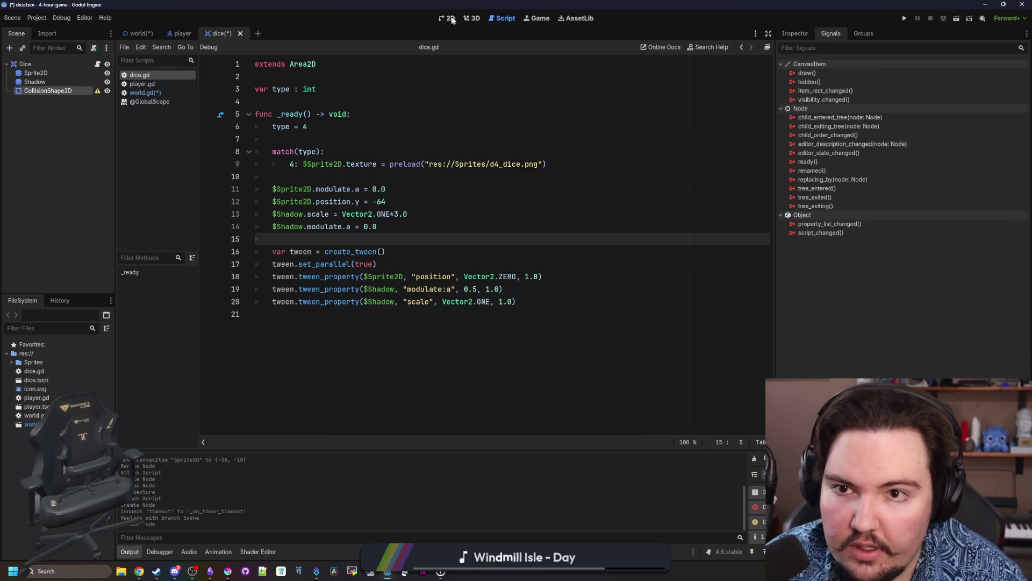
left_click(447, 18)
left_click(789, 34)
scroll(231, 86, "up", 10)
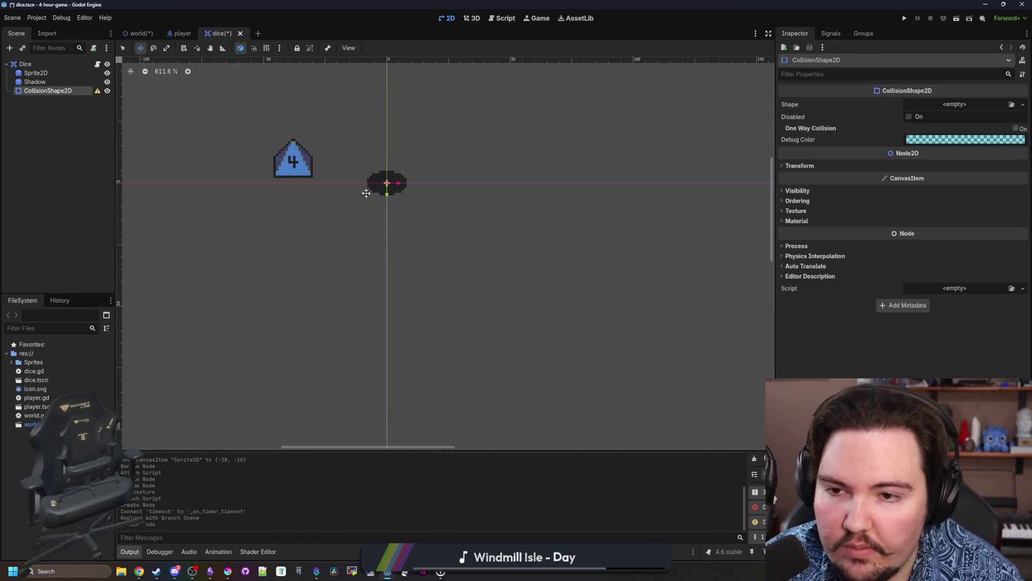
Reset the Sprite2D position to the origin and move the Shadow down to (0, 3), saving.
left_click(35, 72)
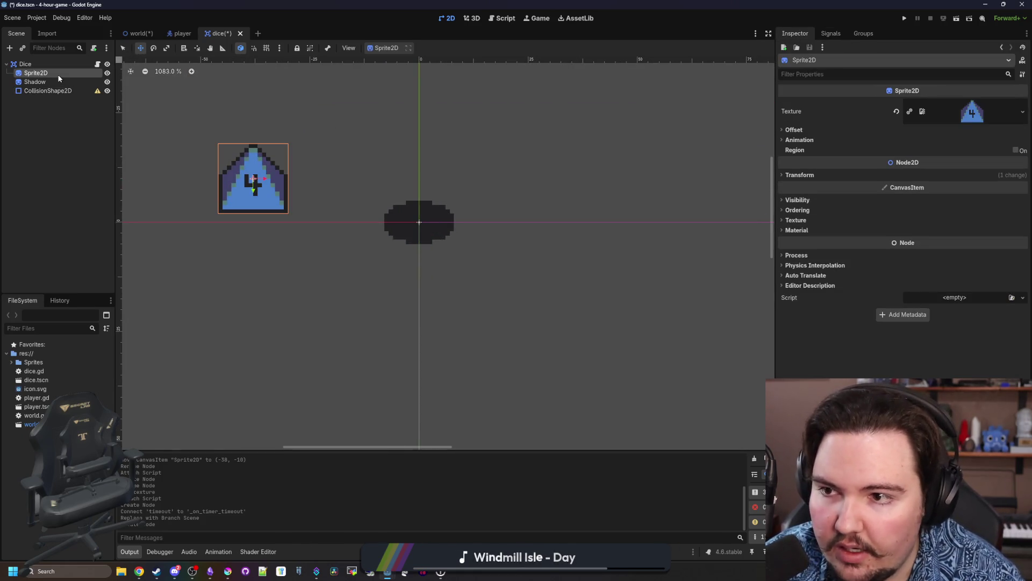
left_click(810, 175)
left_click(900, 192)
key("ctrl+s")
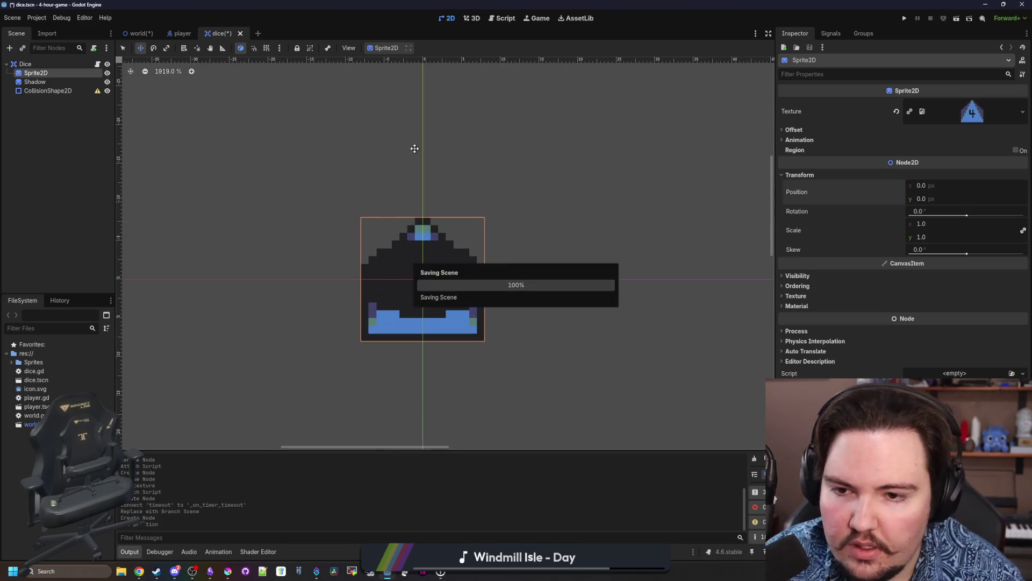
scroll(433, 263, "up", 3)
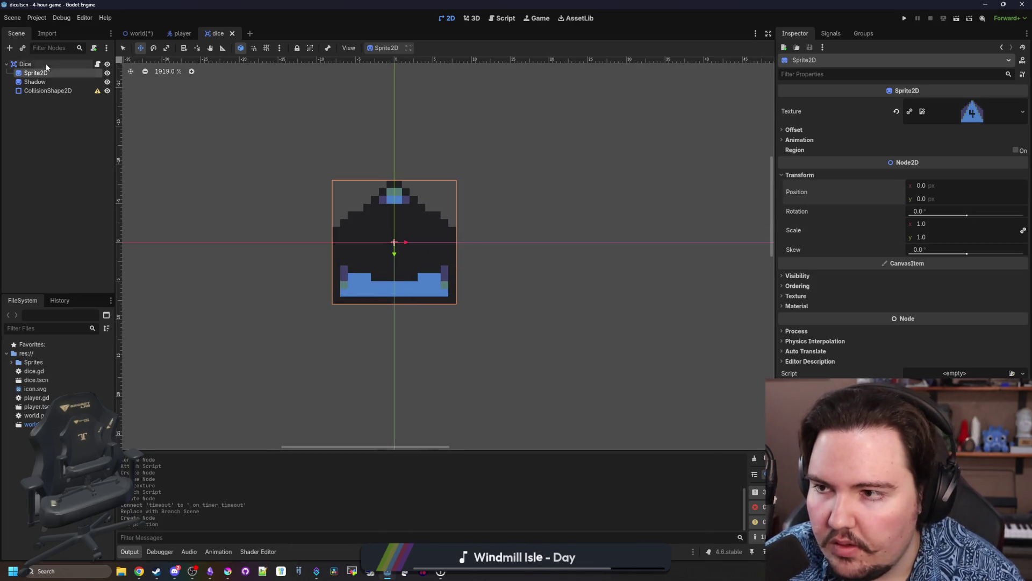
left_click(59, 81)
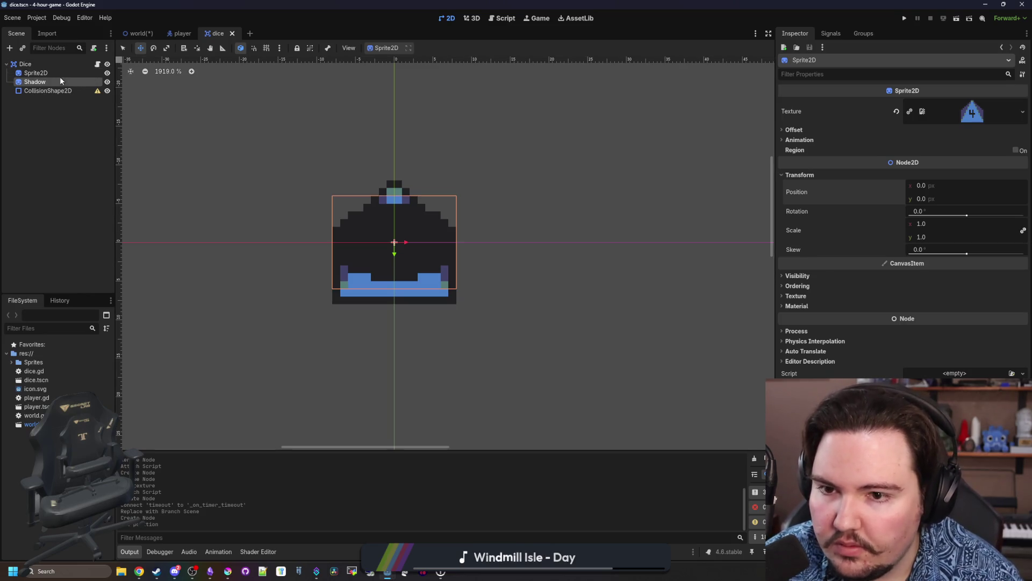
left_click_drag(413, 261, 400, 276)
key("ctrl+s")
Give the CollisionShape2D a CircleShape2D, save, and return to the world scene.
left_click(61, 91)
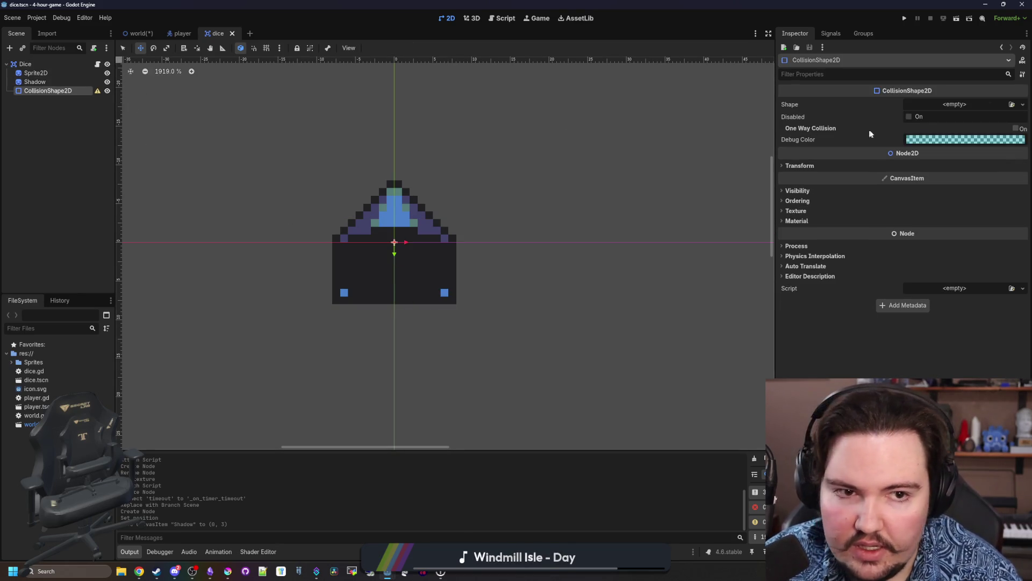
left_click(965, 104)
left_click(971, 154)
scroll(354, 240, "down", 2)
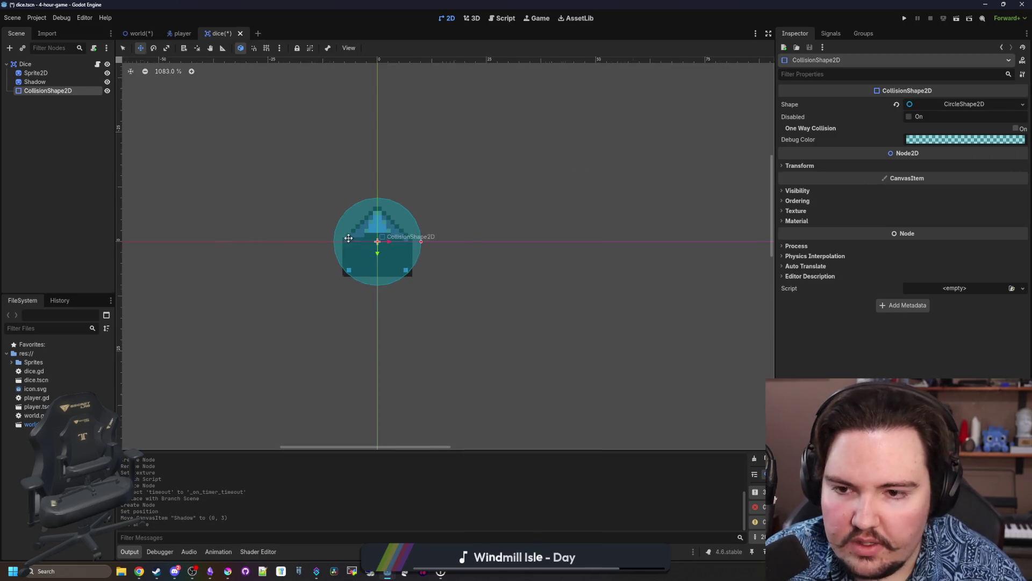
key("ctrl+s")
left_click(91, 65)
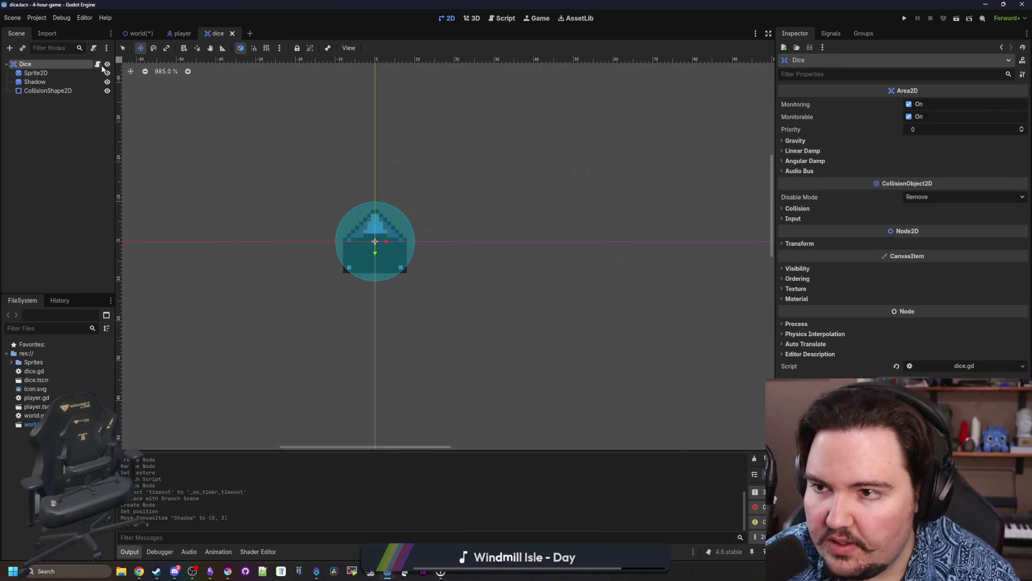
left_click(98, 64)
left_click(136, 34)
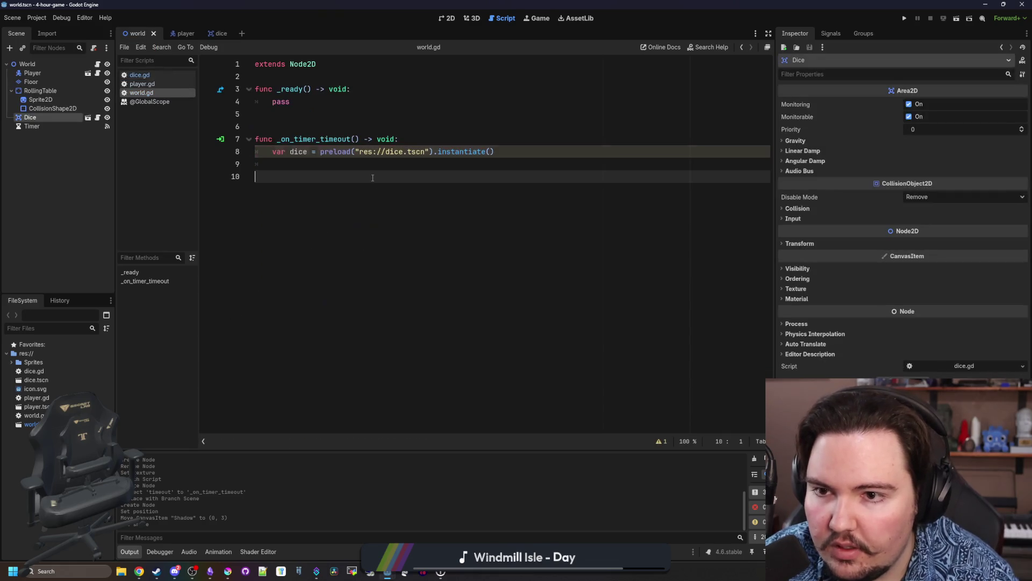
Save world.gd and test-run the game, walking the player right.
left_click(415, 161)
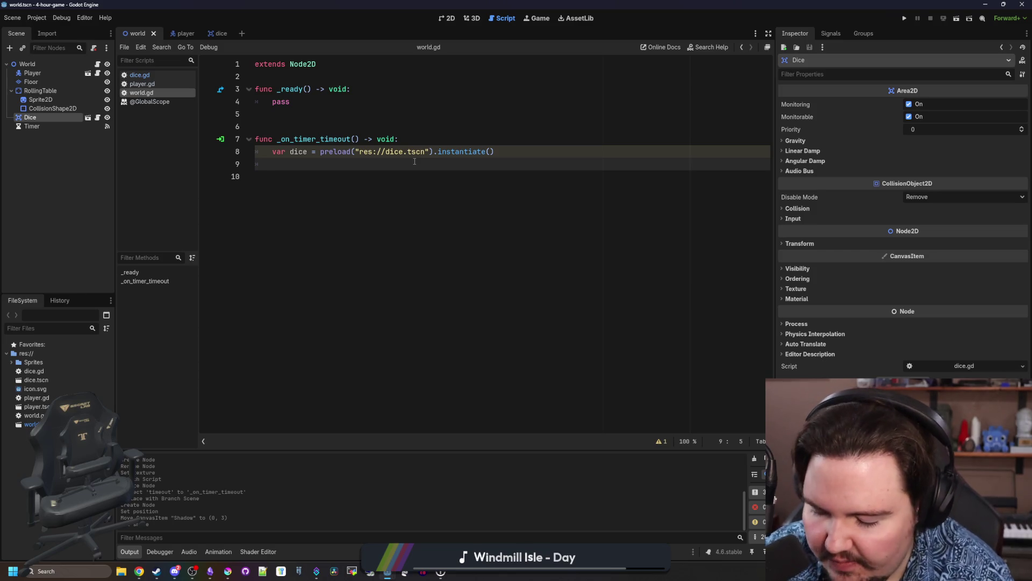
type("dice")
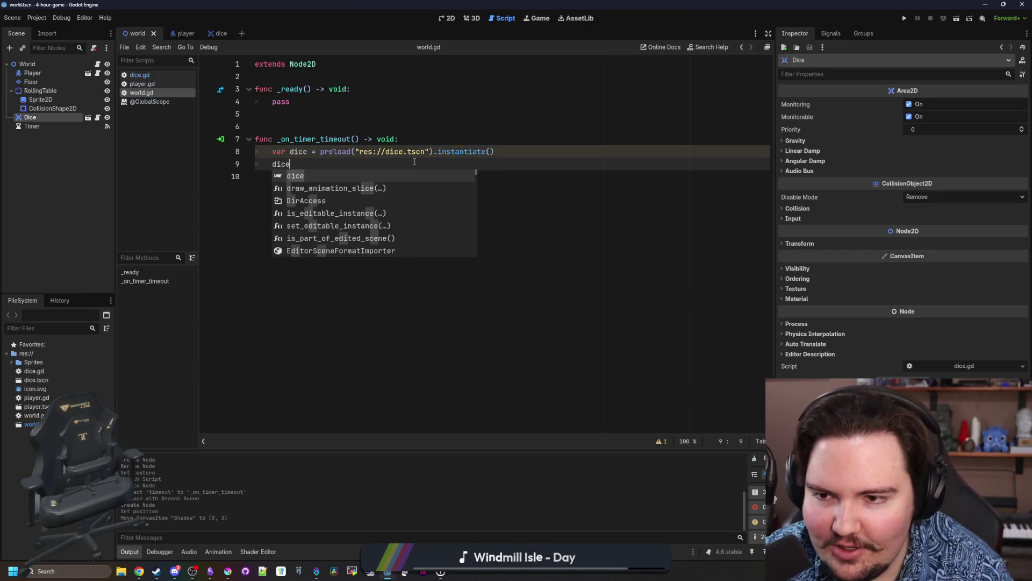
key("BackSpace")
key("BackSpace")
key("BackSpace")
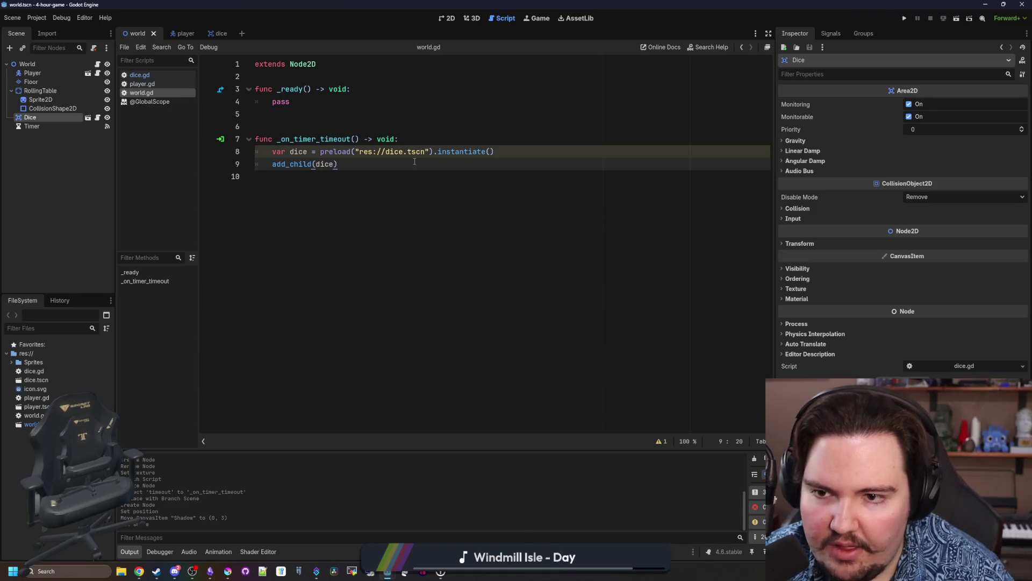
left_click(502, 152)
key("ctrl+s")
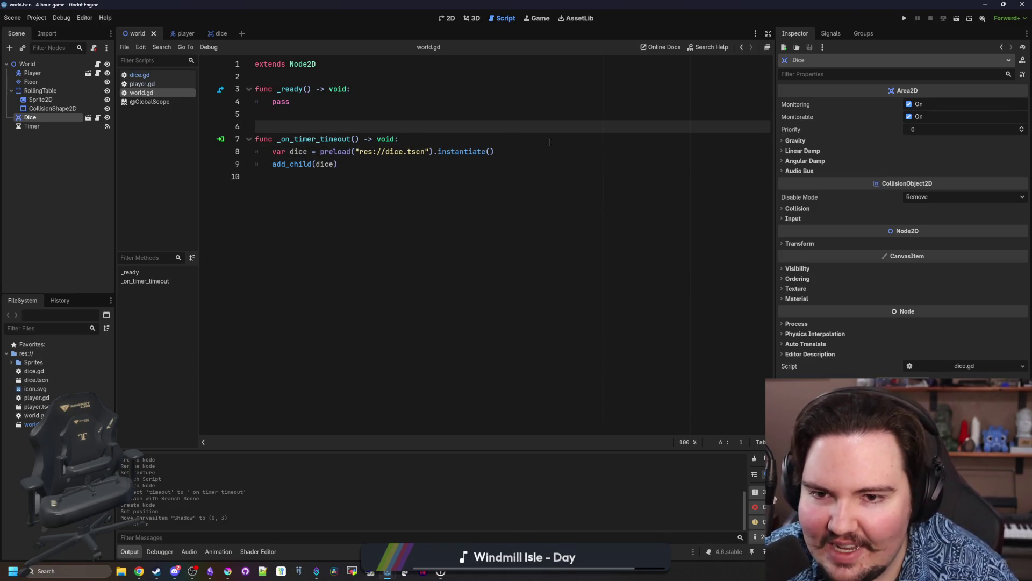
left_click(904, 18)
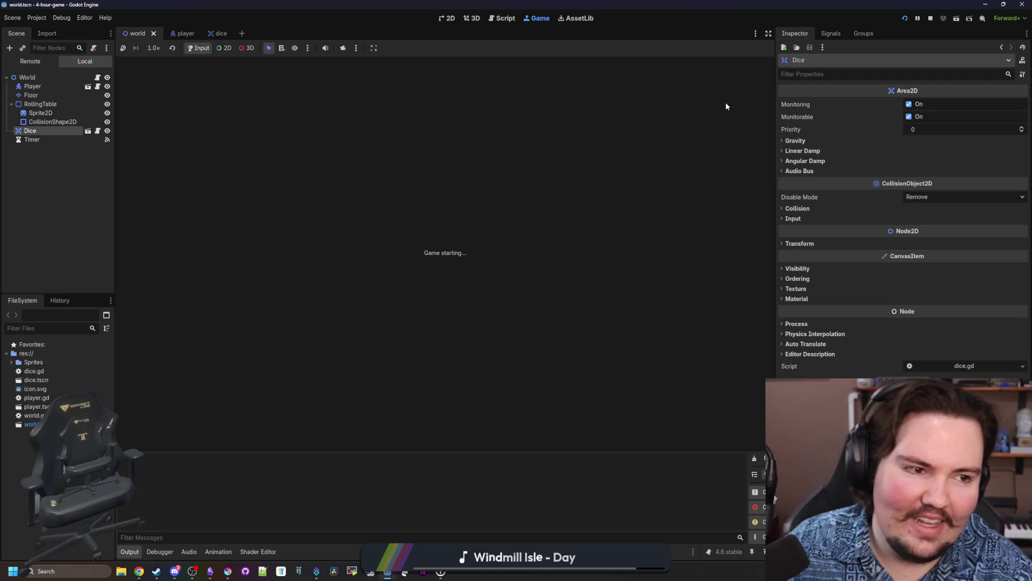
key("d")
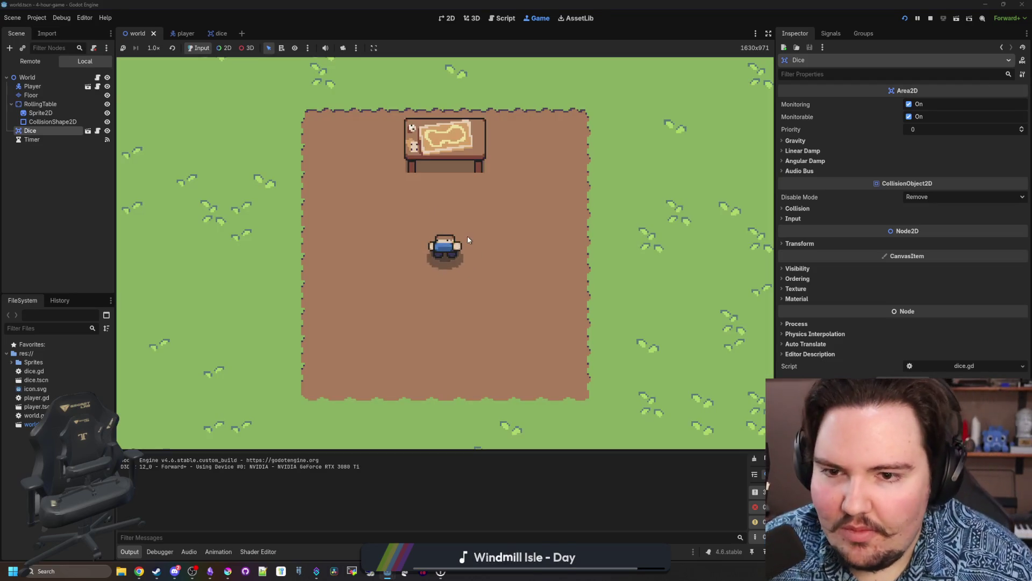
key("d")
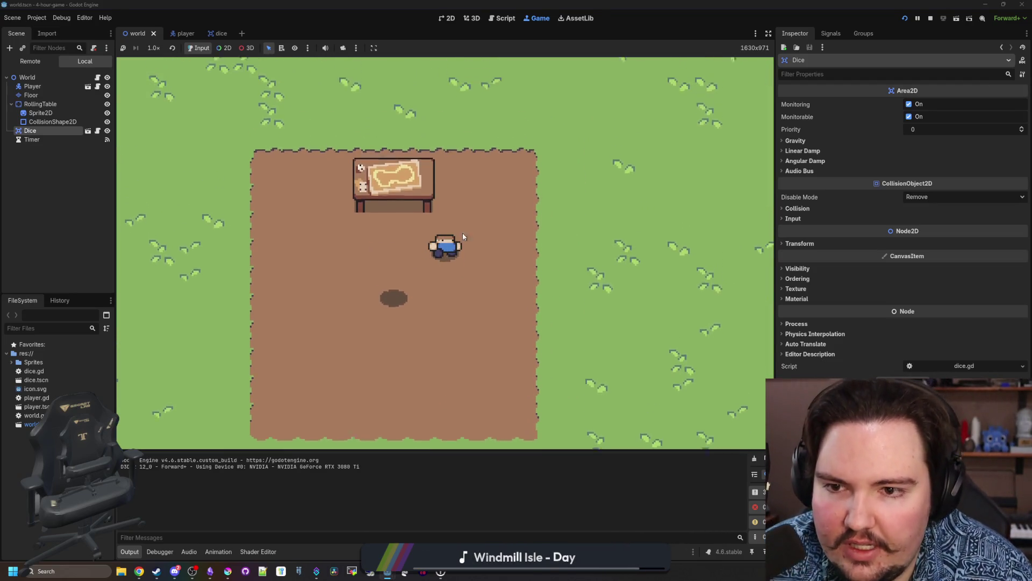
left_click(931, 18)
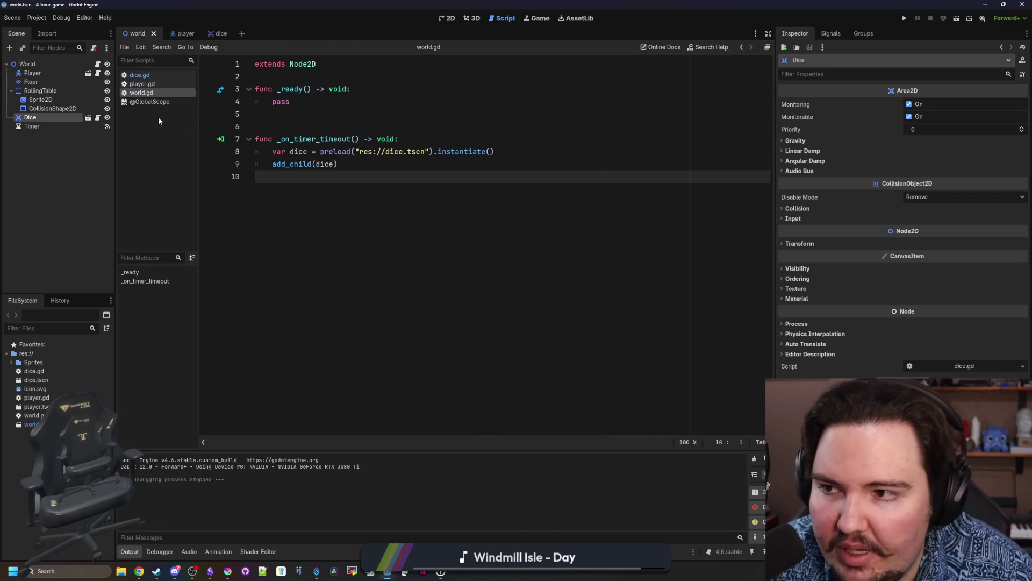
In dice.gd, duplicate the sprite tween line and make line 19 tween "modulate:a" to 1.0.
left_click(156, 75)
left_click(348, 175)
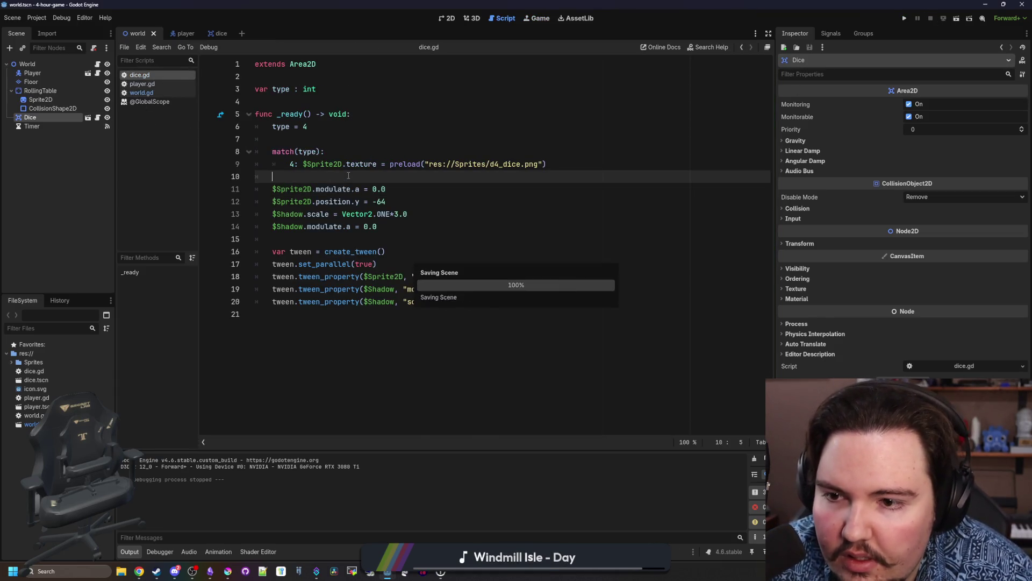
left_click(476, 252)
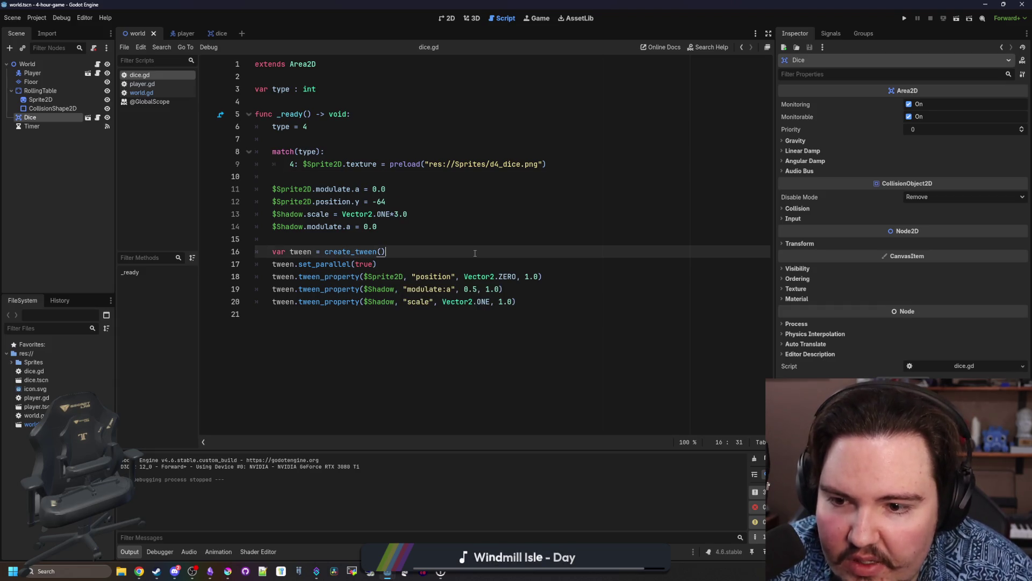
left_click(475, 260)
left_click_drag(543, 276, 268, 276)
key("ctrl+c")
left_click(577, 284)
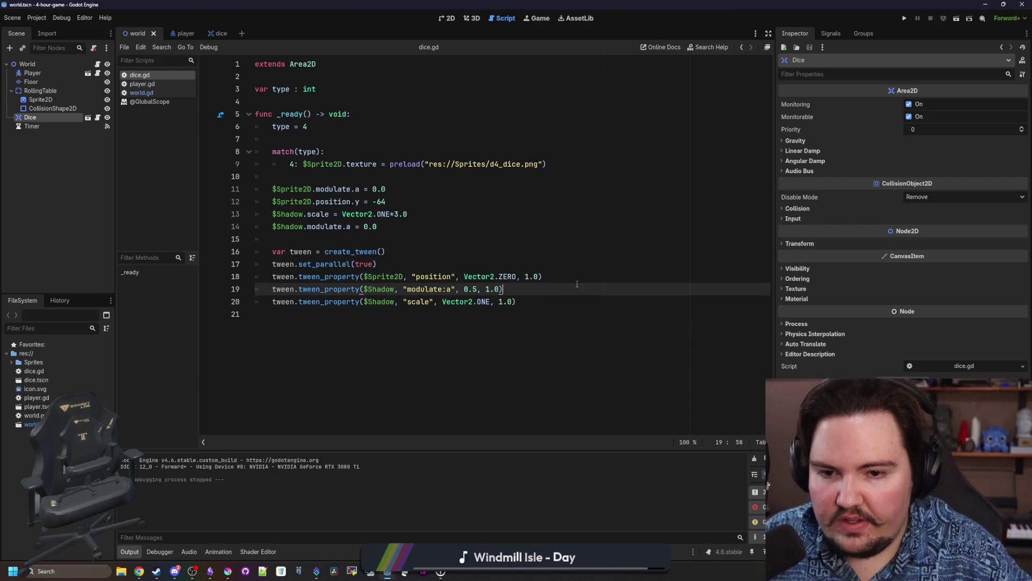
key("ctrl+v")
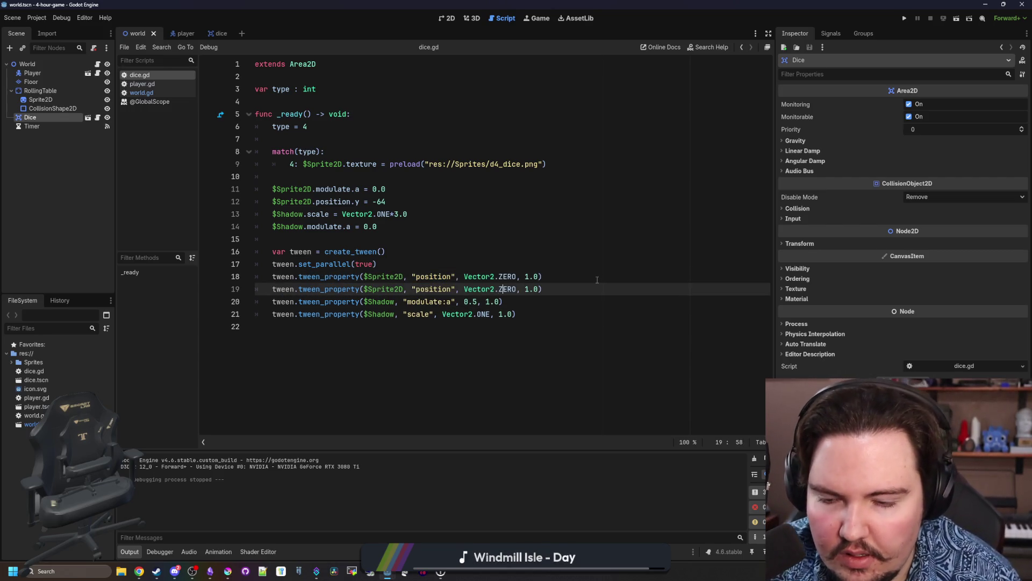
key("BackSpace")
key("BackSpace")
key("BackSpace")
type("modulate:a")
key("Down")
key("Home")
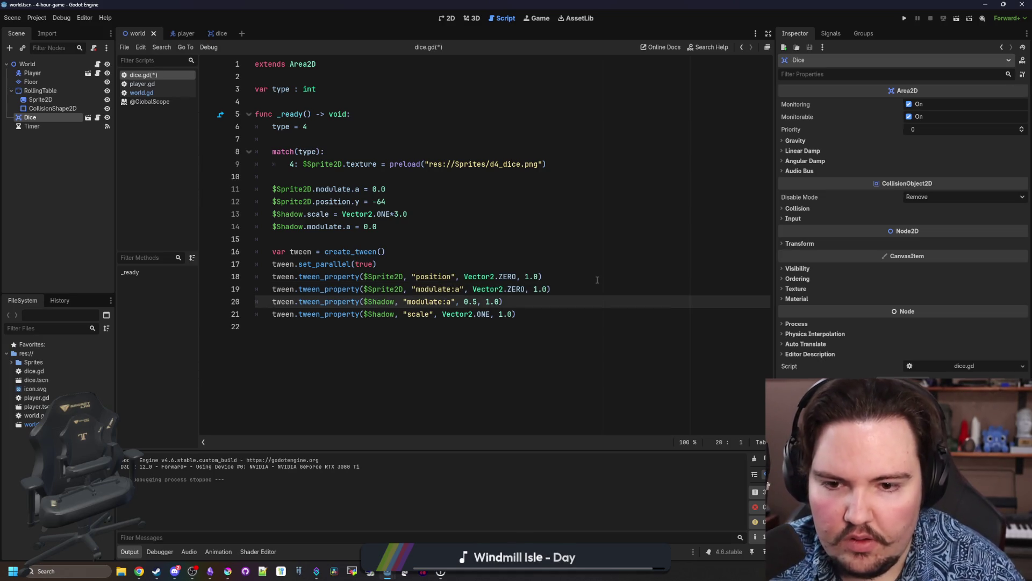
left_click(529, 289)
key("Left")
key("Left")
key("Left")
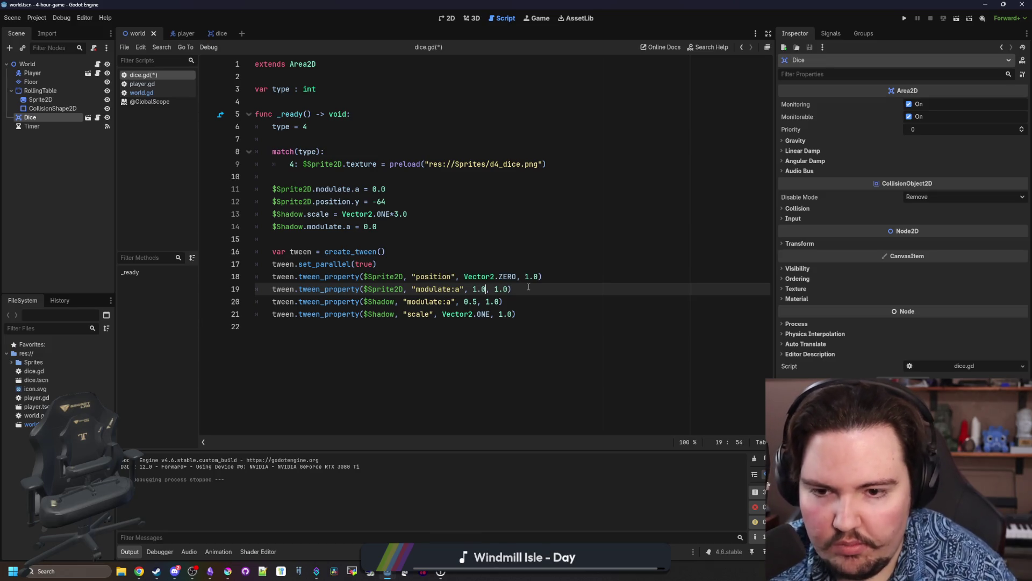
Run the game to check the dice fade, walking the player around the map.
left_click(904, 18)
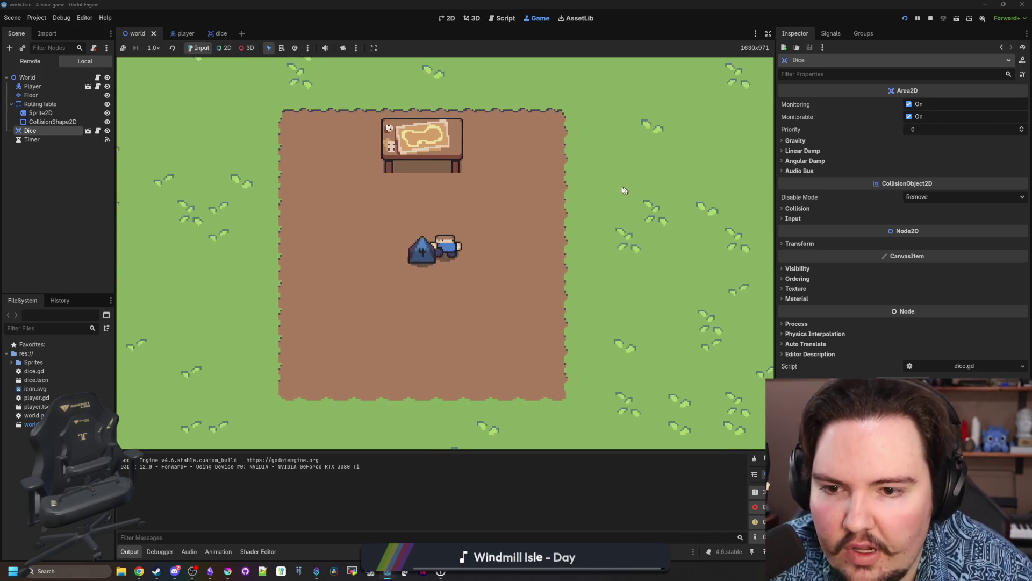
key("Right")
key("Up")
left_click(931, 18)
left_click(40, 99)
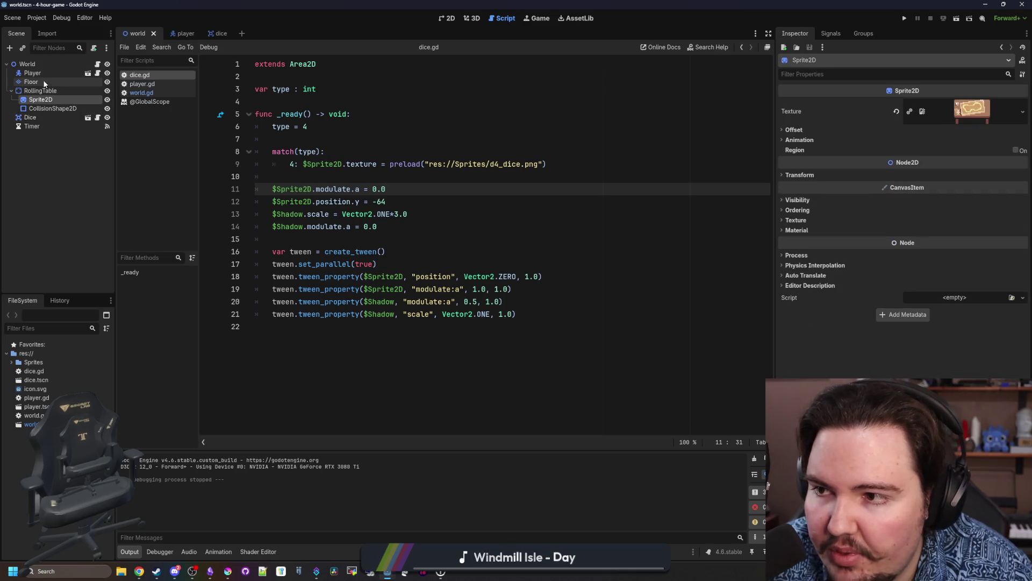
Set the Shadow's Z Index to -1 and save the dice scene.
left_click(218, 33)
left_click(35, 82)
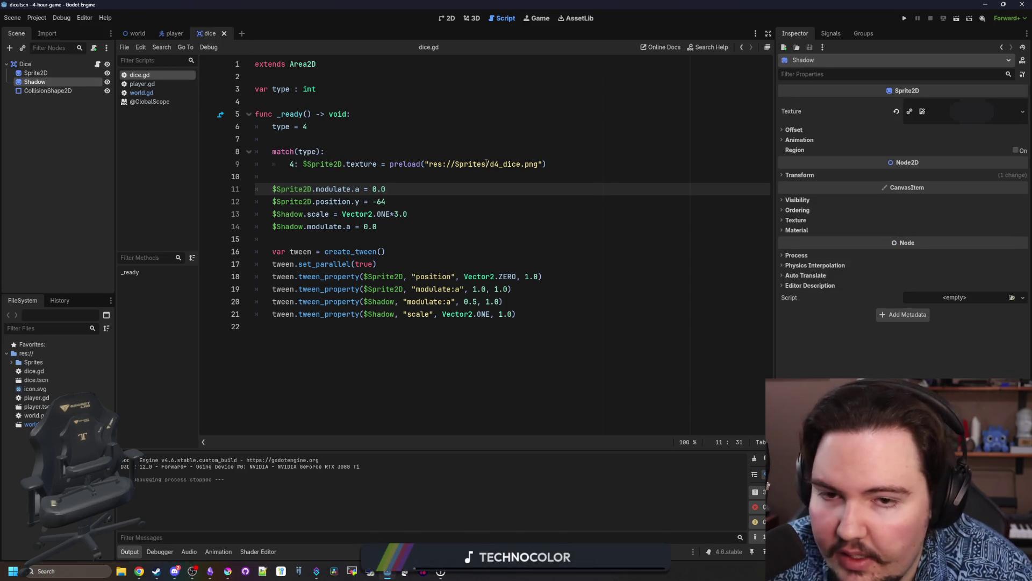
left_click(798, 210)
left_click(934, 220)
type("-1")
key("Return")
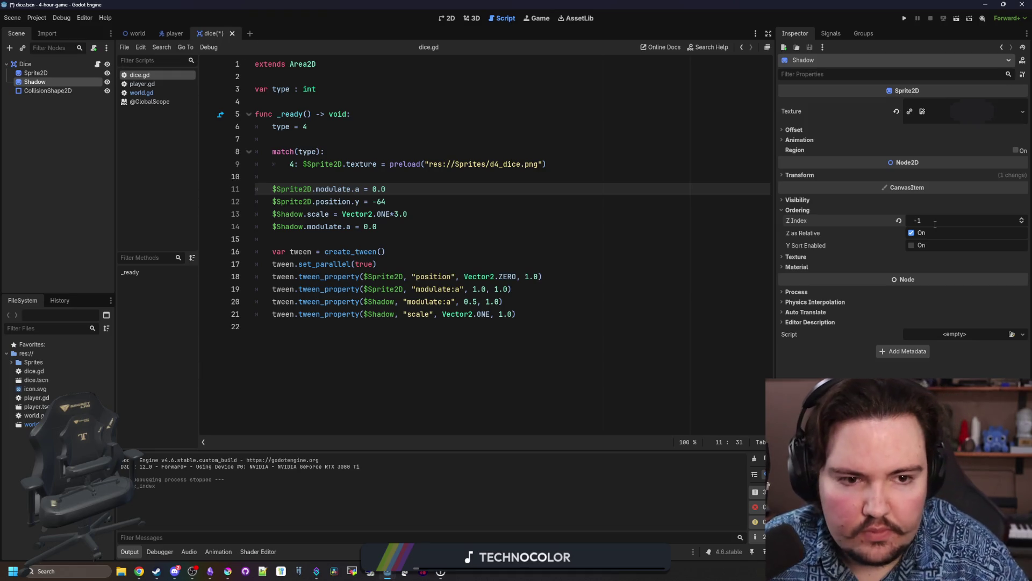
key("ctrl+s")
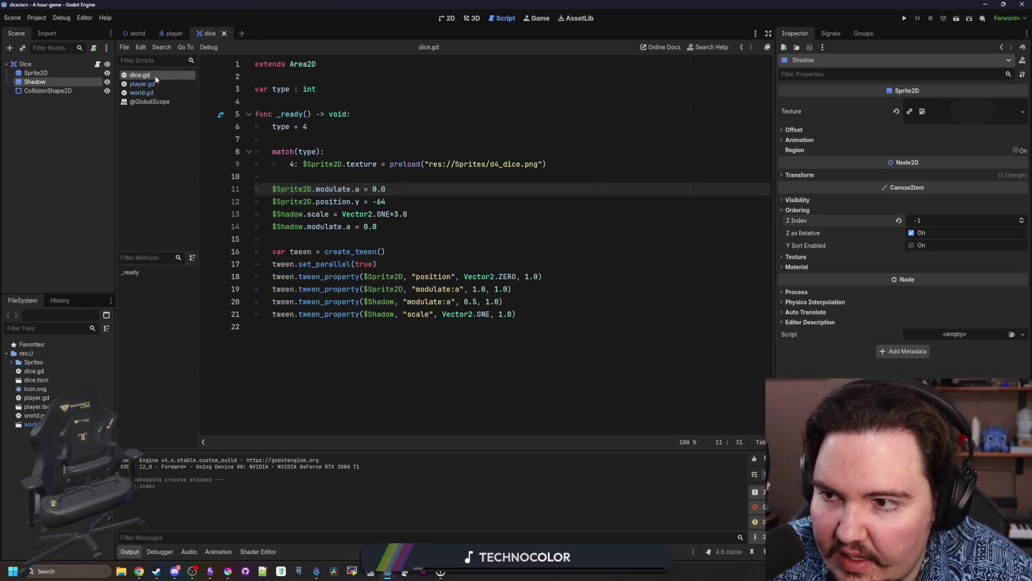
Add tween.set_ease(Tween.EASE_IN) below the create_tween line.
key("Down")
left_click(389, 242)
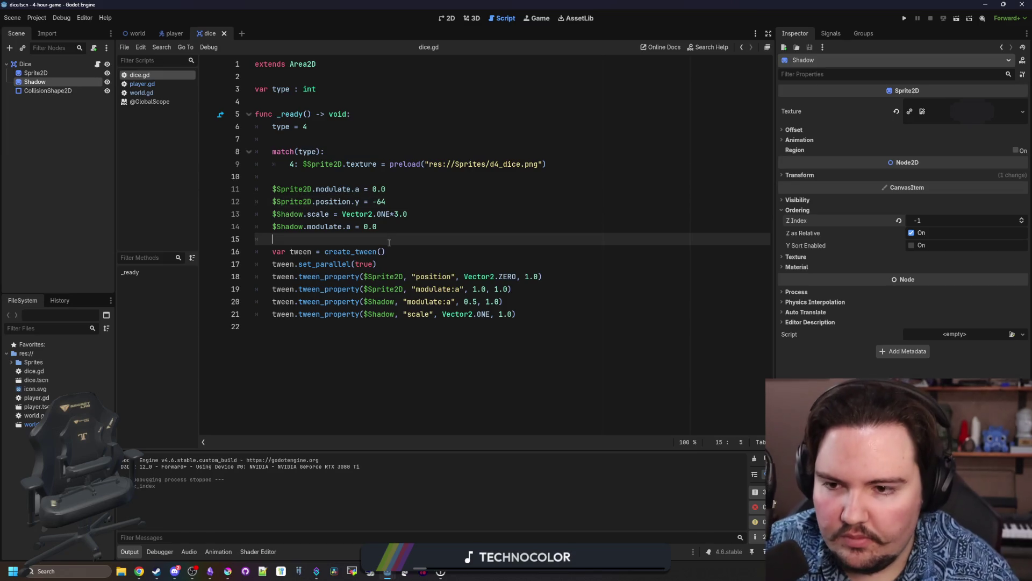
left_click(429, 246)
key("Return")
type("tween.")
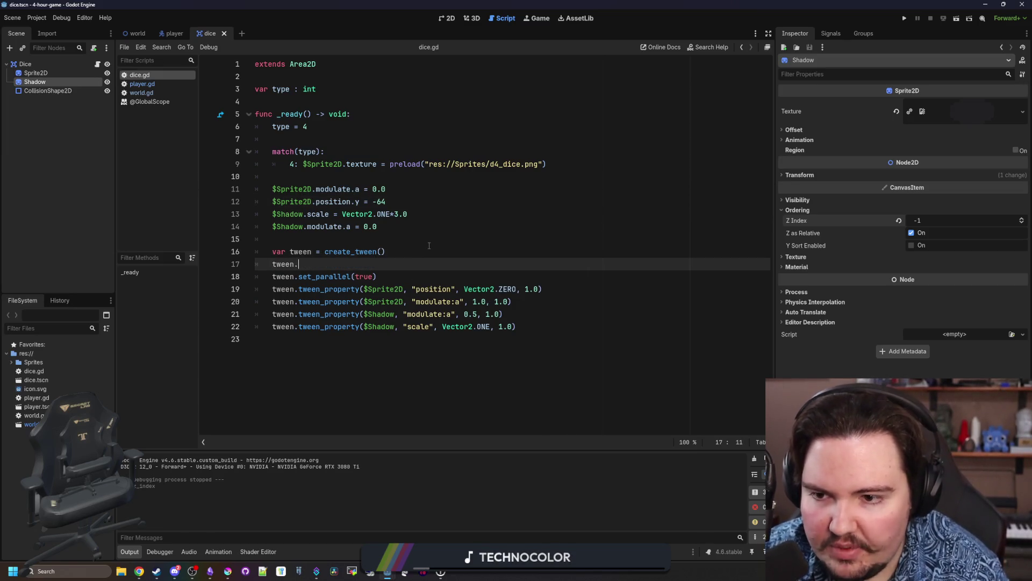
type("set_e")
key("Return")
key("Down")
key("Down")
key("Up")
key("Up")
key("Return")
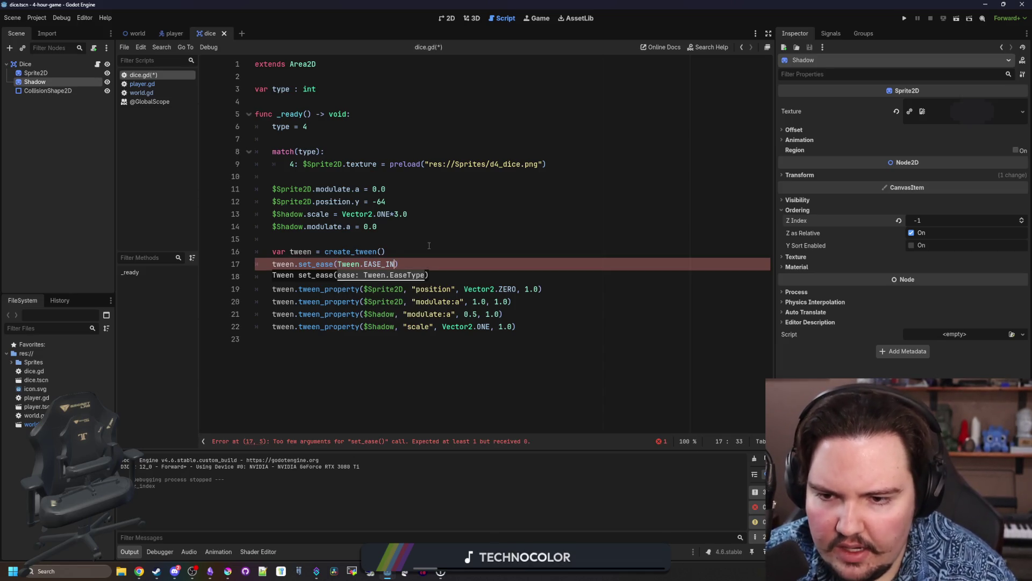
Add tween.set_trans(Tween.TRANS_CUBIC) below the set_ease line.
key("End")
key("Return")
type("tween.set_")
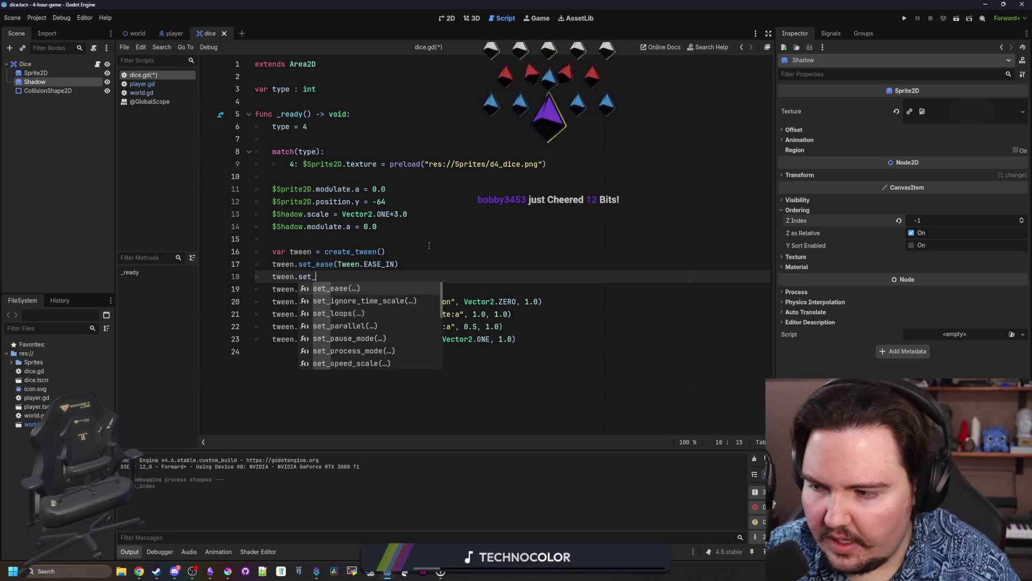
type("t")
key("Return")
key("Down")
key("Down")
key("Down")
key("Return")
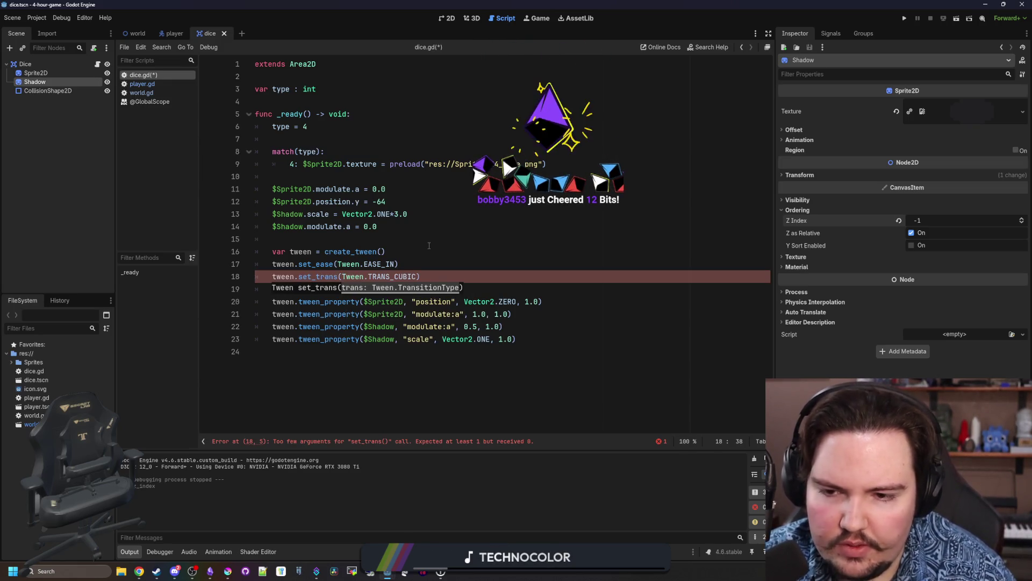
Run the game and walk the player around to watch the d4 dice land.
left_click(904, 18)
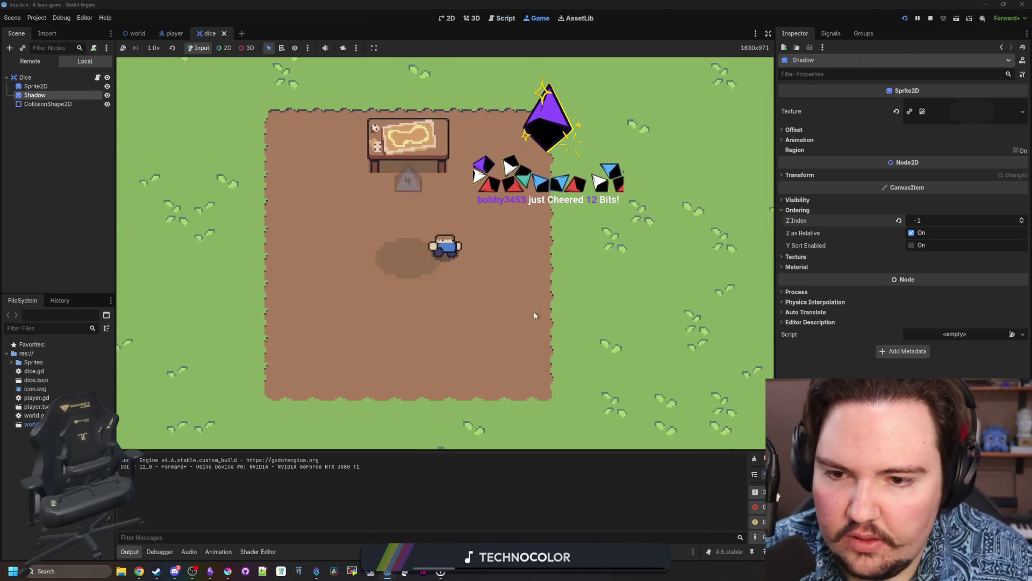
key("Right")
key("Left")
key("Up")
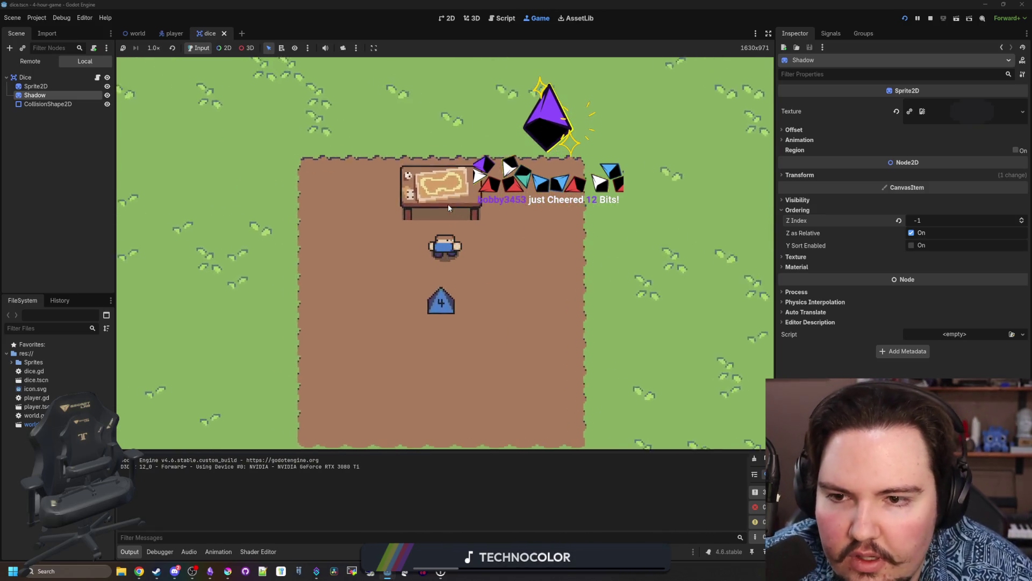
key("Left")
key("Down")
key("Right")
key("Down")
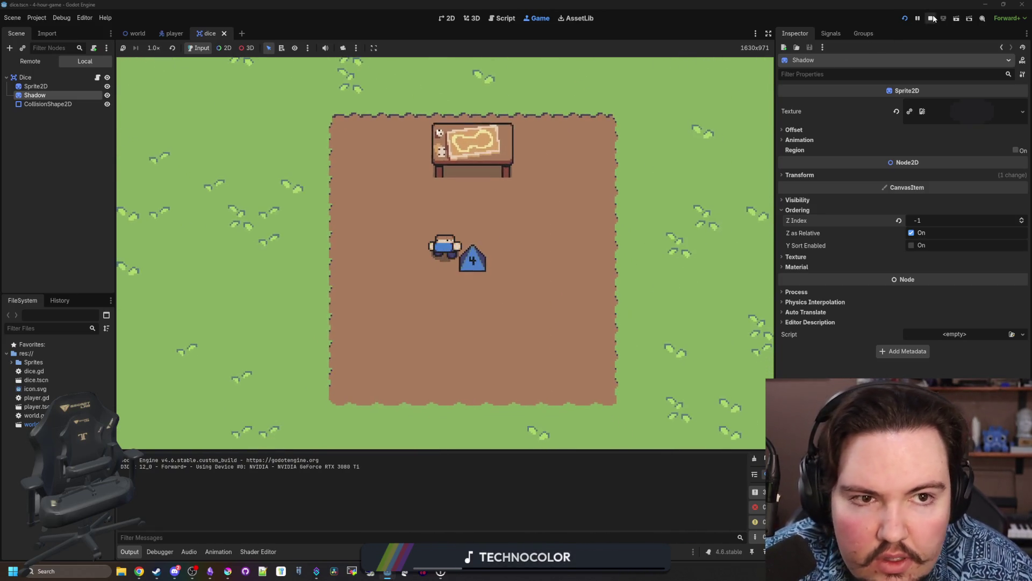
Rerun the game with the Shadow starting at Vector2.ONE*2.0, then search Windows for Sound Recorder.
left_click(933, 18)
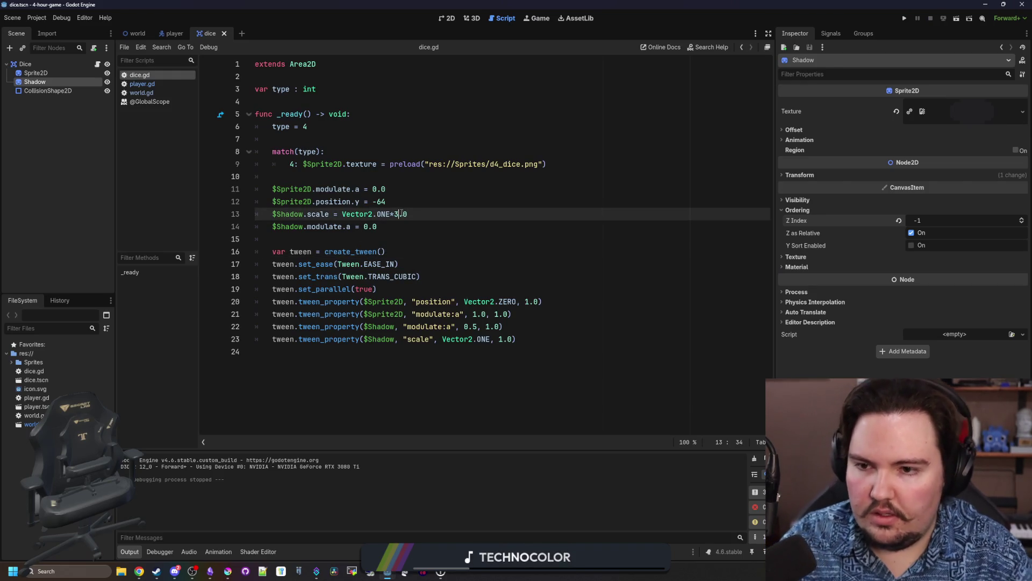
key("Up")
key("Up")
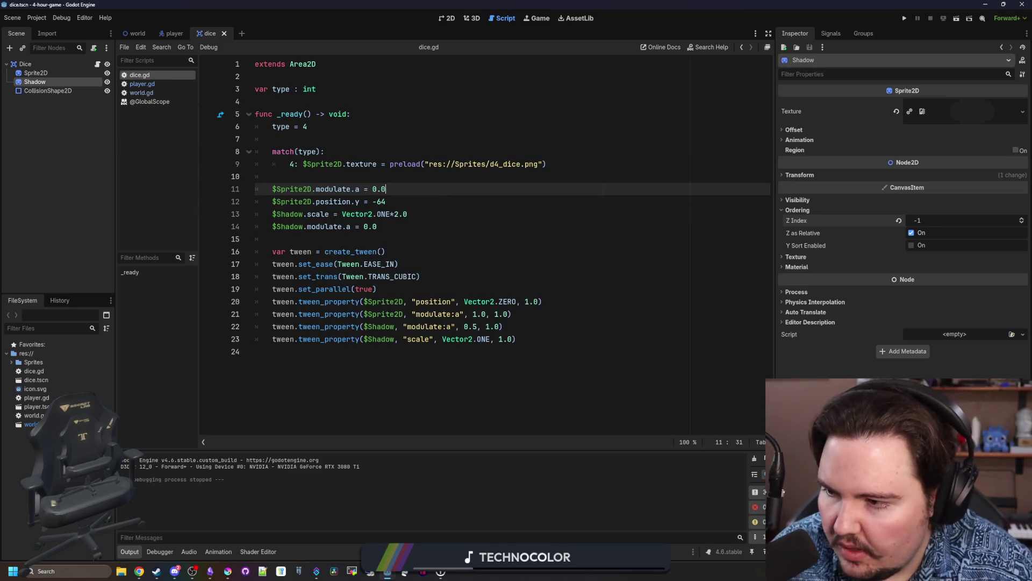
left_click(560, 242)
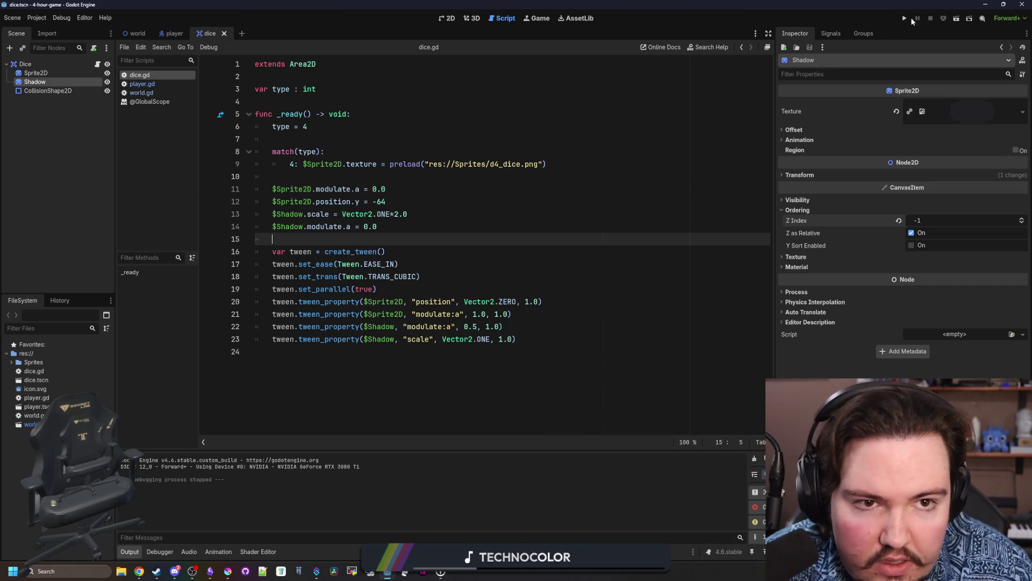
left_click(906, 18)
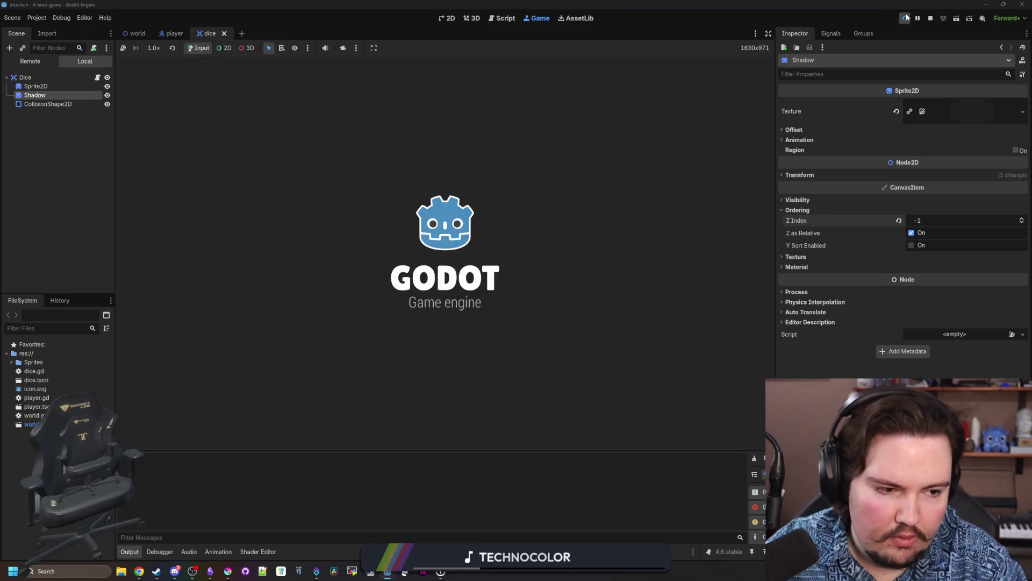
key("s")
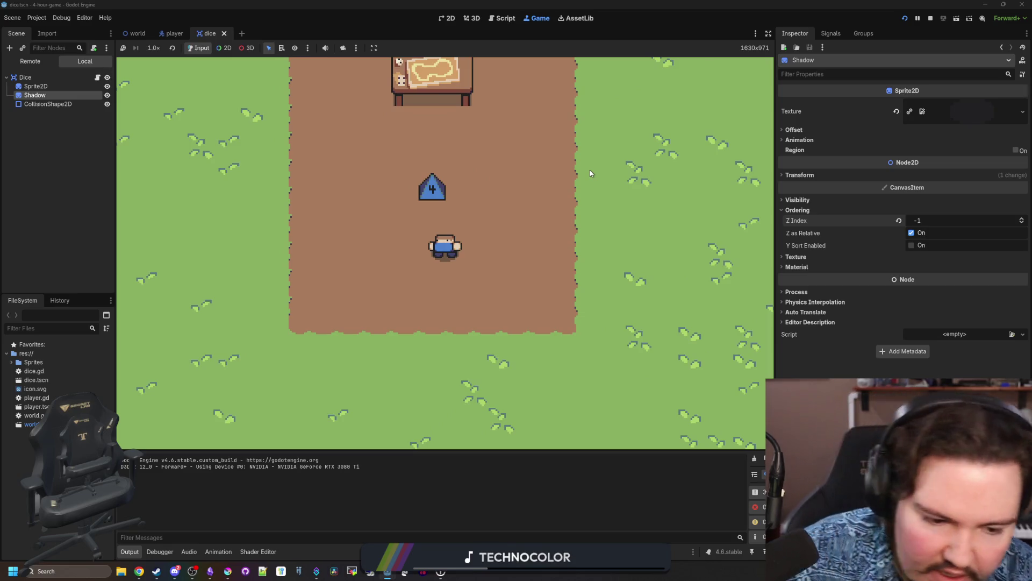
key("w")
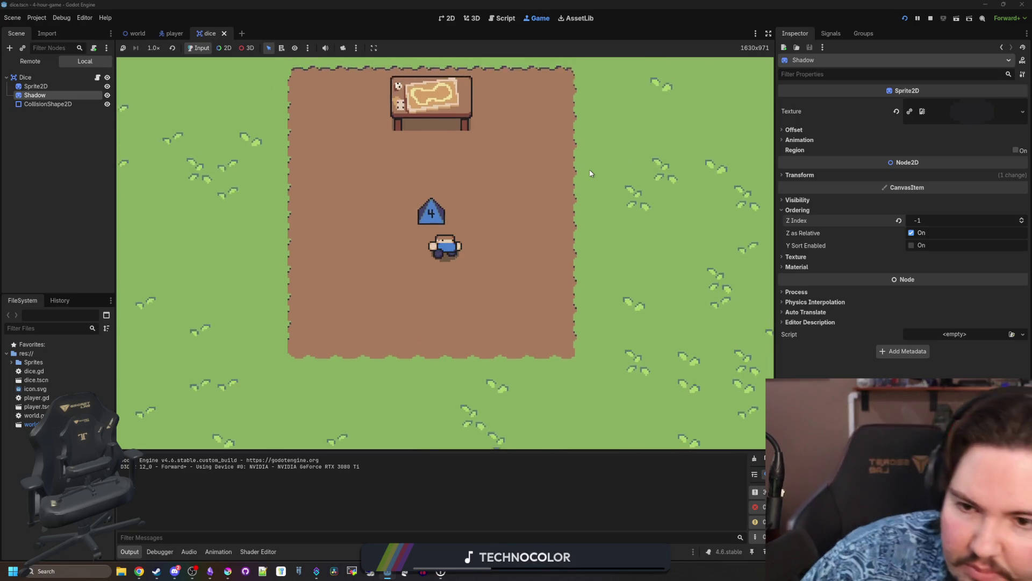
key("d")
left_click(84, 572)
Launch Sound Recorder, record and play back Recording (312), then close the recorder.
type("ec")
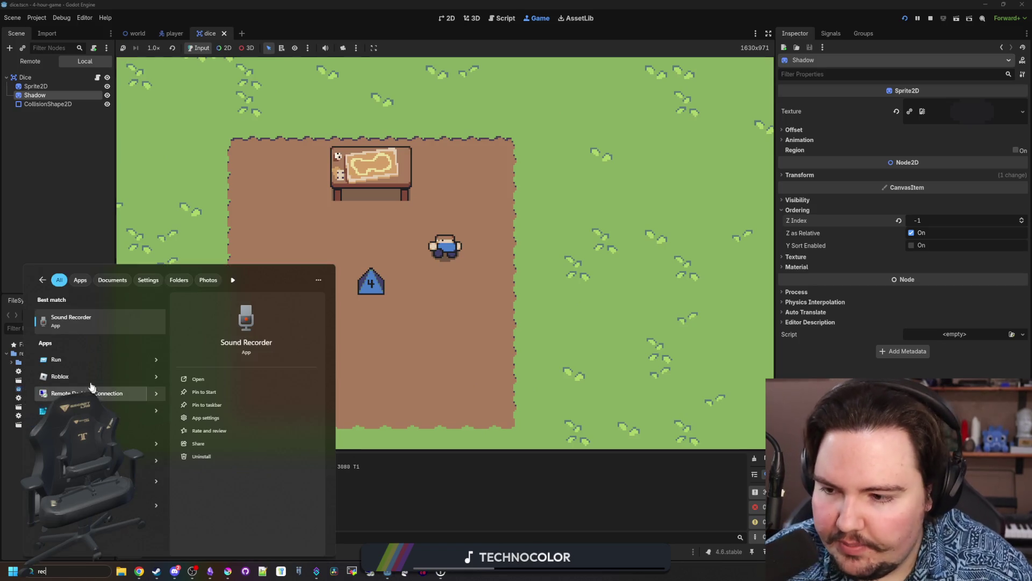
left_click(92, 329)
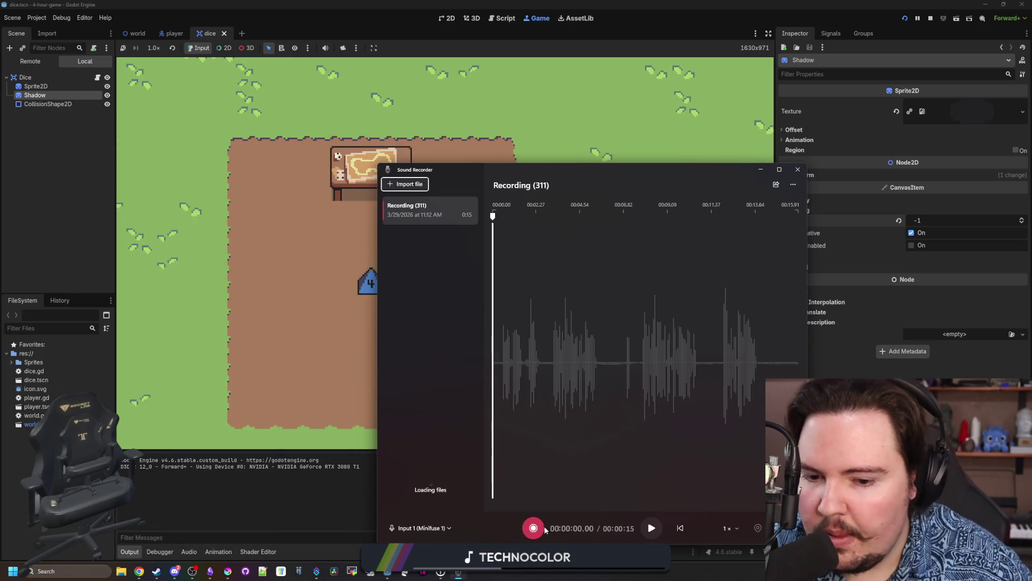
left_click(539, 529)
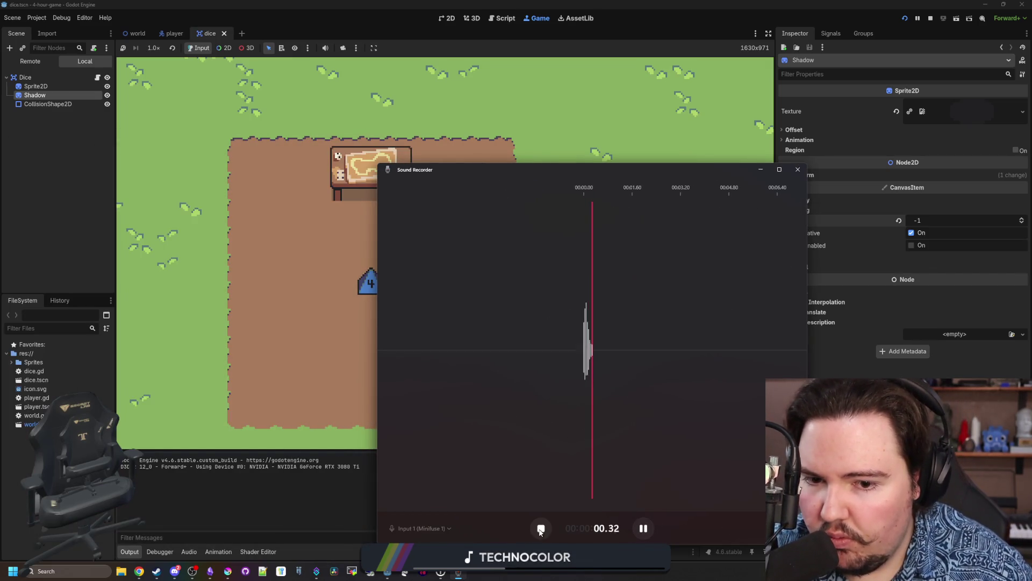
left_click(541, 528)
left_click(648, 529)
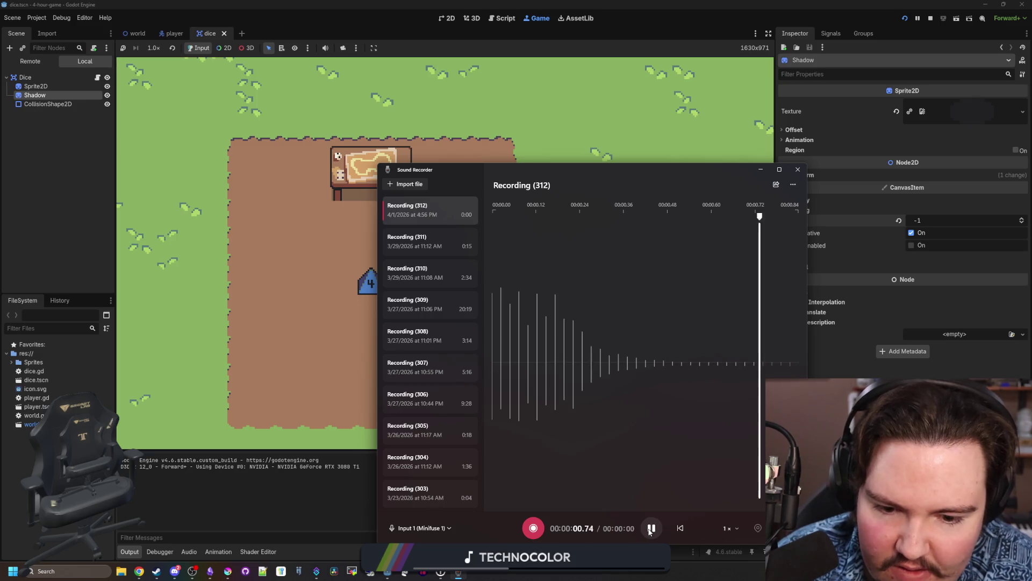
right_click(451, 217)
left_click(798, 169)
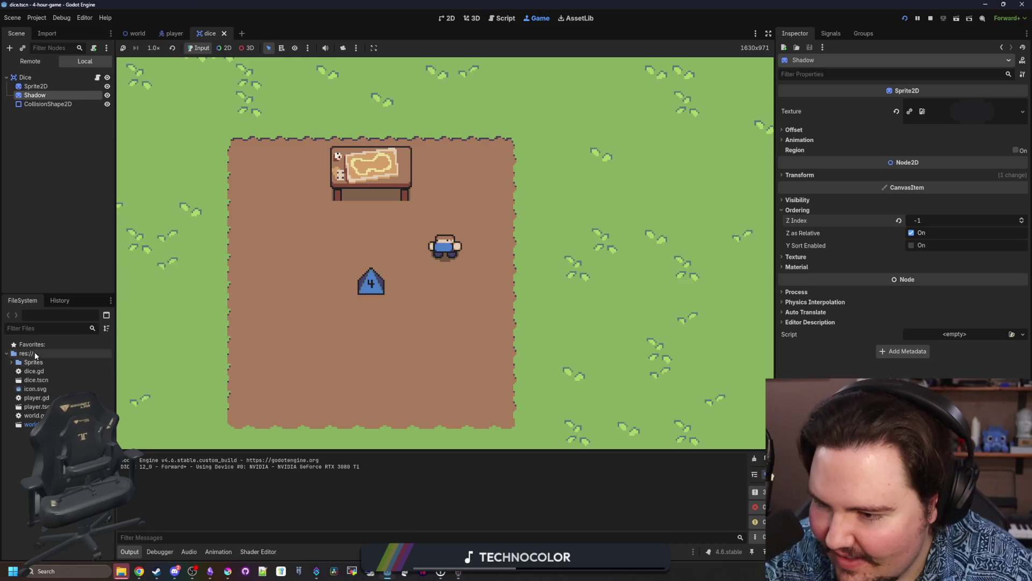
Create a new folder named 'Sounds' in the project root.
right_click(35, 353)
mouse_move(133, 356)
left_click(184, 359)
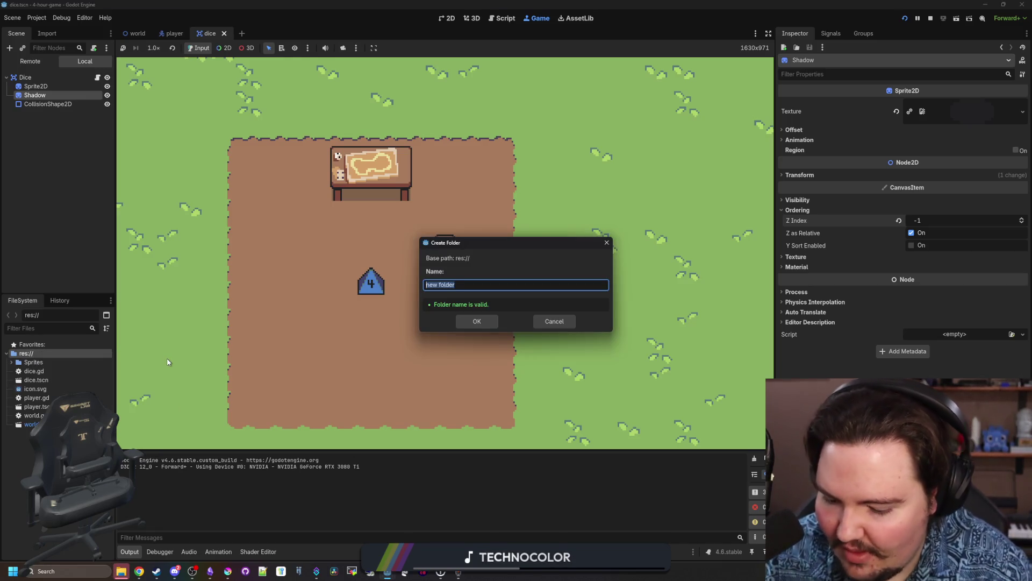
type("sounds")
key("Return")
left_click(36, 363)
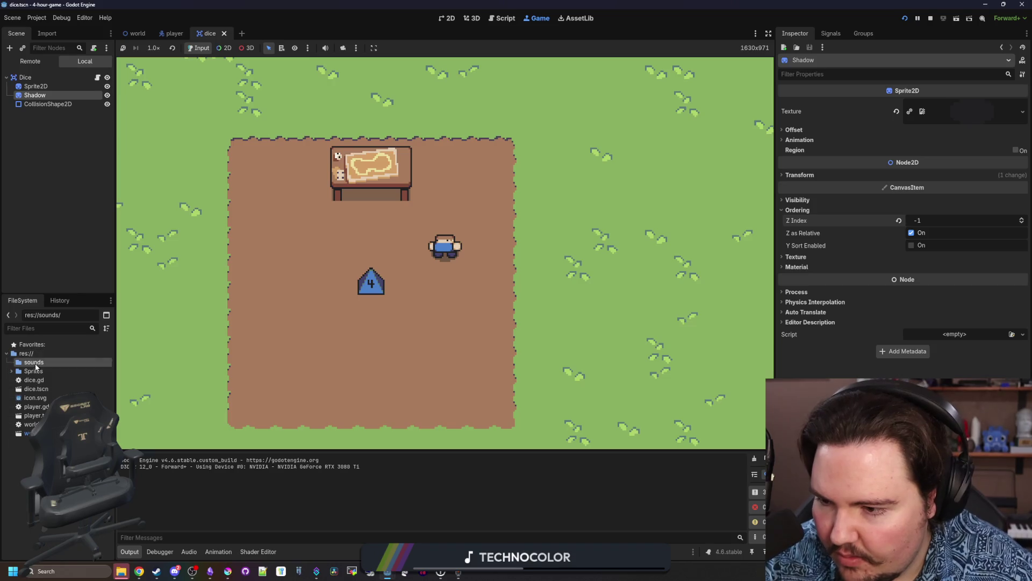
right_click(38, 364)
key("F2")
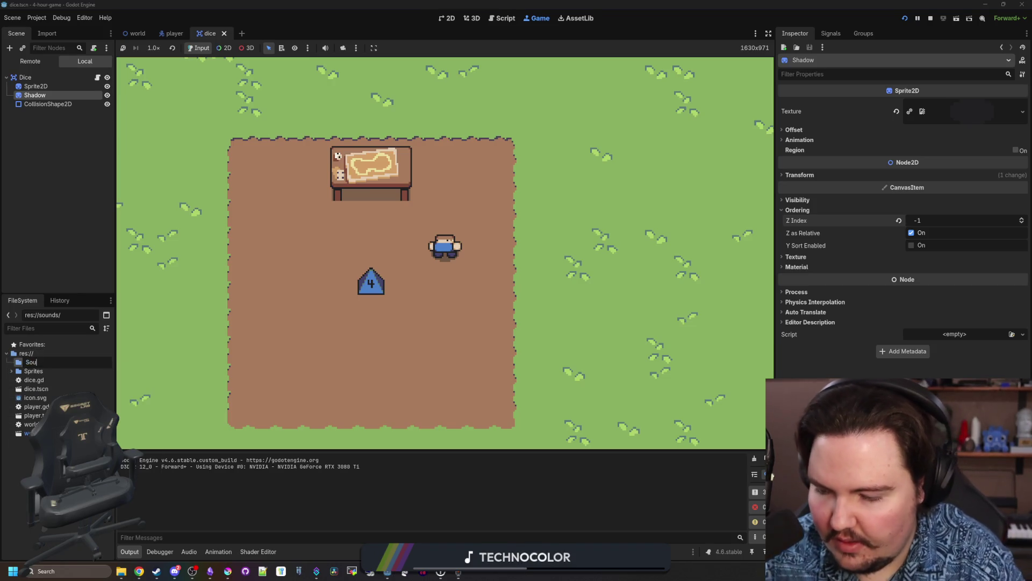
type("nds")
key("Return")
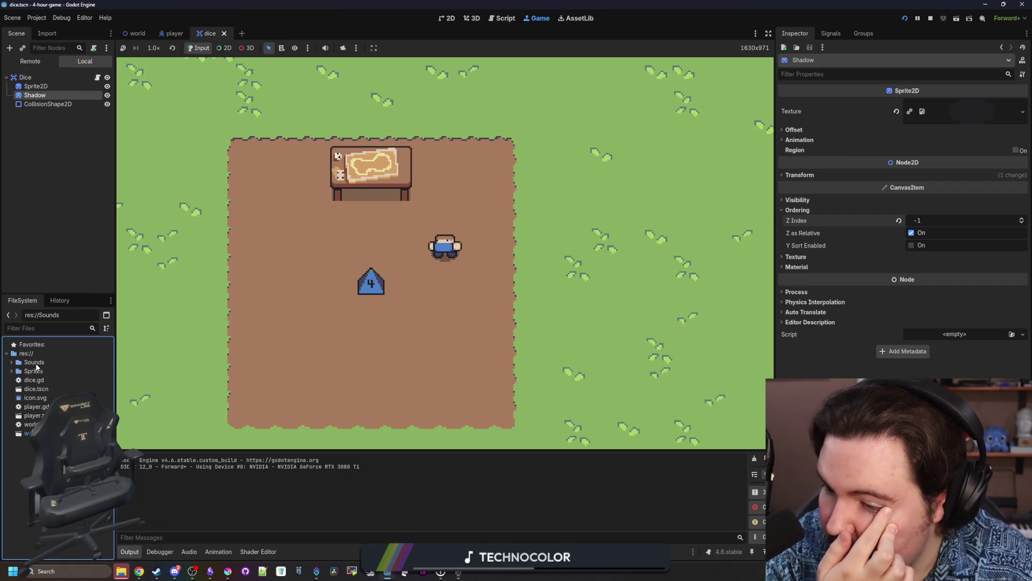
Rename the new recording in the Sounds folder to dice_fall.wav.
double_click(35, 363)
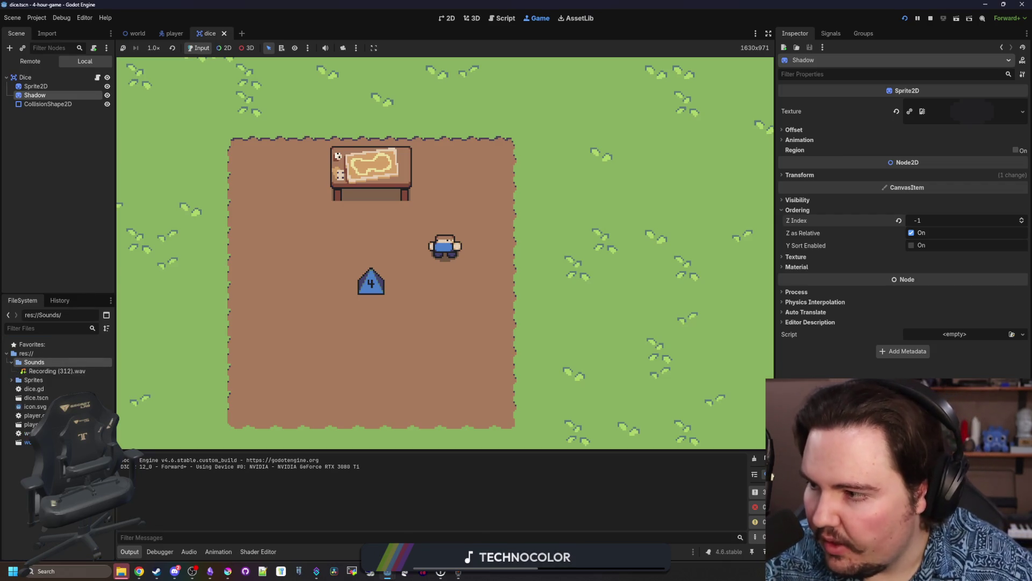
right_click(69, 371)
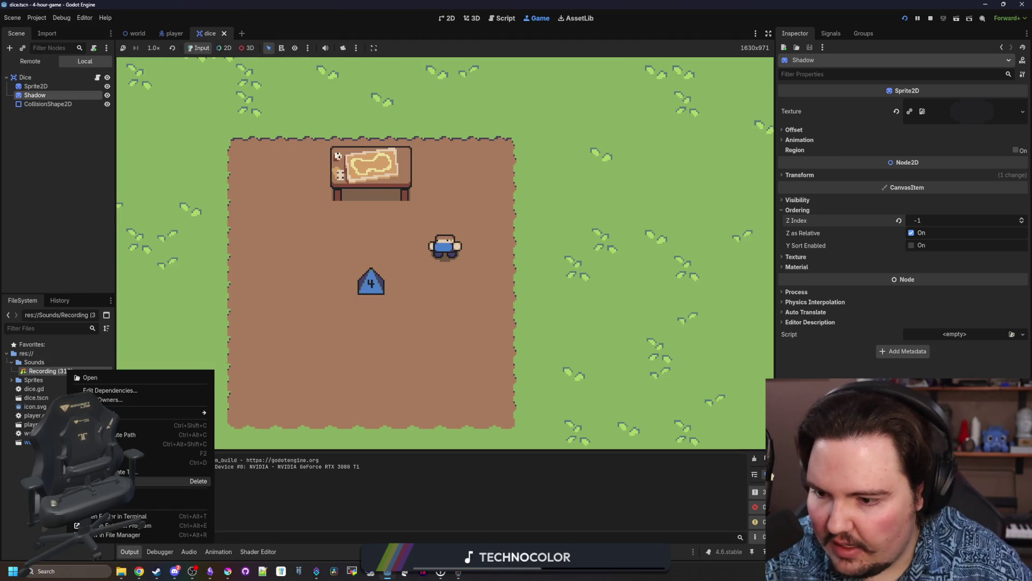
left_click(123, 452)
type("fall")
key("Return")
Add an AudioListener2D child node under the Dice node.
key("alt+Tab")
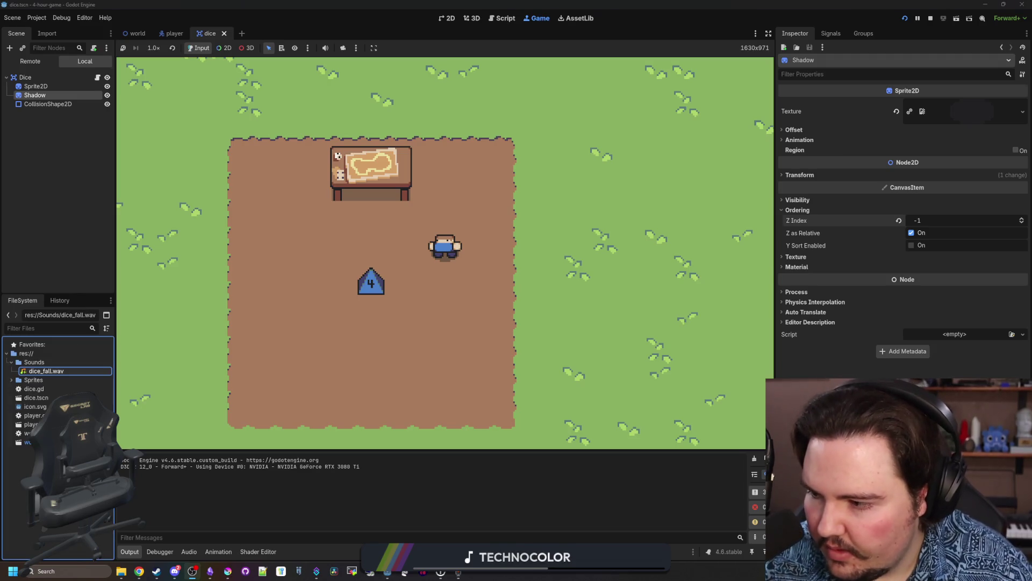
right_click(68, 76)
key("Escape")
key("ctrl+a")
type("audiol")
key("Return")
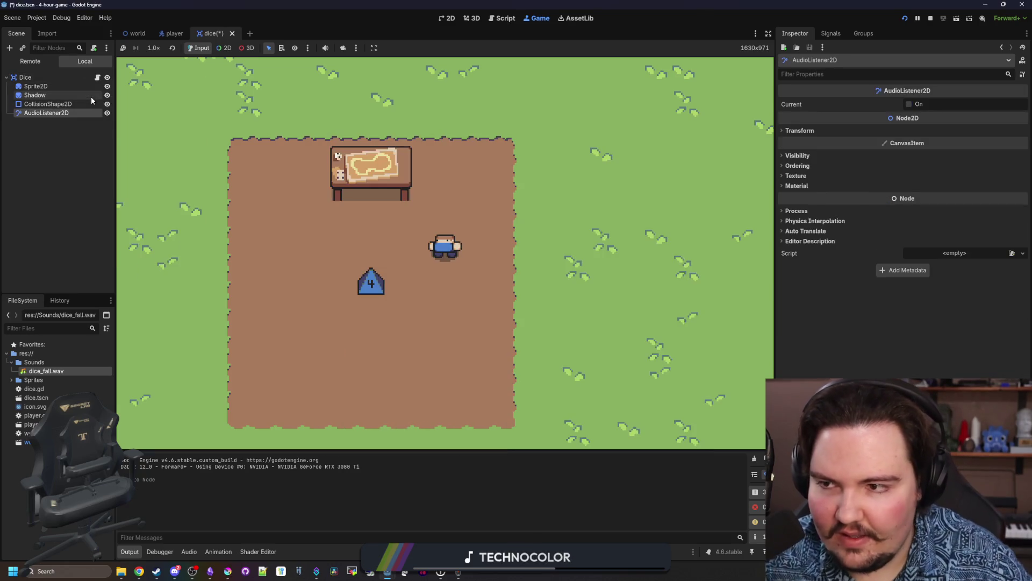
Delete the AudioListener2D and add an AudioStreamPlayer2D child under Dice.
right_click(63, 113)
left_click(110, 314)
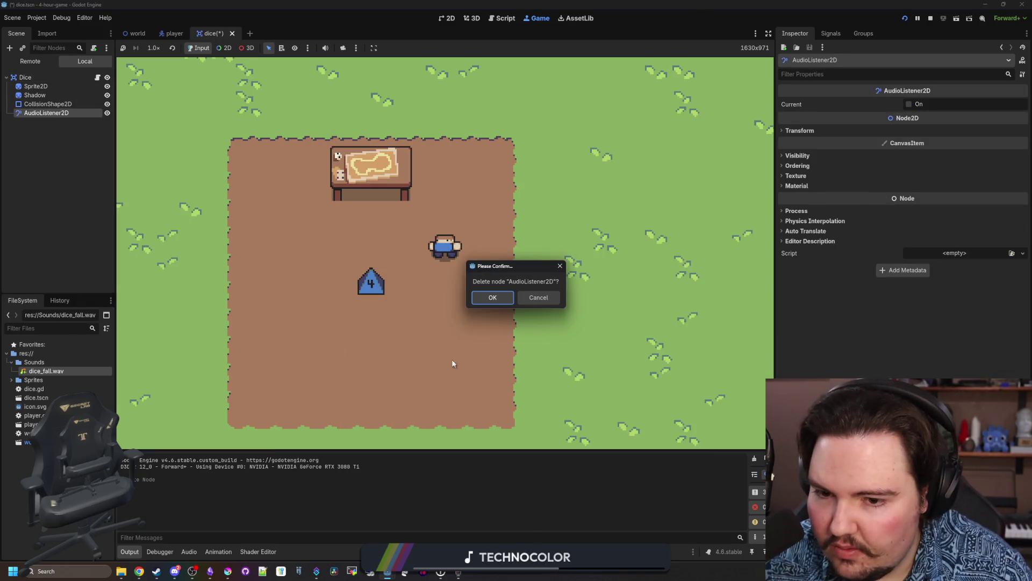
left_click(494, 297)
left_click(25, 77)
right_click(57, 77)
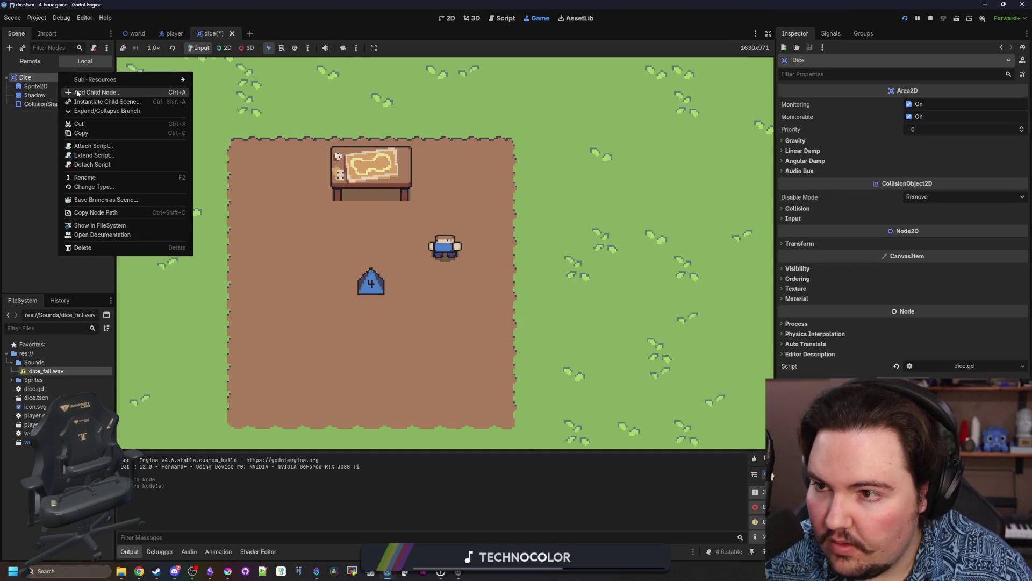
left_click(86, 81)
left_click(462, 235)
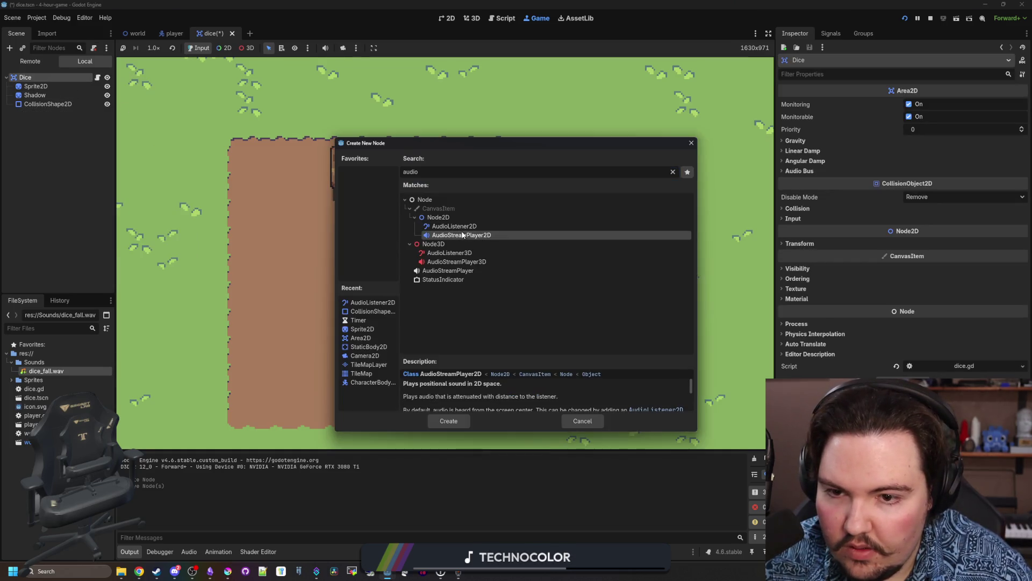
left_click(450, 421)
Quick-load dice_fall.wav as the player's Stream and show the Audio bus layout.
left_click(934, 111)
left_click(950, 233)
double_click(419, 194)
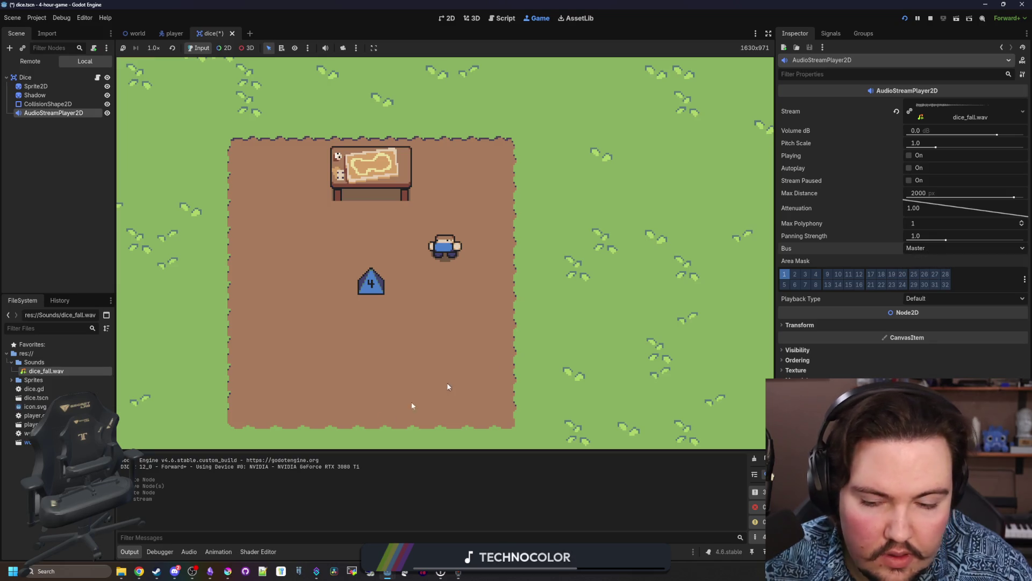
left_click(189, 551)
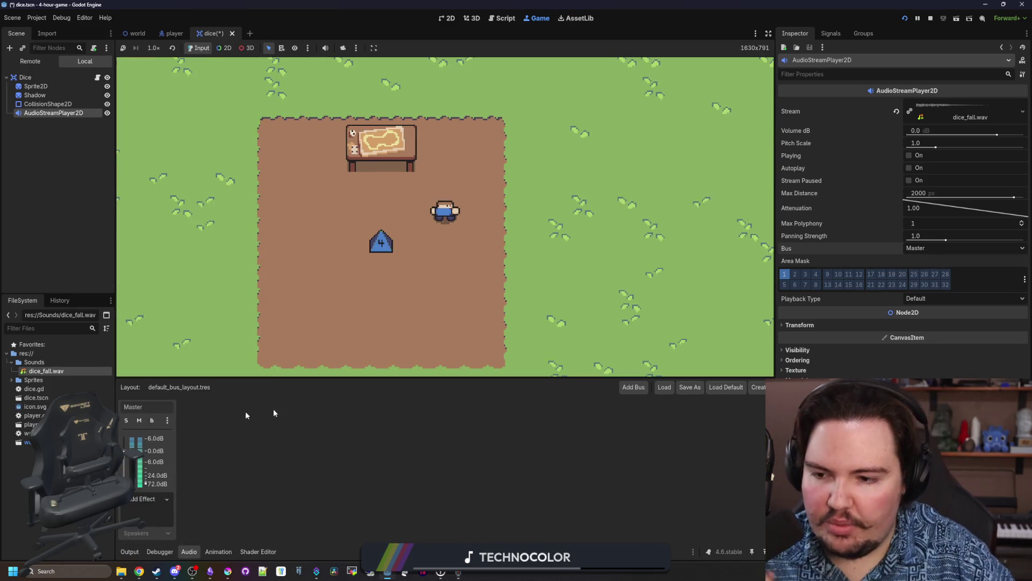
Add two new audio buses beside Master and save the dice scene.
left_click(630, 391)
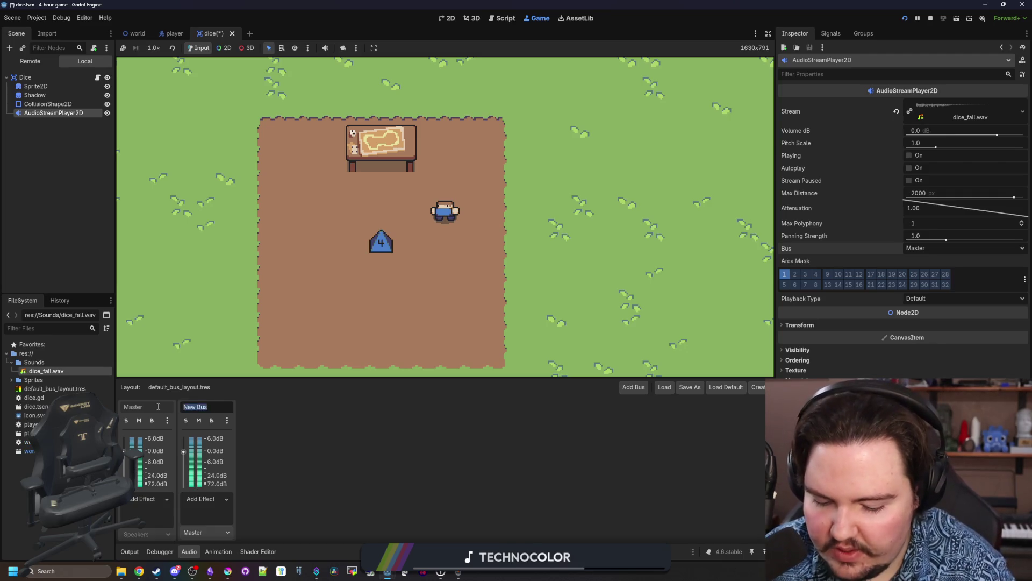
left_click(630, 388)
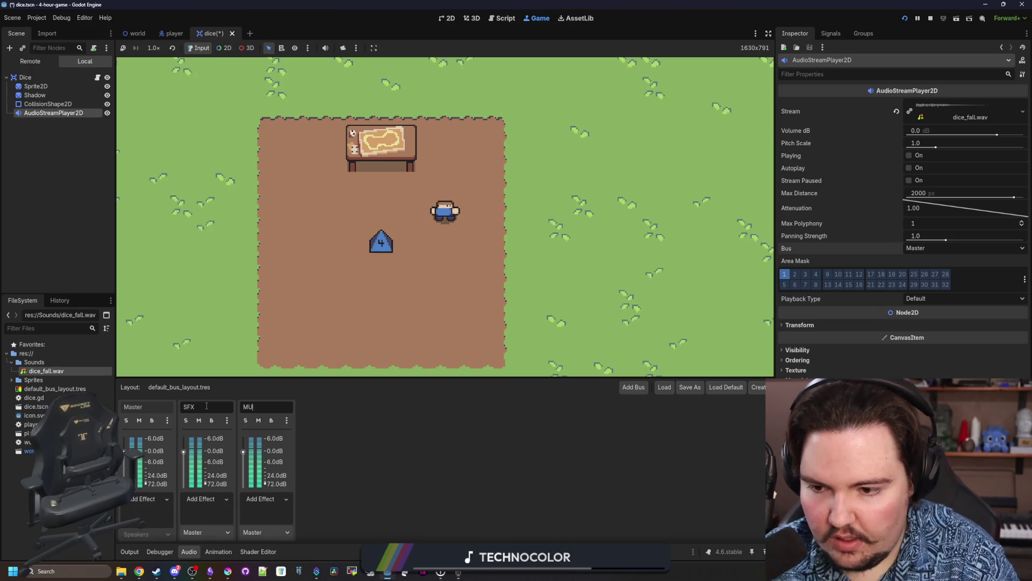
key("ctrl+s")
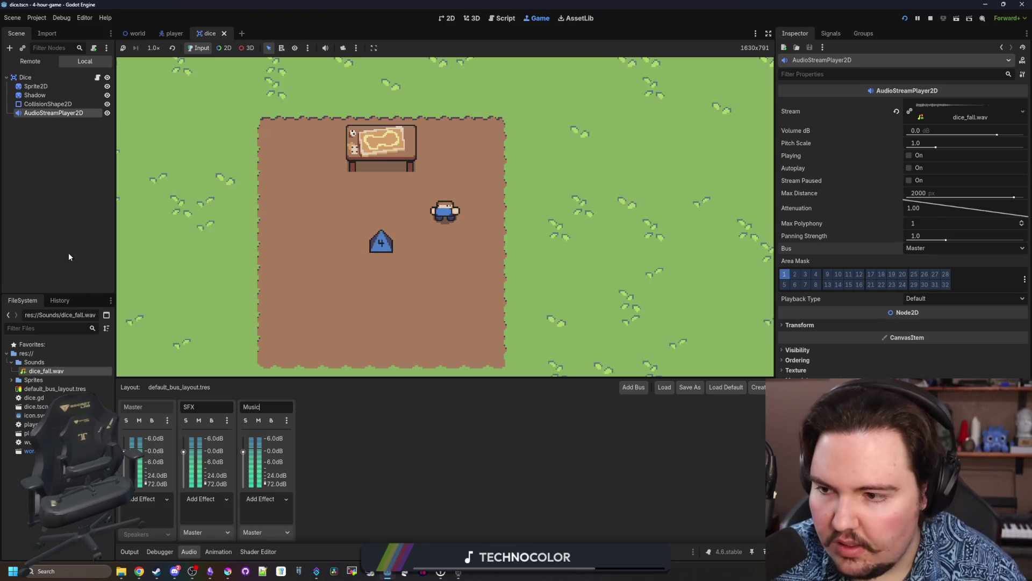
Rename the AudioStreamPlayer2D node to Hit.
left_click(56, 112)
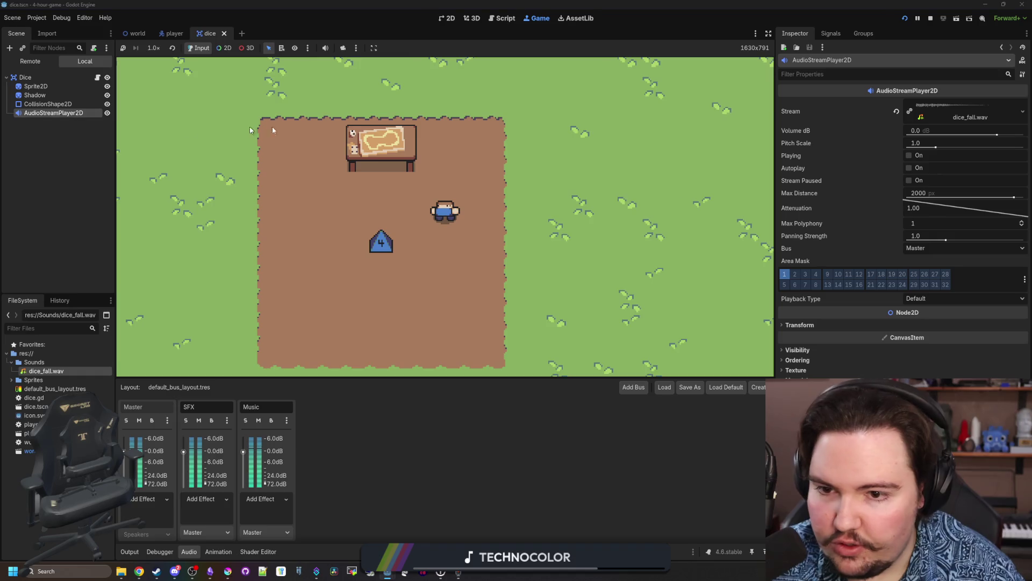
left_click(78, 114)
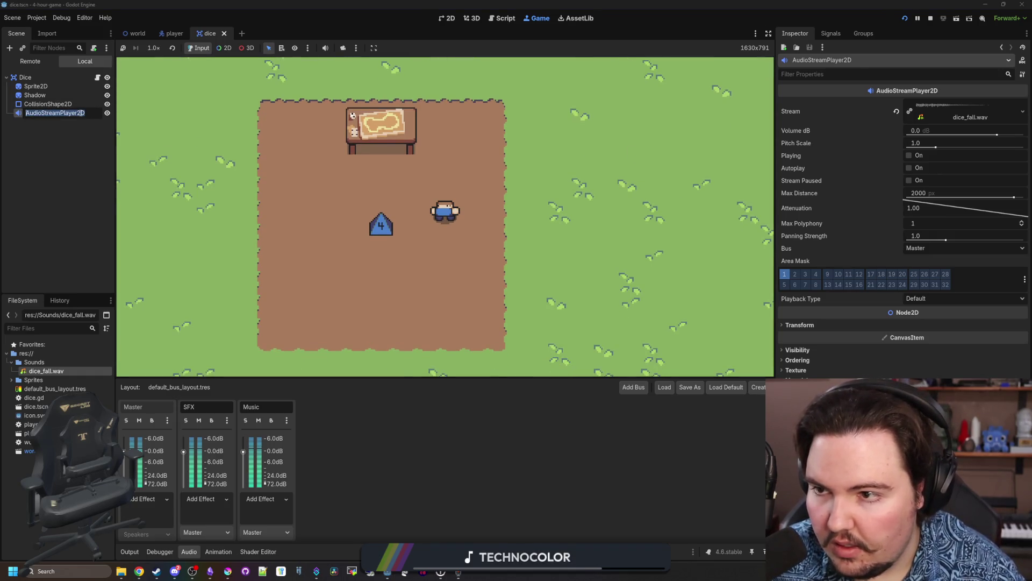
type("Hit")
key("Return")
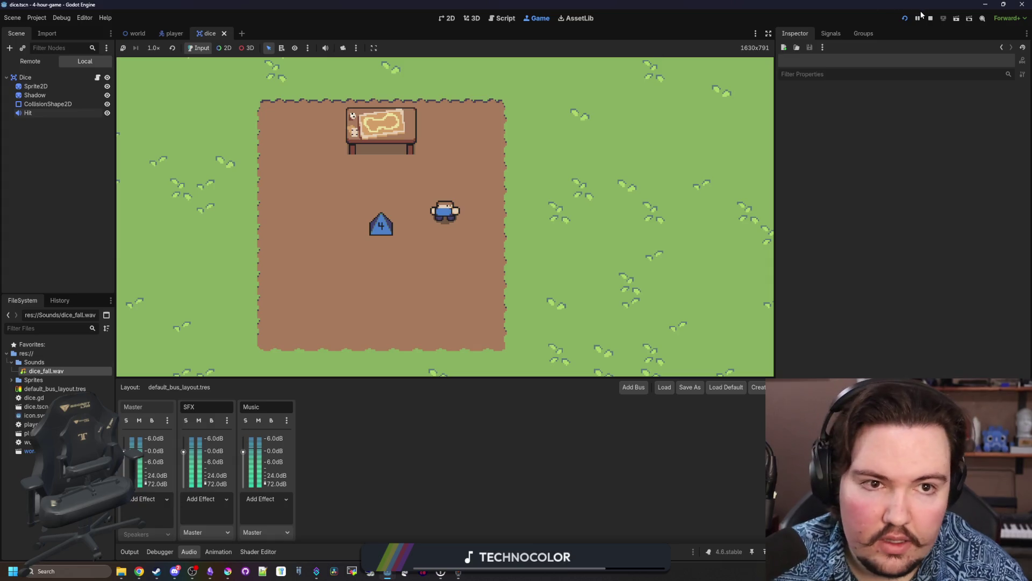
In dice.gd, chain a tween_callback with an inline func() after the Shadow scale tween.
left_click(931, 17)
left_click(440, 127)
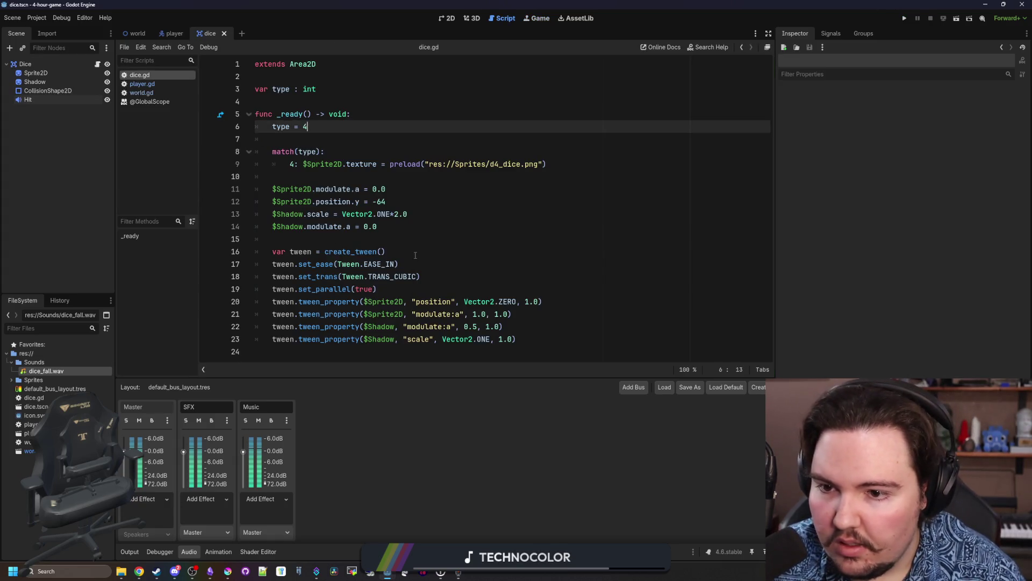
left_click(531, 338)
key("Return")
type(".chain(0")
key("BackSpace")
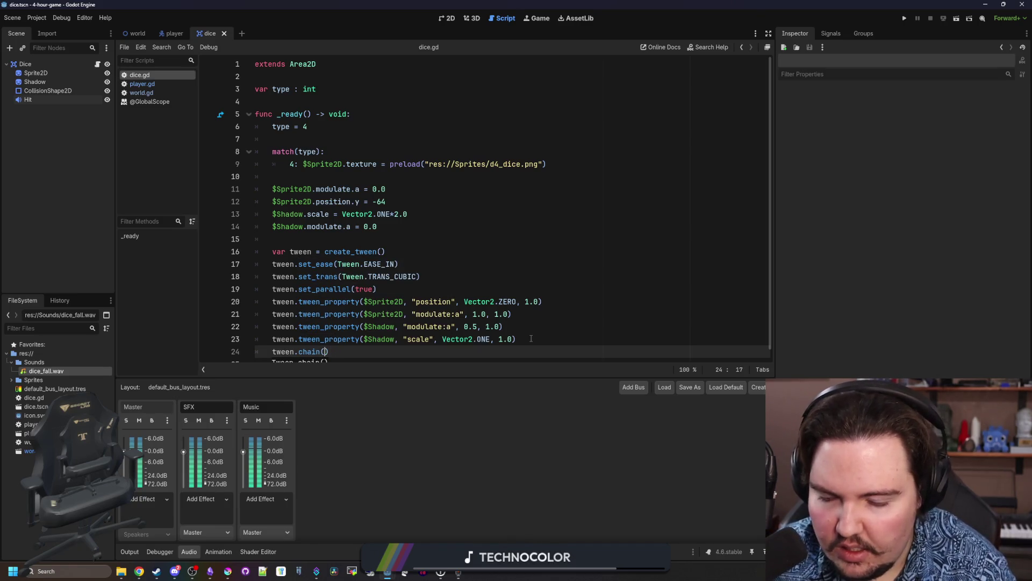
type("en_ca")
key("Return")
type("func():")
key("Return")
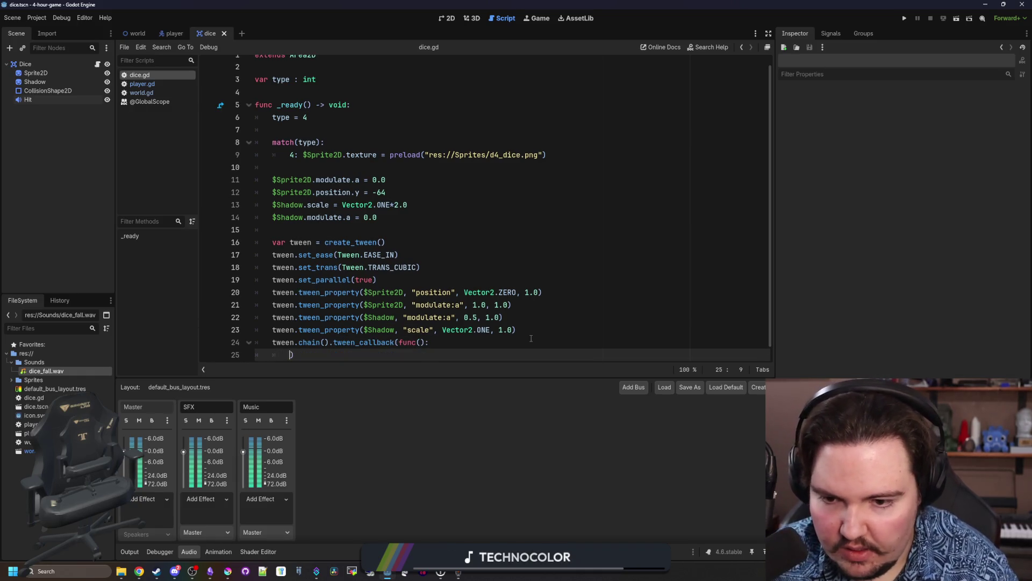
Fill the callback with $Hit.pitch_scale = randf_range(0.8, 1.2) and $Hit.play().
left_click_drag(28, 99, 330, 349)
type("$Hit.play()")
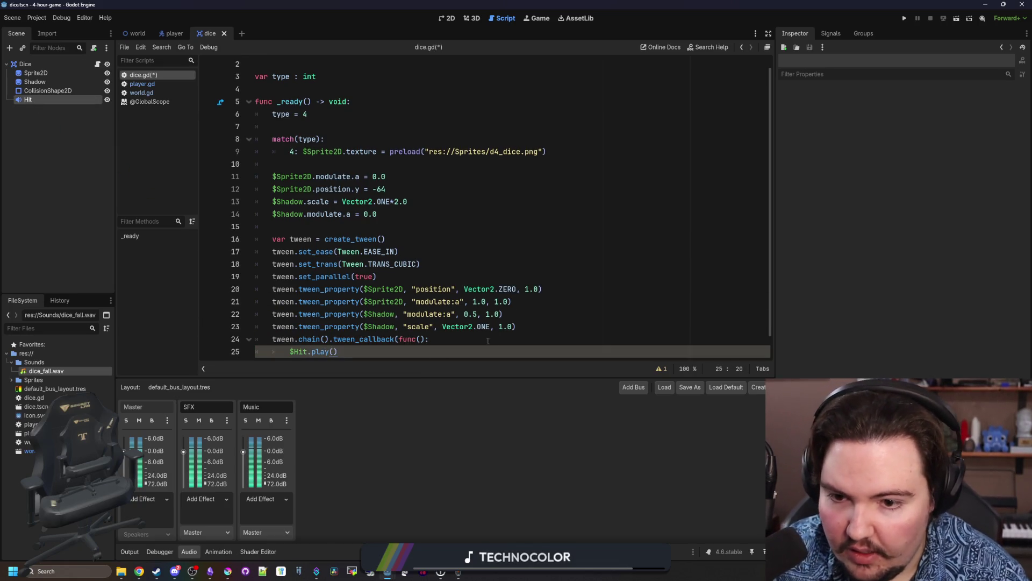
left_click(488, 340)
key("Return")
mouse_move(27, 99)
left_mouse_down()
mouse_move(333, 339)
mouse_move(329, 349)
left_mouse_up()
type("$Hit.pitch_scale =")
scroll(329, 350, "down", 1)
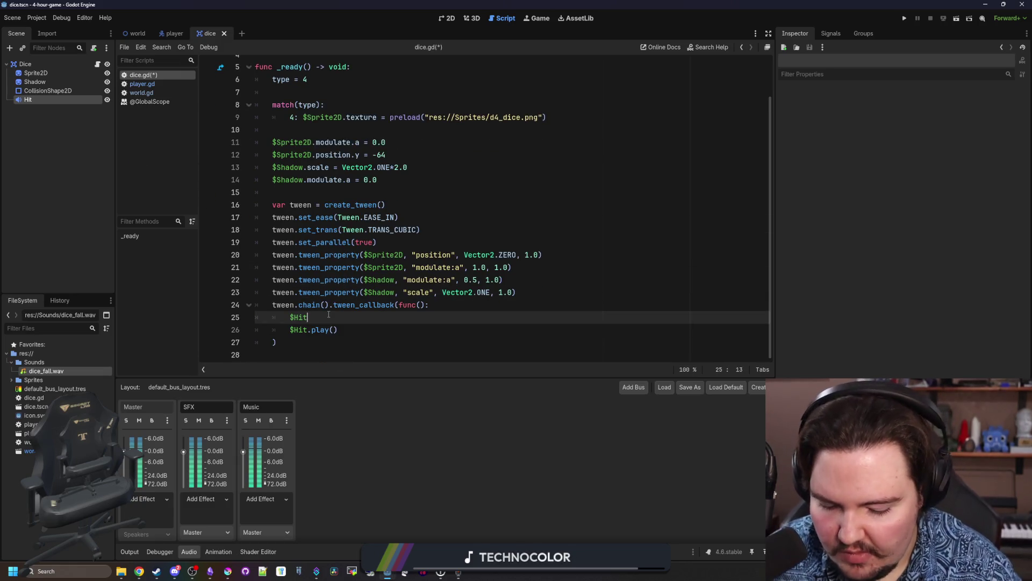
type("randf_range(")
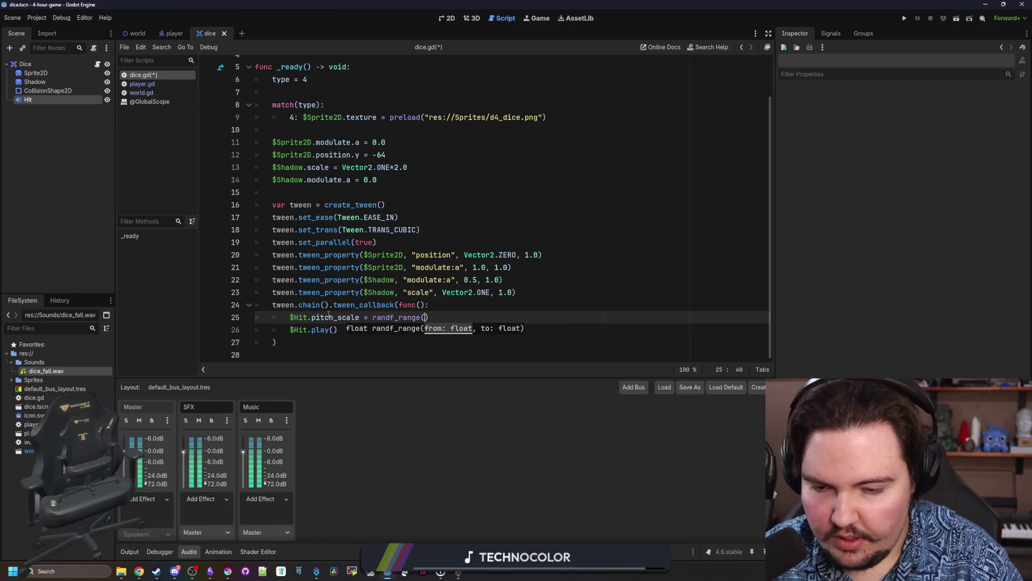
scroll(328, 315, "up", 1)
type("1.2")
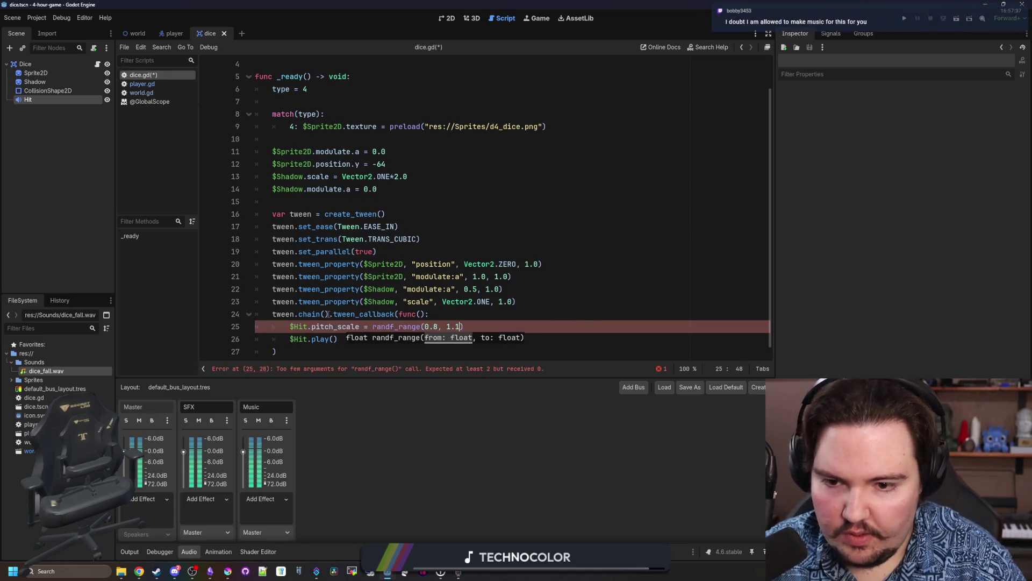
Tidy the callback code, adding a blank line before the chained callback.
left_click(445, 305)
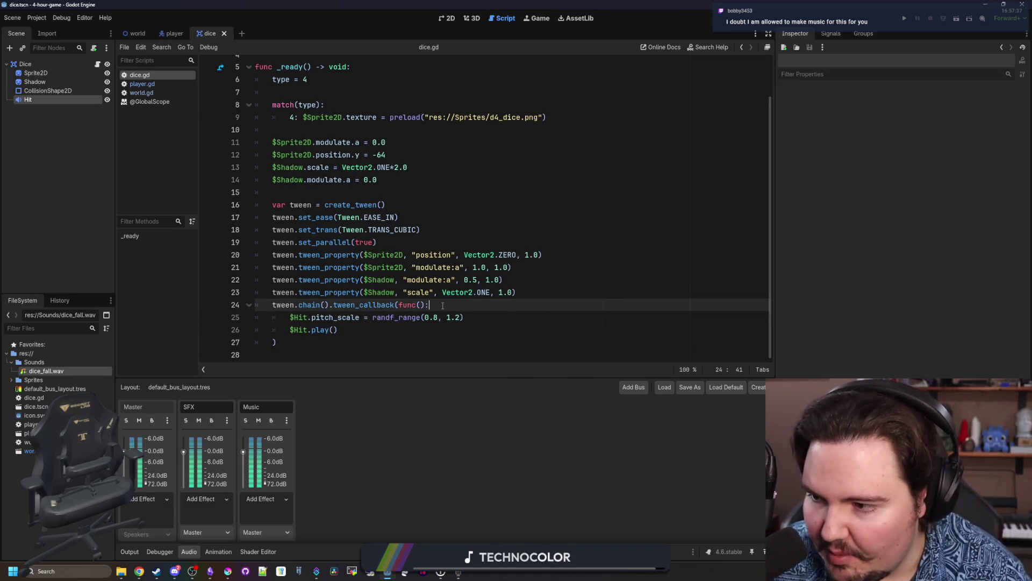
left_click(429, 319)
left_click(517, 288)
key("Return")
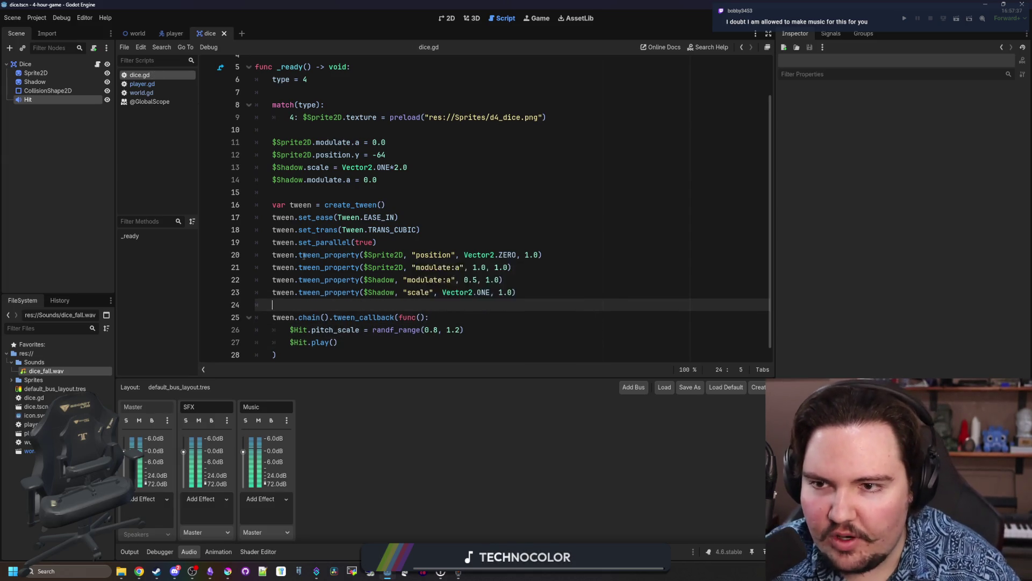
scroll(320, 316, "up", 2)
left_click(285, 112)
scroll(331, 305, "down", 2)
left_click(331, 305)
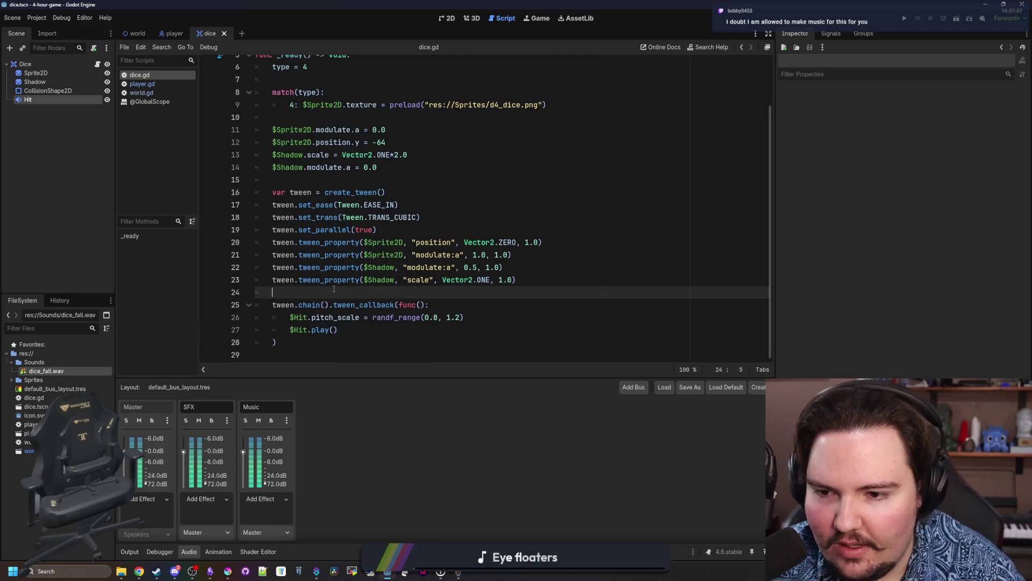
key("Down")
key("Down")
key("Down")
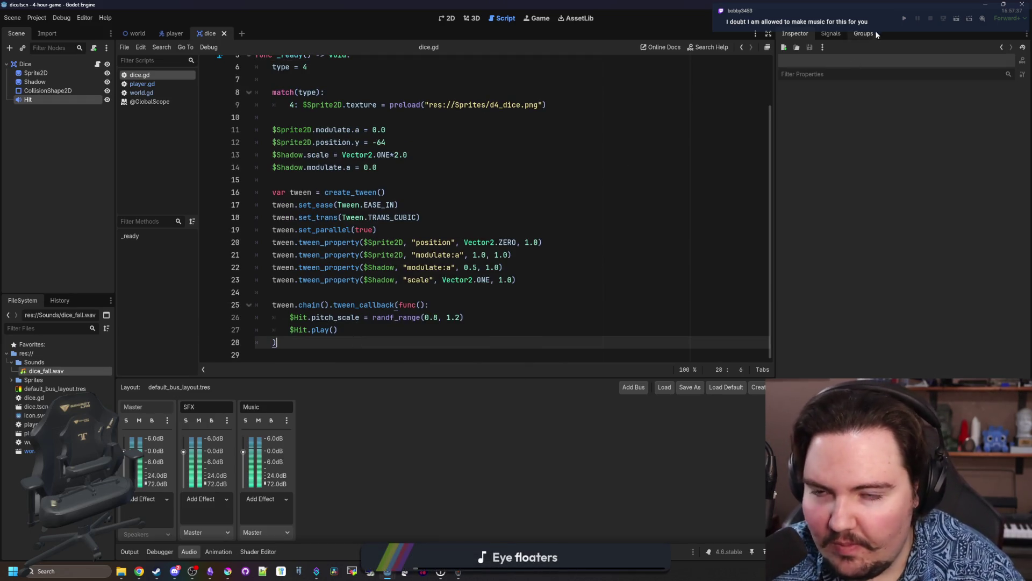
Run the game and walk the player right and left to test the dice sound.
left_click(906, 18)
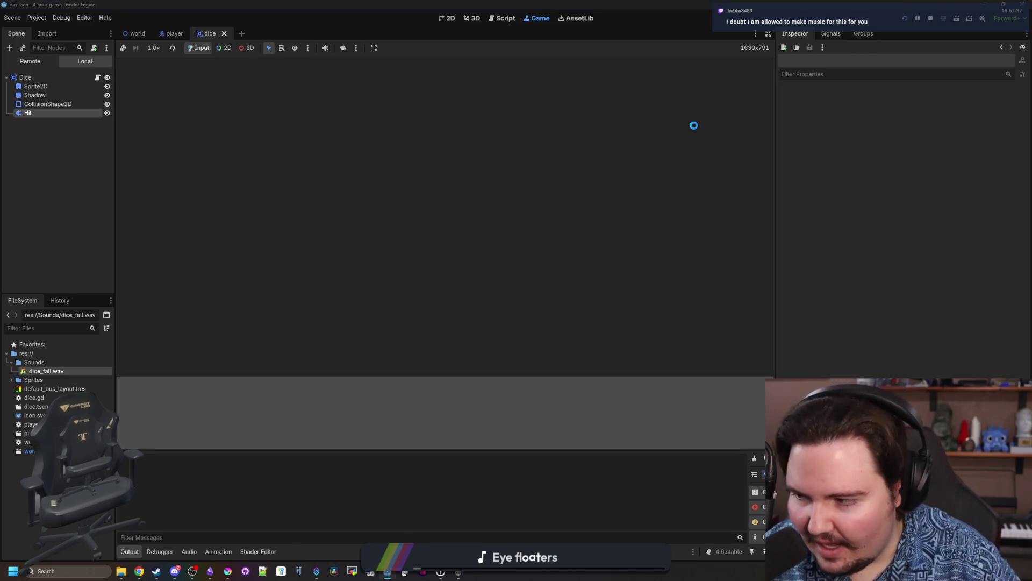
key("d")
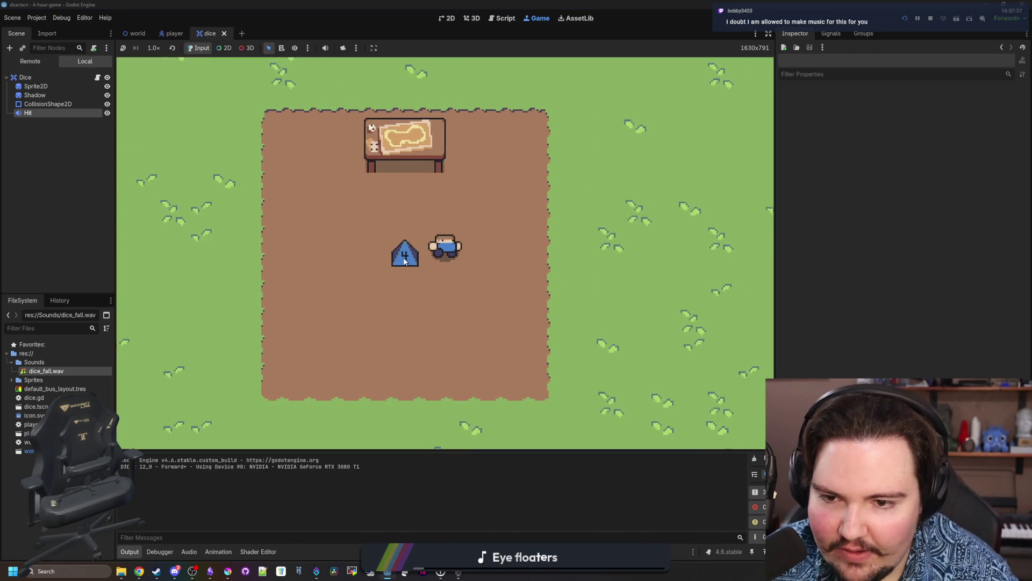
key("a")
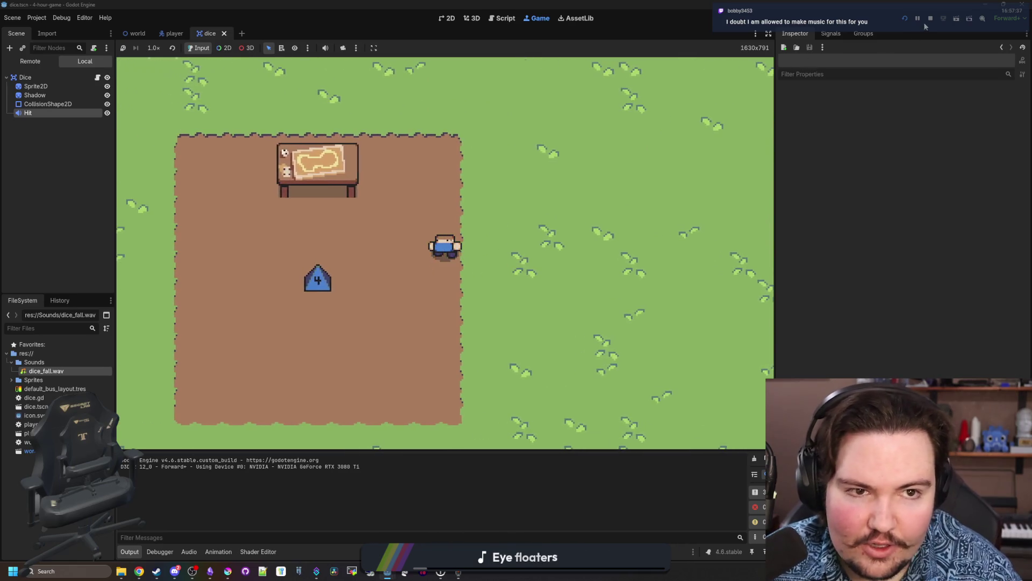
key("F8")
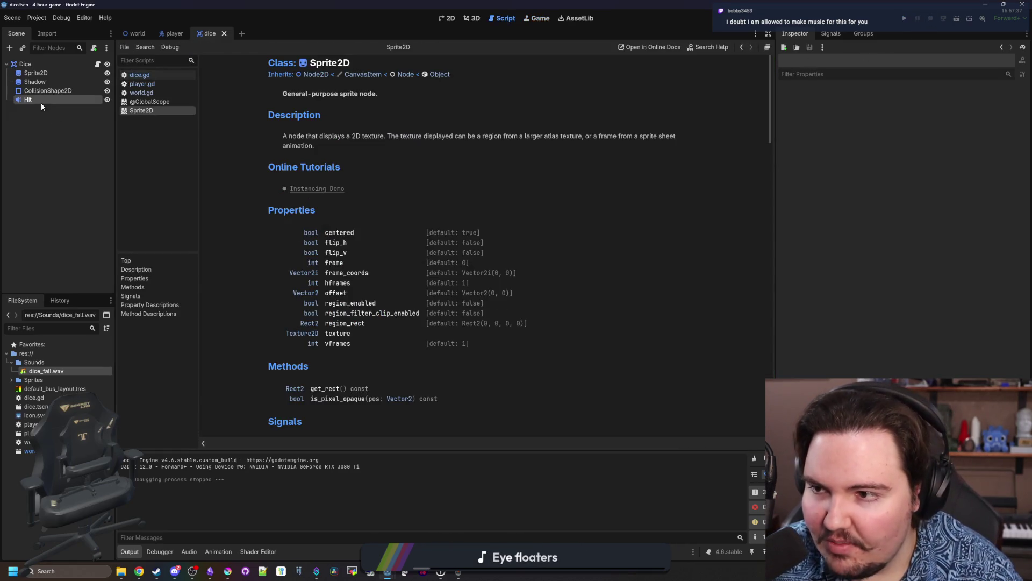
Check the dice scene's collision and Hit nodes and look over dice.gd.
left_click(40, 90)
left_click(37, 98)
left_click(97, 64)
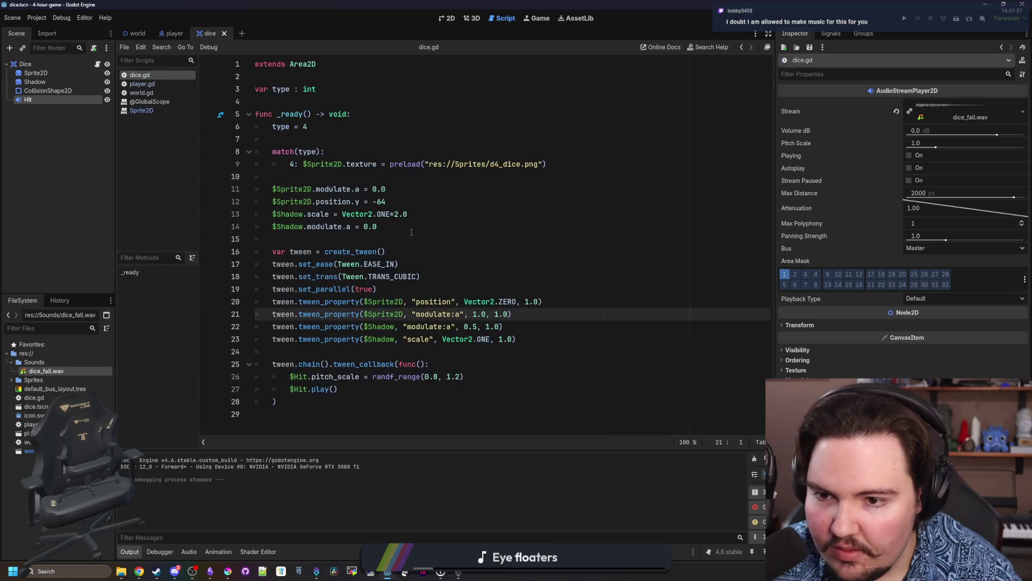
left_click(397, 231)
left_click(289, 411)
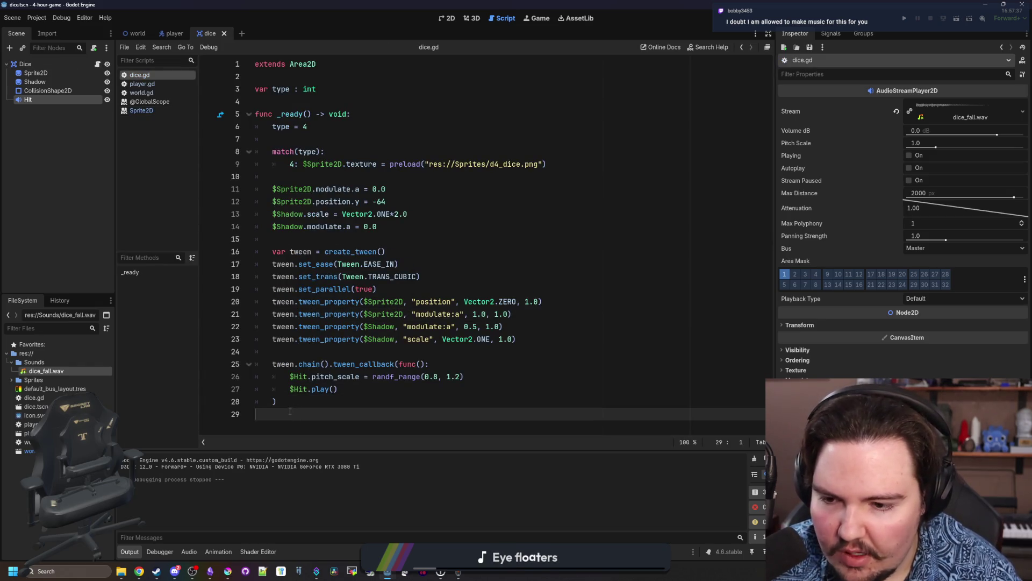
left_click(338, 351)
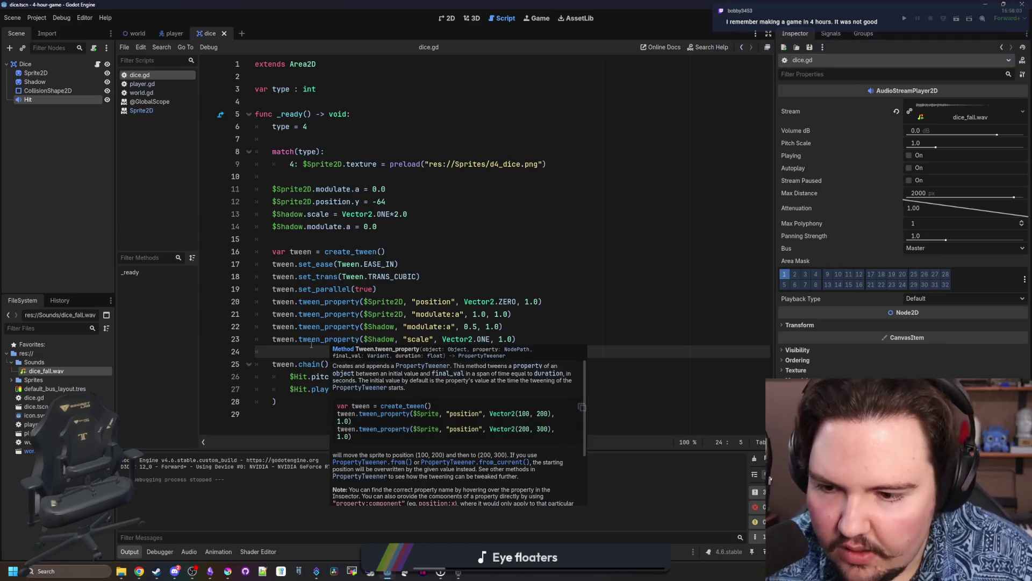
left_click(323, 180)
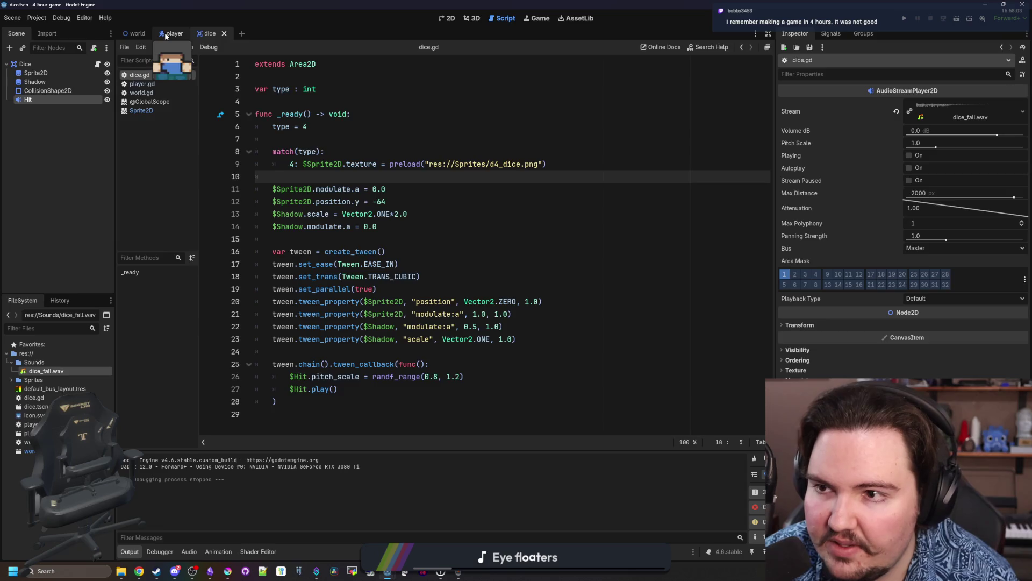
Delete the trailing empty lines at the end of player.gd.
left_click(164, 32)
left_click(326, 161)
scroll(325, 164, "down", 1)
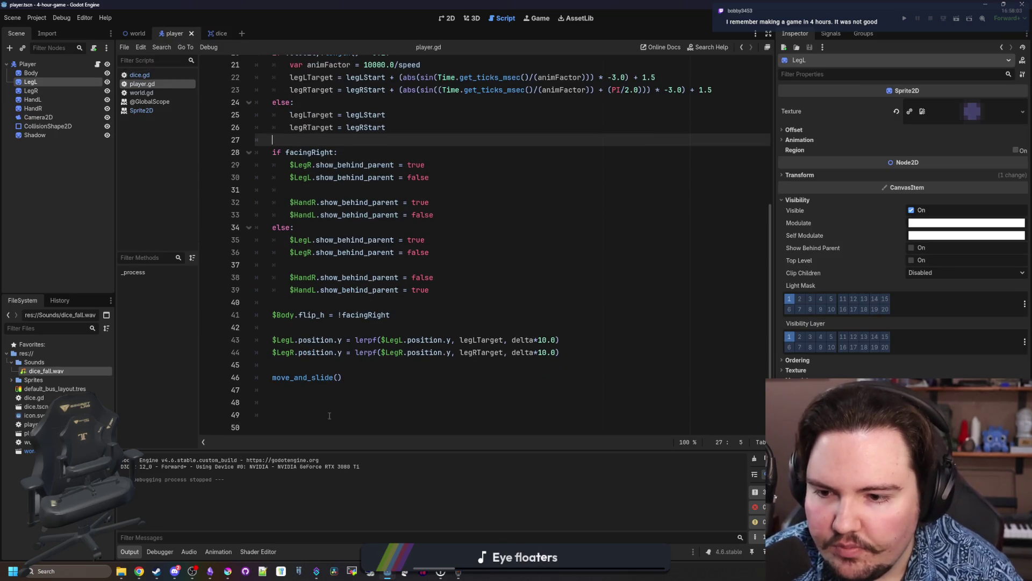
left_click(327, 425)
key("BackSpace")
key("BackSpace")
key("BackSpace")
key("BackSpace")
scroll(328, 413, "up", 6)
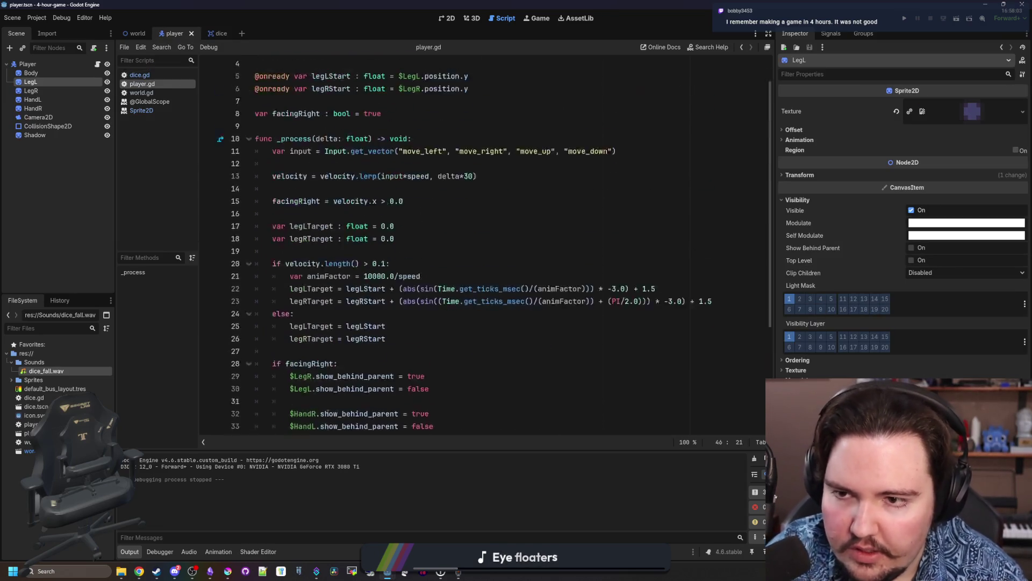
scroll(364, 376, "down", 5)
mouse_move(371, 396)
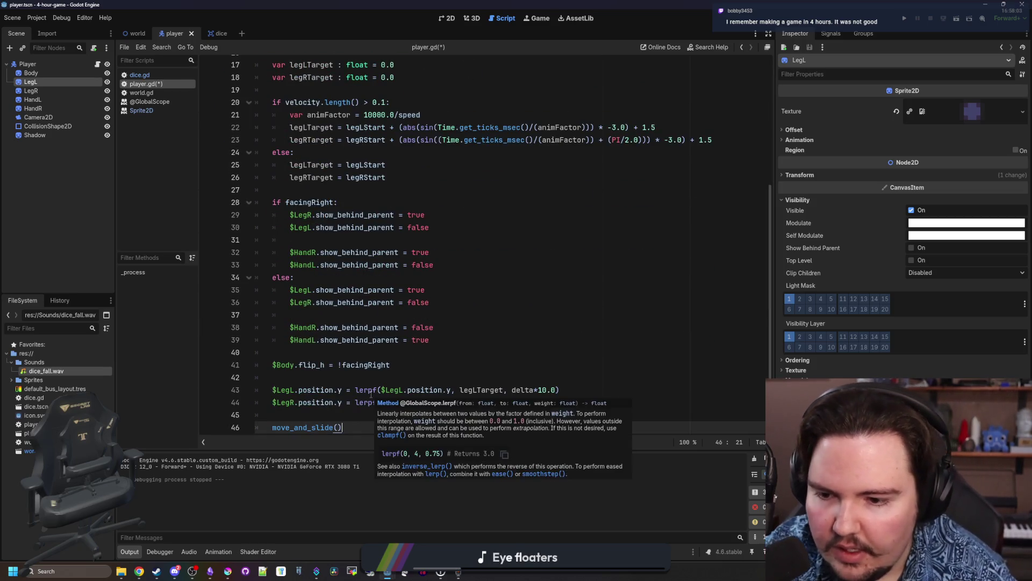
Cancel adding a child node to Player and switch to the 2D view.
left_click(28, 64)
right_click(28, 64)
left_click(65, 78)
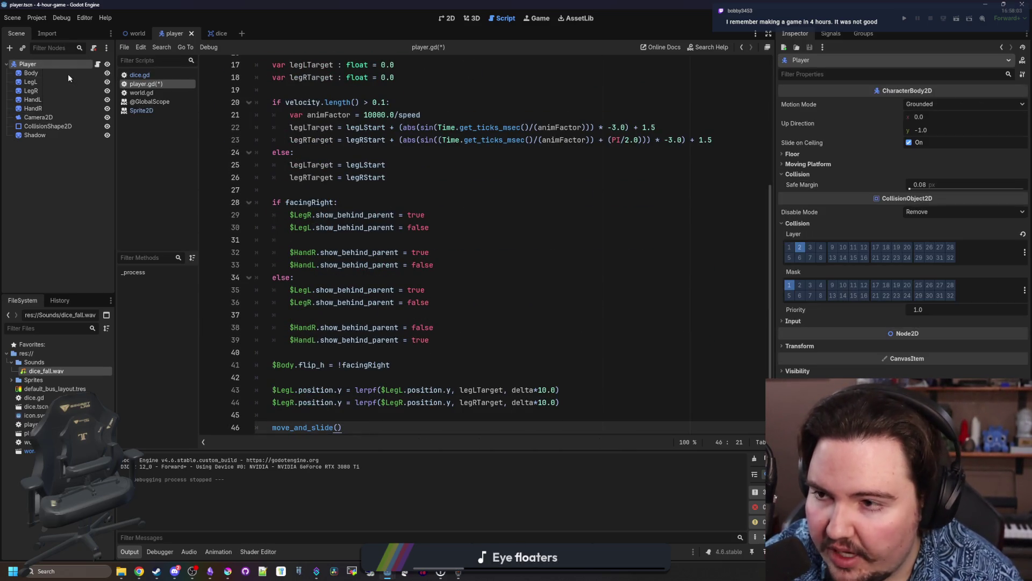
left_click(590, 418)
left_click(450, 21)
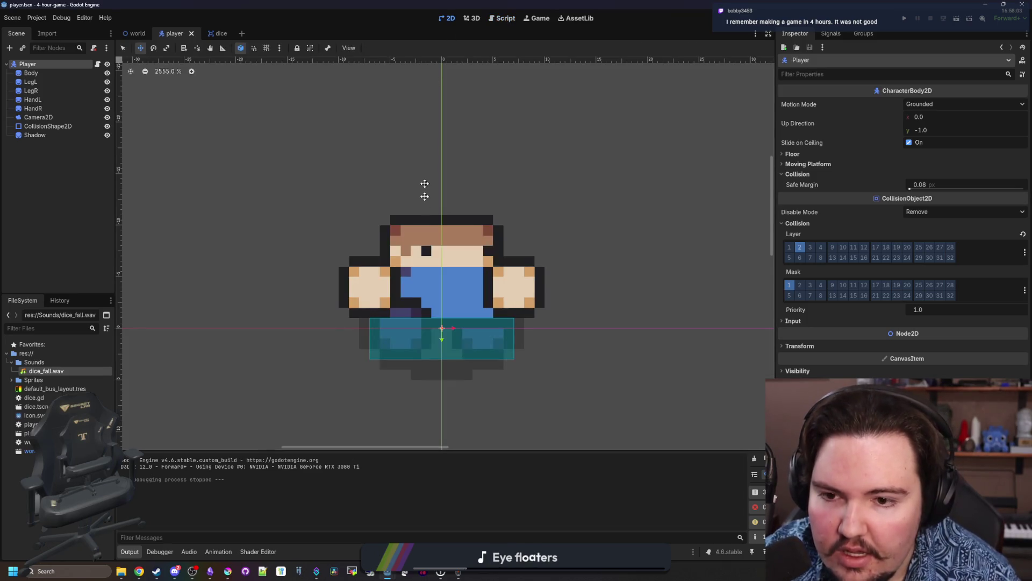
Change the Dice root node's type to StaticBody2D.
scroll(446, 269, "down", 2)
right_click(415, 270)
scroll(442, 287, "up", 2)
scroll(442, 287, "down", 1)
right_click(410, 262)
key("Escape")
scroll(410, 262, "up", 1)
left_click(210, 33)
left_click(26, 64)
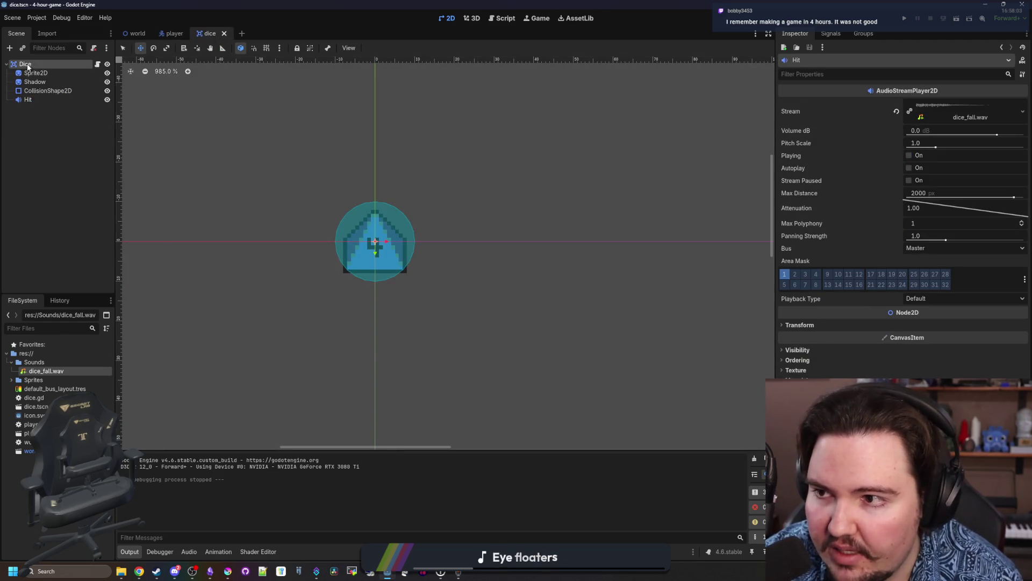
right_click(25, 64)
left_click(55, 177)
type("static")
key("Return")
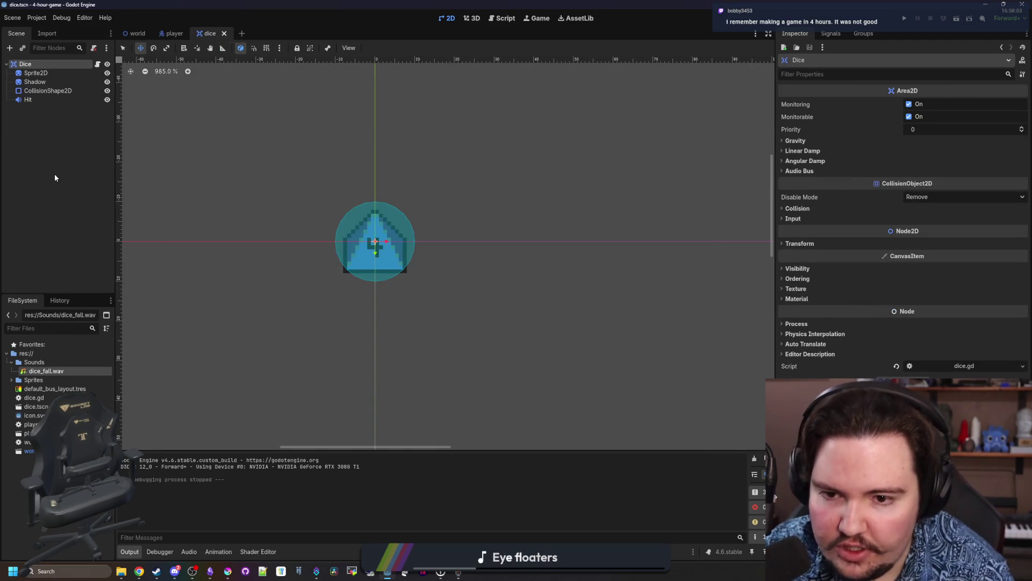
Save the dice scene, turn off collision mask bit 1, and enable collision layer 3.
left_click(97, 64)
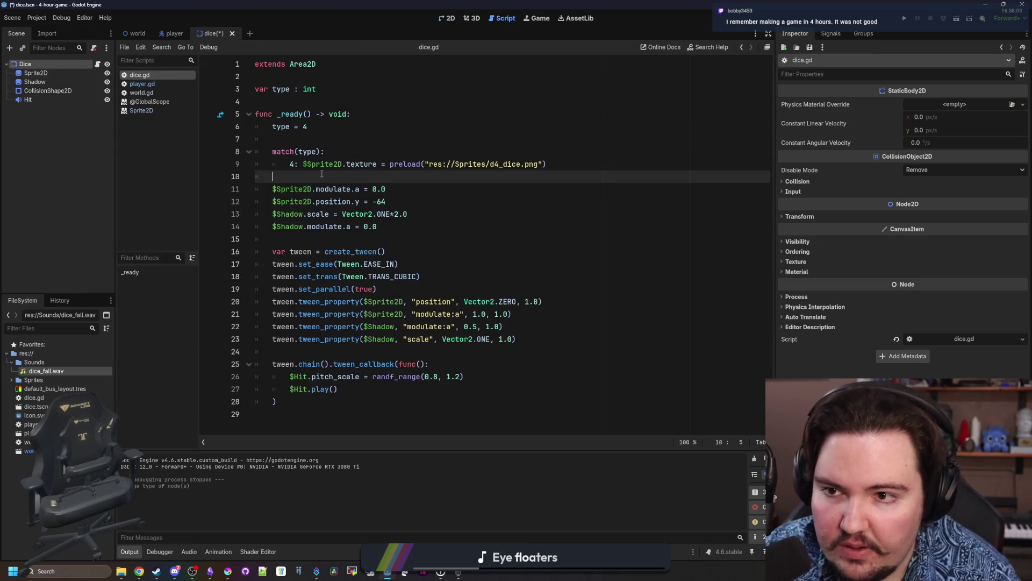
key("ctrl+s")
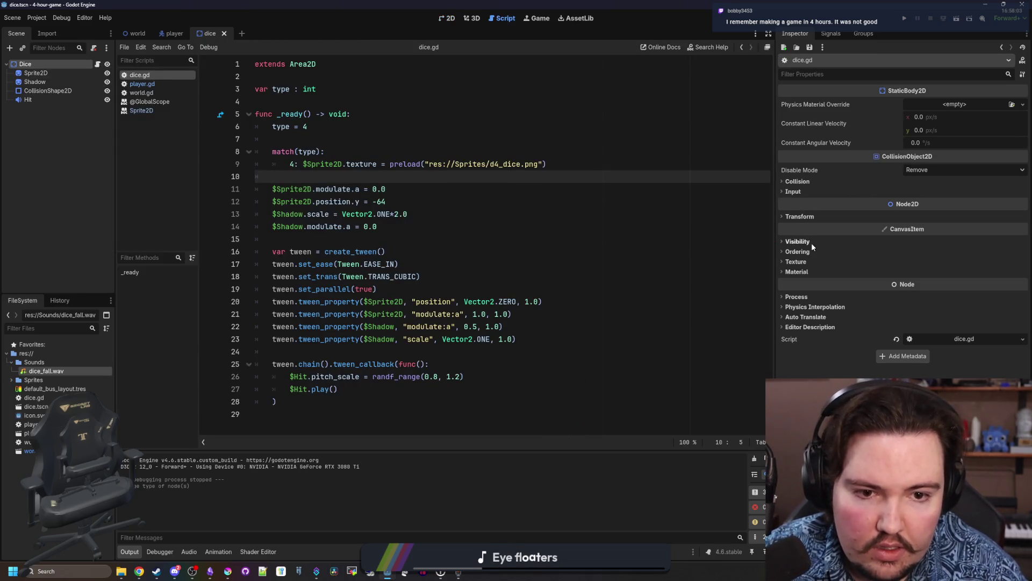
left_click(801, 182)
left_click(790, 243)
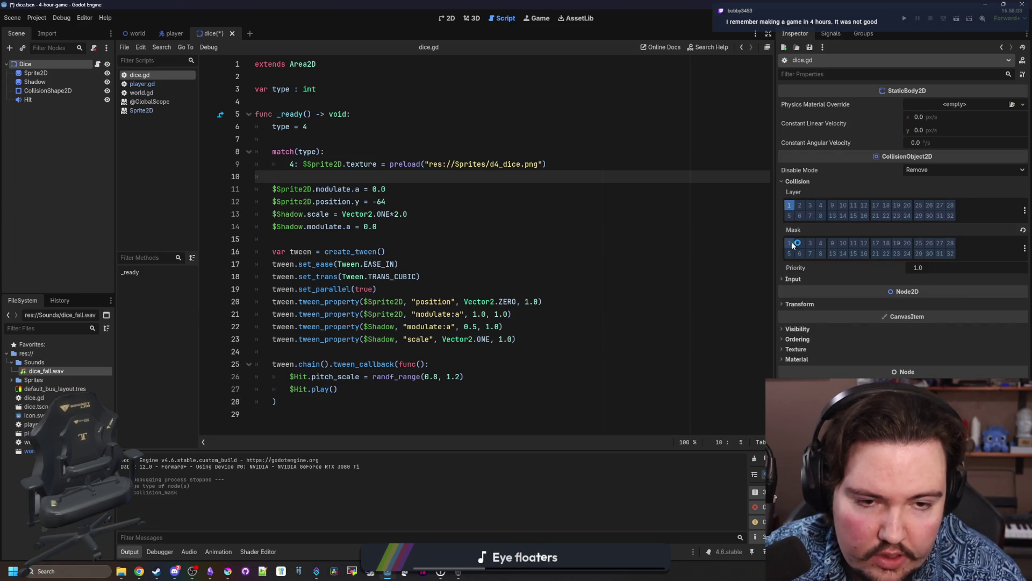
left_click(810, 205)
Run the game to test the StaticBody2D dice.
left_click(334, 181)
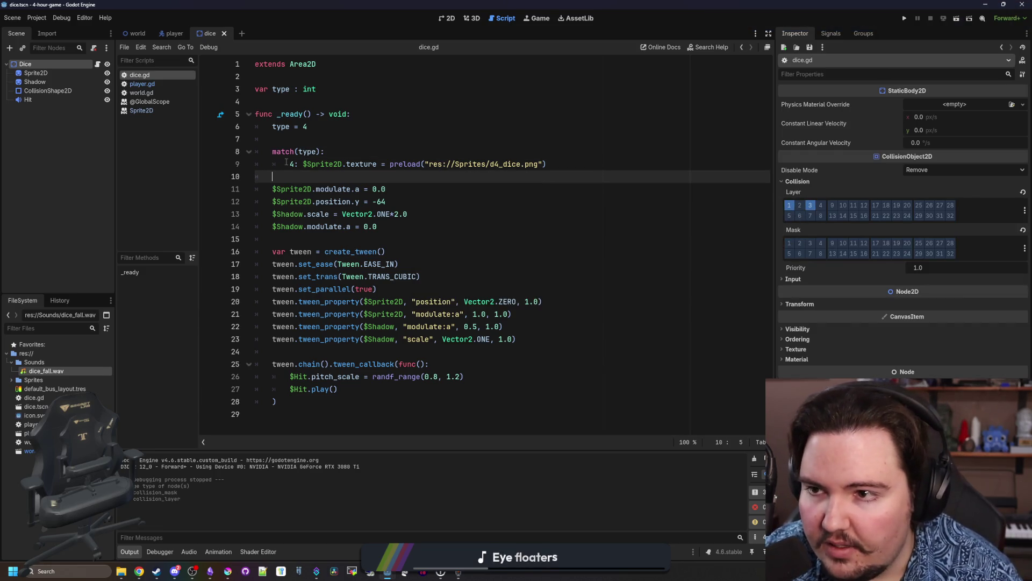
left_click(332, 142)
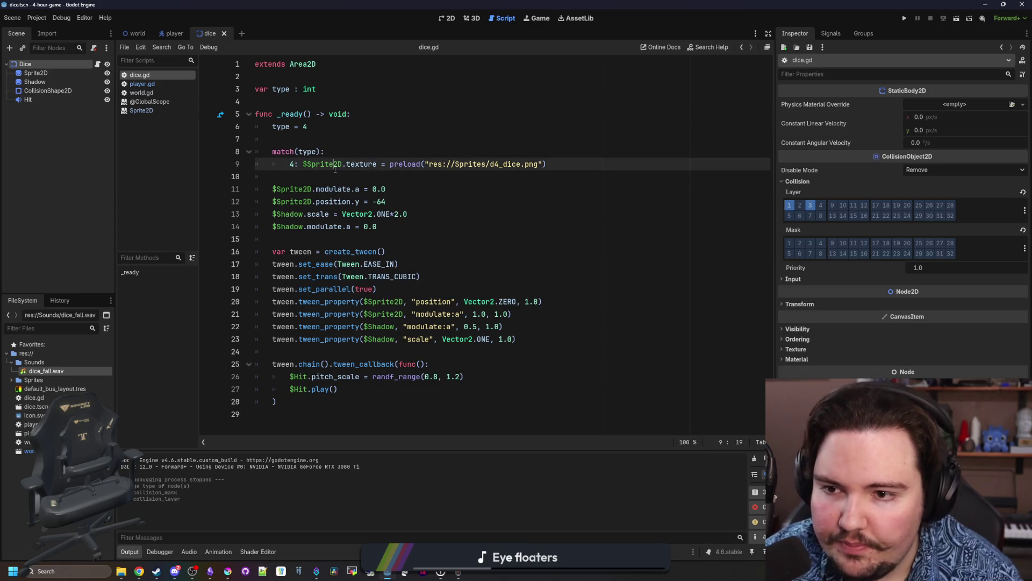
key("F5")
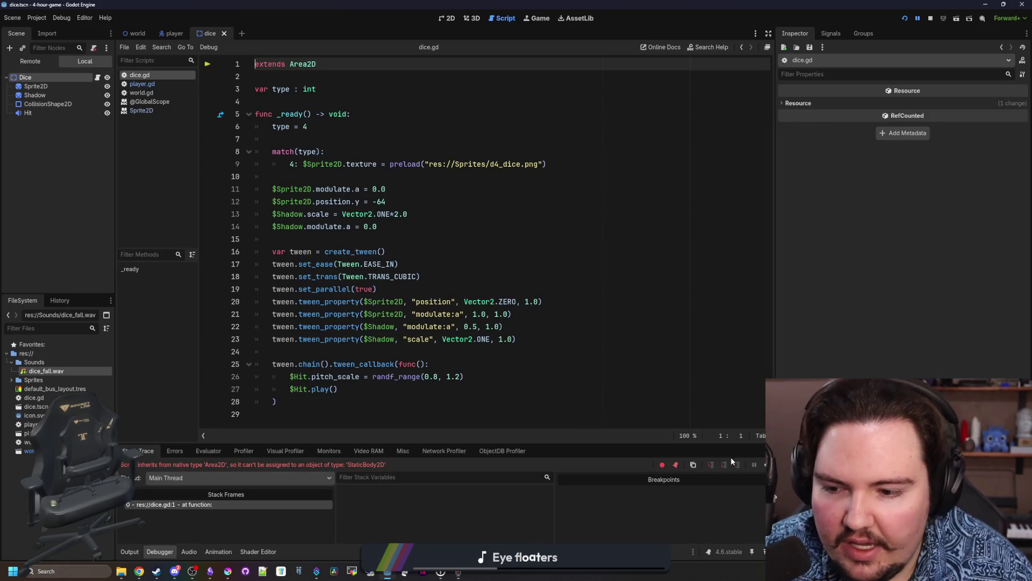
Change dice.gd's first line from extends Area2D to extends StaticBody2D.
left_click(408, 289)
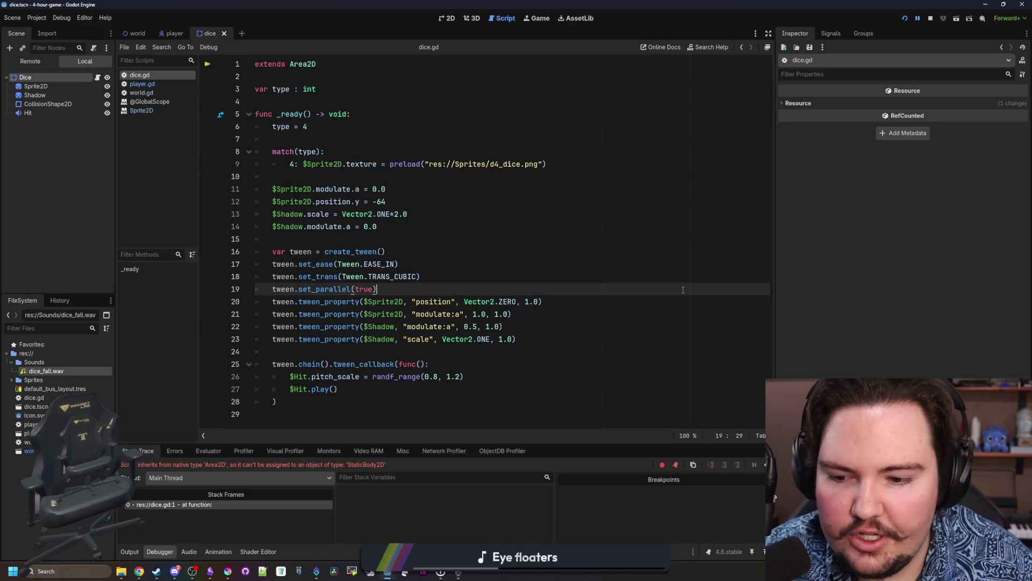
double_click(302, 64)
type("Static")
key("Return")
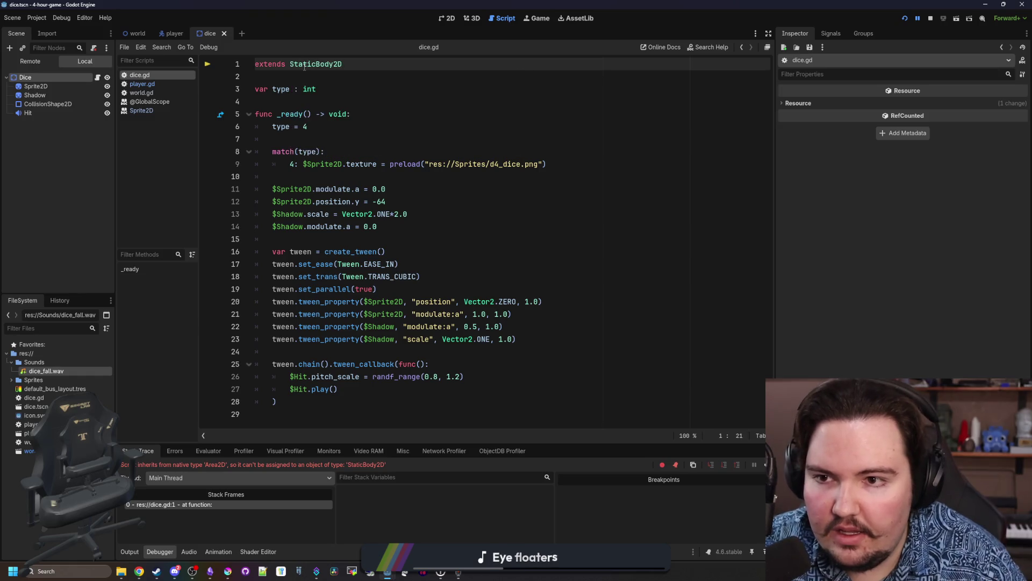
left_click(320, 74)
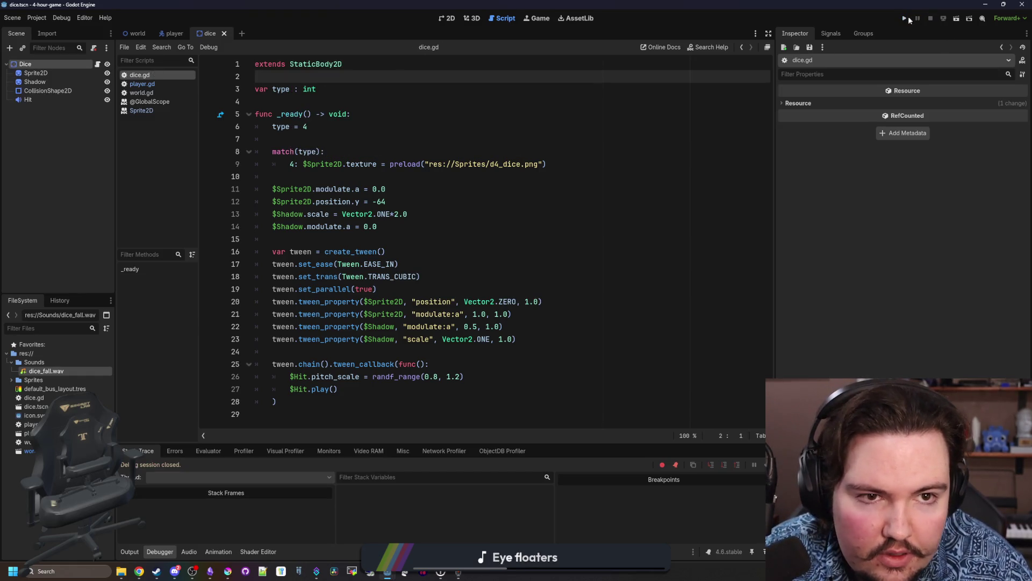
Run the game and walk the player around the table and the dropped die.
left_click(906, 19)
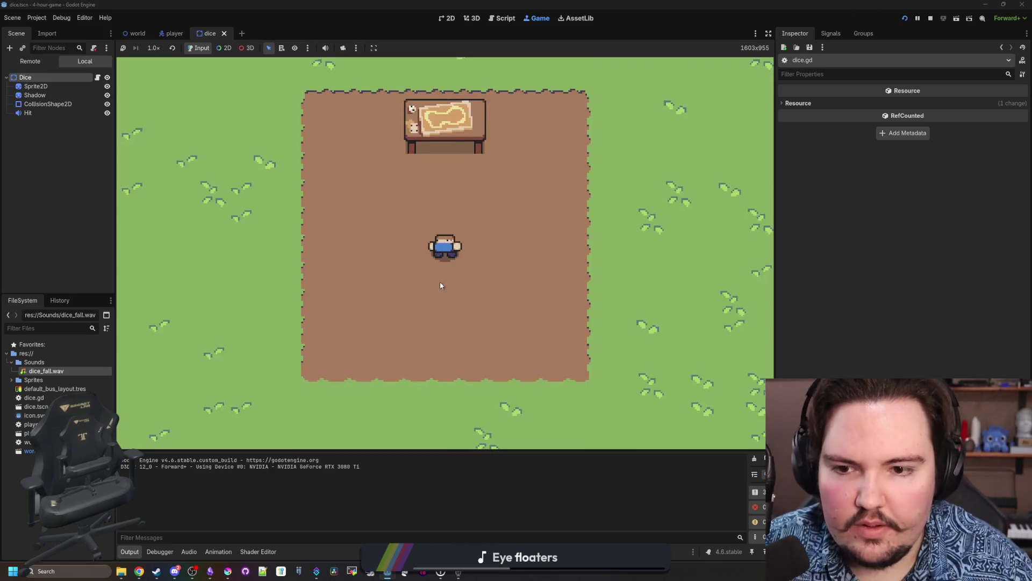
key("a")
key("w")
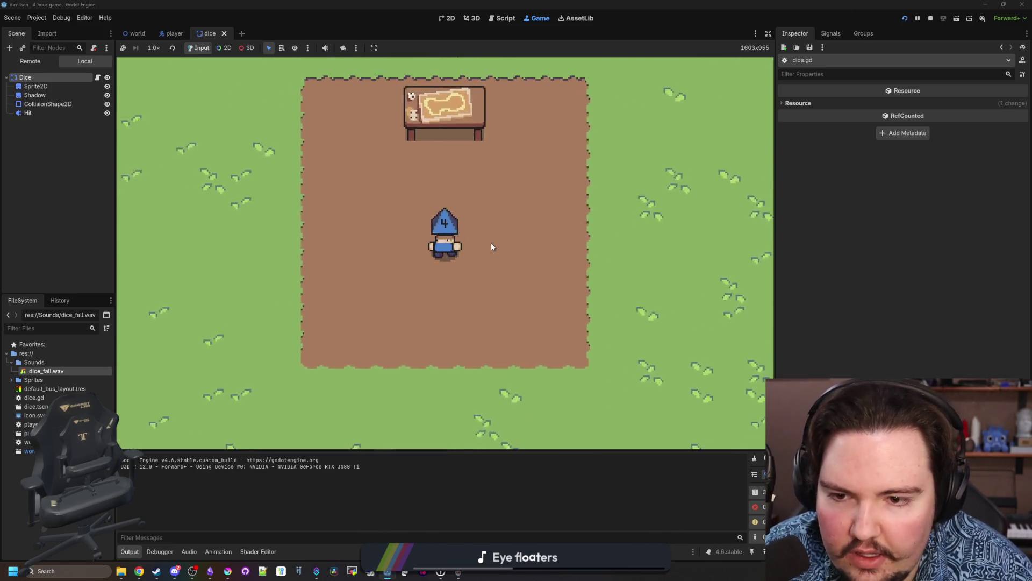
key("s")
key("d")
key("a")
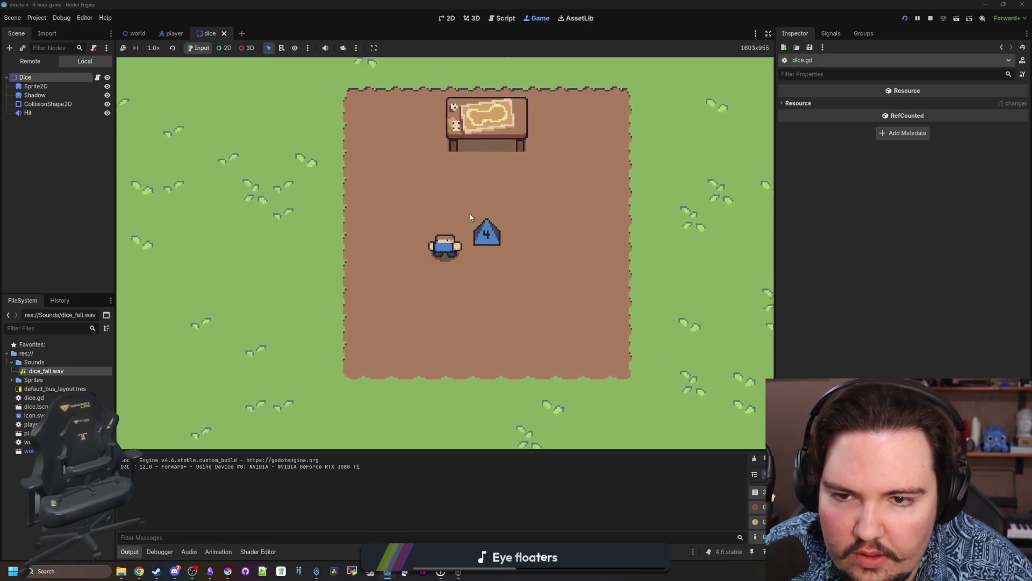
key("w")
key("d")
key("s")
key("d")
key("a")
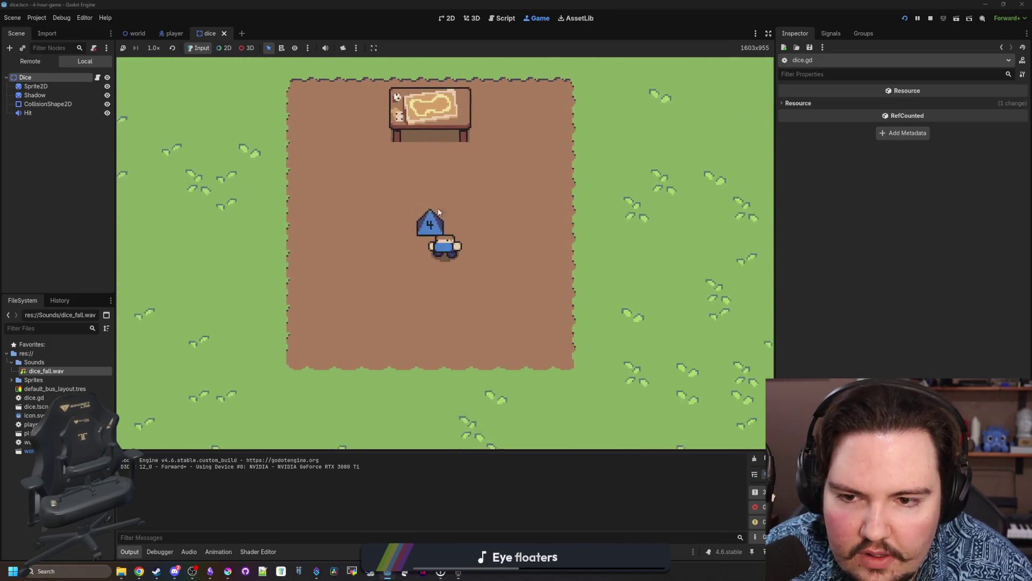
key("w")
key("s")
key("d")
Stop the game and return to editing player.gd.
left_click(930, 18)
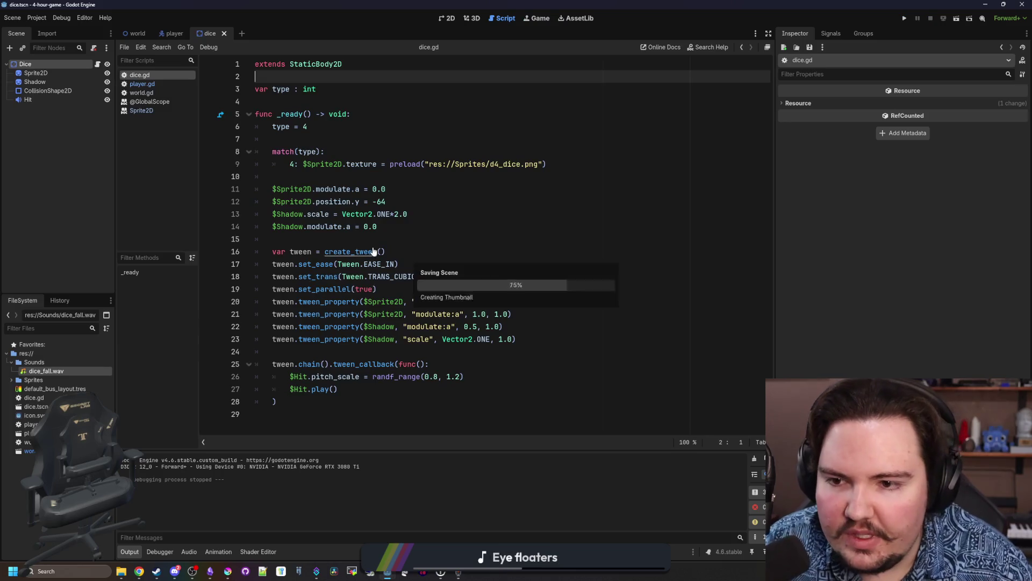
left_click(302, 235)
left_click(146, 85)
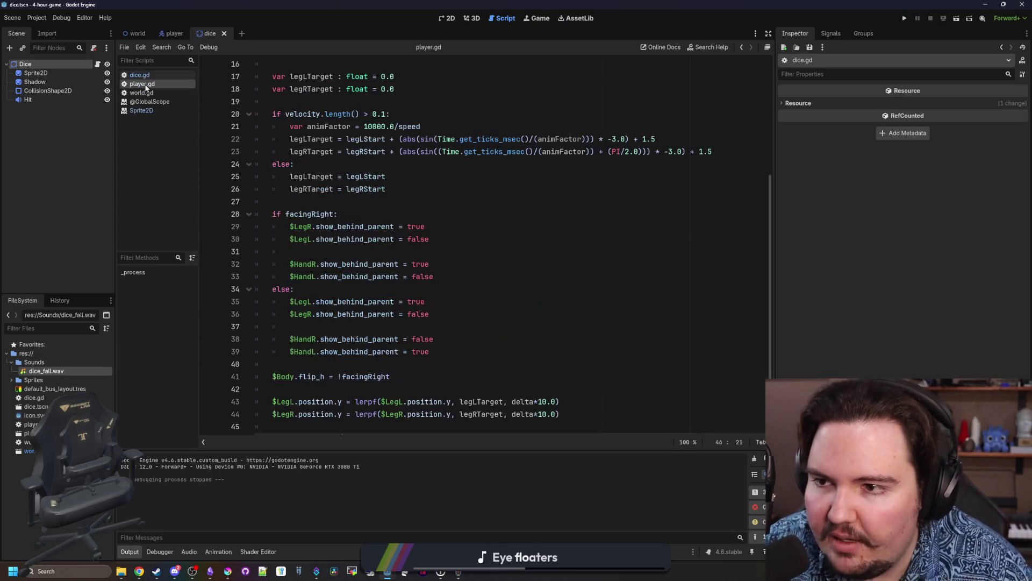
Record a first test clip, Recording (313), in Windows Sound Recorder.
left_click(163, 34)
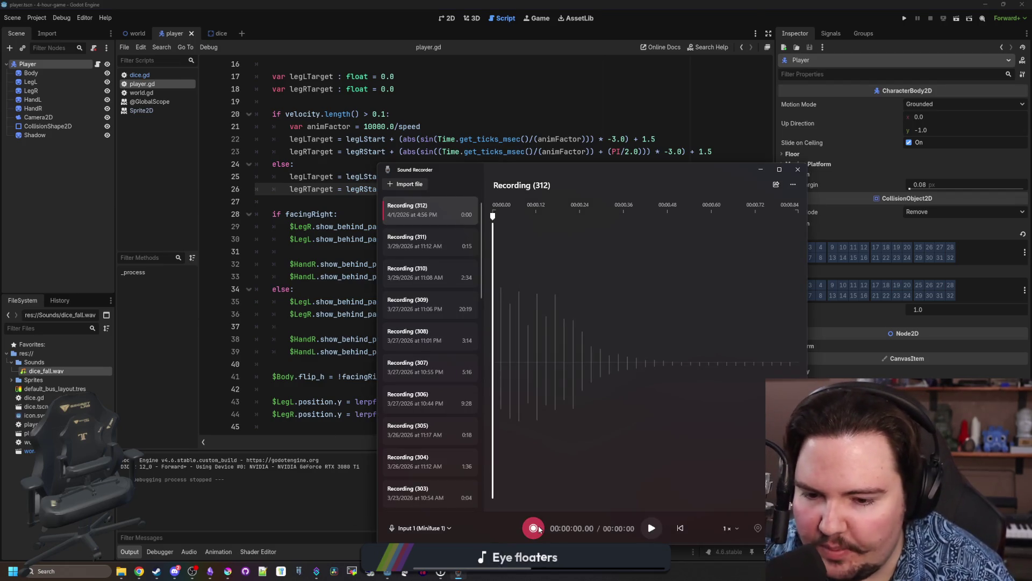
left_click(540, 528)
left_click(543, 526)
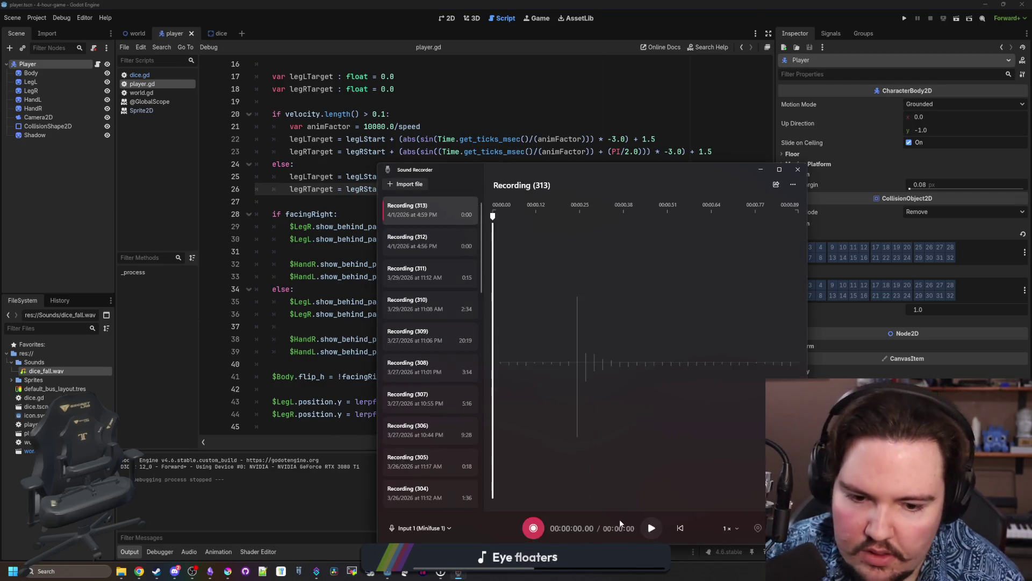
right_click(428, 207)
left_click(510, 236)
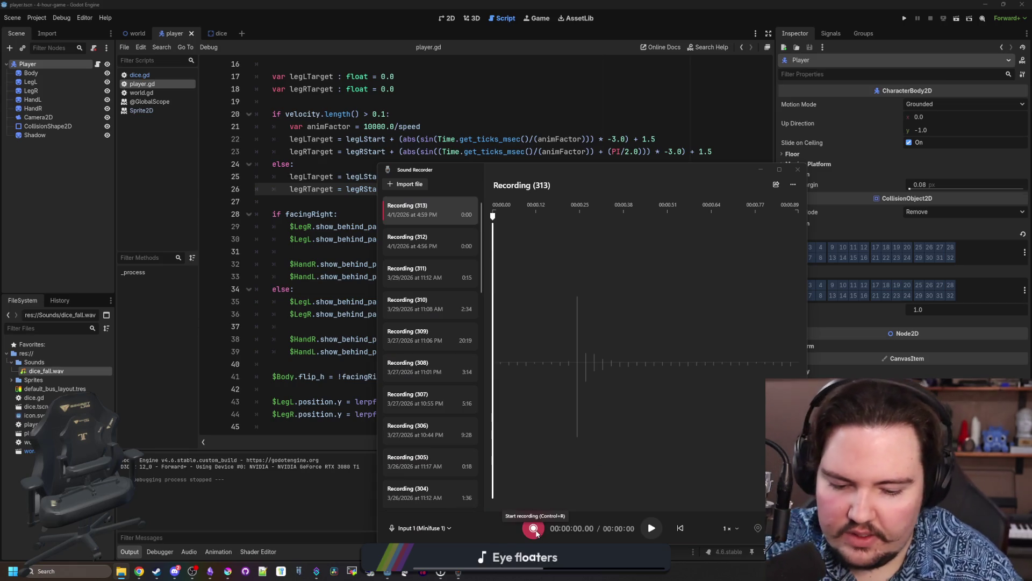
Record the one-second Recording (314), play it back, and minimize Sound Recorder.
left_click(533, 529)
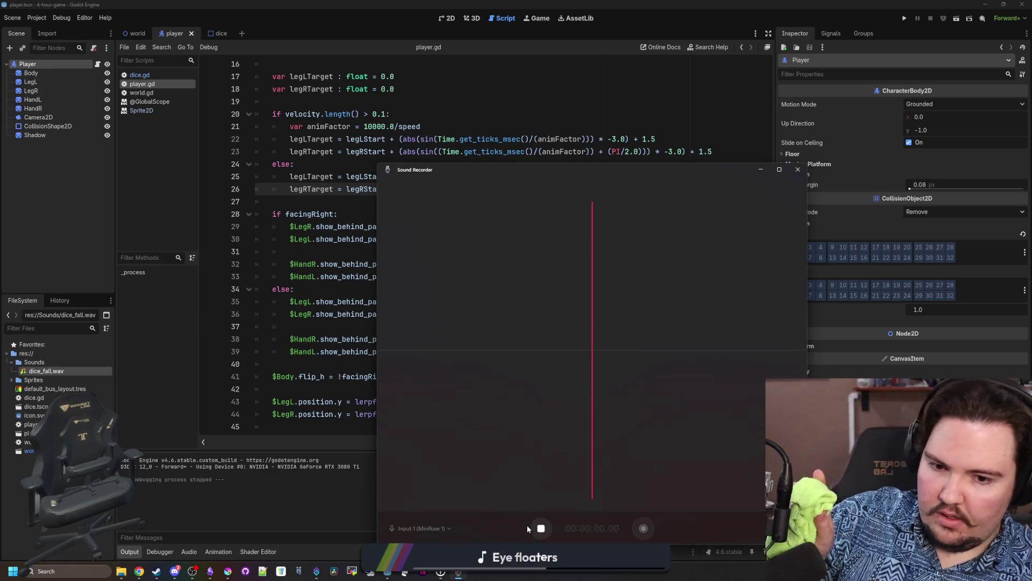
left_click(543, 526)
left_click(652, 527)
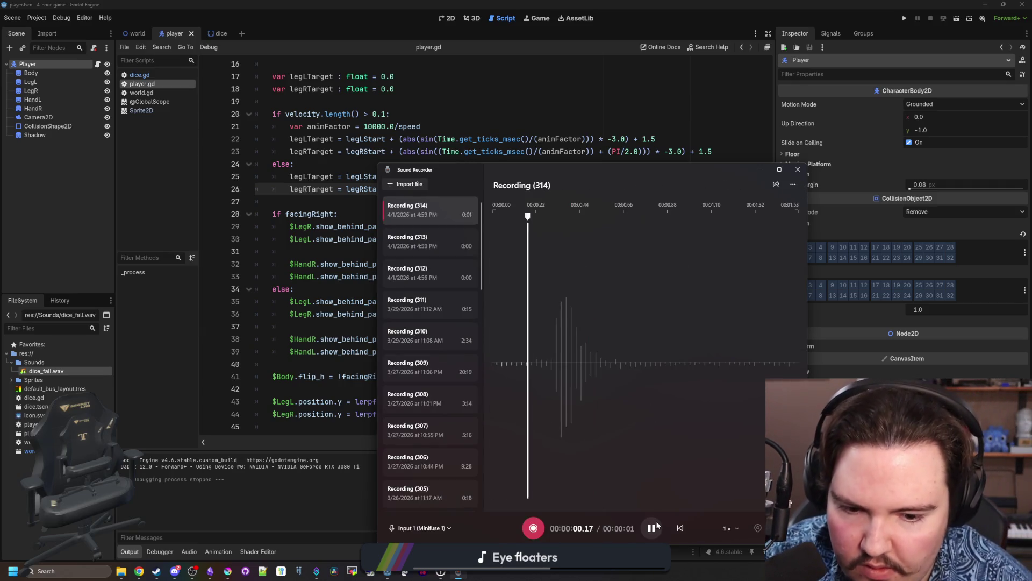
right_click(463, 217)
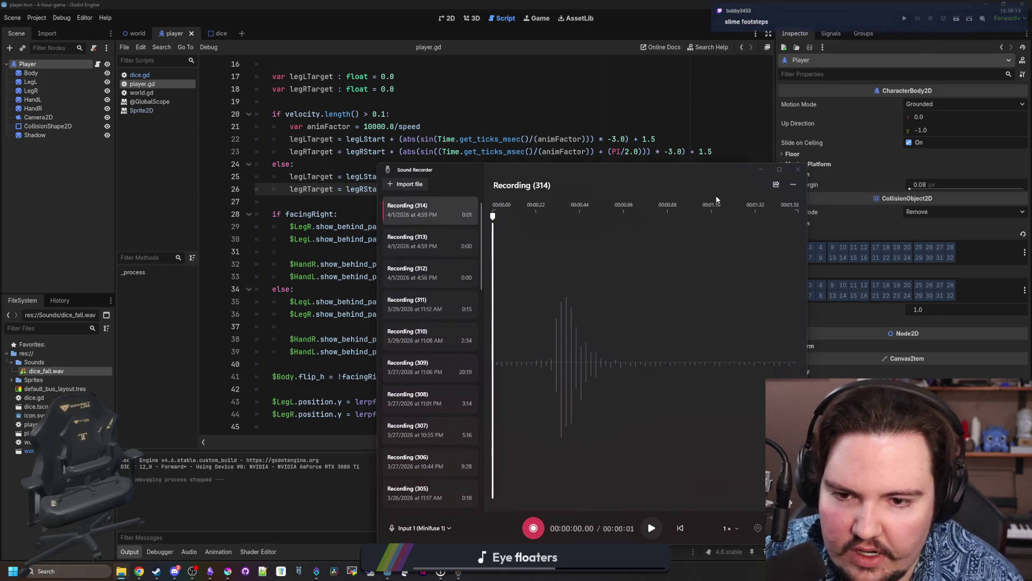
left_click(760, 170)
left_click(53, 214)
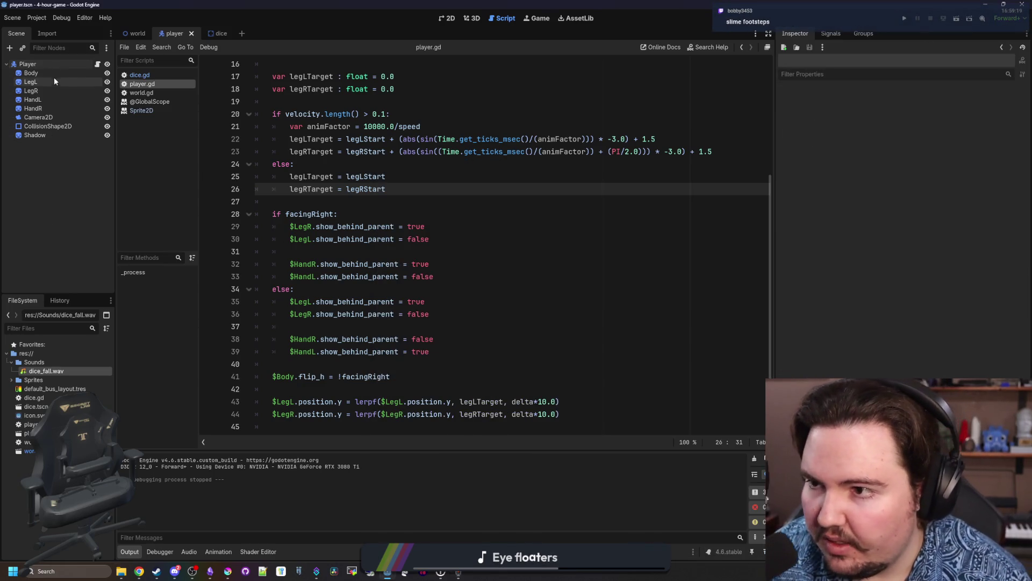
Add an AudioStreamPlayer2D child node under Player.
right_click(52, 66)
left_click(66, 85)
type("audio")
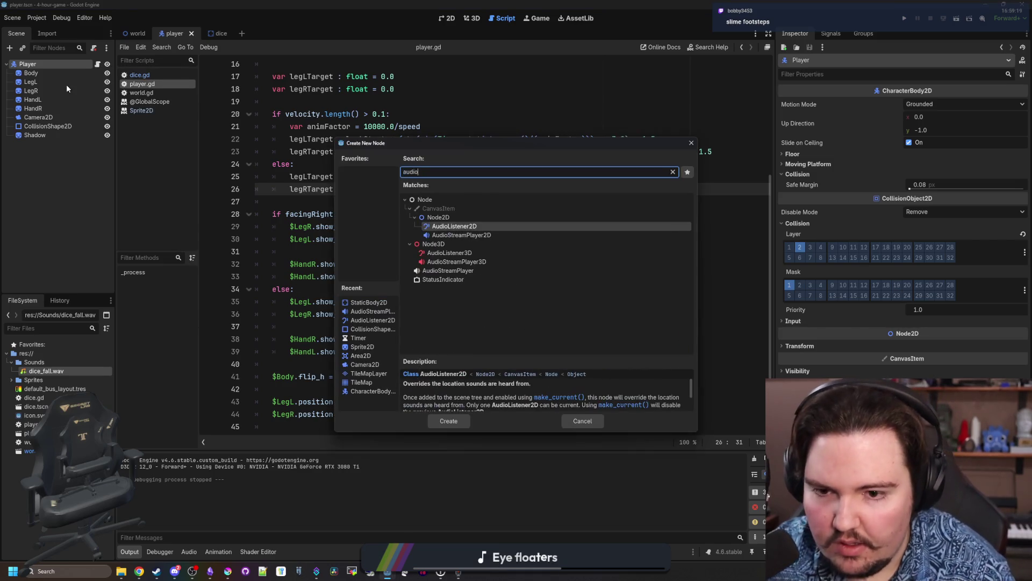
key("Down")
key("Return")
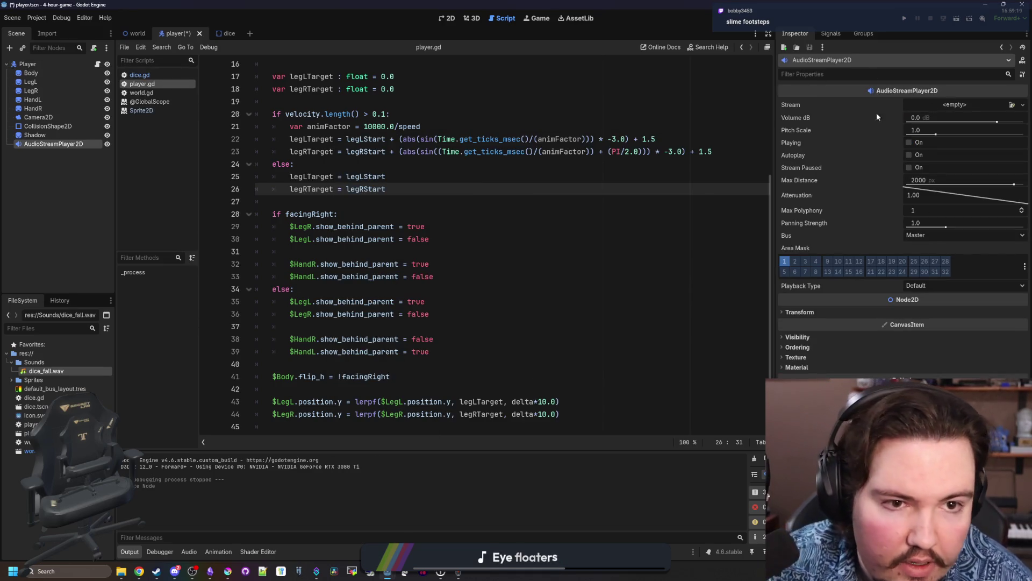
Change the new node's type to AudioStreamPlayer and rename it Footstep.
right_click(87, 148)
left_click(134, 231)
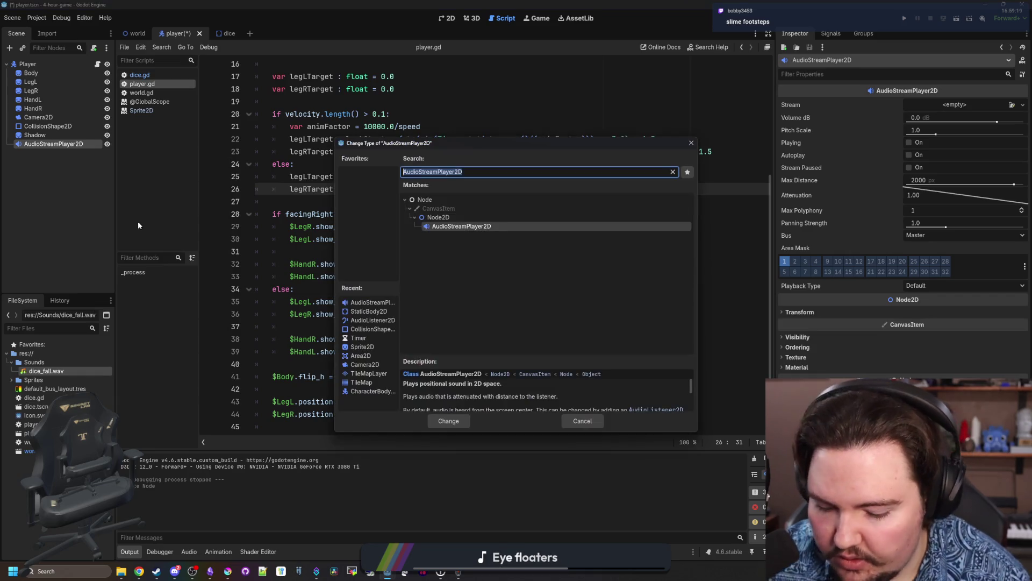
double_click(448, 271)
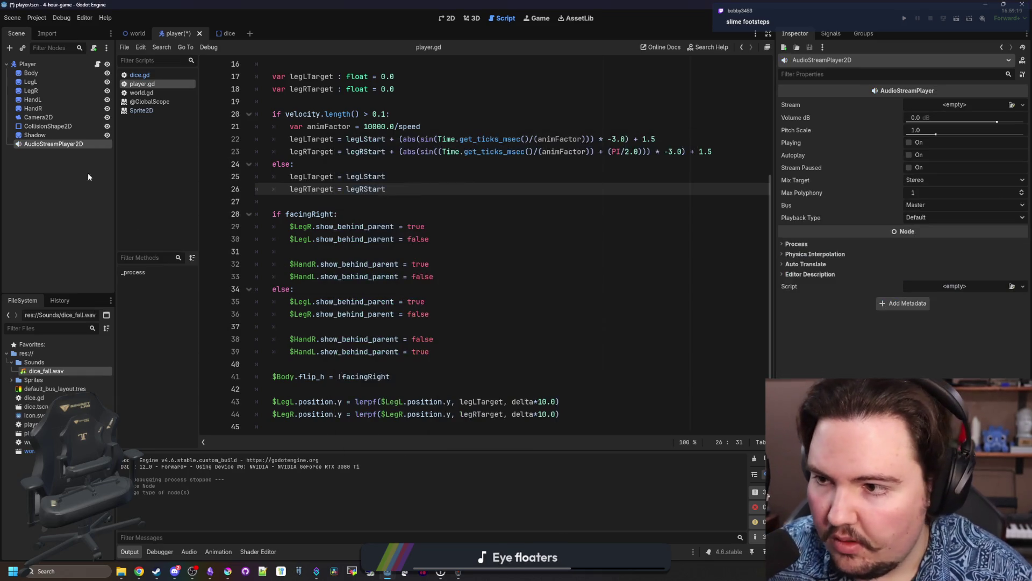
double_click(69, 144)
type("Footst")
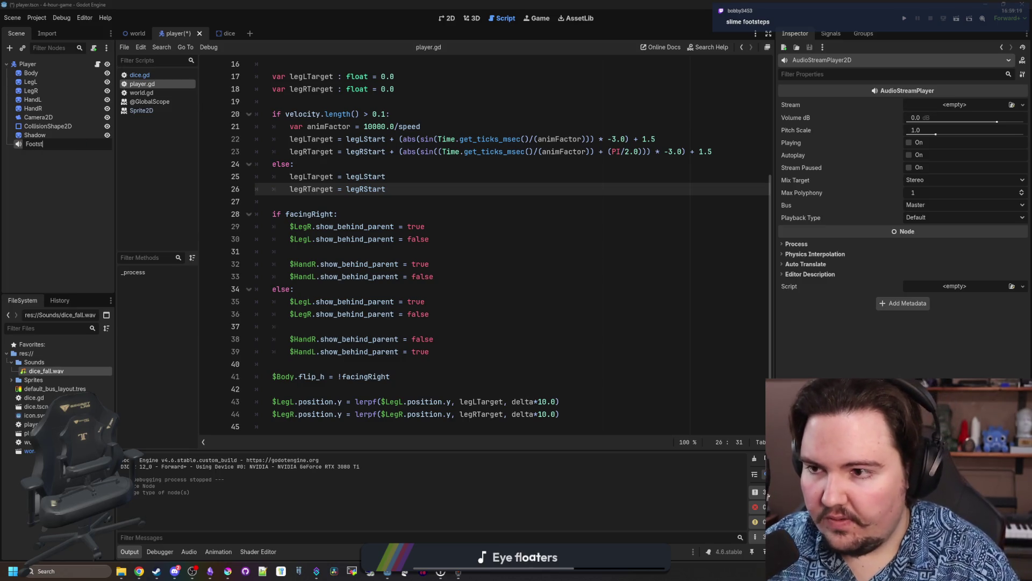
type("ep")
key("Return")
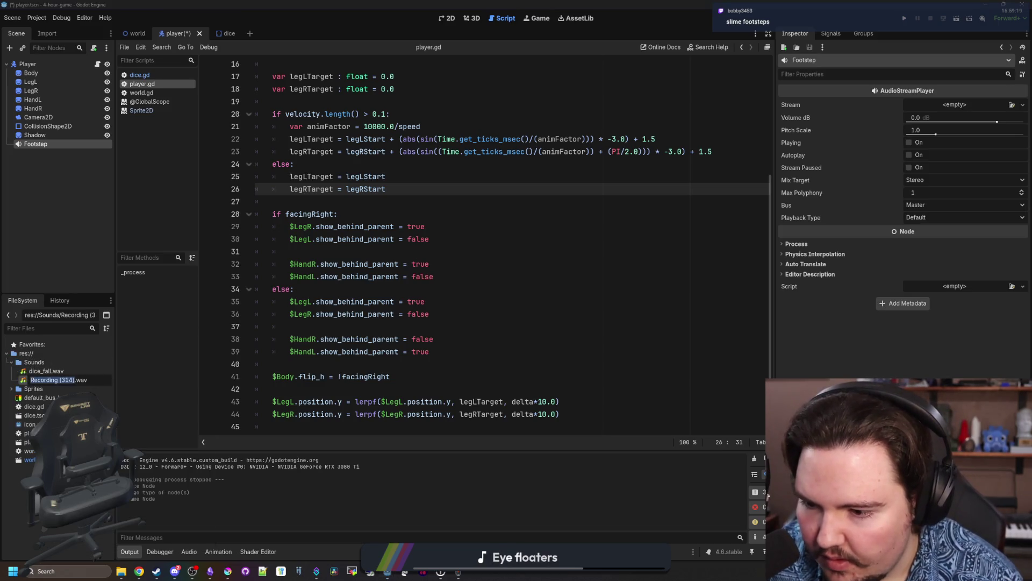
Rename the recording to footstep.wav, Quick Load it into Footstep's Stream, and save.
type("footstep")
key("Return")
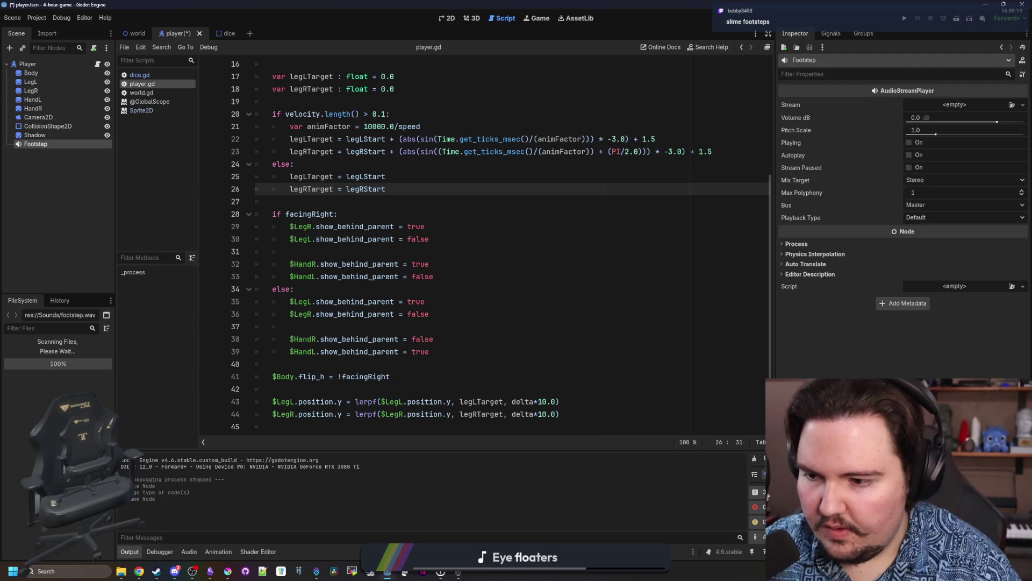
left_click(977, 104)
left_click(965, 225)
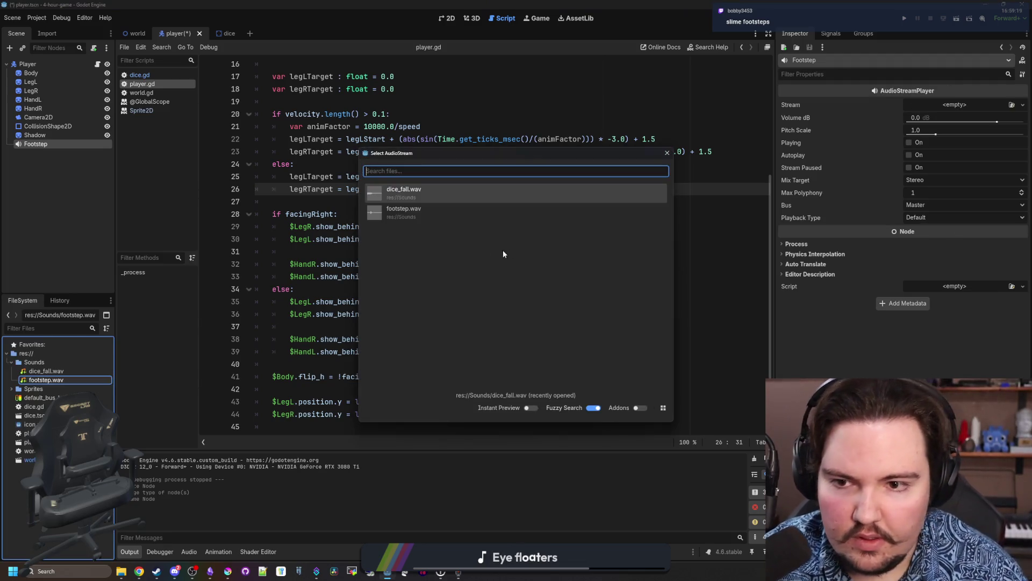
double_click(418, 215)
key("ctrl+s")
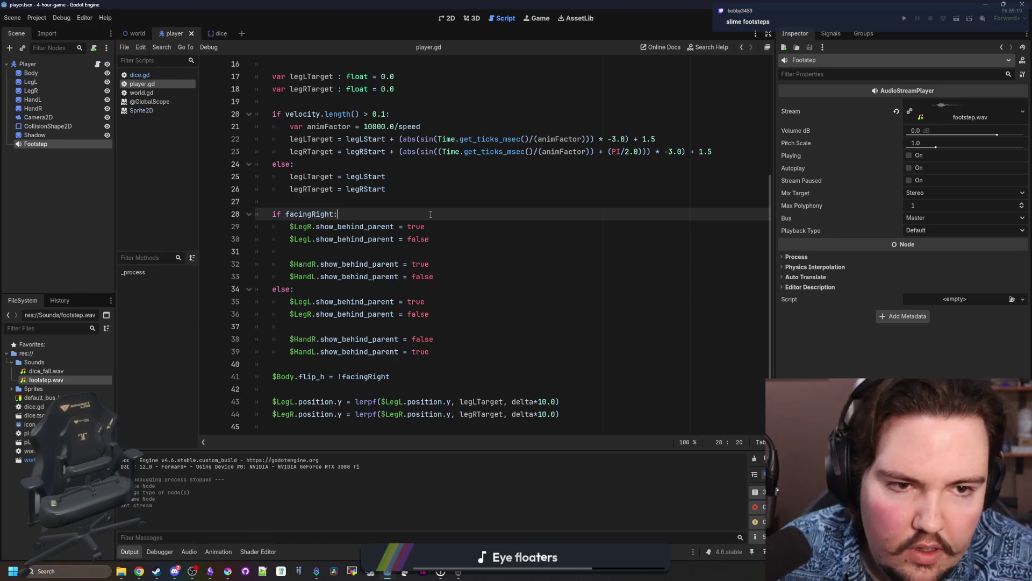
Route the Footstep player to the SFX audio bus.
left_click(933, 218)
left_click(924, 241)
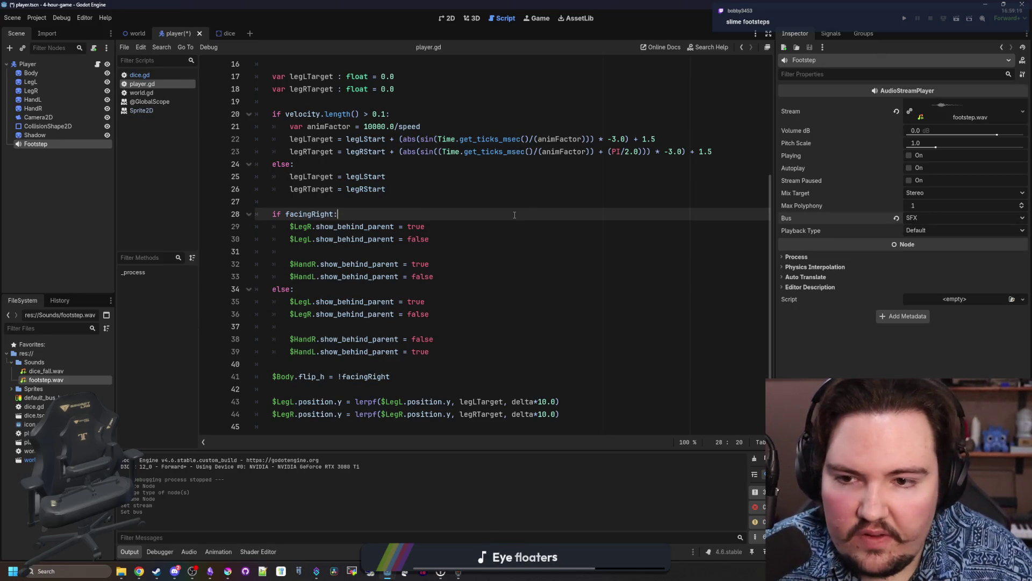
left_click(352, 200)
scroll(394, 199, "up", 3)
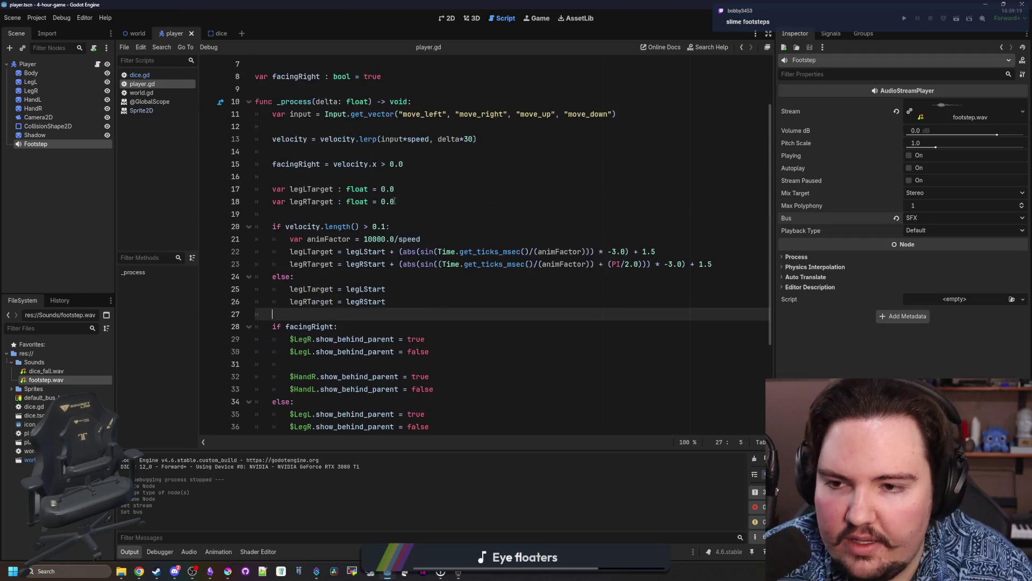
left_click(30, 144)
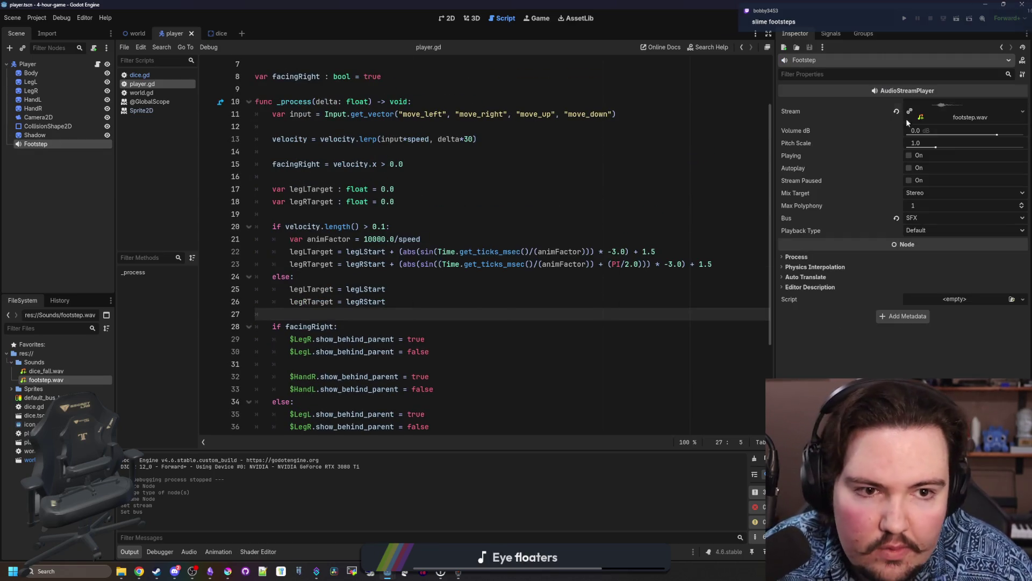
Set the Footstep player's Volume dB to -10 and save.
left_click(922, 130)
type("10")
key("Return")
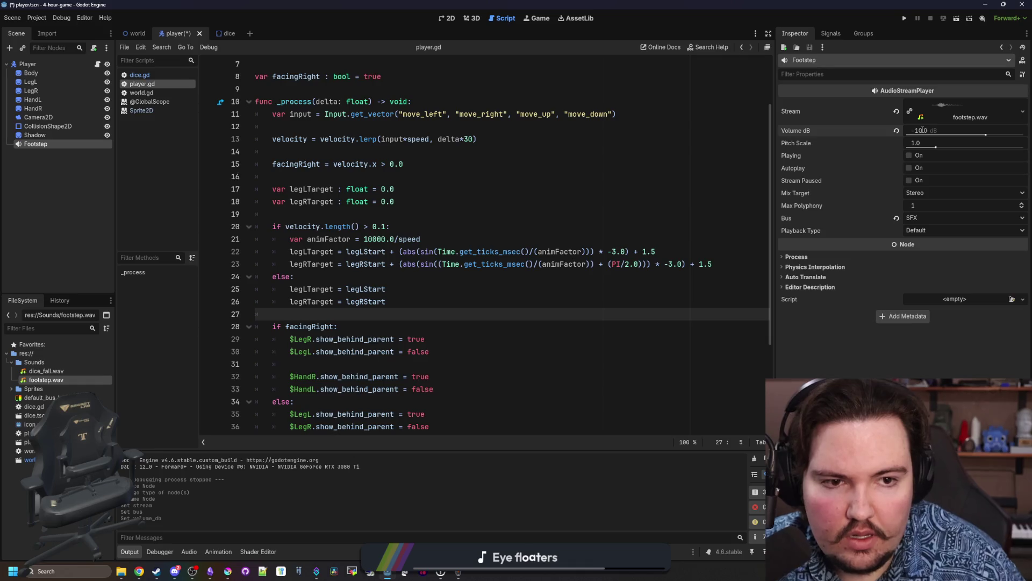
left_click(389, 274)
key("ctrl+s")
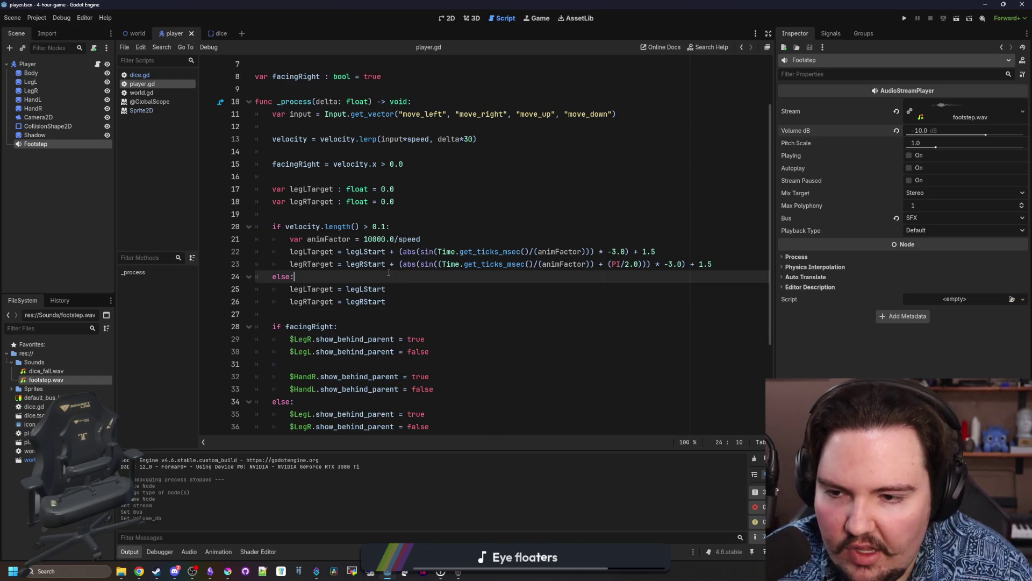
Drop a $Footstep reference into the script, delete it, and widen the script editor.
mouse_move(32, 149)
left_mouse_down()
mouse_move(343, 288)
mouse_move(327, 312)
left_mouse_up()
double_click(302, 316)
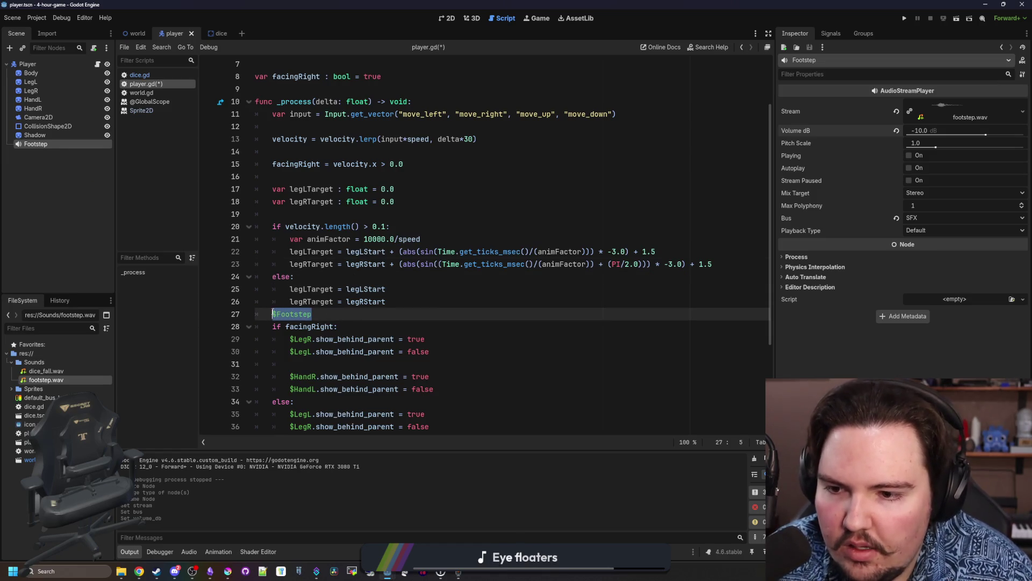
key("BackSpace")
left_click(353, 278)
scroll(385, 289, "down", 1)
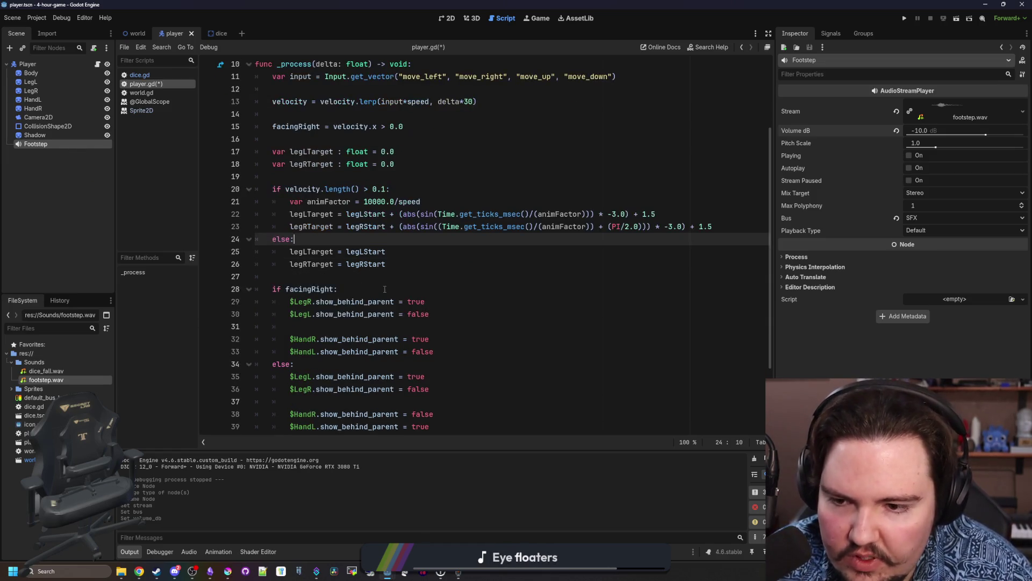
scroll(402, 267, "up", 1)
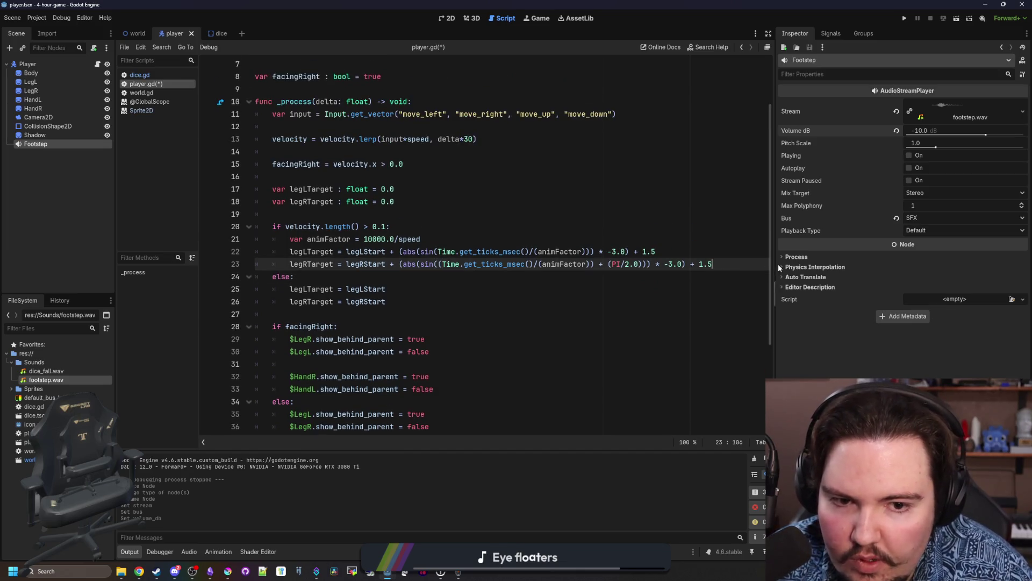
left_click_drag(774, 268, 874, 268)
key("Up")
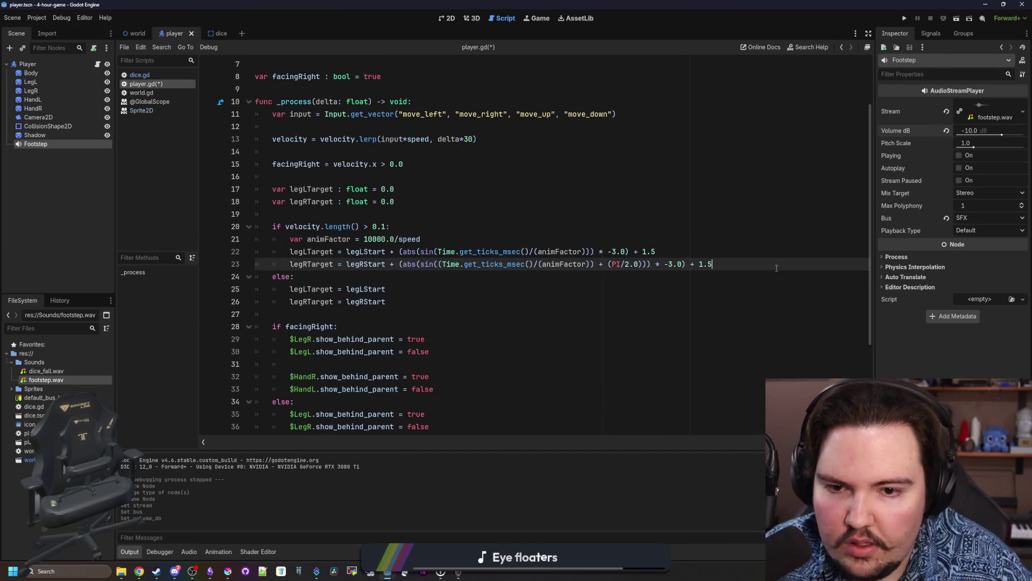
Open blank lines so $Footstep sits on line 27, and erase the half-written if condition.
key("Return")
key("Return")
key("Return")
key("Up")
key("Home")
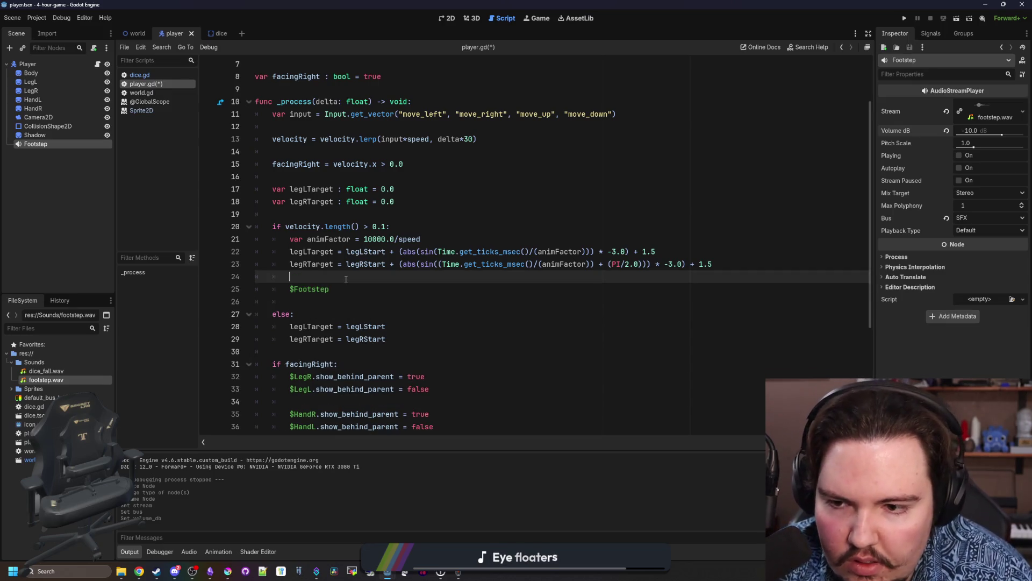
key("Return")
key("Return")
key("Up")
key("Up")
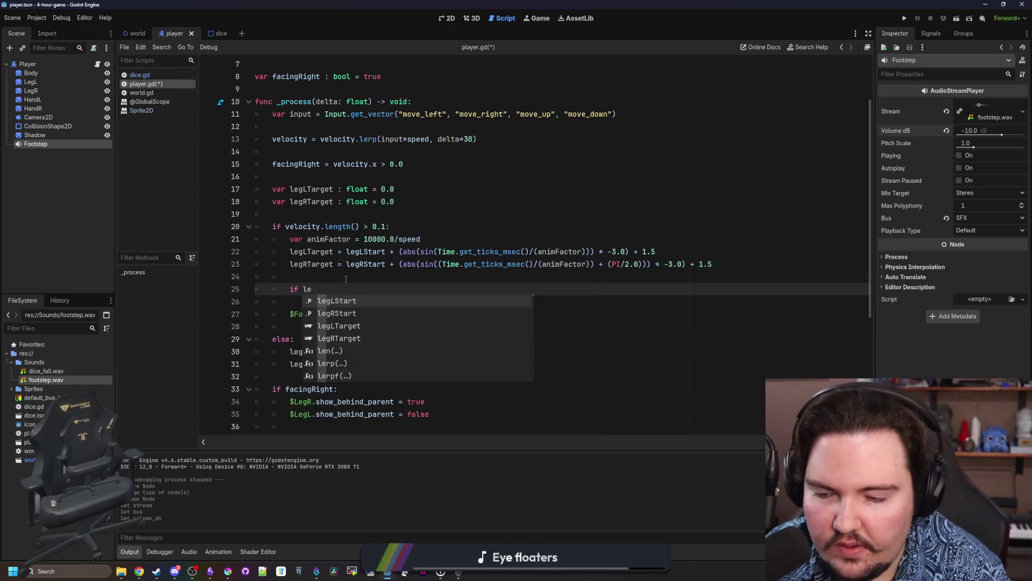
key("BackSpace")
key("BackSpace")
key("BackSpace")
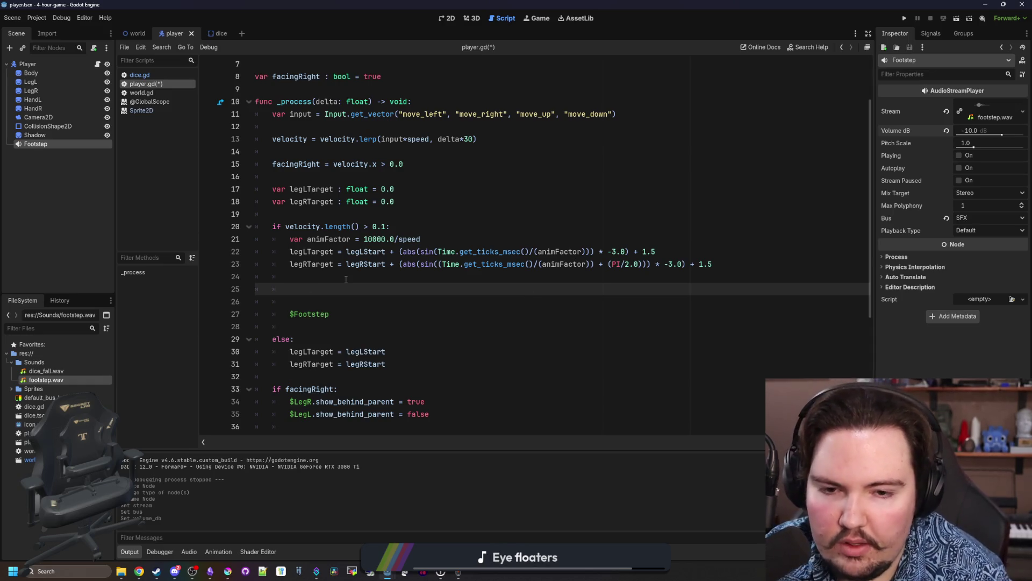
Copy Time.get_ticks_msec() from line 22 onto empty line 25.
left_click_drag(439, 253, 526, 252)
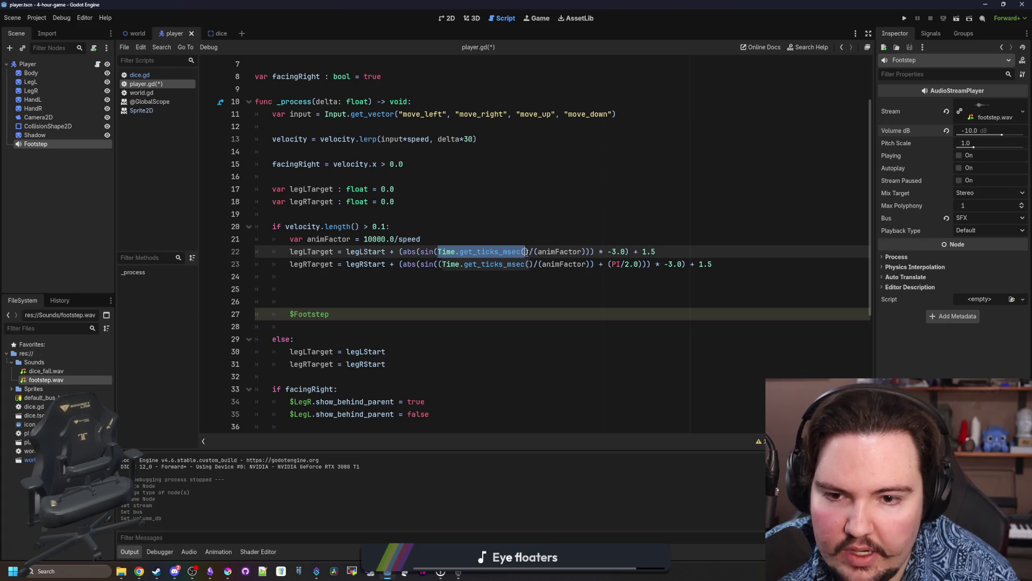
left_click(313, 290)
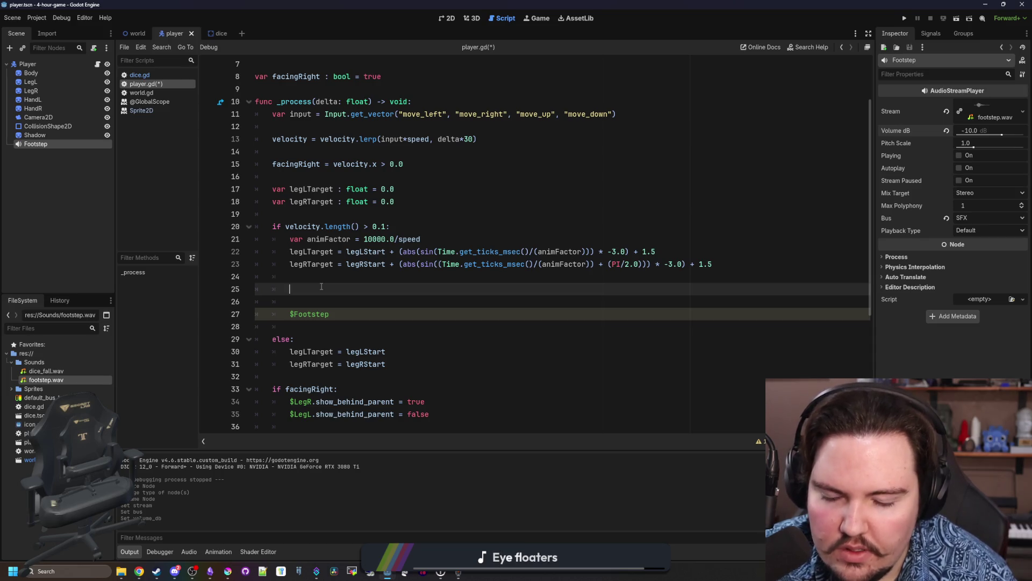
left_click_drag(342, 309, 290, 317)
left_click(322, 278)
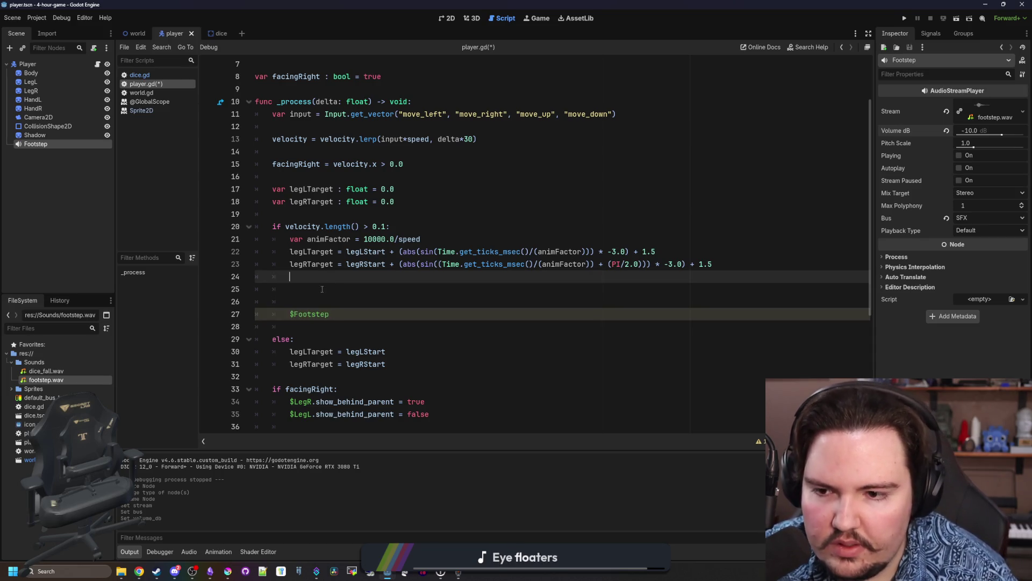
left_click(320, 290)
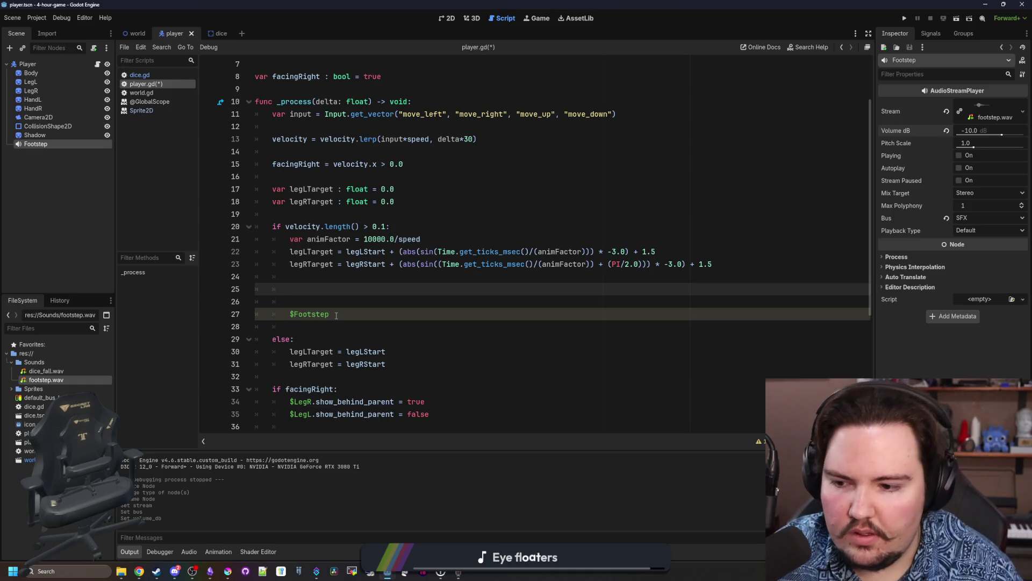
type("Time.get_ticks_msec()")
Make line 25 print(Time.get_ticks_msec()/animFactor).
left_click(367, 276)
left_click(399, 293)
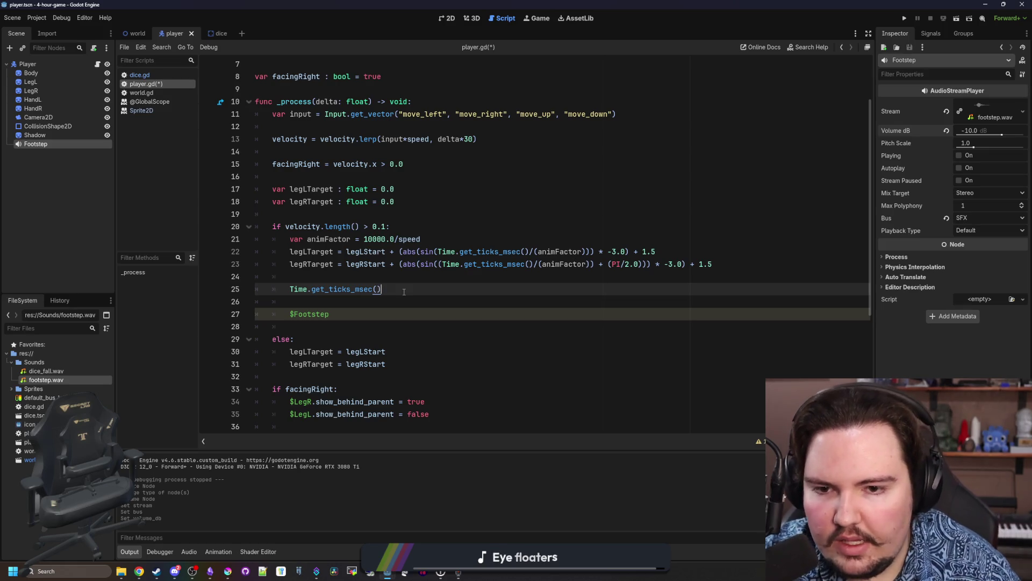
double_click(554, 251)
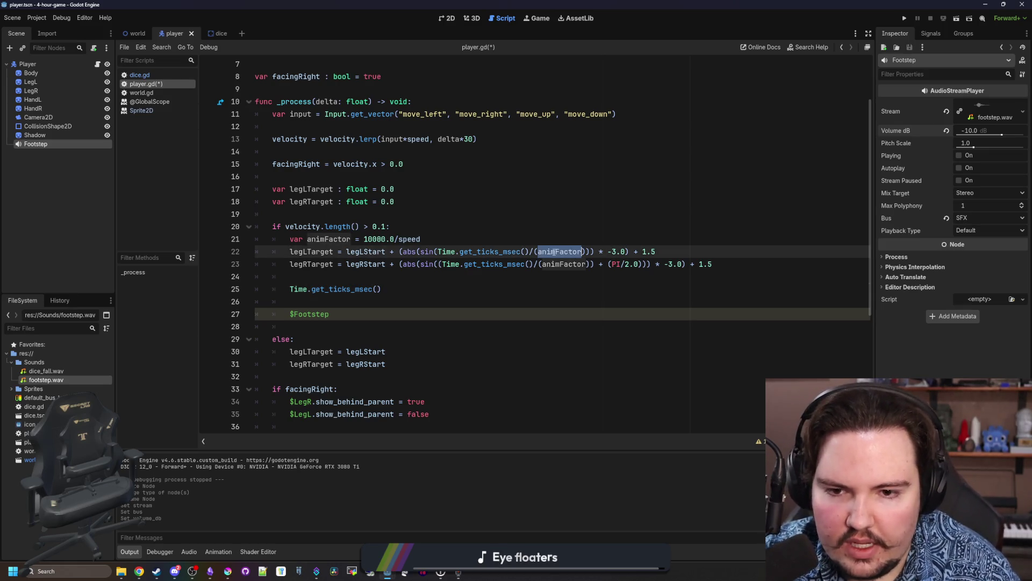
left_click(408, 290)
type("/animFactor")
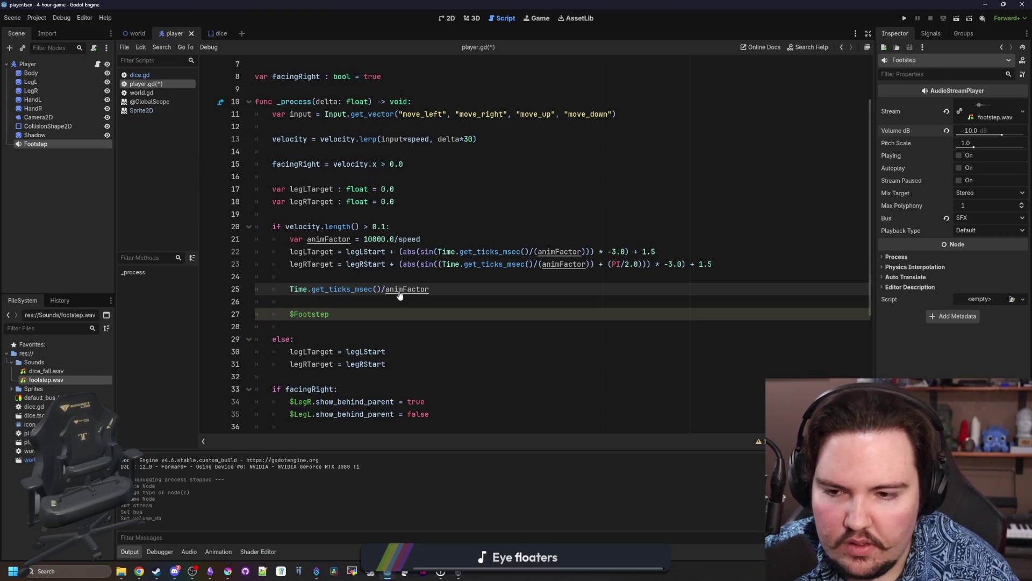
left_click(290, 293)
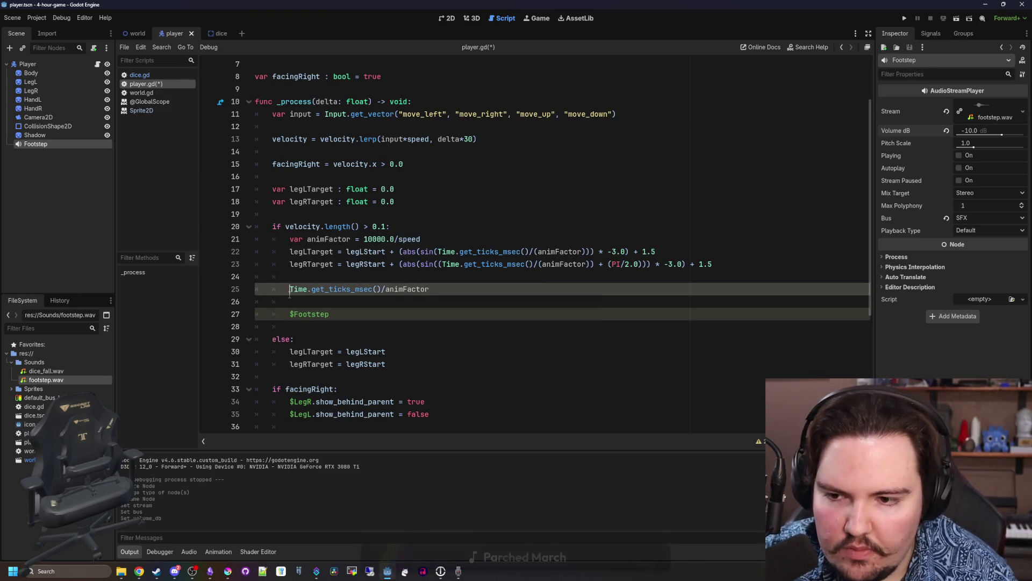
type("print(")
left_click(502, 292)
type(")")
Comment out the $Footstep line with Ctrl+K and save player.gd.
key("Down")
key("Down")
key("ctrl+k")
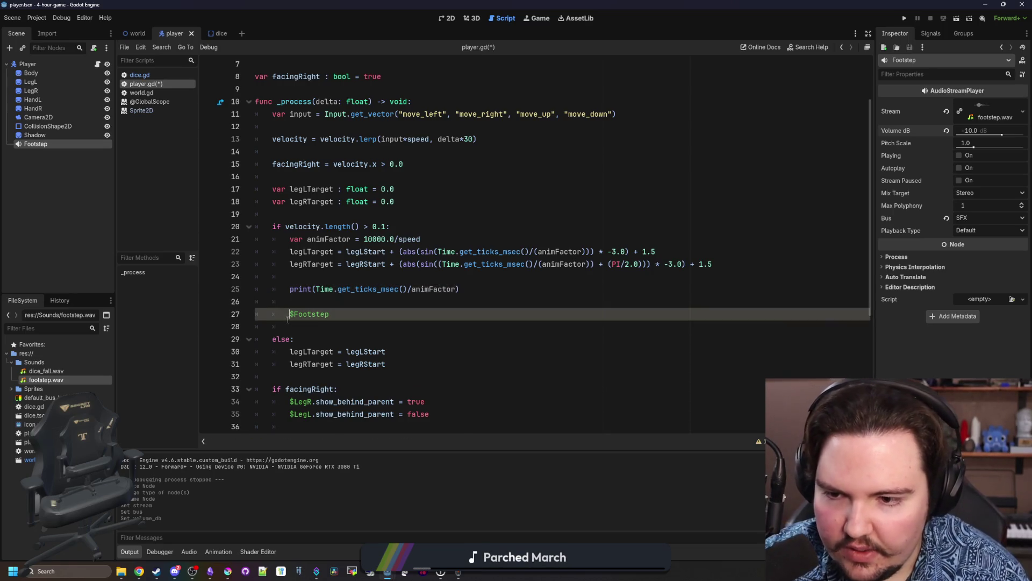
key("ctrl+s")
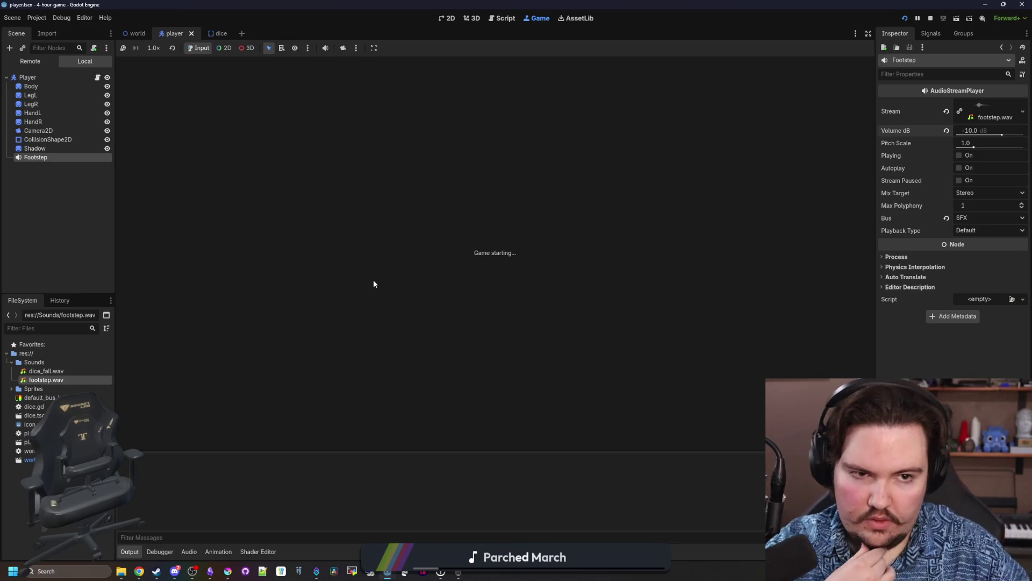
Walk the player right, up and left to print tick values, then stop the game.
key("d")
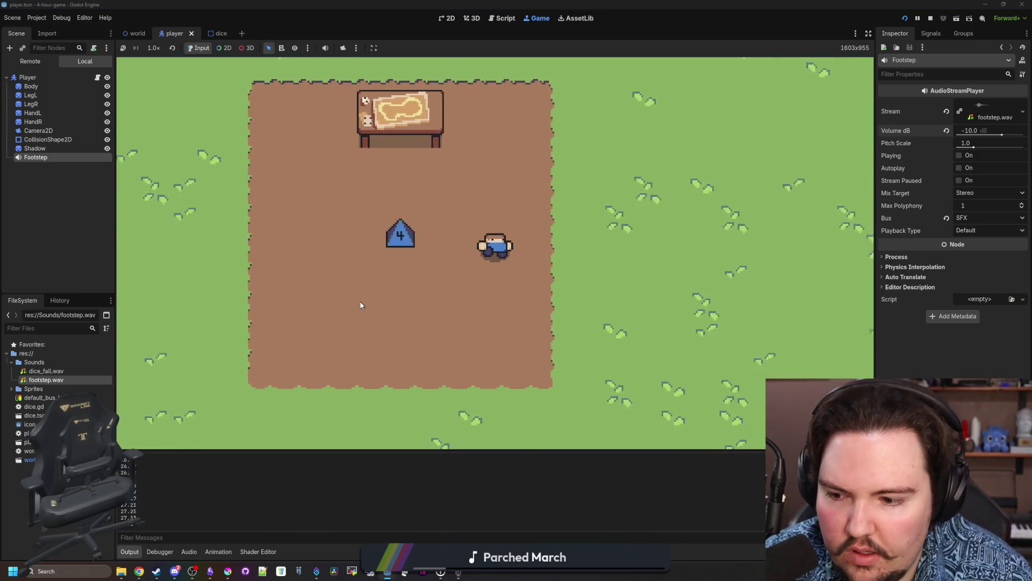
key("w")
key("a")
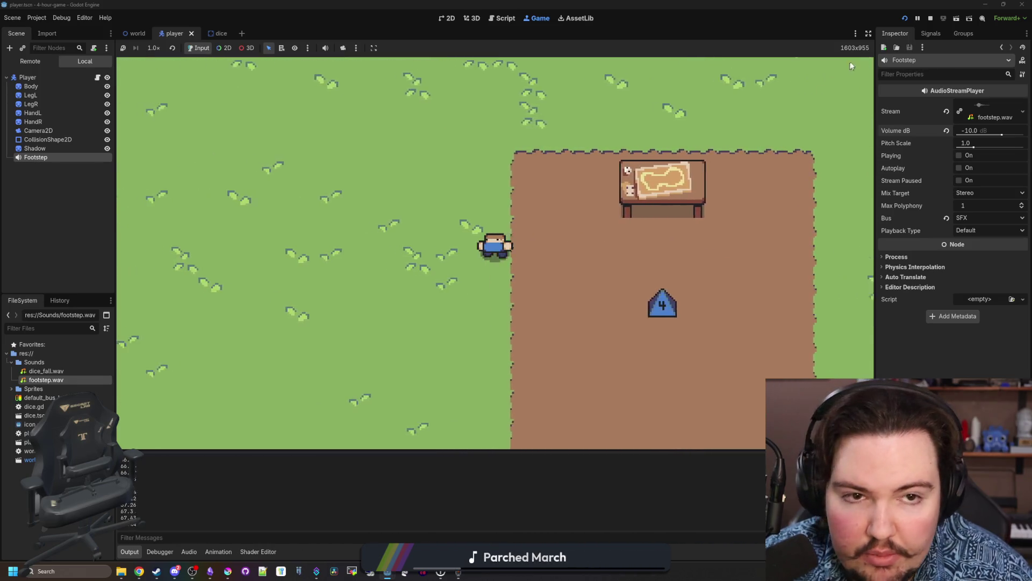
left_click(929, 19)
left_click(500, 292)
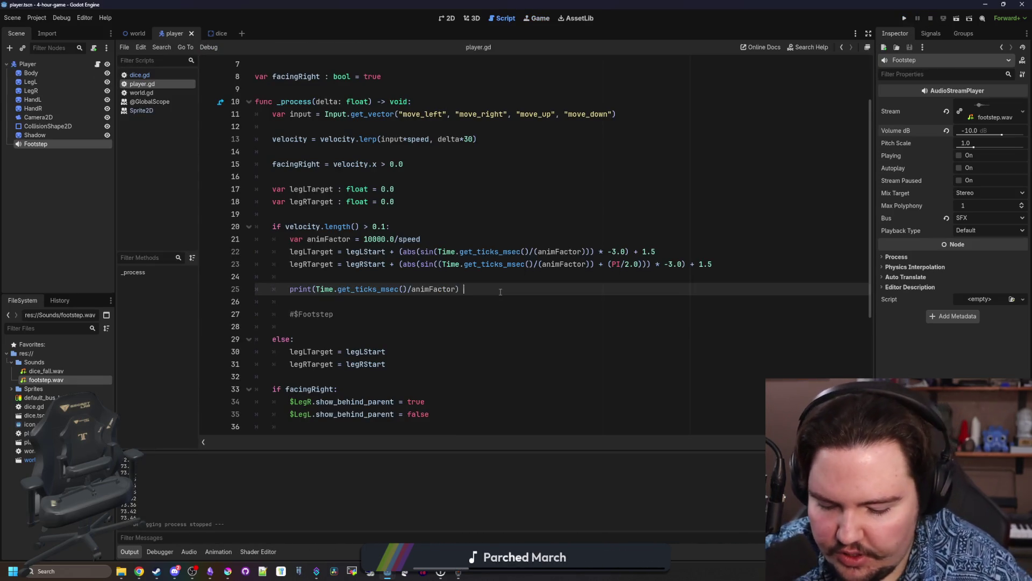
Append a modulo by PI/2.0 to the printed expression on line 25.
type("% 10.0")
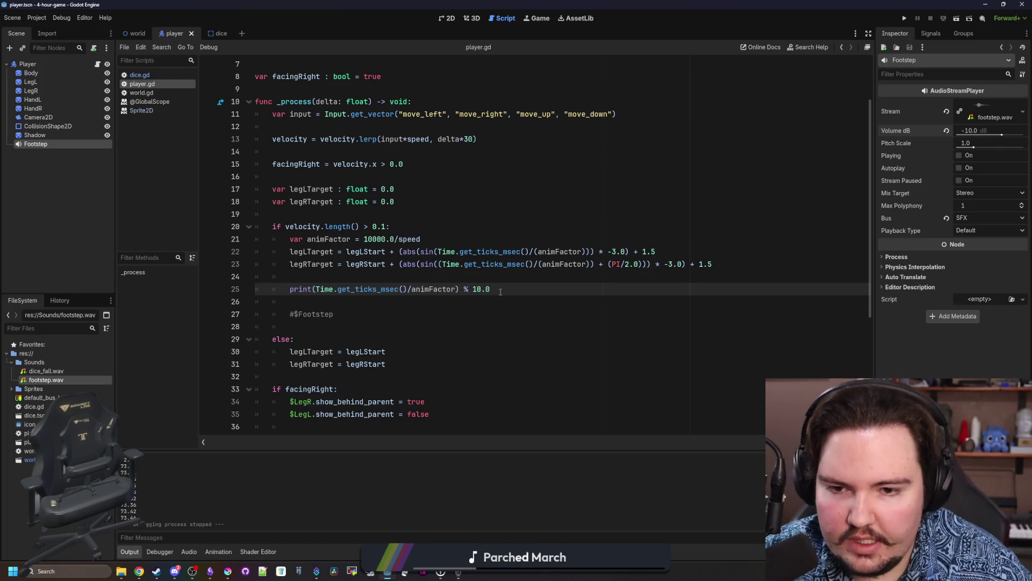
key("BackSpace")
key("BackSpace")
key("BackSpace")
type("PI")
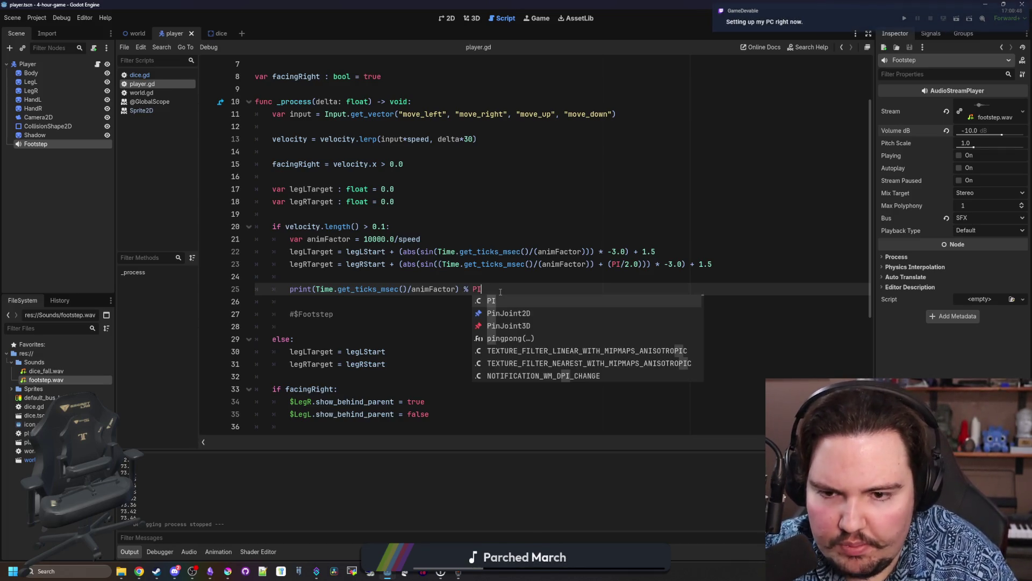
type("/2.0")
key("Up")
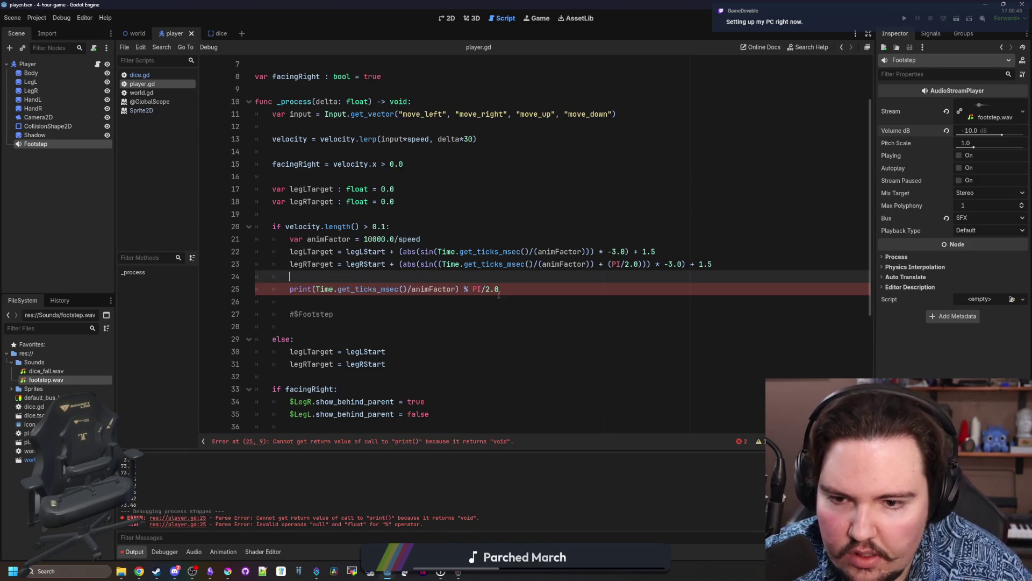
Fix line 25's parentheses to (Time.get_ticks_msec()/animFactor) % PI/2.0, save, and run.
left_click(457, 289)
key("BackSpace")
key("End")
type(")")
left_click(541, 276)
left_click(457, 289)
type(")")
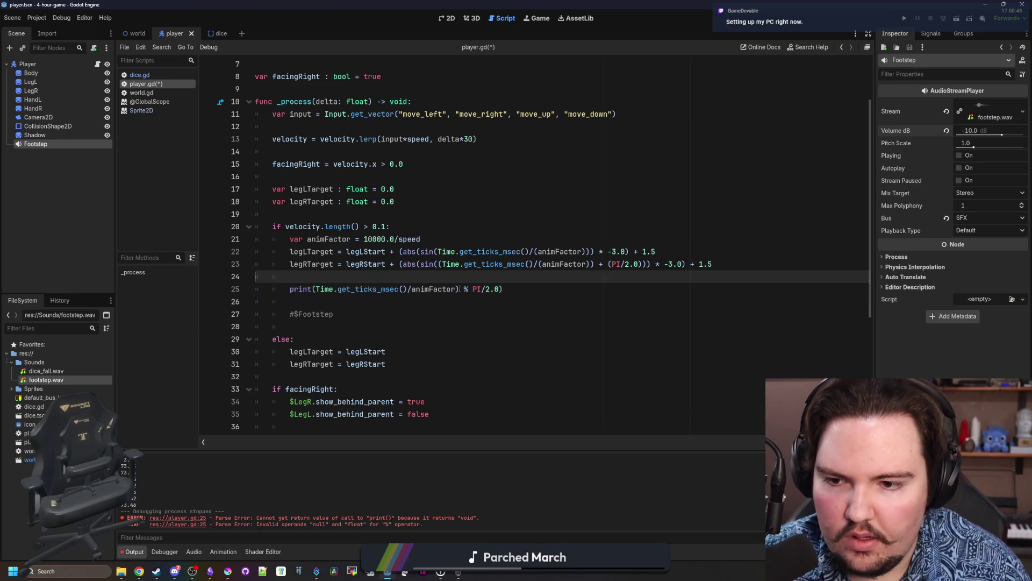
left_click(313, 289)
type("(")
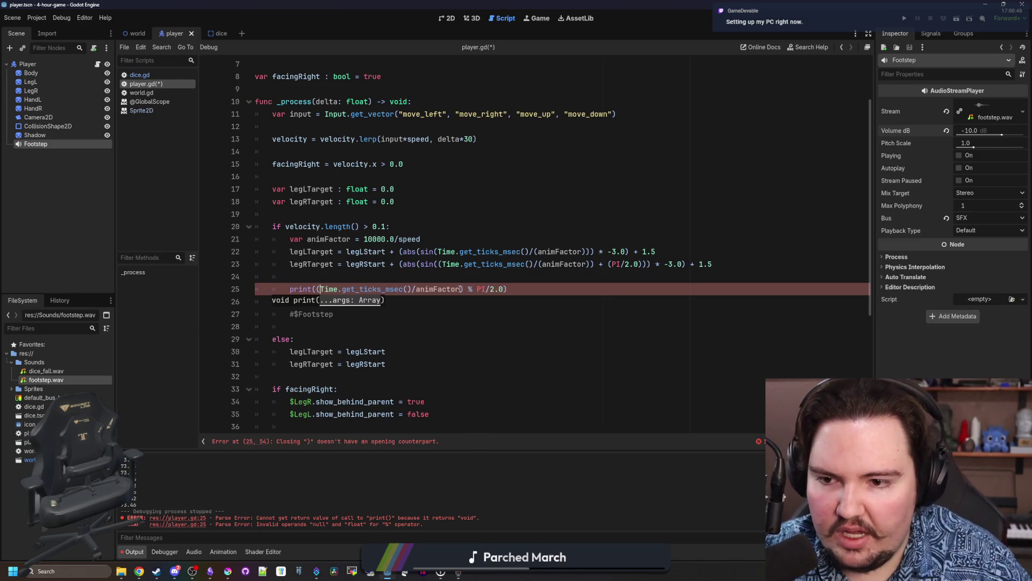
key("Up")
key("ctrl+s")
key("F5")
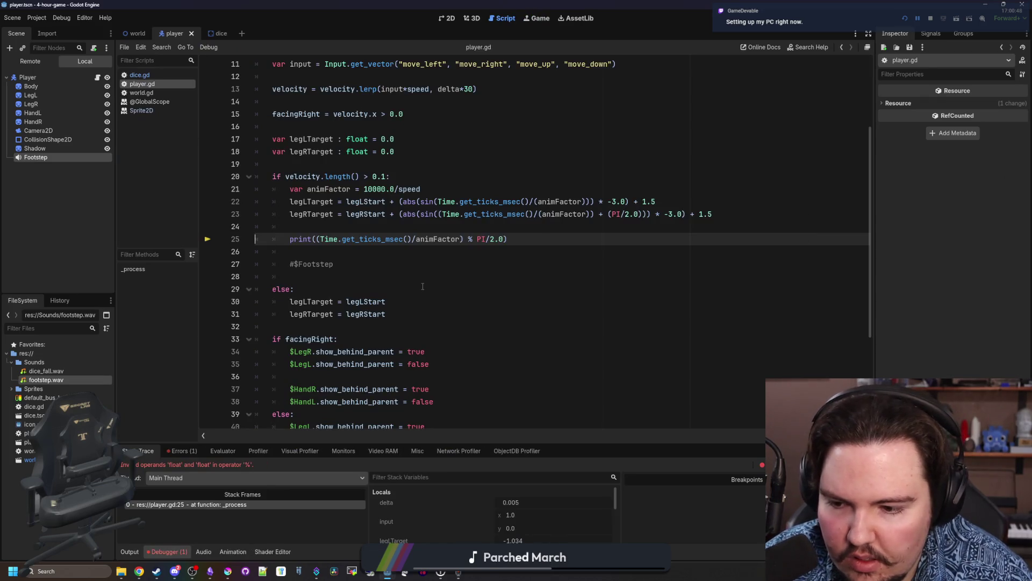
Replace the modulo sign on line 25 with a roundi() call attempt.
left_click(423, 287)
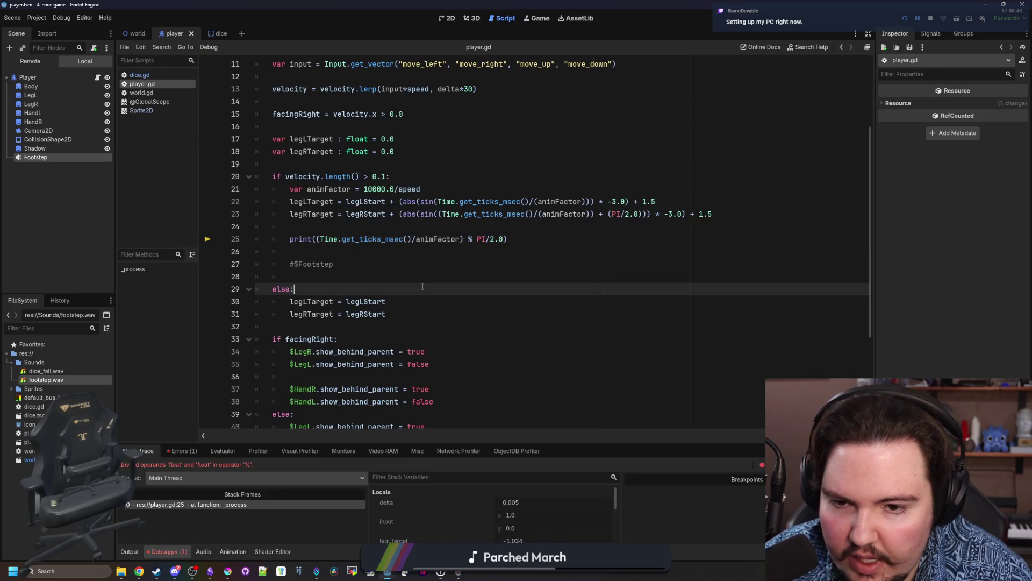
left_click(471, 239)
key("BackSpace")
key("BackSpace")
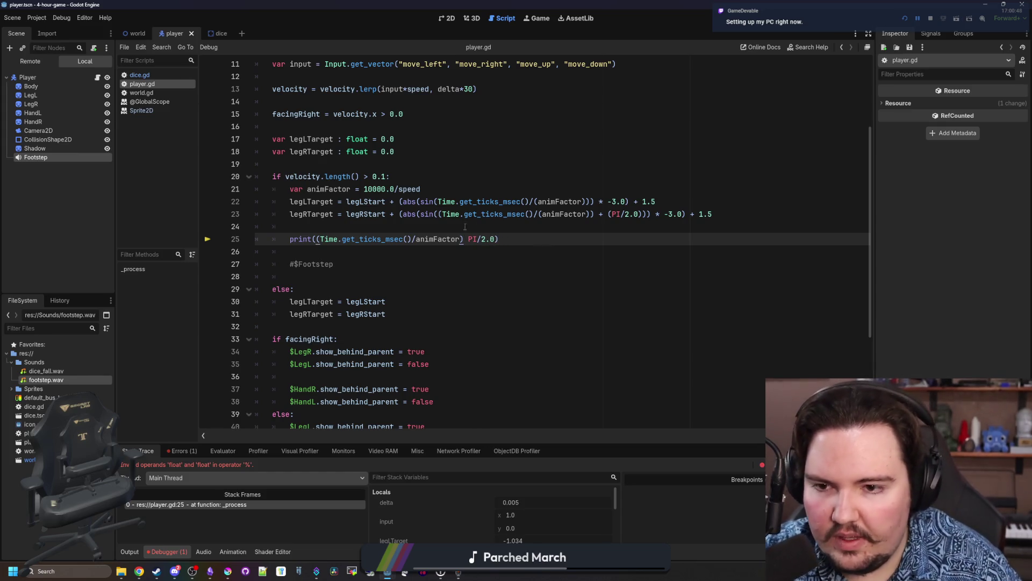
type("roundi(")
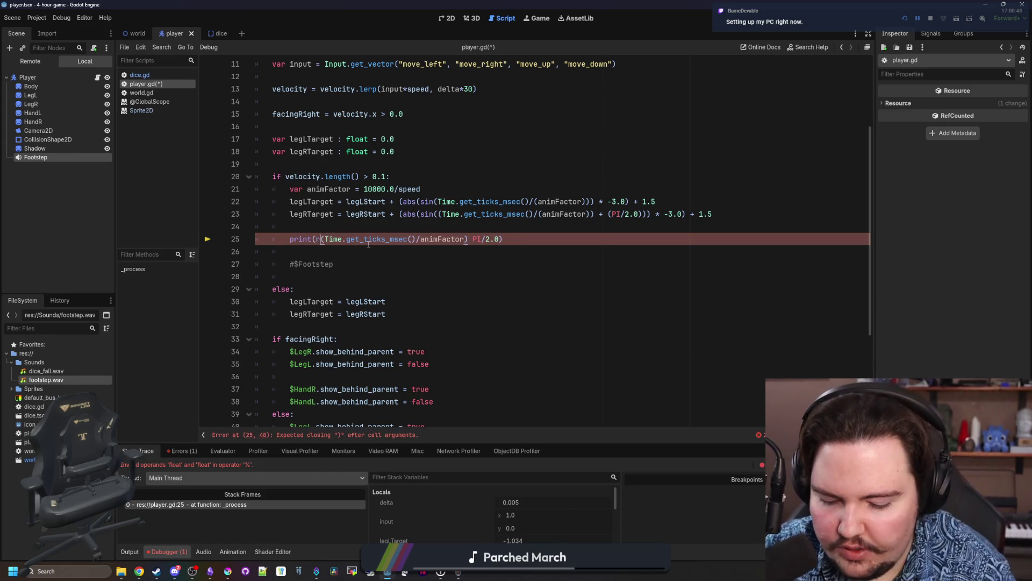
key("Delete")
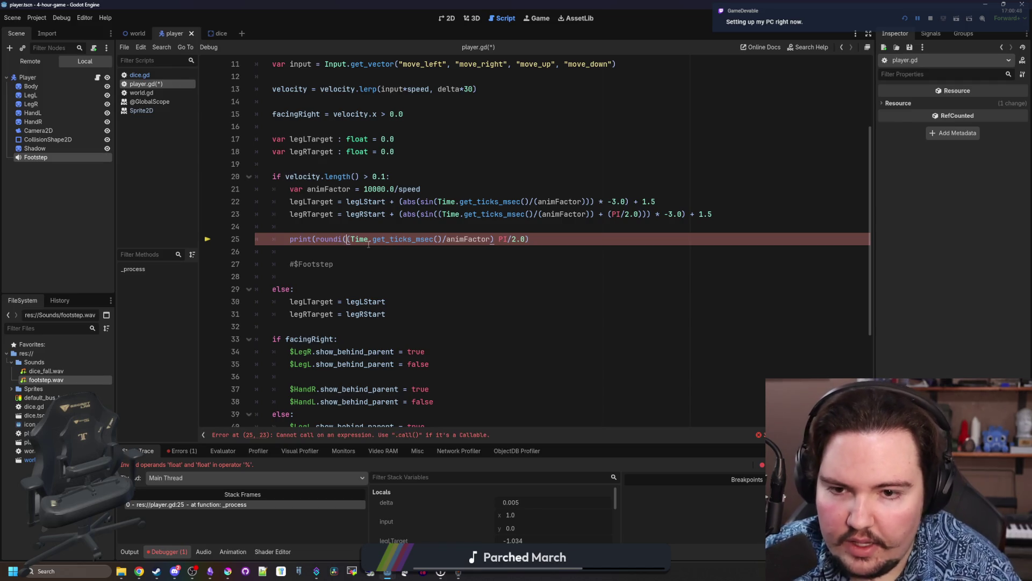
type(")  rou")
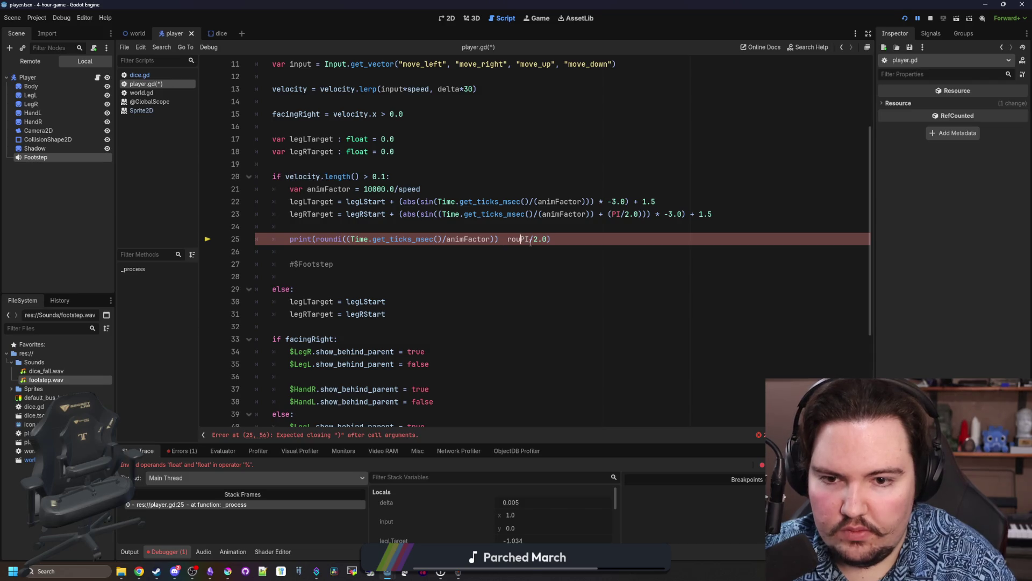
key("BackSpace")
key("BackSpace")
key("BackSpace")
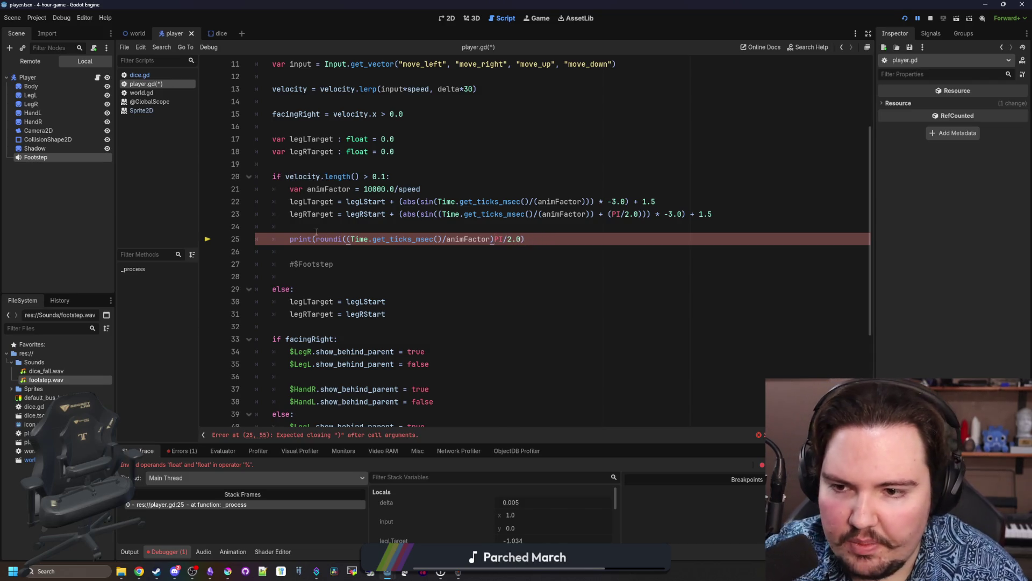
Swap roundi for fmod, drop the print wrapper, and start the line with var fVal =.
left_click(347, 239)
key("BackSpace")
key("BackSpace")
key("BackSpace")
type("f")
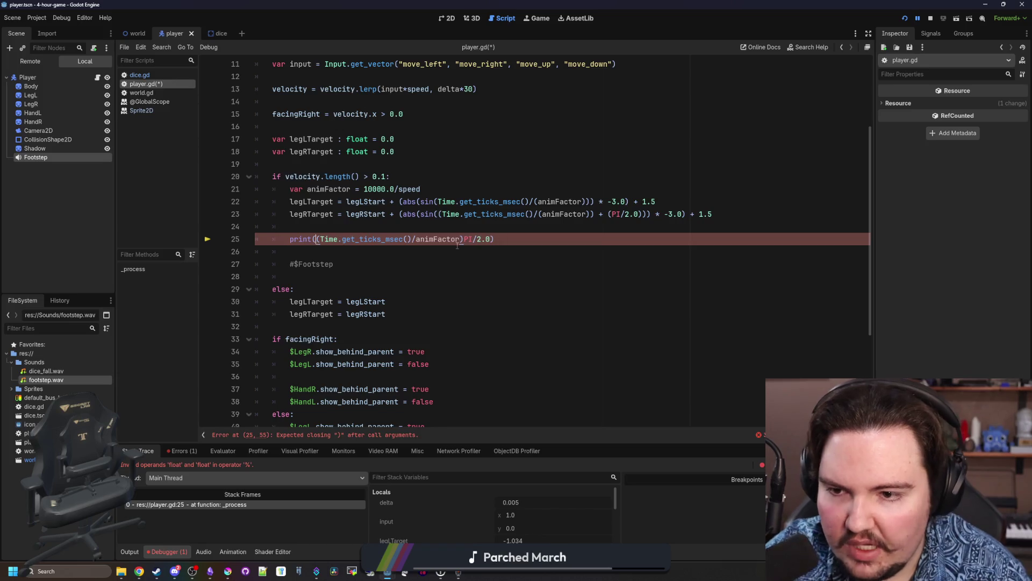
type("mod(")
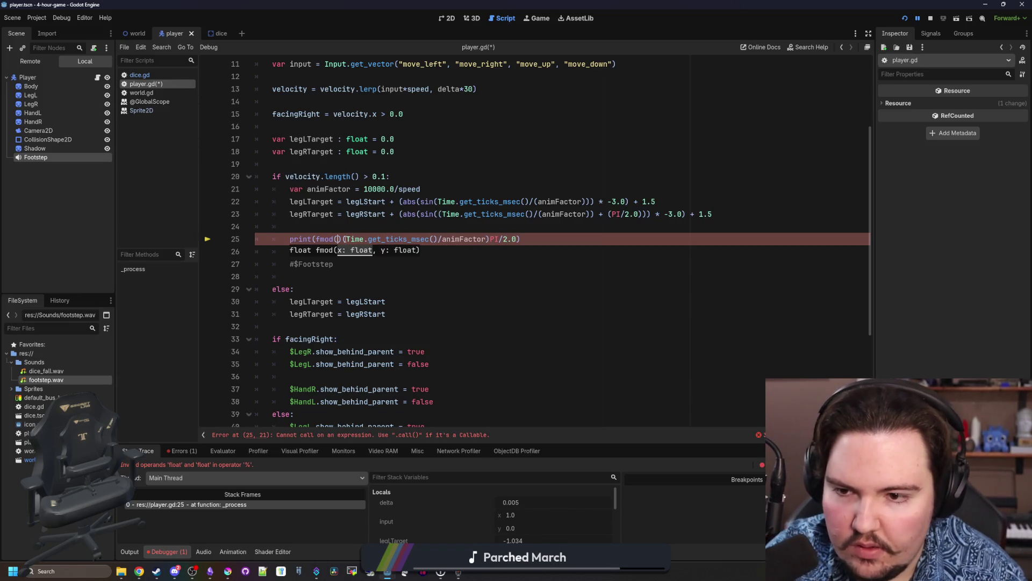
key("Delete")
left_click_drag(313, 238, 290, 239)
key("BackSpace")
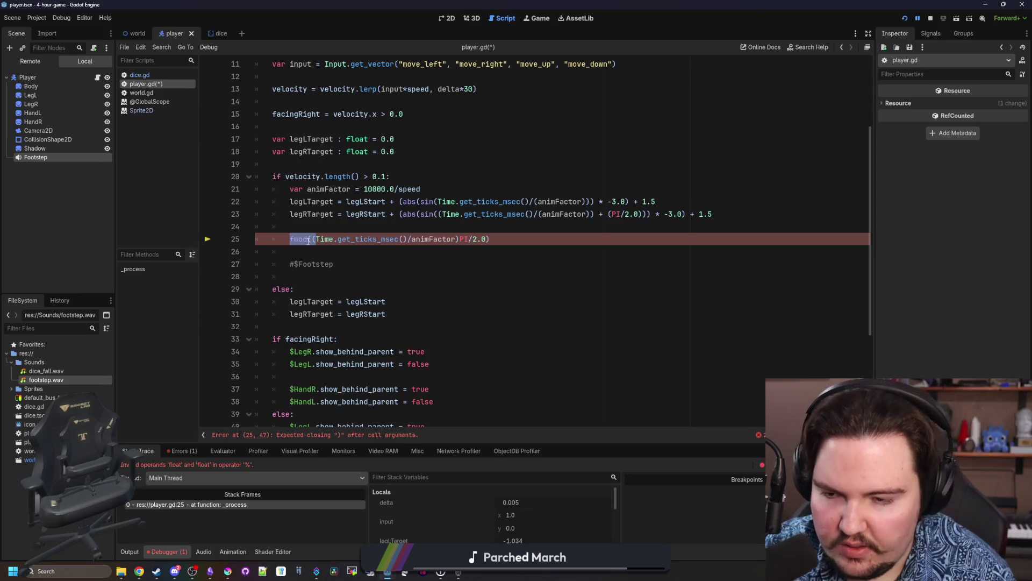
key("Left")
type("var fVal =")
Retype PI/2.0 as fmod's second argument to close the expression.
left_click(546, 242)
left_click_drag(547, 241, 508, 239)
key("BackSpace")
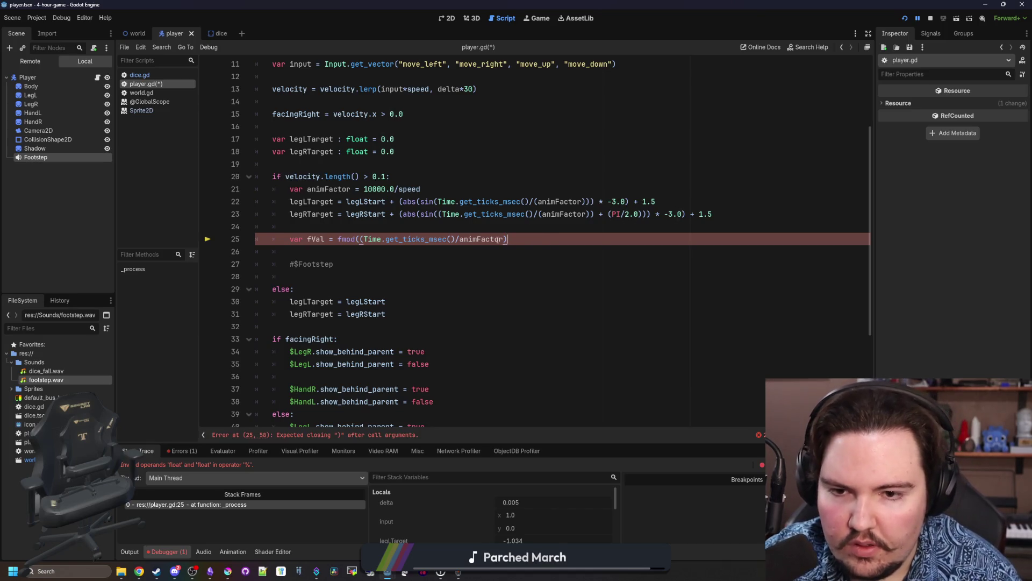
type(", PI/2.")
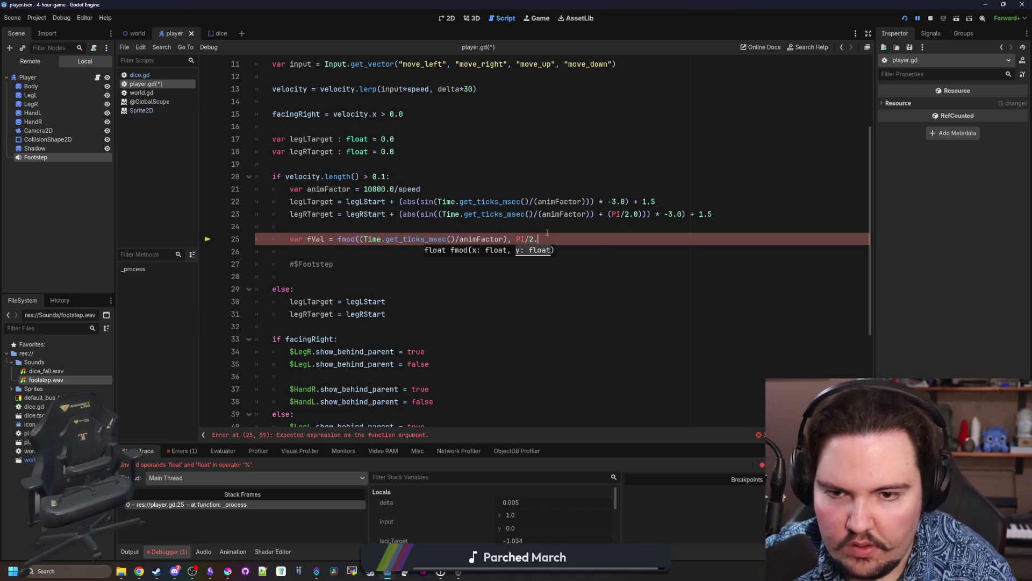